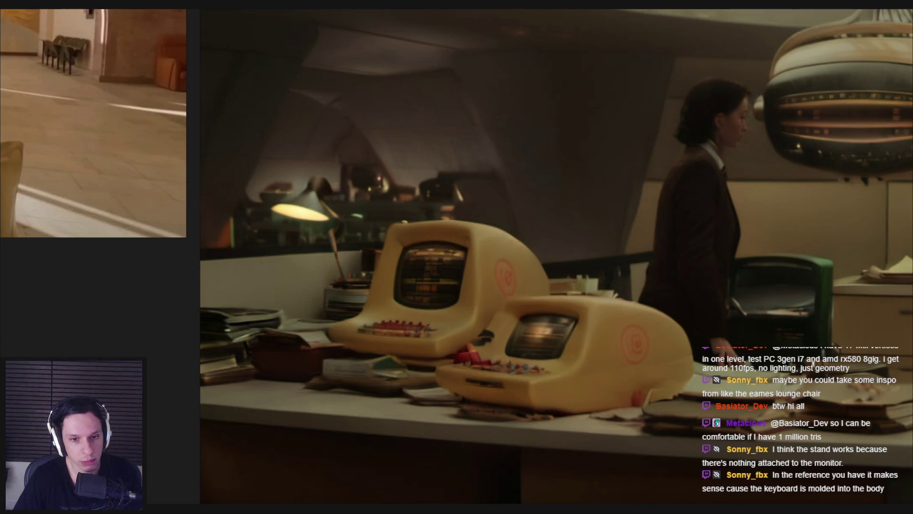
Return to Blender, frame the monitor front-on, and clear the monitor selection
{"action": "key", "text": "alt+Tab"}
{"action": "scroll", "coordinate": [418, 318], "scroll_direction": "down", "scroll_amount": 5}
{"action": "mouse_move", "coordinate": [523, 337]}
{"action": "middle_mouse_down"}
{"action": "mouse_move", "coordinate": [573, 332]}
{"action": "mouse_move", "coordinate": [542, 320]}
{"action": "mouse_move", "coordinate": [484, 338]}
{"action": "mouse_move", "coordinate": [424, 327]}
{"action": "mouse_move", "coordinate": [413, 292]}
{"action": "mouse_move", "coordinate": [434, 264]}
{"action": "mouse_move", "coordinate": [357, 240]}
{"action": "mouse_move", "coordinate": [461, 255]}
{"action": "middle_mouse_up"}
{"action": "scroll", "coordinate": [575, 330], "scroll_direction": "up", "scroll_amount": 3}
{"action": "scroll", "coordinate": [484, 334], "scroll_direction": "down", "scroll_amount": 3}
{"action": "scroll", "coordinate": [424, 327], "scroll_direction": "up", "scroll_amount": 4}
{"action": "left_click", "coordinate": [421, 325]}
Add a cylinder and lower it along Z beneath the monitor
{"action": "key", "text": "shift+r"}
{"action": "key", "text": "g"}
{"action": "key", "text": "z"}
{"action": "left_click", "coordinate": [392, 244]}
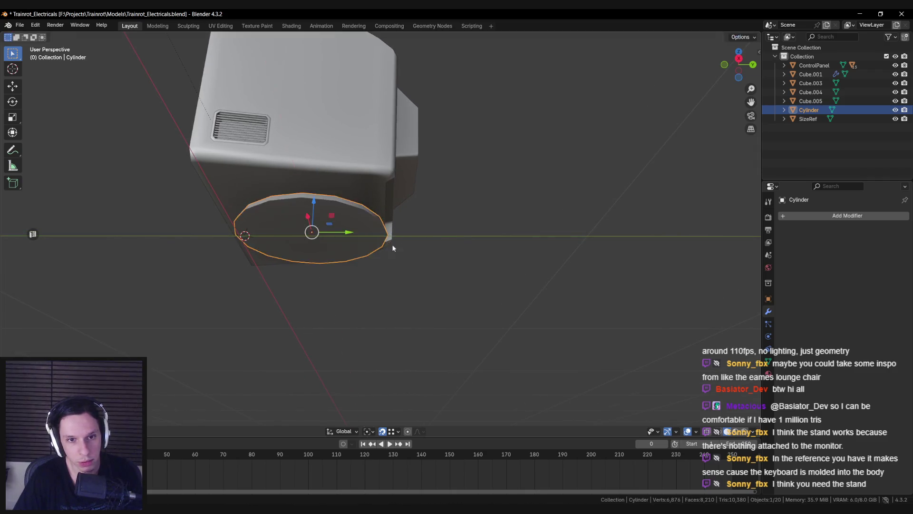
{"action": "middle_click_drag", "start_coordinate": [393, 247], "coordinate": [348, 229]}
Scale the cylinder down in X, then across X and Y, into a flat base
{"action": "key", "text": "s"}
{"action": "key", "text": "x"}
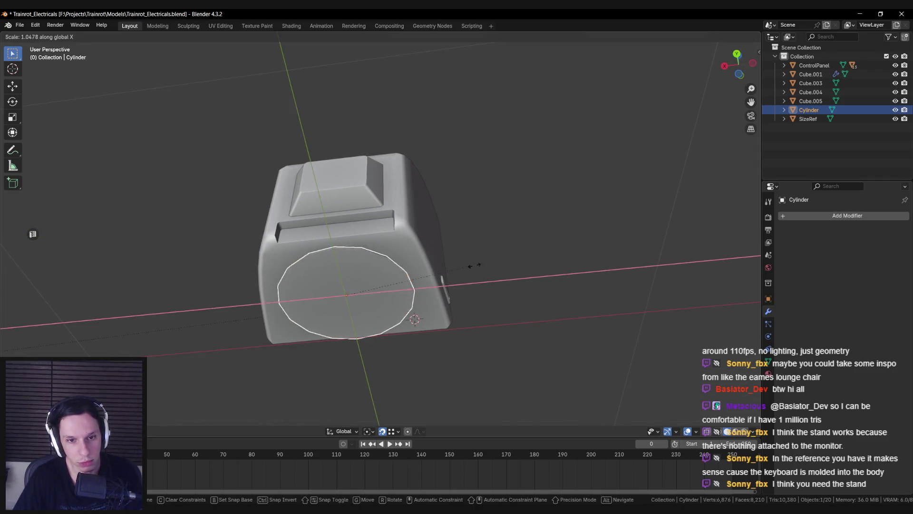
{"action": "left_click", "coordinate": [555, 282]}
{"action": "key", "text": "s"}
{"action": "key", "text": "shift+z"}
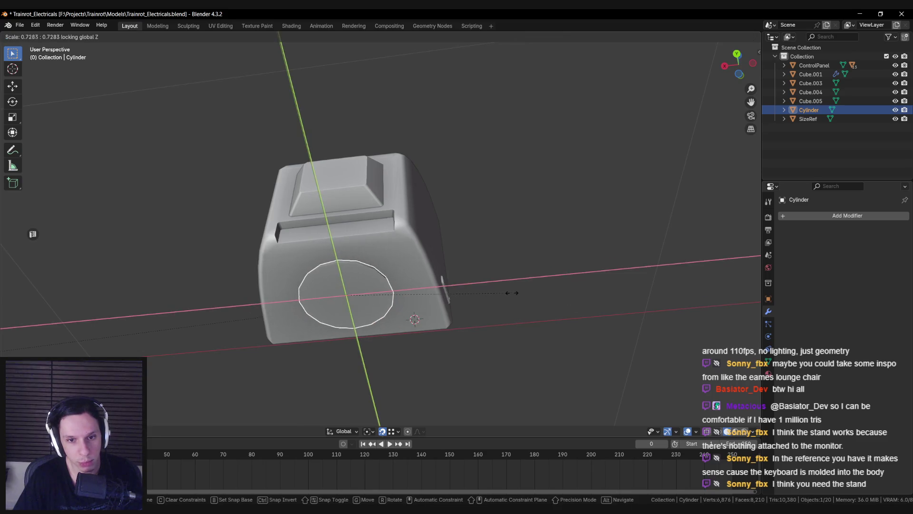
{"action": "left_click", "coordinate": [511, 293]}
Deselect the stand, view it from the side, and maximize the browser showing the X post
{"action": "mouse_move", "coordinate": [511, 293]}
{"action": "middle_mouse_down"}
{"action": "mouse_move", "coordinate": [410, 353]}
{"action": "mouse_move", "coordinate": [384, 301]}
{"action": "middle_mouse_up"}
{"action": "left_click", "coordinate": [384, 301]}
{"action": "mouse_move", "coordinate": [601, 269]}
{"action": "middle_mouse_down"}
{"action": "mouse_move", "coordinate": [557, 321]}
{"action": "mouse_move", "coordinate": [603, 319]}
{"action": "mouse_move", "coordinate": [562, 294]}
{"action": "mouse_move", "coordinate": [476, 284]}
{"action": "middle_mouse_up"}
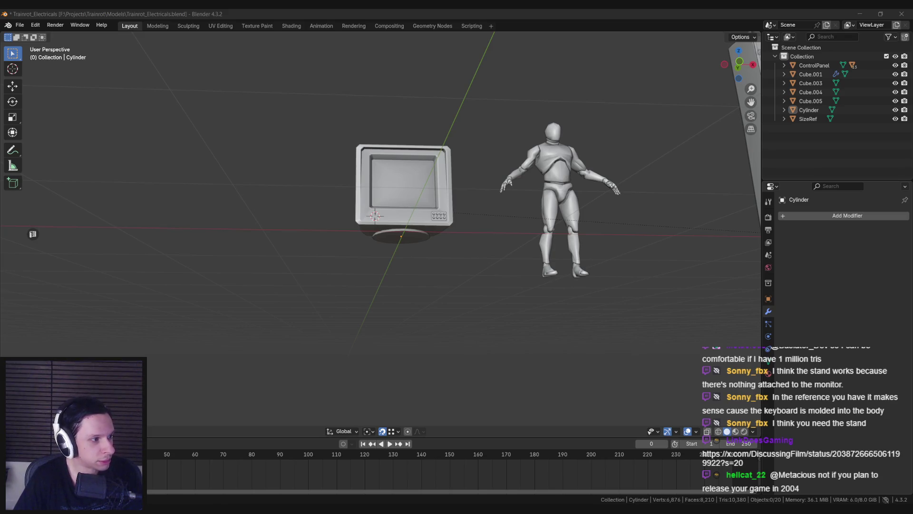
{"action": "double_click", "coordinate": [375, 156]}
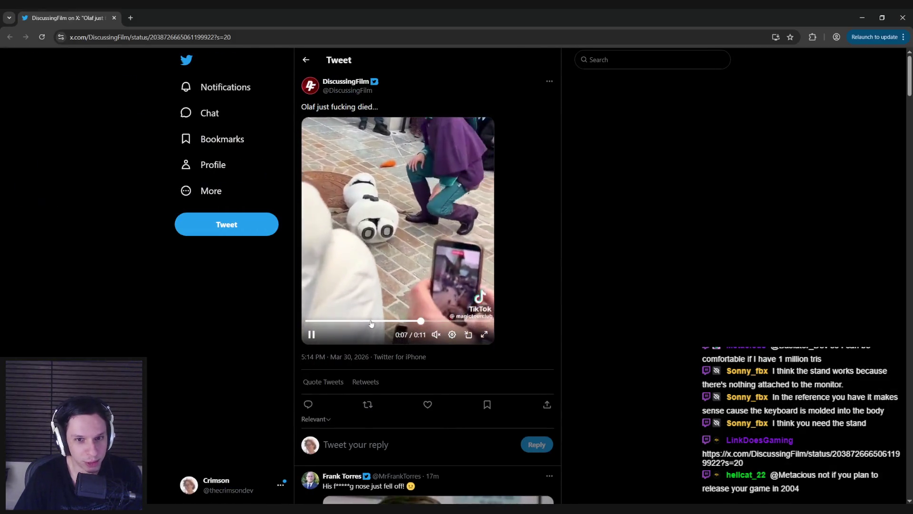
{"action": "left_click", "coordinate": [369, 321]}
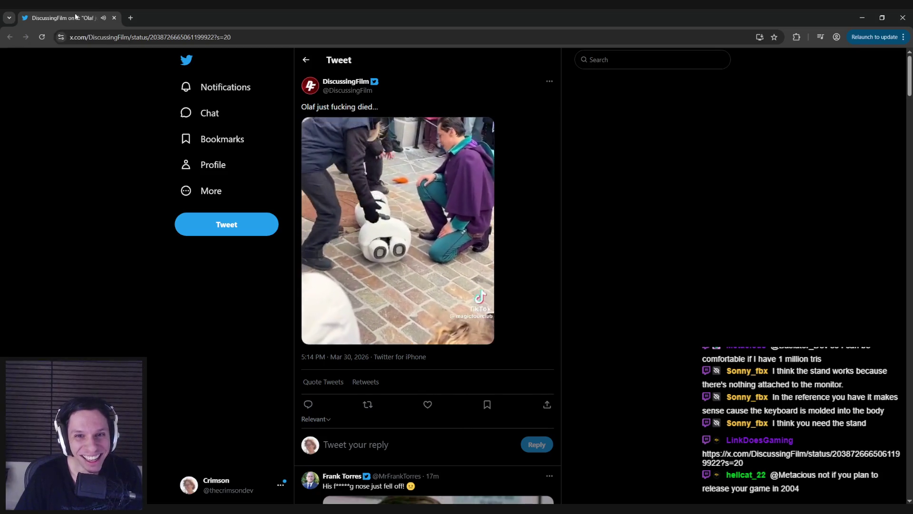
{"action": "key", "text": "alt+Tab"}
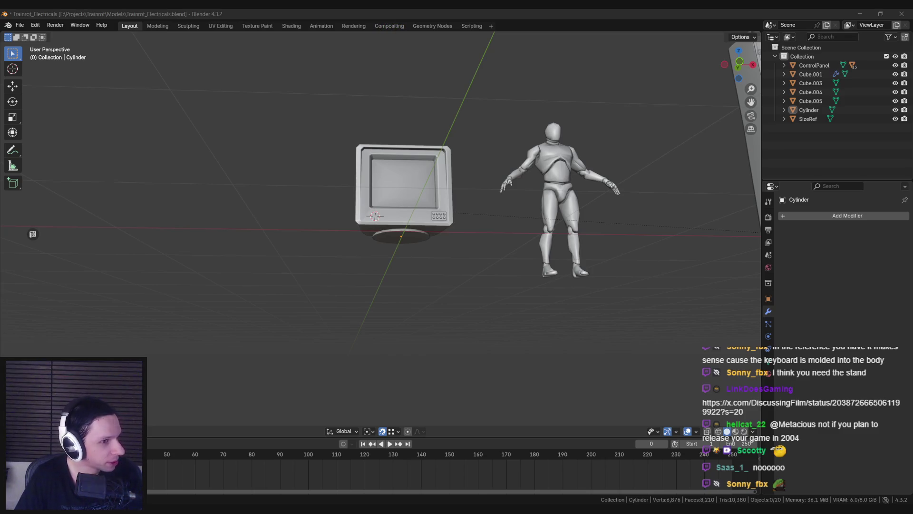
Select the monitor body Cube.001 and switch it into Edit Mode
{"action": "mouse_move", "coordinate": [347, 271]}
{"action": "middle_mouse_down"}
{"action": "mouse_move", "coordinate": [253, 315]}
{"action": "mouse_move", "coordinate": [385, 278]}
{"action": "mouse_move", "coordinate": [306, 271]}
{"action": "mouse_move", "coordinate": [410, 279]}
{"action": "mouse_move", "coordinate": [424, 300]}
{"action": "mouse_move", "coordinate": [464, 291]}
{"action": "mouse_move", "coordinate": [451, 277]}
{"action": "mouse_move", "coordinate": [363, 249]}
{"action": "middle_mouse_up"}
{"action": "scroll", "coordinate": [362, 271], "scroll_direction": "up", "scroll_amount": 4}
{"action": "scroll", "coordinate": [306, 271], "scroll_direction": "down", "scroll_amount": 3}
{"action": "scroll", "coordinate": [420, 265], "scroll_direction": "down", "scroll_amount": 3}
{"action": "scroll", "coordinate": [363, 249], "scroll_direction": "down", "scroll_amount": 4}
{"action": "mouse_move", "coordinate": [416, 261]}
{"action": "middle_mouse_down"}
{"action": "mouse_move", "coordinate": [383, 302]}
{"action": "mouse_move", "coordinate": [340, 292]}
{"action": "mouse_move", "coordinate": [339, 301]}
{"action": "mouse_move", "coordinate": [442, 296]}
{"action": "mouse_move", "coordinate": [306, 281]}
{"action": "middle_mouse_up"}
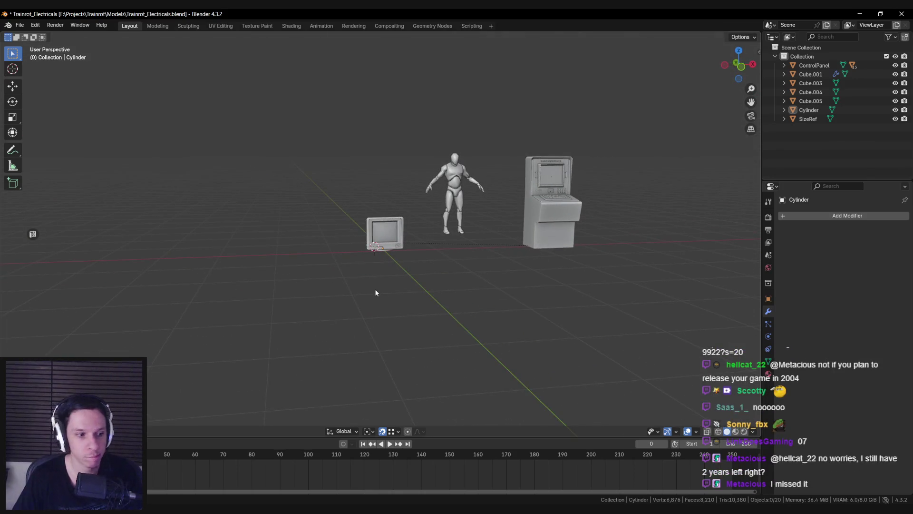
{"action": "scroll", "coordinate": [375, 291], "scroll_direction": "up", "scroll_amount": 4}
{"action": "mouse_move", "coordinate": [375, 291]}
{"action": "middle_mouse_down"}
{"action": "mouse_move", "coordinate": [511, 307]}
{"action": "mouse_move", "coordinate": [336, 336]}
{"action": "mouse_move", "coordinate": [434, 319]}
{"action": "mouse_move", "coordinate": [387, 228]}
{"action": "mouse_move", "coordinate": [408, 253]}
{"action": "mouse_move", "coordinate": [404, 238]}
{"action": "mouse_move", "coordinate": [187, 258]}
{"action": "mouse_move", "coordinate": [119, 240]}
{"action": "mouse_move", "coordinate": [364, 243]}
{"action": "middle_mouse_up"}
{"action": "scroll", "coordinate": [375, 246], "scroll_direction": "up", "scroll_amount": 3}
{"action": "left_click", "coordinate": [373, 251]}
{"action": "key", "text": "Tab"}
Select the monitor's top face, then deselect it and inspect the whole model
{"action": "left_click", "coordinate": [363, 243]}
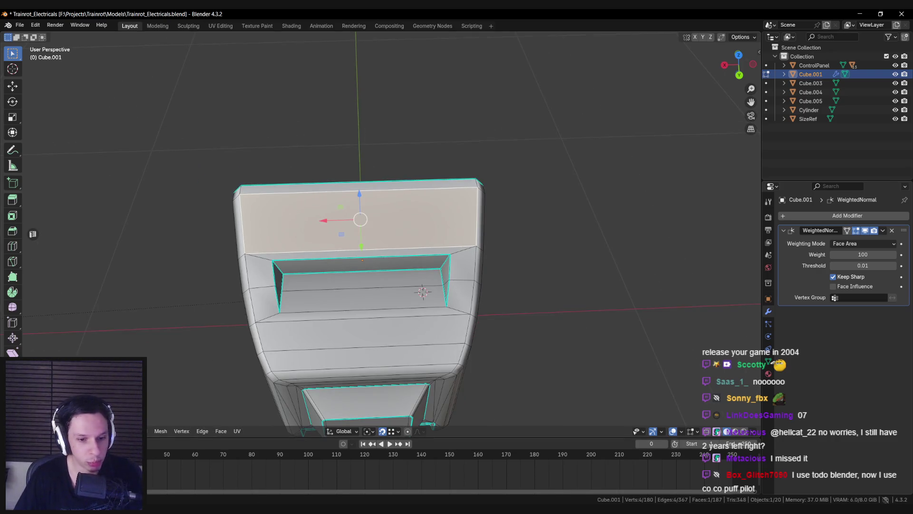
{"action": "scroll", "coordinate": [348, 303], "scroll_direction": "up", "scroll_amount": 3}
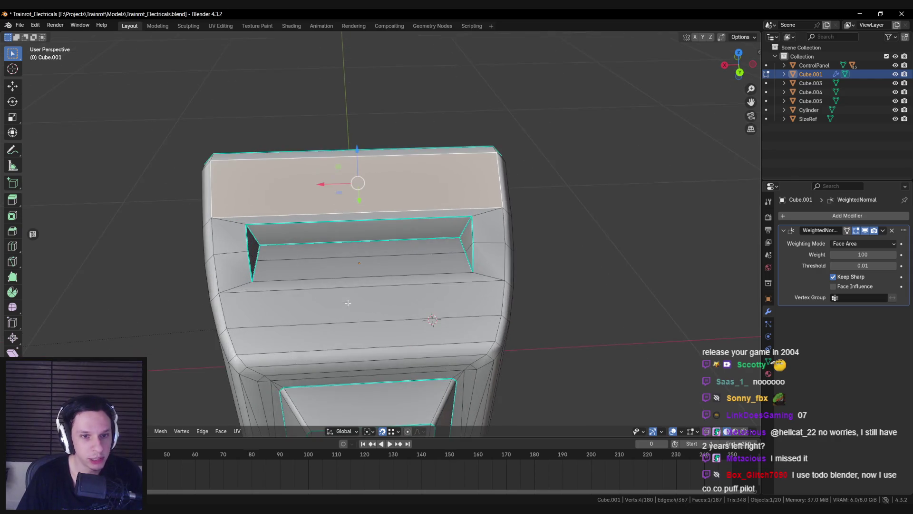
{"action": "middle_click_drag", "start_coordinate": [347, 303], "coordinate": [349, 337]}
{"action": "key", "text": "alt+a"}
{"action": "scroll", "coordinate": [313, 225], "scroll_direction": "down", "scroll_amount": 3}
{"action": "middle_click_drag", "start_coordinate": [313, 225], "coordinate": [356, 240]}
{"action": "scroll", "coordinate": [357, 239], "scroll_direction": "up", "scroll_amount": 3}
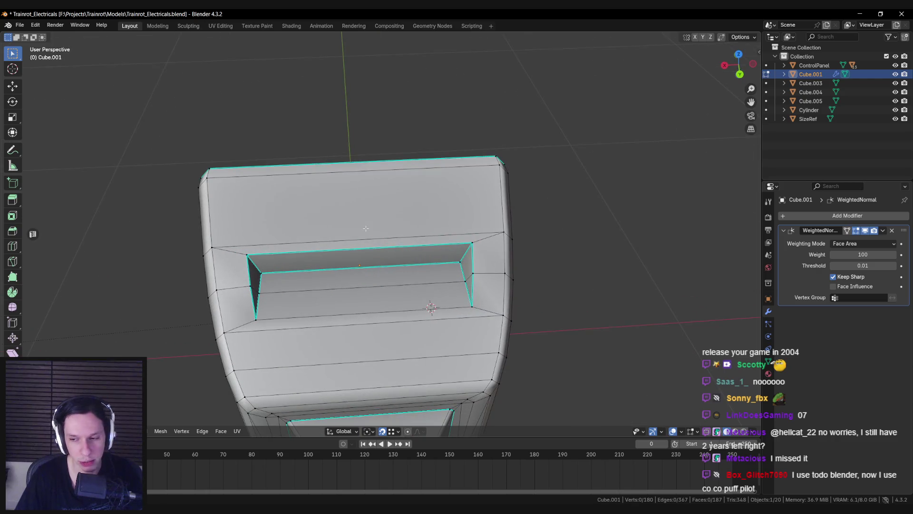
{"action": "scroll", "coordinate": [366, 228], "scroll_direction": "down", "scroll_amount": 4}
{"action": "scroll", "coordinate": [348, 265], "scroll_direction": "up", "scroll_amount": 6}
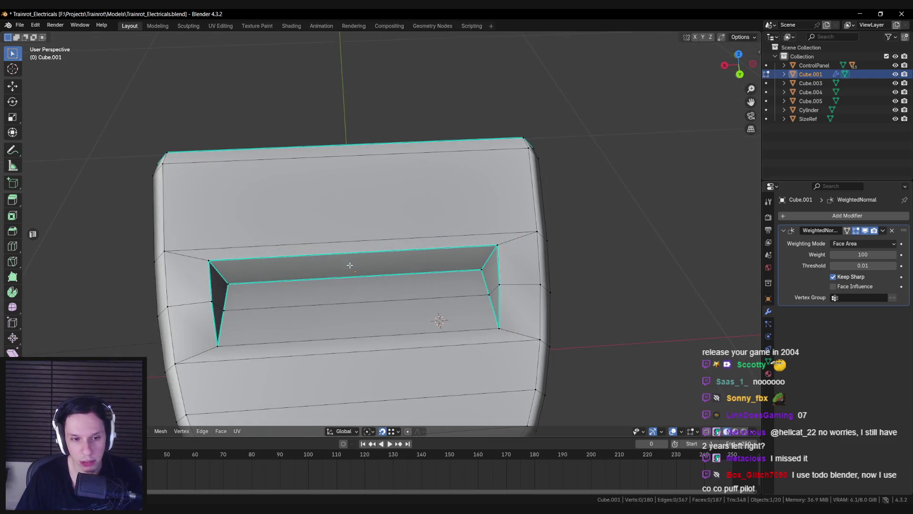
{"action": "scroll", "coordinate": [328, 278], "scroll_direction": "up", "scroll_amount": 2}
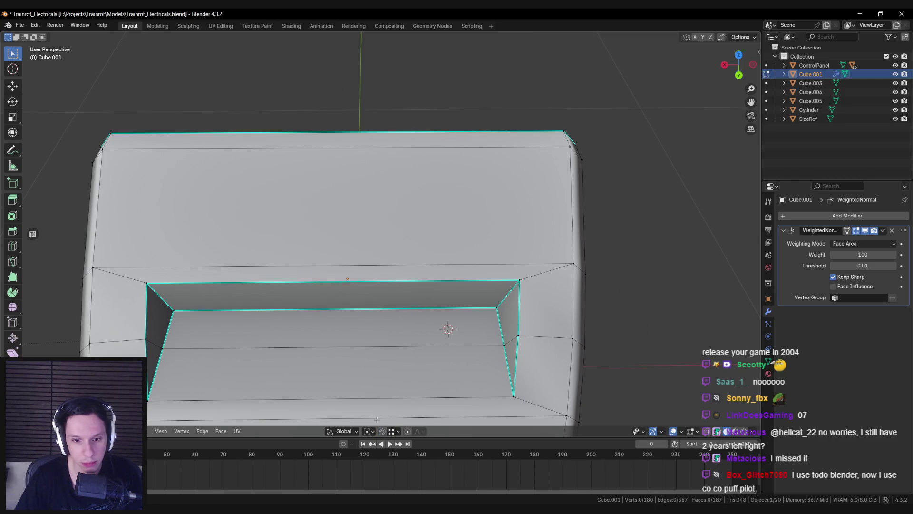
{"action": "scroll", "coordinate": [376, 420], "scroll_direction": "down", "scroll_amount": 5}
{"action": "scroll", "coordinate": [299, 287], "scroll_direction": "up", "scroll_amount": 3}
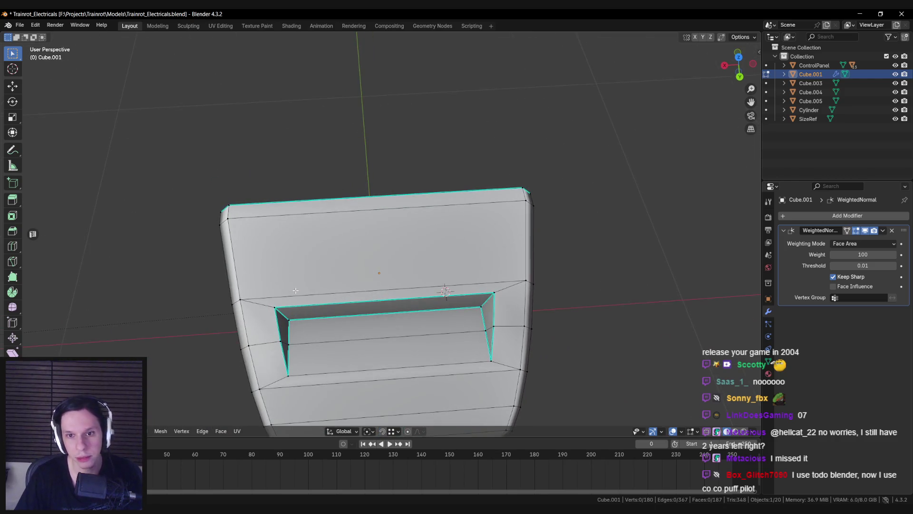
Knife a cut from the corner vertex to the top edge's midpoint, then switch to top view
{"action": "key", "text": "k"}
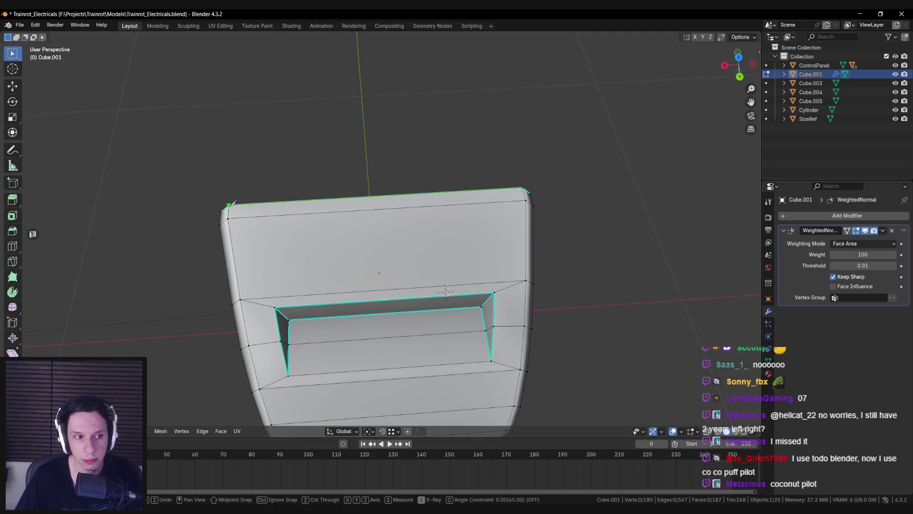
{"action": "left_click", "coordinate": [378, 209]}
{"action": "key", "text": "Return"}
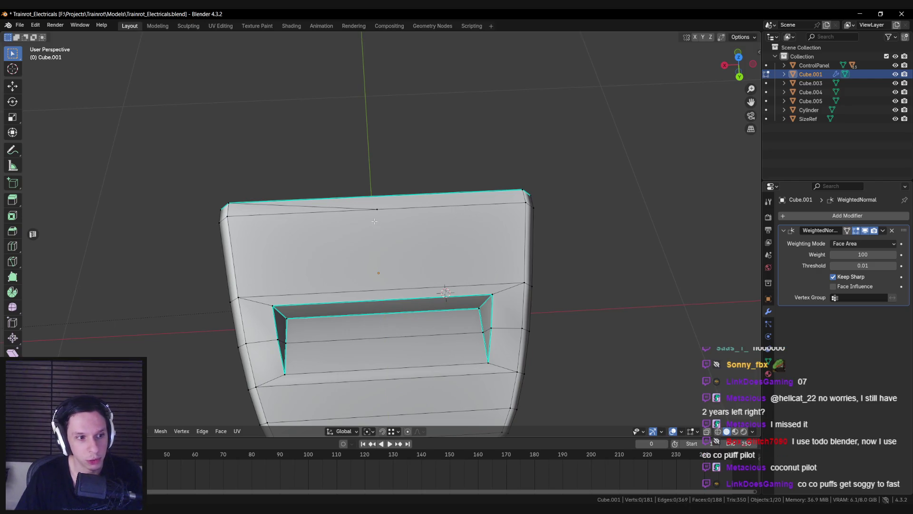
{"action": "key", "text": "k"}
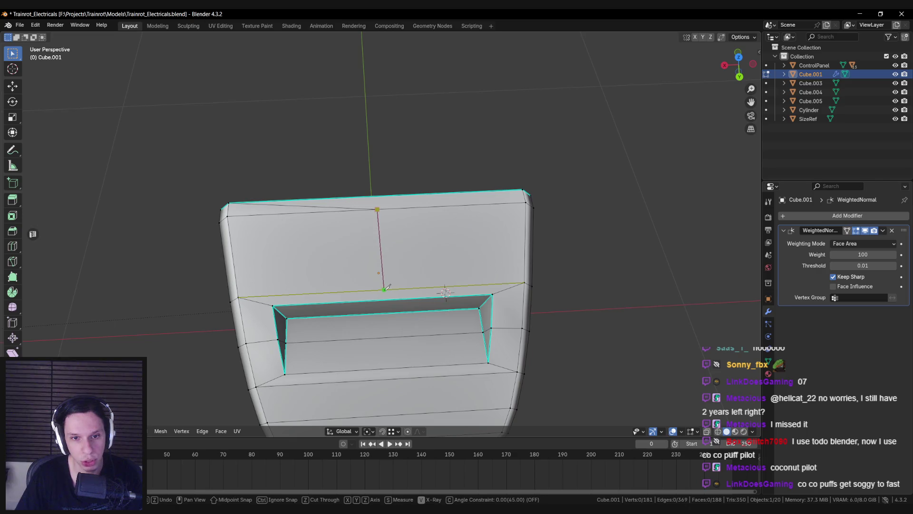
{"action": "key", "text": "KP_7"}
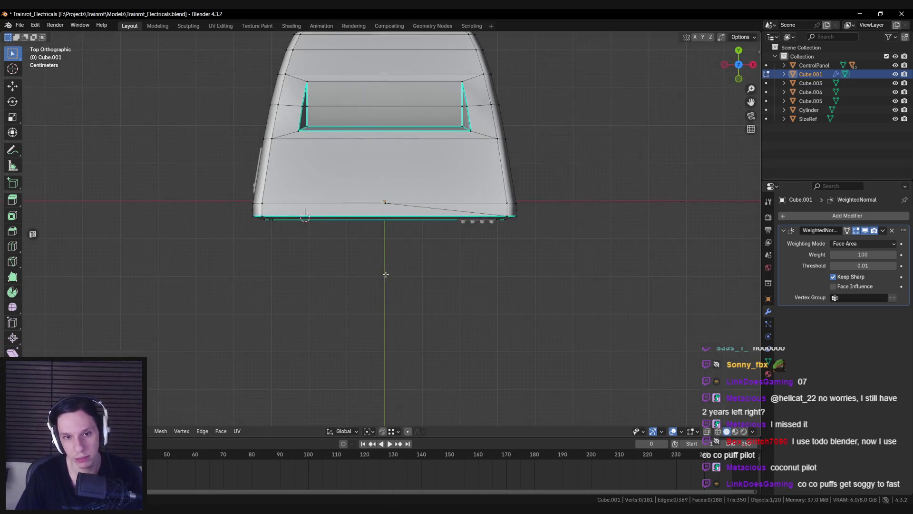
Knife a vertical edge from the bottom edge midpoint up to the upper edge vertex
{"action": "left_click", "coordinate": [385, 202]}
{"action": "left_click", "coordinate": [386, 138]}
{"action": "key", "text": "Return"}
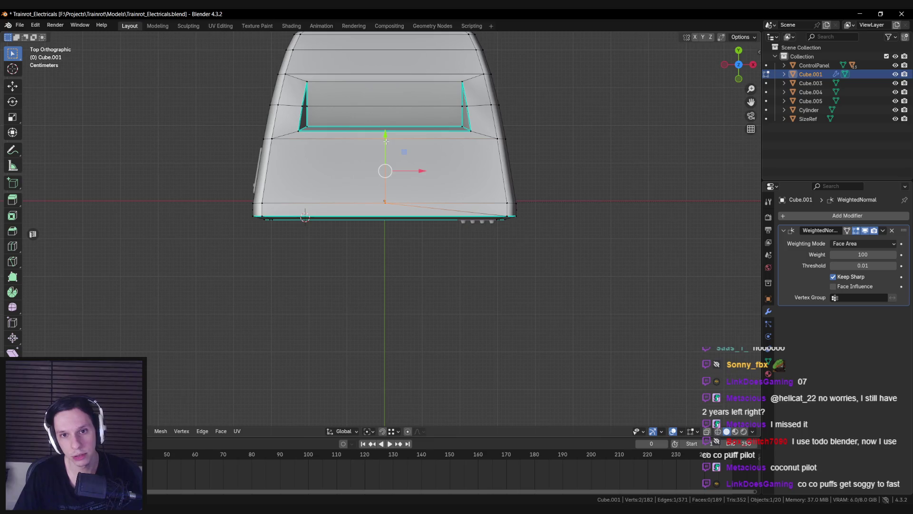
{"action": "scroll", "coordinate": [362, 193], "scroll_direction": "up", "scroll_amount": 2}
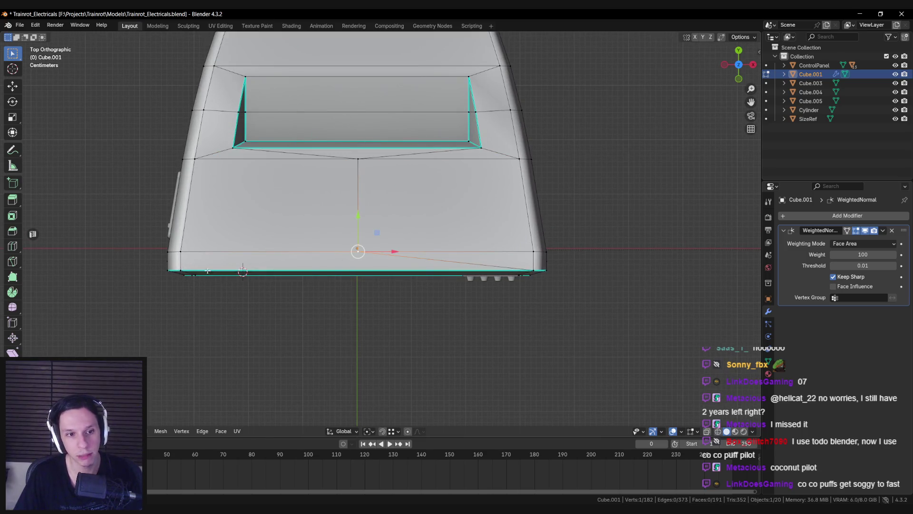
{"action": "key", "text": "Return"}
{"action": "scroll", "coordinate": [376, 201], "scroll_direction": "down", "scroll_amount": 1}
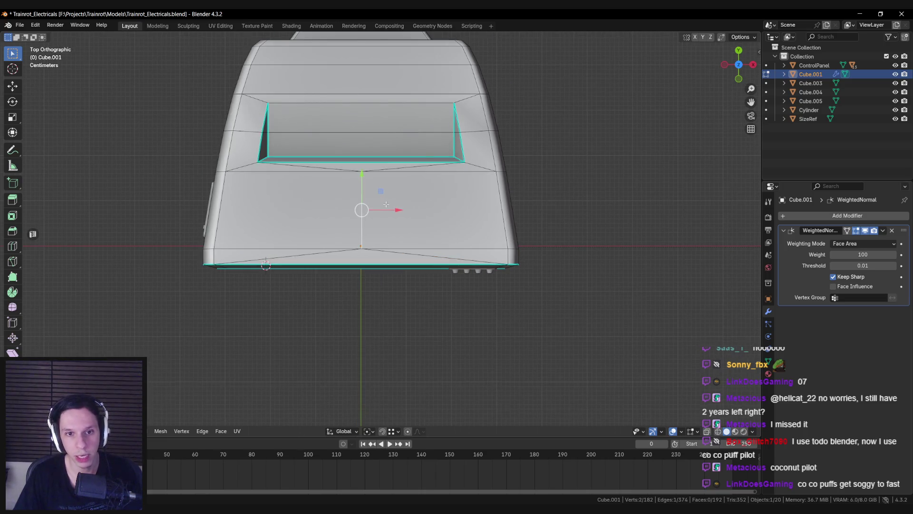
Move the new edge along X and centre it at 0 using global coordinates
{"action": "key", "text": "g"}
{"action": "key", "text": "x"}
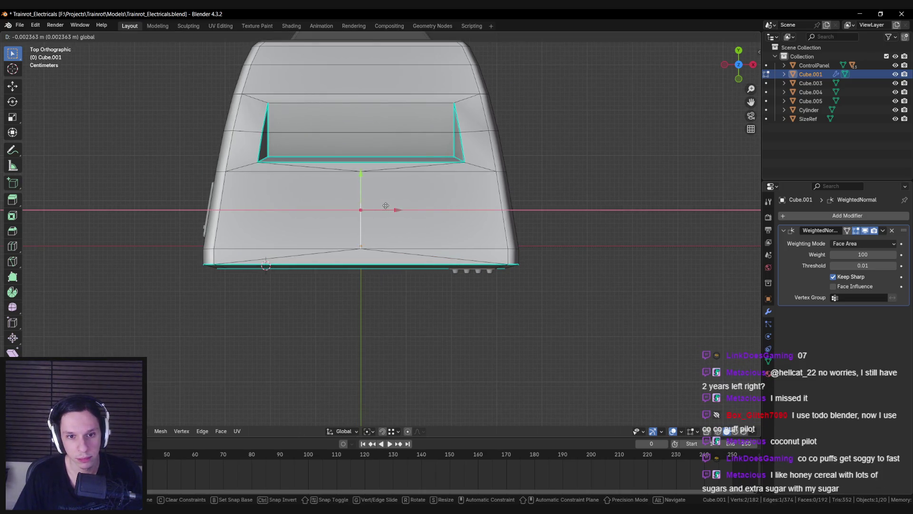
{"action": "left_click", "coordinate": [385, 205]}
{"action": "key", "text": "n"}
{"action": "left_click", "coordinate": [695, 99]}
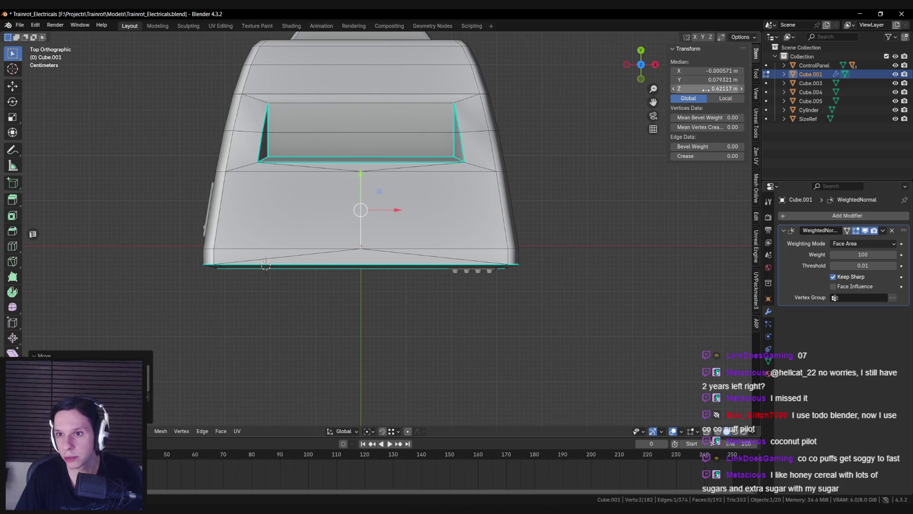
{"action": "type", "text": "0"}
{"action": "key", "text": "Return"}
{"action": "key", "text": "ctrl+z"}
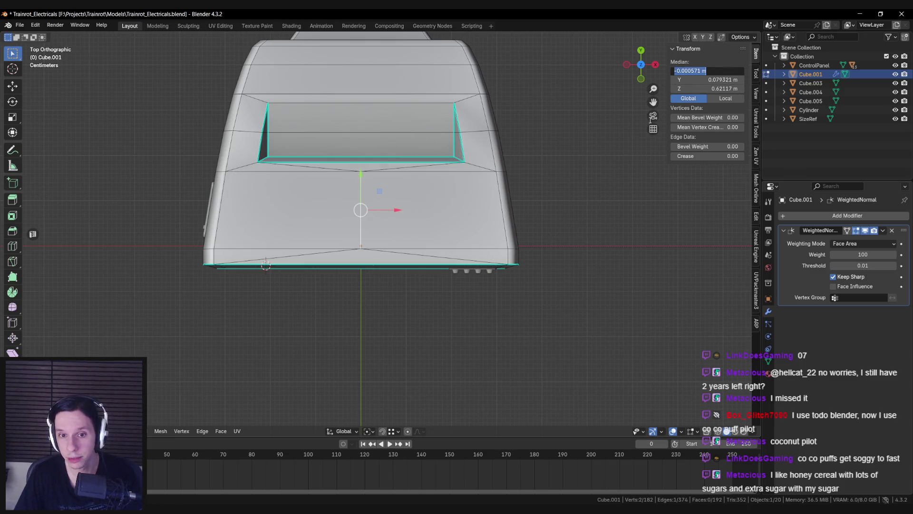
{"action": "type", "text": "0"}
Select both halves of the lower panel and start insetting them
{"action": "middle_click_drag", "start_coordinate": [356, 236], "coordinate": [343, 228]}
{"action": "scroll", "coordinate": [343, 228], "scroll_direction": "up", "scroll_amount": 3}
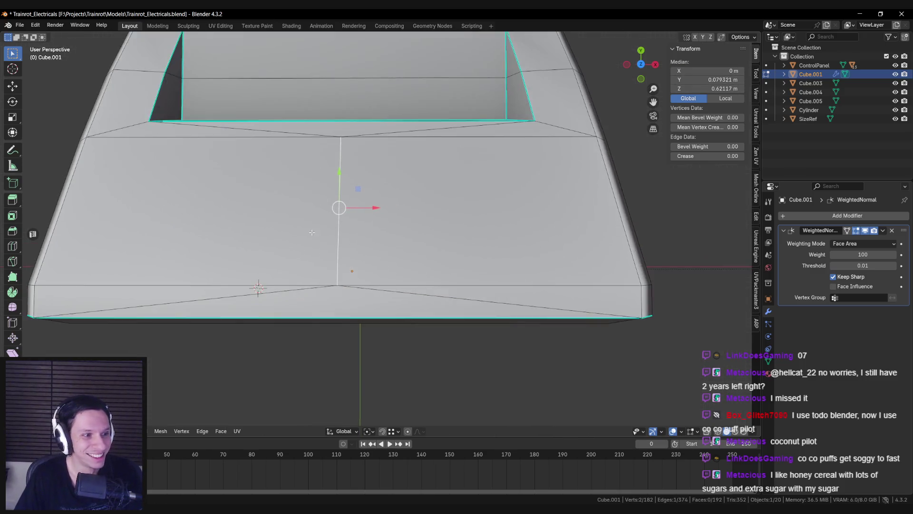
{"action": "scroll", "coordinate": [333, 227], "scroll_direction": "down", "scroll_amount": 3}
{"action": "left_click", "coordinate": [324, 226]}
{"action": "left_click", "coordinate": [428, 222], "text": "shift"}
{"action": "key", "text": "i"}
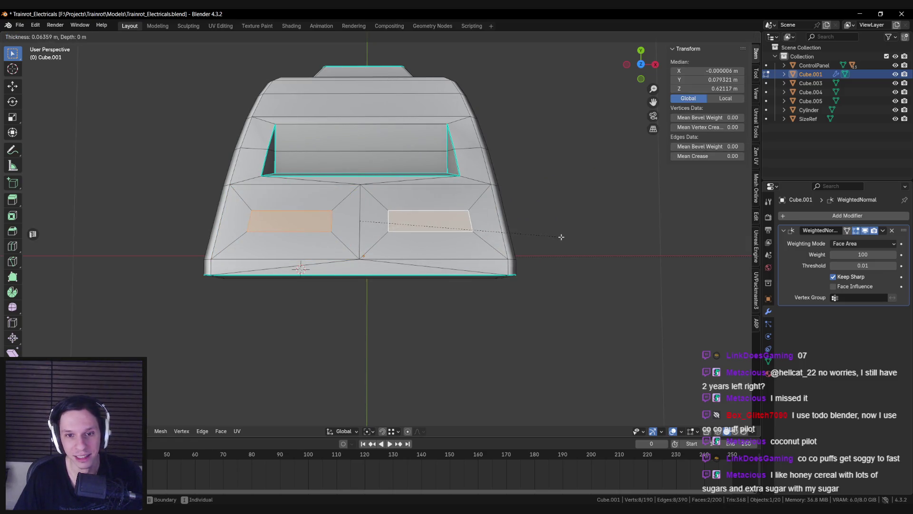
Confirm the inset, then scale both faces along X with Individual Origins pivot into squares
{"action": "left_click", "coordinate": [556, 240]}
{"action": "left_click", "coordinate": [369, 435]}
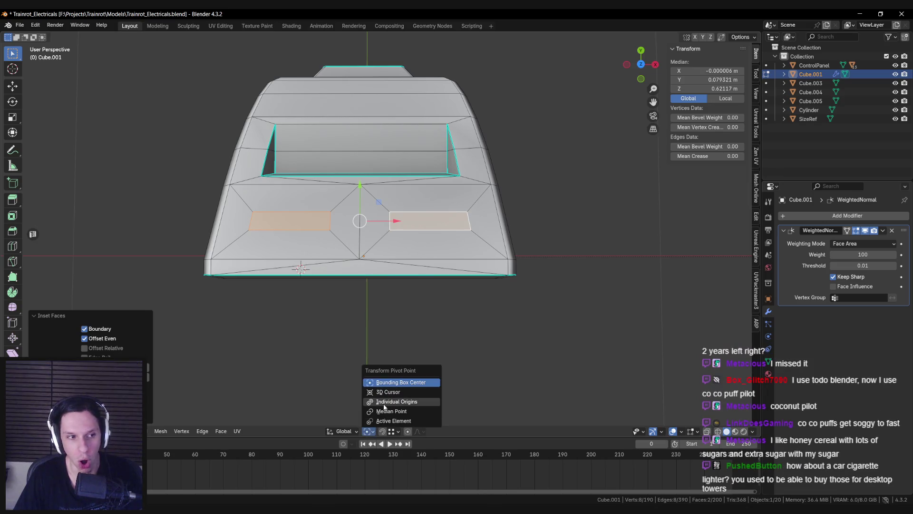
{"action": "left_click", "coordinate": [379, 409]}
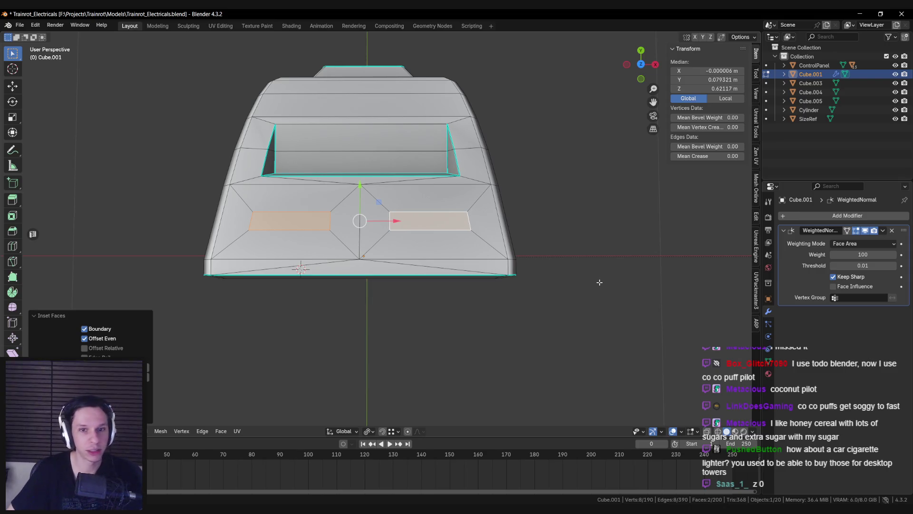
{"action": "key", "text": "s"}
{"action": "key", "text": "x"}
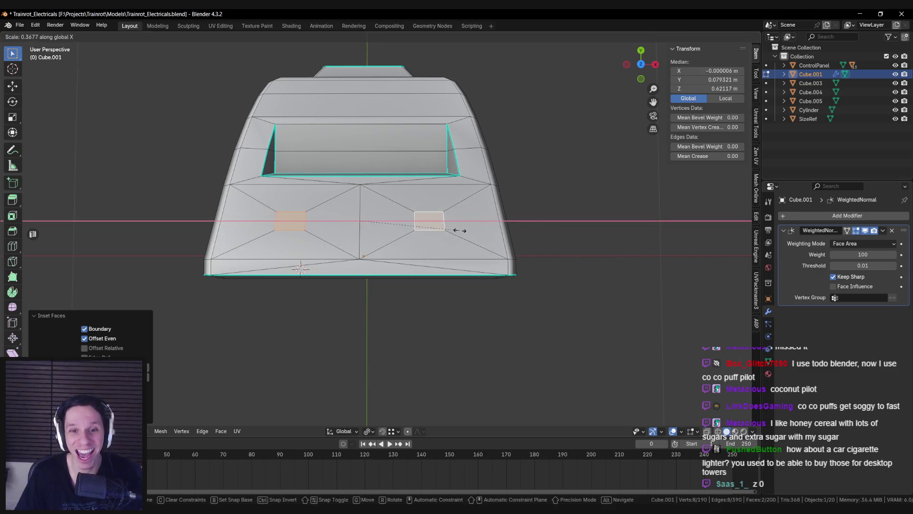
{"action": "left_click", "coordinate": [433, 221]}
{"action": "left_click", "coordinate": [369, 434]}
{"action": "left_click", "coordinate": [379, 408]}
{"action": "mouse_move", "coordinate": [380, 408]}
{"action": "middle_mouse_down"}
{"action": "mouse_move", "coordinate": [387, 310]}
{"action": "mouse_move", "coordinate": [362, 290]}
{"action": "mouse_move", "coordinate": [342, 310]}
{"action": "middle_mouse_up"}
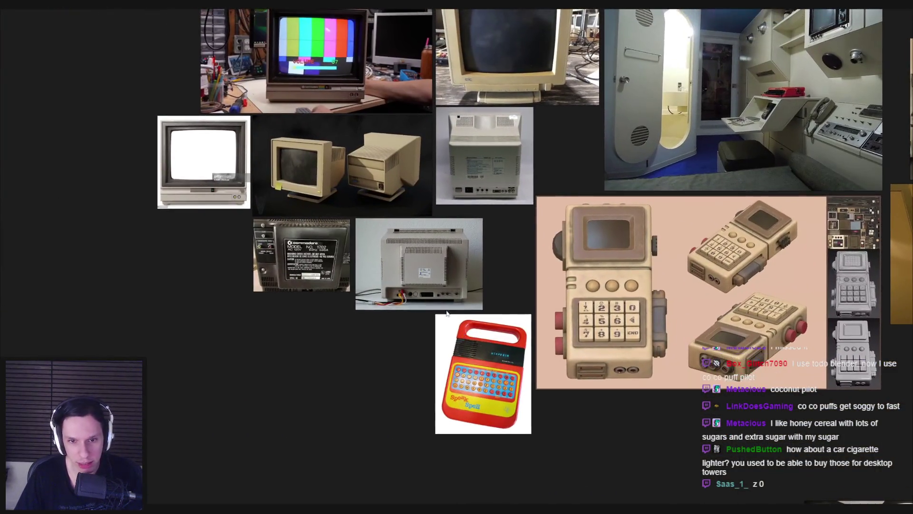
{"action": "scroll", "coordinate": [433, 300], "scroll_direction": "up", "scroll_amount": 2}
{"action": "scroll", "coordinate": [316, 295], "scroll_direction": "up", "scroll_amount": 5}
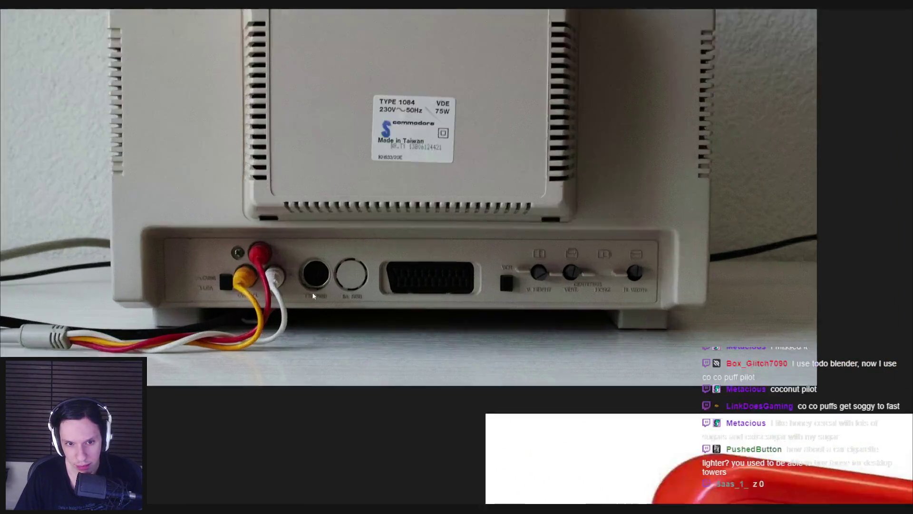
{"action": "scroll", "coordinate": [316, 295], "scroll_direction": "down", "scroll_amount": 3}
{"action": "scroll", "coordinate": [317, 293], "scroll_direction": "down", "scroll_amount": 5}
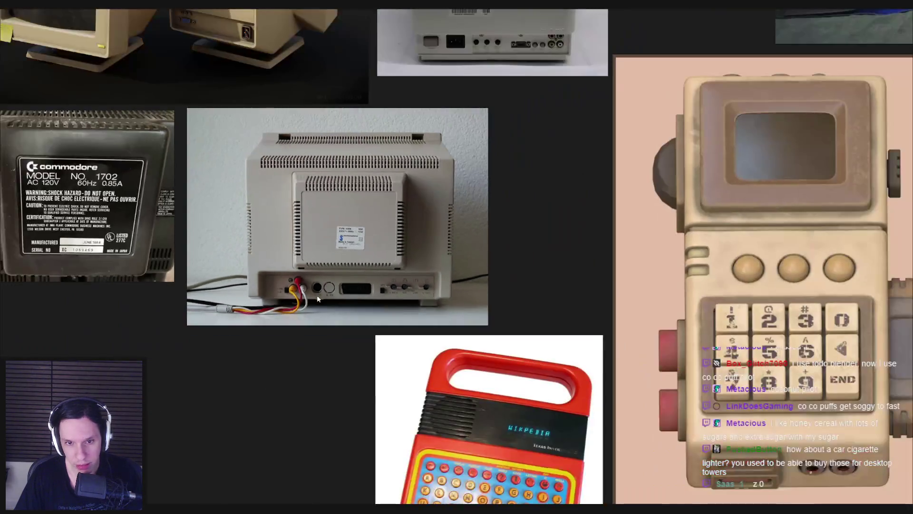
{"action": "scroll", "coordinate": [411, 278], "scroll_direction": "up", "scroll_amount": 3}
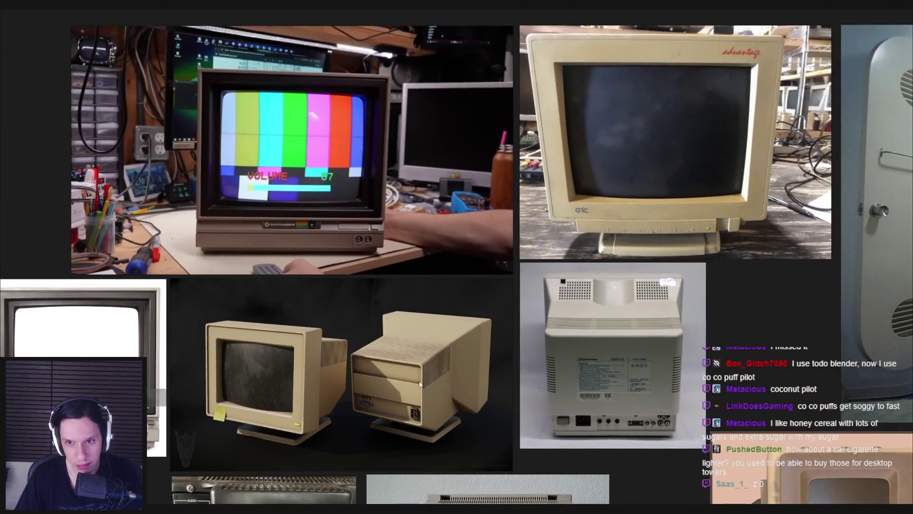
{"action": "middle_click_drag", "start_coordinate": [381, 430], "coordinate": [497, 319]}
{"action": "scroll", "coordinate": [361, 315], "scroll_direction": "up", "scroll_amount": 5}
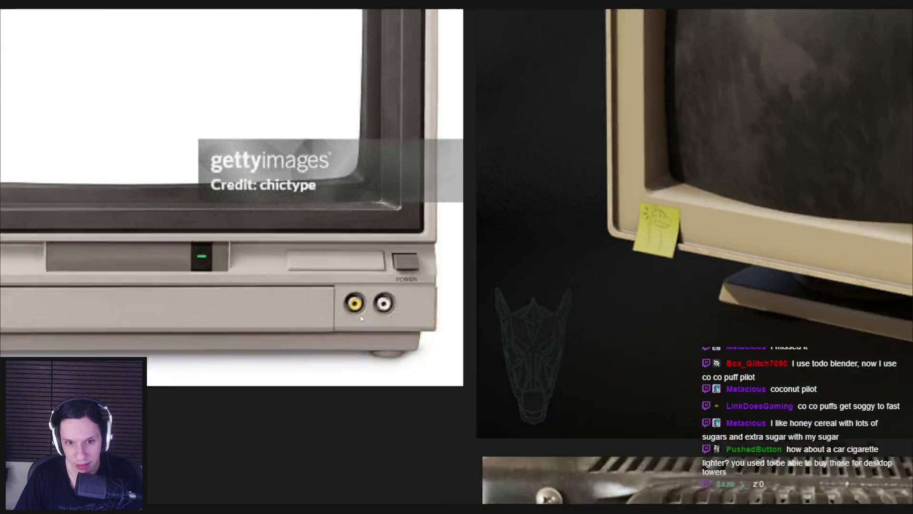
{"action": "scroll", "coordinate": [361, 315], "scroll_direction": "down", "scroll_amount": 4}
{"action": "mouse_move", "coordinate": [360, 318]}
{"action": "middle_mouse_down"}
{"action": "mouse_move", "coordinate": [315, 415]}
{"action": "mouse_move", "coordinate": [372, 388]}
{"action": "middle_mouse_up"}
{"action": "scroll", "coordinate": [315, 416], "scroll_direction": "down", "scroll_amount": 1}
{"action": "scroll", "coordinate": [625, 364], "scroll_direction": "up", "scroll_amount": 4}
{"action": "scroll", "coordinate": [538, 358], "scroll_direction": "down", "scroll_amount": 3}
{"action": "middle_click_drag", "start_coordinate": [538, 358], "coordinate": [536, 399]}
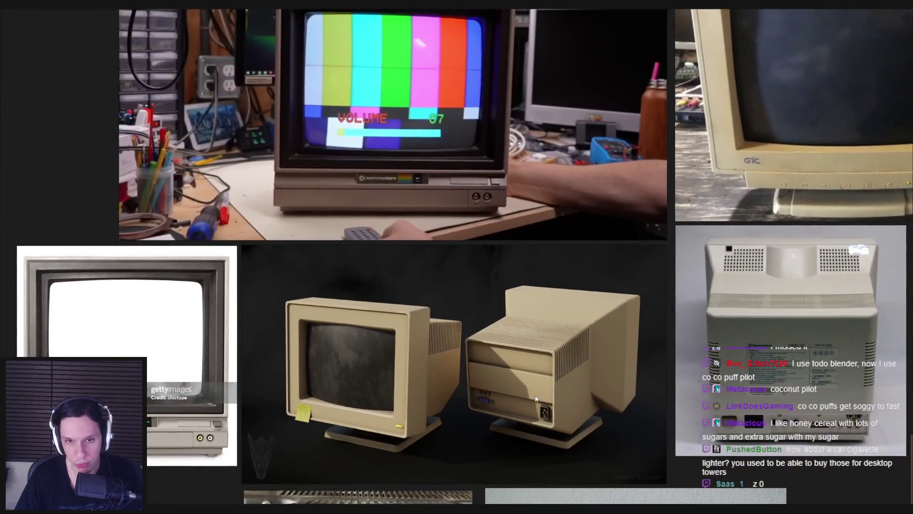
{"action": "scroll", "coordinate": [486, 264], "scroll_direction": "down", "scroll_amount": 2}
{"action": "scroll", "coordinate": [487, 261], "scroll_direction": "up", "scroll_amount": 4}
{"action": "scroll", "coordinate": [495, 271], "scroll_direction": "down", "scroll_amount": 4}
{"action": "middle_click_drag", "start_coordinate": [495, 271], "coordinate": [463, 262]}
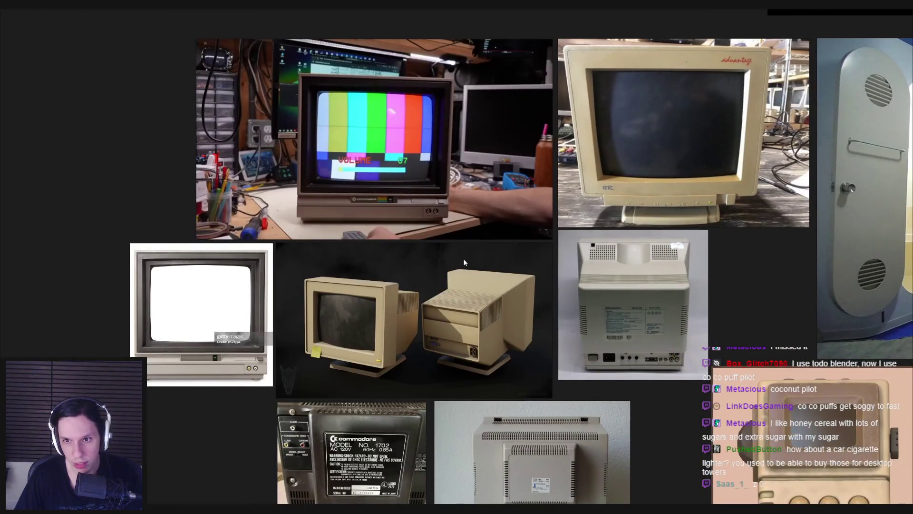
{"action": "key", "text": "alt+Tab"}
Scale the selected top faces narrower along X and set the pivot to Bounding Box Center
{"action": "mouse_move", "coordinate": [380, 314]}
{"action": "middle_mouse_down"}
{"action": "mouse_move", "coordinate": [475, 363]}
{"action": "mouse_move", "coordinate": [473, 298]}
{"action": "middle_mouse_up"}
{"action": "key", "text": "s"}
{"action": "key", "text": "x"}
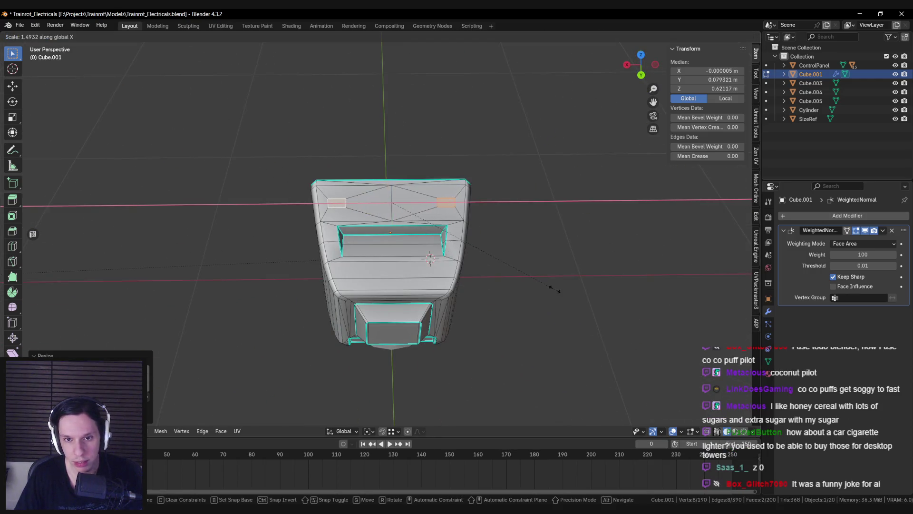
{"action": "left_click", "coordinate": [555, 291]}
{"action": "scroll", "coordinate": [443, 324], "scroll_direction": "up", "scroll_amount": 4}
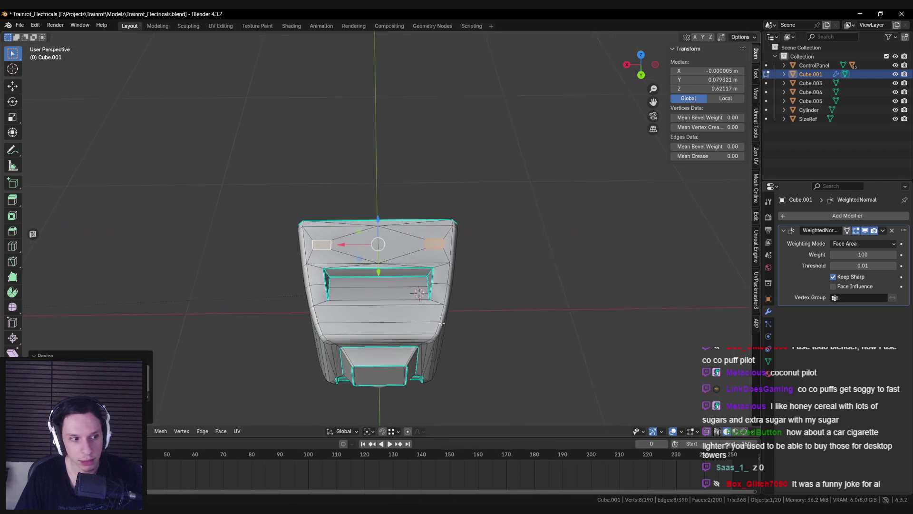
{"action": "scroll", "coordinate": [442, 326], "scroll_direction": "up", "scroll_amount": 2}
{"action": "left_click", "coordinate": [369, 431]}
{"action": "key", "text": "s"}
{"action": "key", "text": "x"}
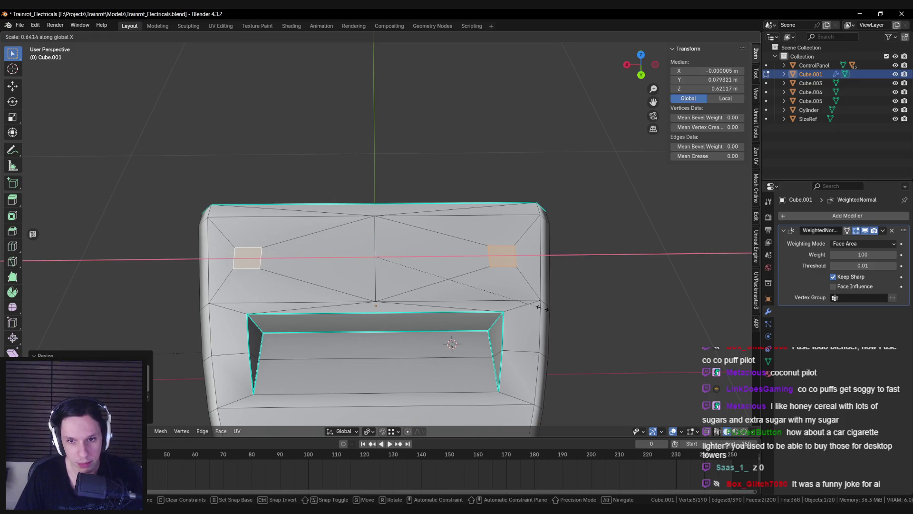
{"action": "left_click", "coordinate": [539, 307]}
{"action": "left_click", "coordinate": [375, 433]}
{"action": "left_click", "coordinate": [389, 383]}
Slide the selected edges along the mesh to their new position
{"action": "key", "text": "g"}
{"action": "key", "text": "g"}
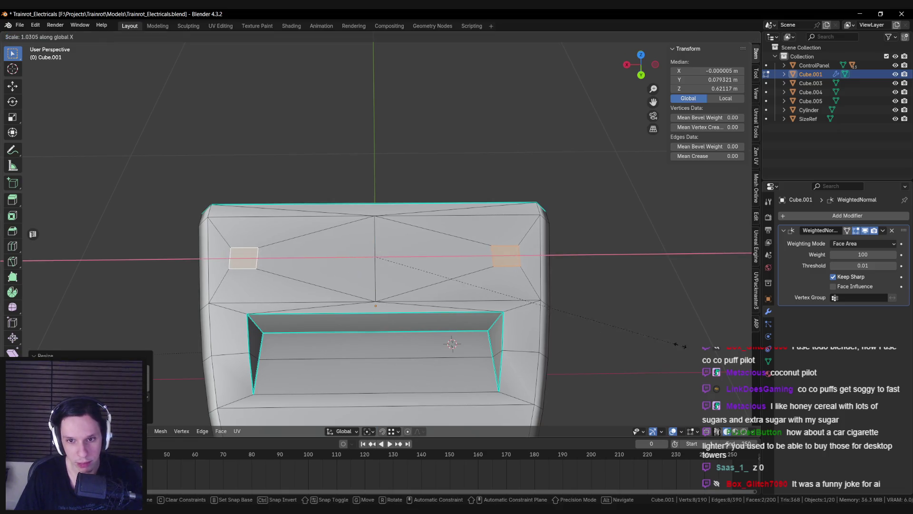
{"action": "key", "text": "Escape"}
{"action": "mouse_move", "coordinate": [547, 345]}
{"action": "middle_mouse_down"}
{"action": "mouse_move", "coordinate": [573, 332]}
{"action": "mouse_move", "coordinate": [382, 421]}
{"action": "middle_mouse_up"}
{"action": "key", "text": "g"}
{"action": "key", "text": "g"}
{"action": "left_click", "coordinate": [567, 326]}
Switch transform orientation to Normal and move the faces along their normal
{"action": "left_click", "coordinate": [350, 431]}
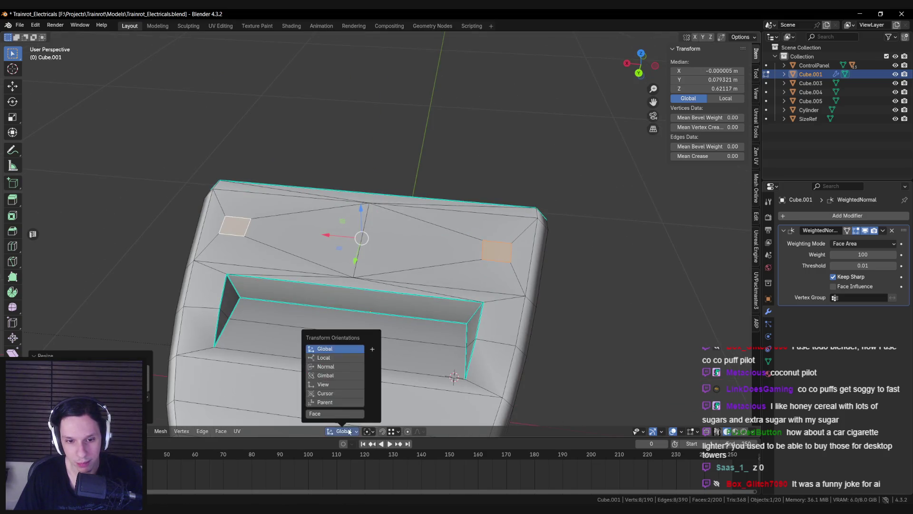
{"action": "left_click", "coordinate": [339, 367]}
{"action": "middle_click_drag", "start_coordinate": [339, 367], "coordinate": [359, 193]}
{"action": "key", "text": "g"}
{"action": "key", "text": "x"}
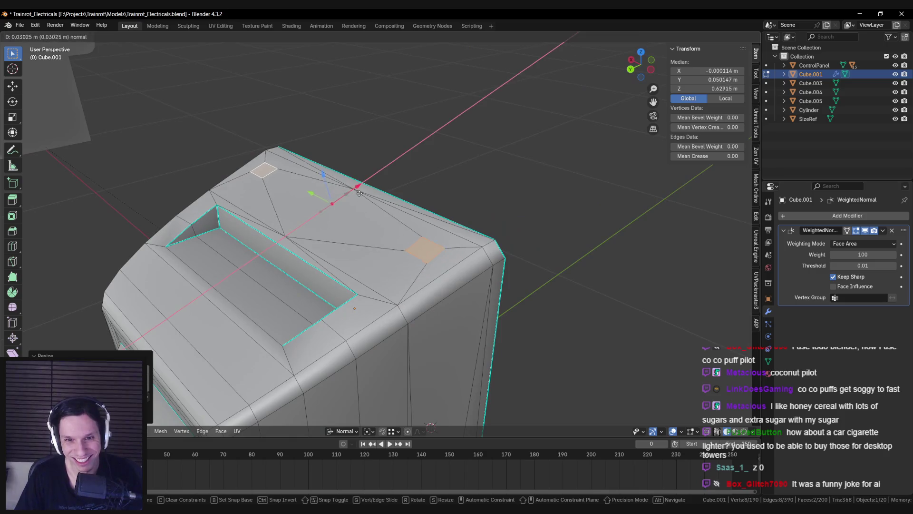
{"action": "left_click", "coordinate": [355, 197]}
{"action": "middle_click_drag", "start_coordinate": [355, 197], "coordinate": [370, 443]}
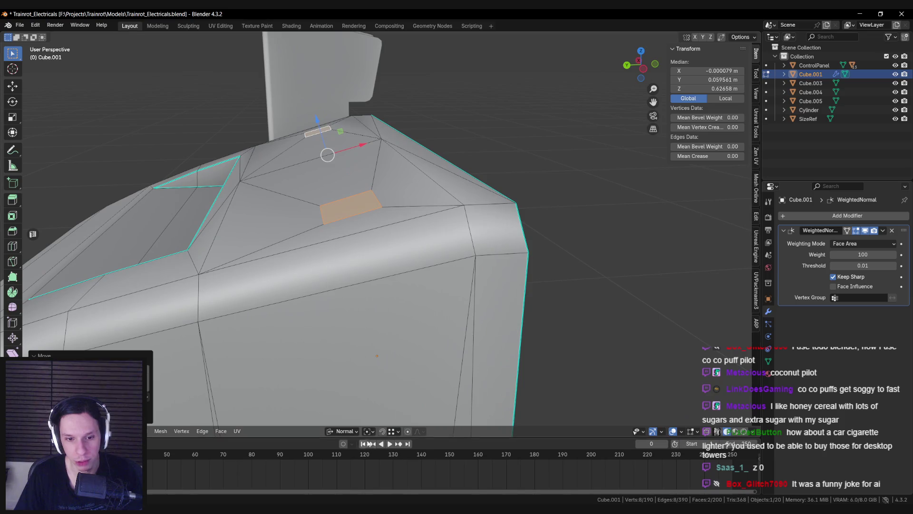
Delete the selected faces to open the two holes in the casing top
{"action": "left_click", "coordinate": [344, 431]}
{"action": "mouse_move", "coordinate": [334, 305]}
{"action": "middle_mouse_down"}
{"action": "mouse_move", "coordinate": [331, 264]}
{"action": "mouse_move", "coordinate": [481, 268]}
{"action": "middle_mouse_up"}
{"action": "key", "text": "x"}
{"action": "left_click", "coordinate": [332, 262]}
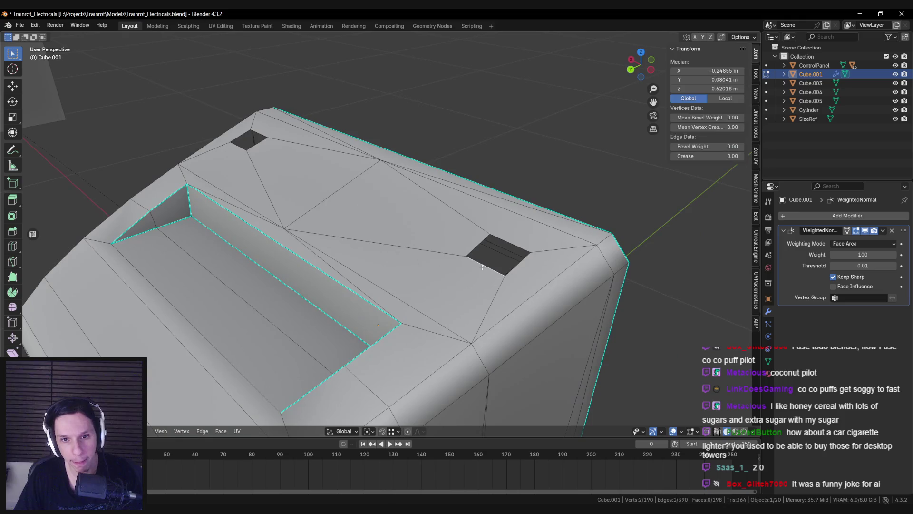
Move the hole edges and corners along Y to reshape the openings
{"action": "mouse_move", "coordinate": [364, 203]}
{"action": "middle_mouse_down"}
{"action": "mouse_move", "coordinate": [391, 215]}
{"action": "mouse_move", "coordinate": [330, 186]}
{"action": "middle_mouse_up"}
{"action": "key", "text": "g"}
{"action": "key", "text": "y"}
{"action": "right_click", "coordinate": [392, 218]}
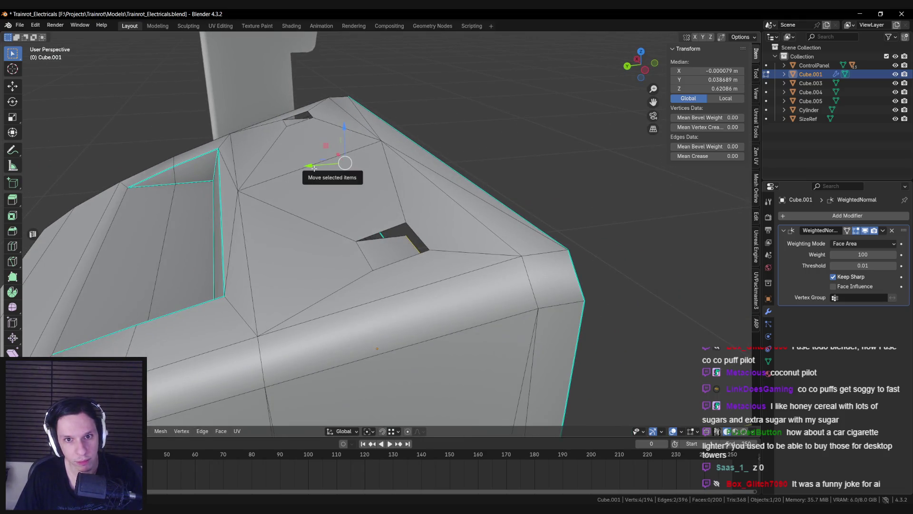
{"action": "left_click_drag", "start_coordinate": [314, 168], "coordinate": [316, 166]}
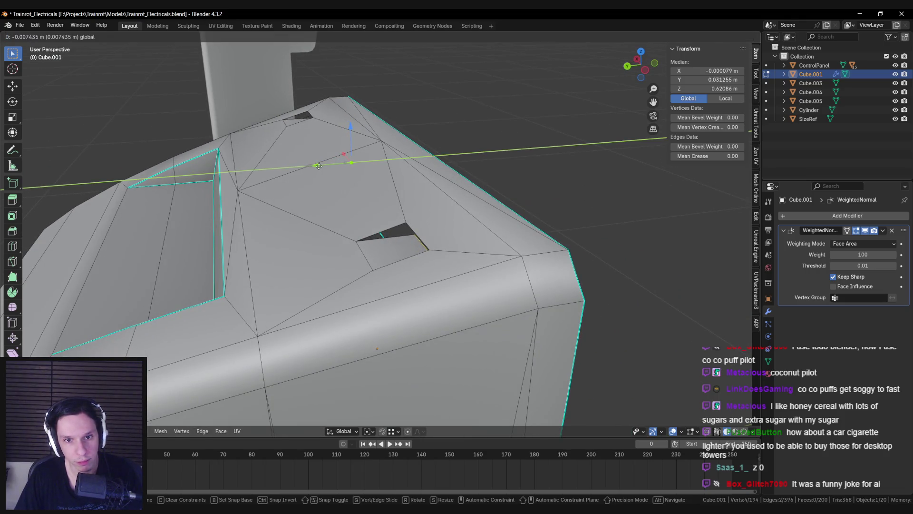
{"action": "left_click_drag", "start_coordinate": [322, 166], "coordinate": [324, 166]}
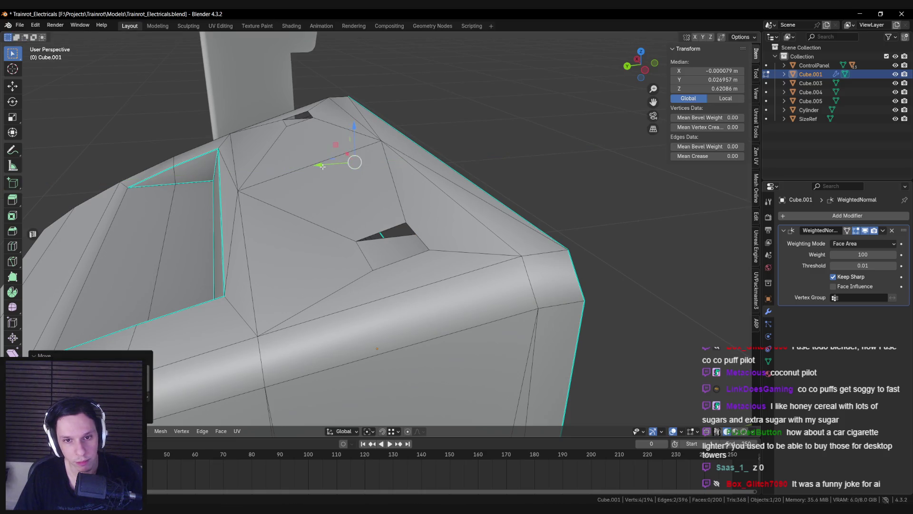
{"action": "mouse_move", "coordinate": [323, 165]}
{"action": "middle_mouse_down"}
{"action": "mouse_move", "coordinate": [348, 141]}
{"action": "mouse_move", "coordinate": [338, 143]}
{"action": "middle_mouse_up"}
{"action": "left_click_drag", "start_coordinate": [337, 142], "coordinate": [307, 149]}
{"action": "middle_click_drag", "start_coordinate": [307, 148], "coordinate": [304, 149]}
{"action": "key", "text": "g"}
{"action": "key", "text": "y"}
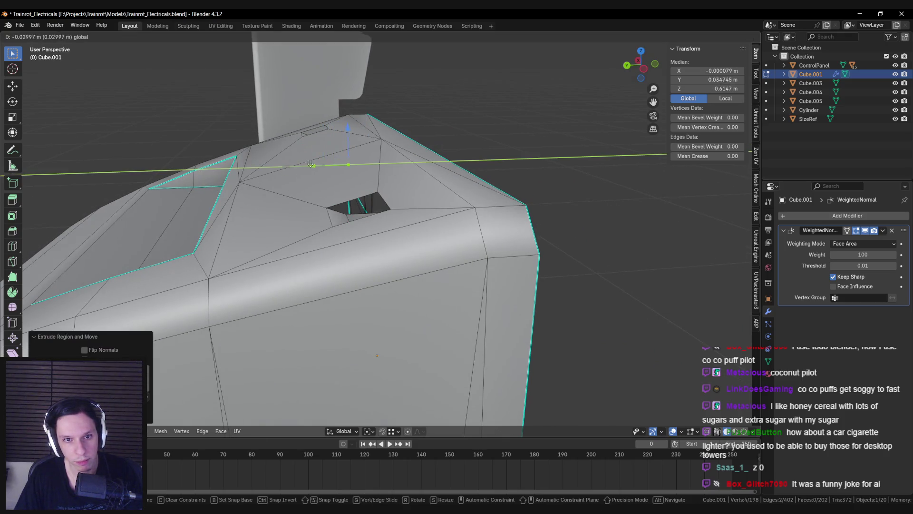
{"action": "left_click", "coordinate": [316, 168]}
Turn on snapping and adjust the left hole's lower edge and corner vertices
{"action": "middle_click_drag", "start_coordinate": [335, 210], "coordinate": [635, 196]}
{"action": "scroll", "coordinate": [201, 252], "scroll_direction": "up", "scroll_amount": 2}
{"action": "mouse_move", "coordinate": [201, 251]}
{"action": "middle_mouse_down"}
{"action": "mouse_move", "coordinate": [341, 226]}
{"action": "mouse_move", "coordinate": [374, 253]}
{"action": "middle_mouse_up"}
{"action": "scroll", "coordinate": [362, 233], "scroll_direction": "up", "scroll_amount": 4}
{"action": "left_click", "coordinate": [346, 246]}
{"action": "key", "text": "shift+Tab"}
{"action": "left_click_drag", "start_coordinate": [361, 216], "coordinate": [347, 208]}
{"action": "mouse_move", "coordinate": [420, 214]}
{"action": "middle_mouse_down"}
{"action": "mouse_move", "coordinate": [417, 267]}
{"action": "mouse_move", "coordinate": [391, 274]}
{"action": "mouse_move", "coordinate": [417, 253]}
{"action": "mouse_move", "coordinate": [357, 233]}
{"action": "mouse_move", "coordinate": [277, 236]}
{"action": "mouse_move", "coordinate": [533, 265]}
{"action": "mouse_move", "coordinate": [528, 246]}
{"action": "mouse_move", "coordinate": [428, 266]}
{"action": "mouse_move", "coordinate": [333, 306]}
{"action": "mouse_move", "coordinate": [494, 310]}
{"action": "mouse_move", "coordinate": [304, 222]}
{"action": "middle_mouse_up"}
{"action": "left_click", "coordinate": [412, 250]}
{"action": "left_click", "coordinate": [419, 248]}
{"action": "key", "text": "g"}
{"action": "key", "text": "x"}
{"action": "key", "text": "Escape"}
Select the mirrored hole corners and move them in the Y-Z plane to match
{"action": "key", "text": "Tab"}
{"action": "key", "text": "Tab"}
{"action": "key", "text": "ctrl+shift+m"}
{"action": "key", "text": "ctrl+z"}
{"action": "key", "text": "ctrl+shift+m"}
{"action": "left_click_drag", "start_coordinate": [295, 212], "coordinate": [292, 215]}
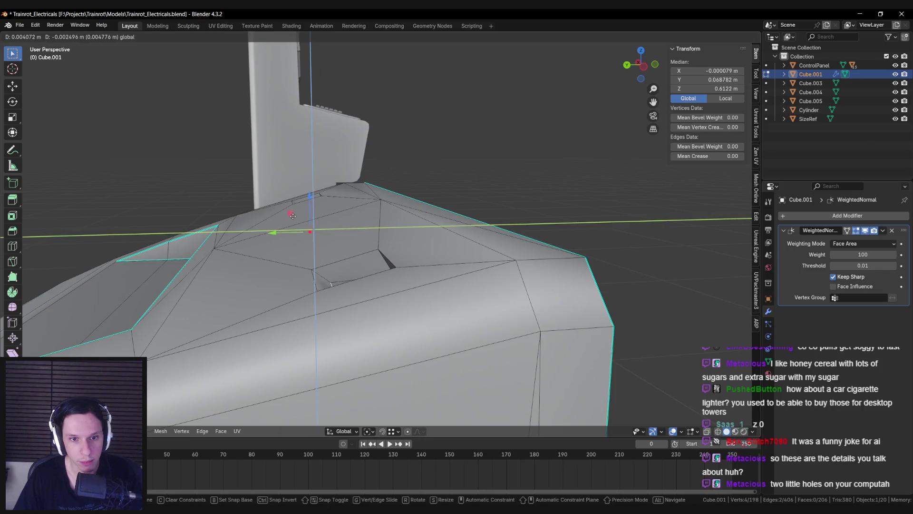
{"action": "right_click", "coordinate": [292, 216]}
{"action": "mouse_move", "coordinate": [292, 216]}
{"action": "middle_mouse_down"}
{"action": "mouse_move", "coordinate": [283, 180]}
{"action": "mouse_move", "coordinate": [316, 258]}
{"action": "mouse_move", "coordinate": [355, 277]}
{"action": "mouse_move", "coordinate": [473, 265]}
{"action": "middle_mouse_up"}
{"action": "key", "text": "ctrl+z"}
{"action": "key", "text": "ctrl+shift+m"}
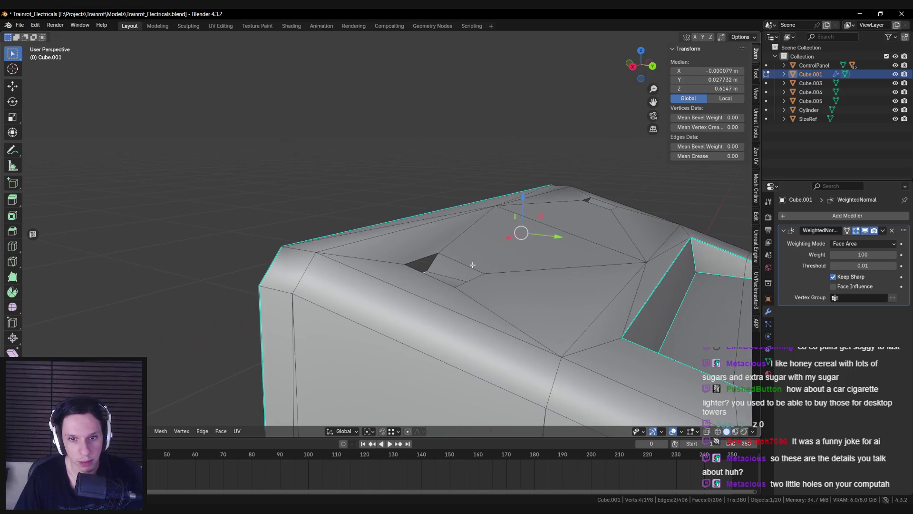
{"action": "left_click_drag", "start_coordinate": [541, 216], "coordinate": [475, 252]}
{"action": "mouse_move", "coordinate": [475, 252]}
{"action": "middle_mouse_down"}
{"action": "mouse_move", "coordinate": [371, 271]}
{"action": "mouse_move", "coordinate": [350, 261]}
{"action": "mouse_move", "coordinate": [333, 282]}
{"action": "mouse_move", "coordinate": [323, 277]}
{"action": "mouse_move", "coordinate": [380, 272]}
{"action": "middle_mouse_up"}
{"action": "key", "text": "alt+a"}
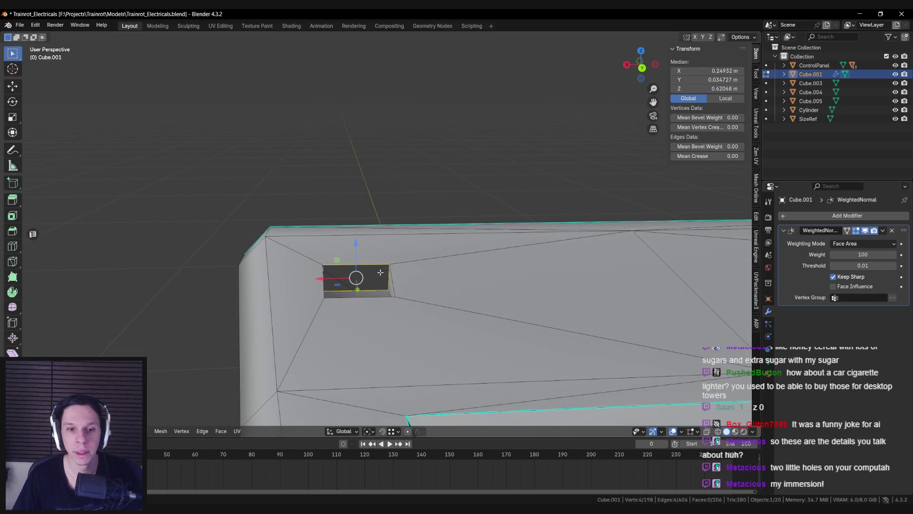
{"action": "key", "text": "alt+a"}
{"action": "middle_click_drag", "start_coordinate": [376, 275], "coordinate": [462, 279]}
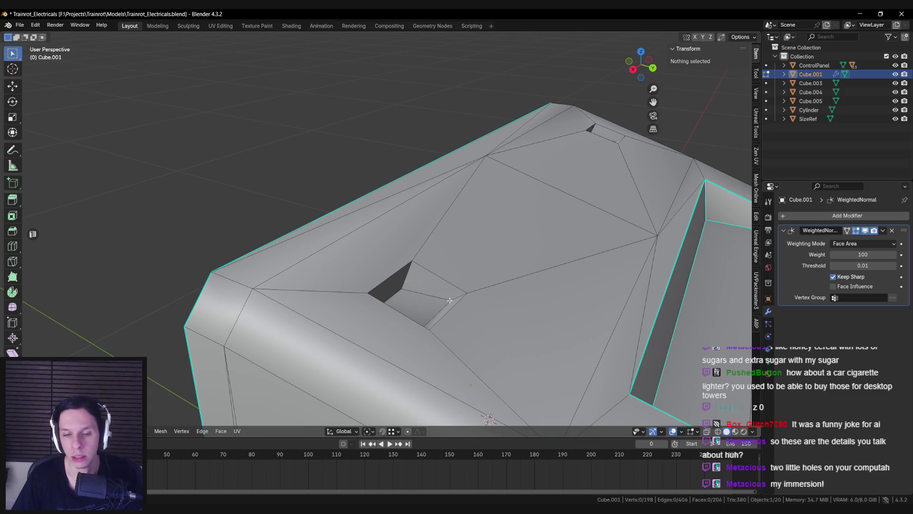
Cut new edges across the faces around the hole with the knife tool
{"action": "mouse_move", "coordinate": [453, 295]}
{"action": "middle_mouse_down"}
{"action": "mouse_move", "coordinate": [428, 302]}
{"action": "mouse_move", "coordinate": [419, 260]}
{"action": "middle_mouse_up"}
{"action": "scroll", "coordinate": [403, 308], "scroll_direction": "up", "scroll_amount": 6}
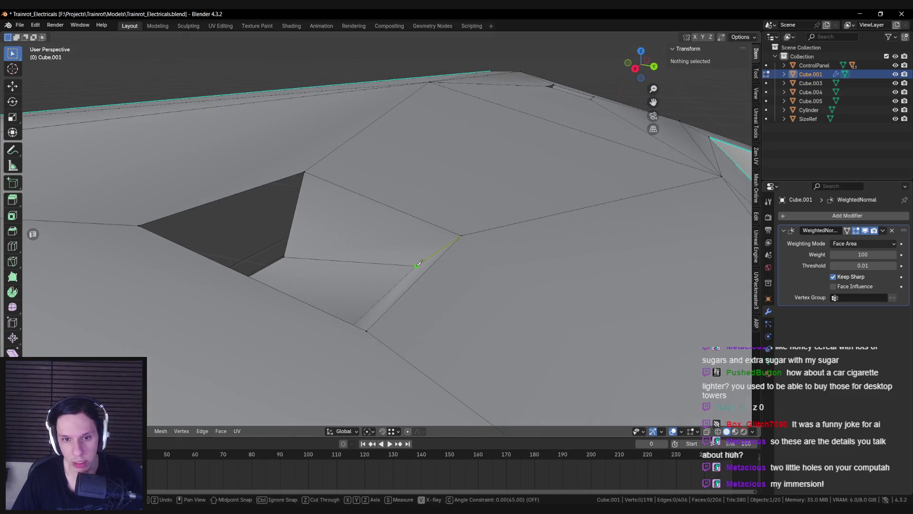
{"action": "middle_click_drag", "start_coordinate": [360, 257], "coordinate": [418, 262]}
{"action": "key", "text": "k"}
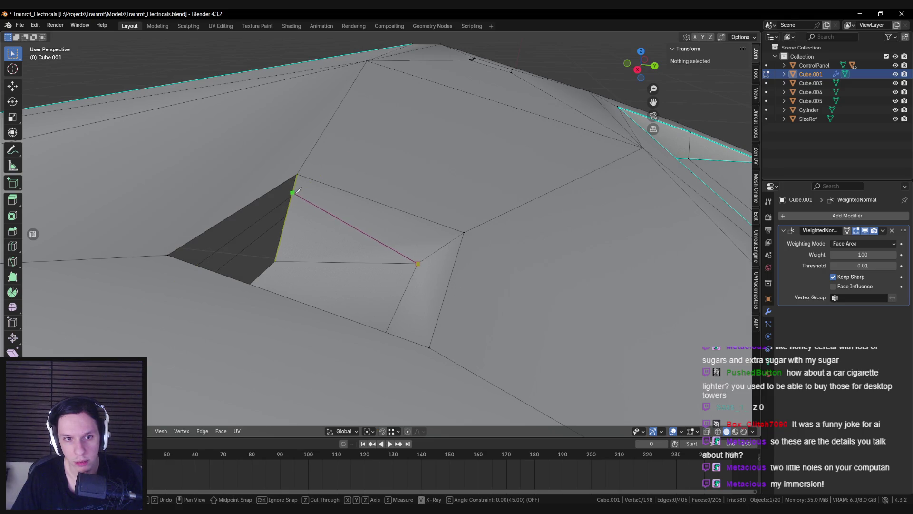
{"action": "key", "text": "Return"}
{"action": "mouse_move", "coordinate": [299, 191]}
{"action": "middle_mouse_down"}
{"action": "mouse_move", "coordinate": [204, 267]}
{"action": "mouse_move", "coordinate": [241, 290]}
{"action": "middle_mouse_up"}
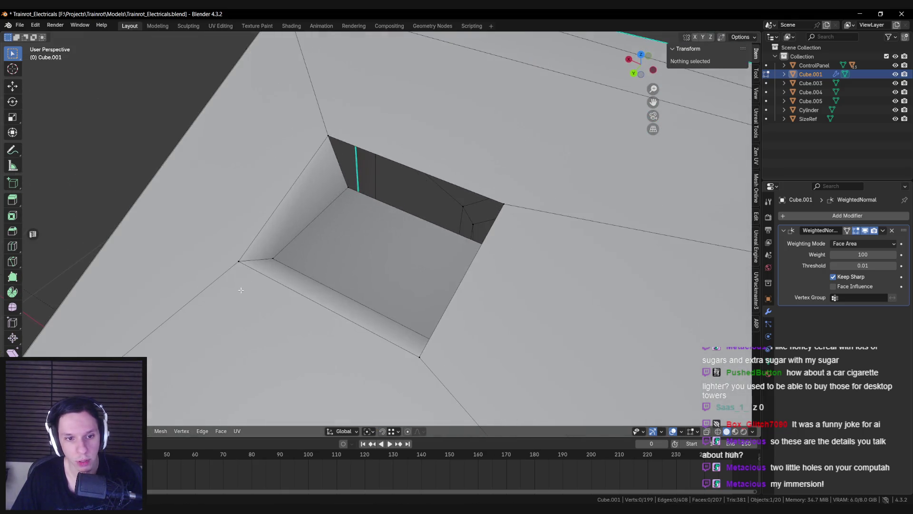
{"action": "mouse_move", "coordinate": [334, 151]}
{"action": "middle_mouse_down"}
{"action": "mouse_move", "coordinate": [302, 257]}
{"action": "mouse_move", "coordinate": [350, 255]}
{"action": "mouse_move", "coordinate": [271, 259]}
{"action": "middle_mouse_up"}
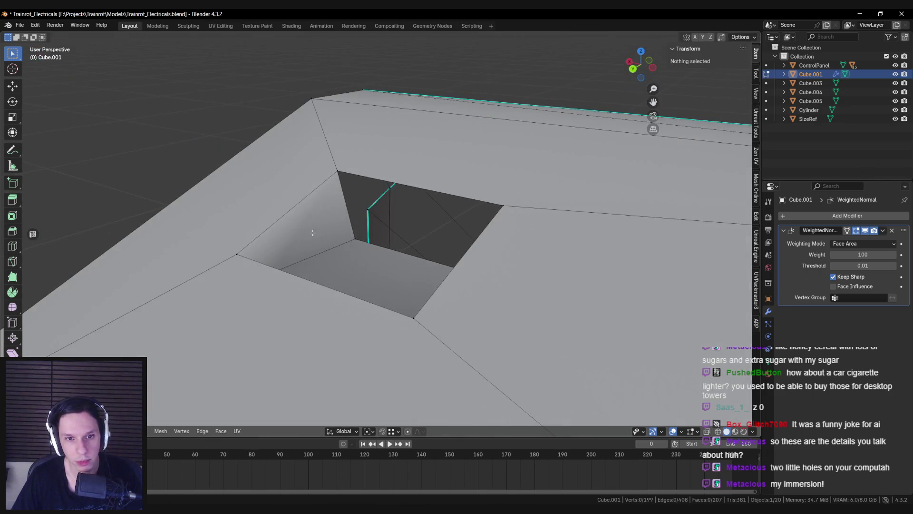
{"action": "middle_click_drag", "start_coordinate": [313, 233], "coordinate": [282, 245]}
{"action": "key", "text": "k"}
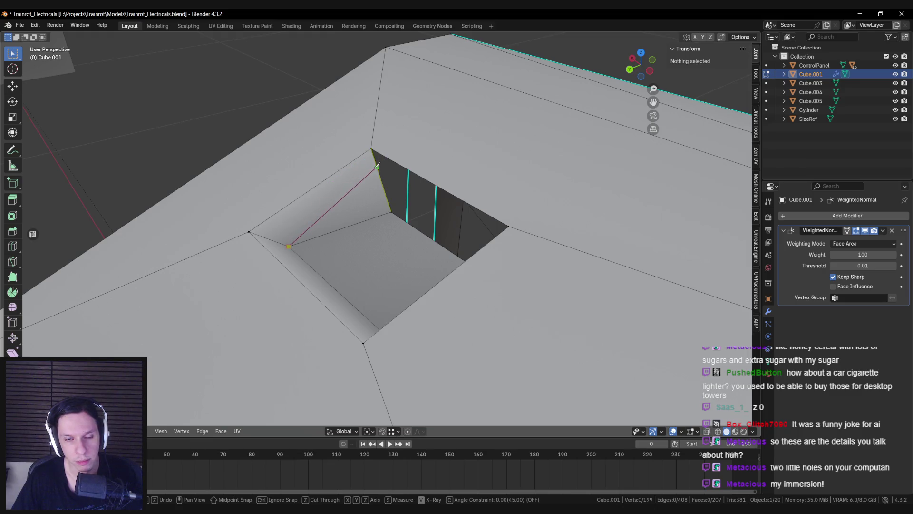
{"action": "left_click", "coordinate": [377, 164]}
{"action": "key", "text": "Return"}
{"action": "mouse_move", "coordinate": [375, 164]}
{"action": "middle_mouse_down"}
{"action": "mouse_move", "coordinate": [309, 235]}
{"action": "mouse_move", "coordinate": [400, 230]}
{"action": "mouse_move", "coordinate": [333, 247]}
{"action": "mouse_move", "coordinate": [360, 276]}
{"action": "mouse_move", "coordinate": [607, 279]}
{"action": "mouse_move", "coordinate": [458, 277]}
{"action": "mouse_move", "coordinate": [484, 320]}
{"action": "mouse_move", "coordinate": [437, 279]}
{"action": "mouse_move", "coordinate": [409, 272]}
{"action": "middle_mouse_up"}
Add two further knife cuts beside the small hole
{"action": "key", "text": "alt+a"}
{"action": "scroll", "coordinate": [309, 256], "scroll_direction": "up", "scroll_amount": 5}
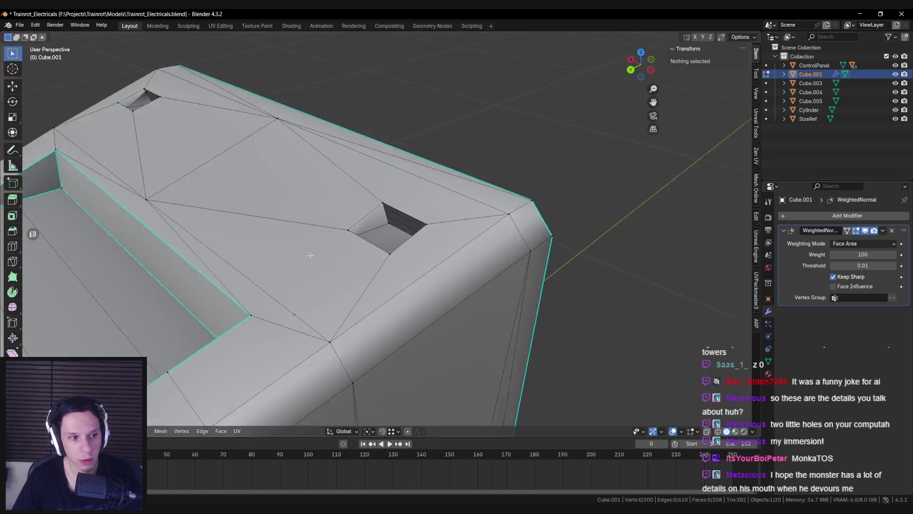
{"action": "mouse_move", "coordinate": [310, 255]}
{"action": "middle_mouse_down"}
{"action": "mouse_move", "coordinate": [290, 261]}
{"action": "mouse_move", "coordinate": [326, 337]}
{"action": "mouse_move", "coordinate": [306, 299]}
{"action": "middle_mouse_up"}
{"action": "scroll", "coordinate": [339, 279], "scroll_direction": "up", "scroll_amount": 3}
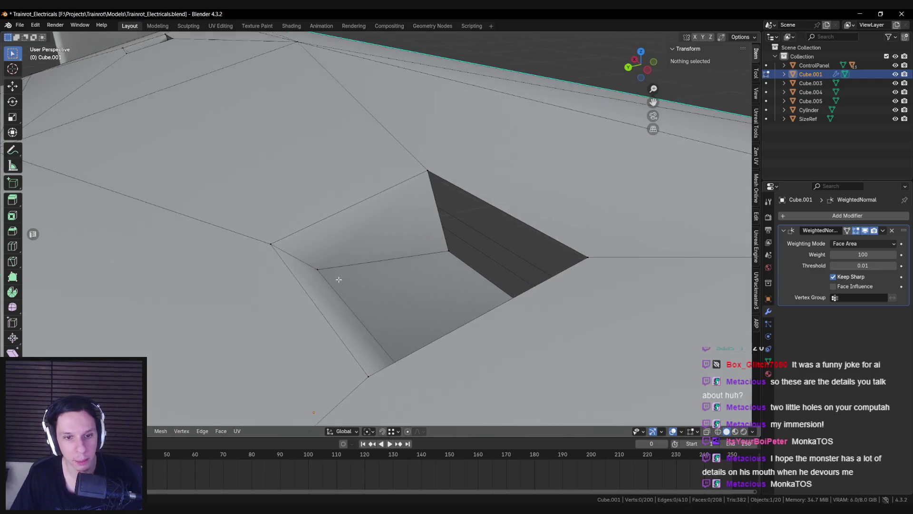
{"action": "key", "text": "k"}
{"action": "key", "text": "Escape"}
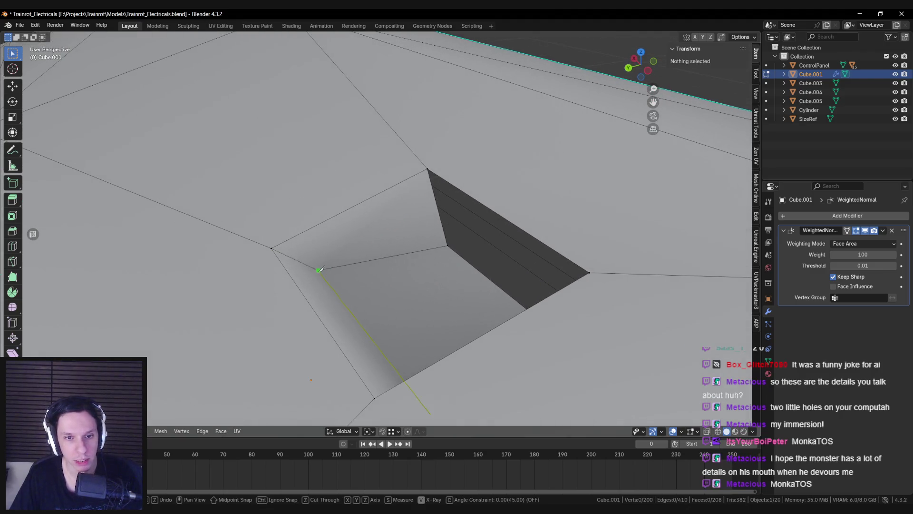
{"action": "left_click", "coordinate": [433, 189]}
{"action": "key", "text": "Return"}
{"action": "mouse_move", "coordinate": [378, 229]}
{"action": "middle_mouse_down"}
{"action": "mouse_move", "coordinate": [301, 251]}
{"action": "mouse_move", "coordinate": [385, 268]}
{"action": "middle_mouse_up"}
{"action": "key", "text": "k"}
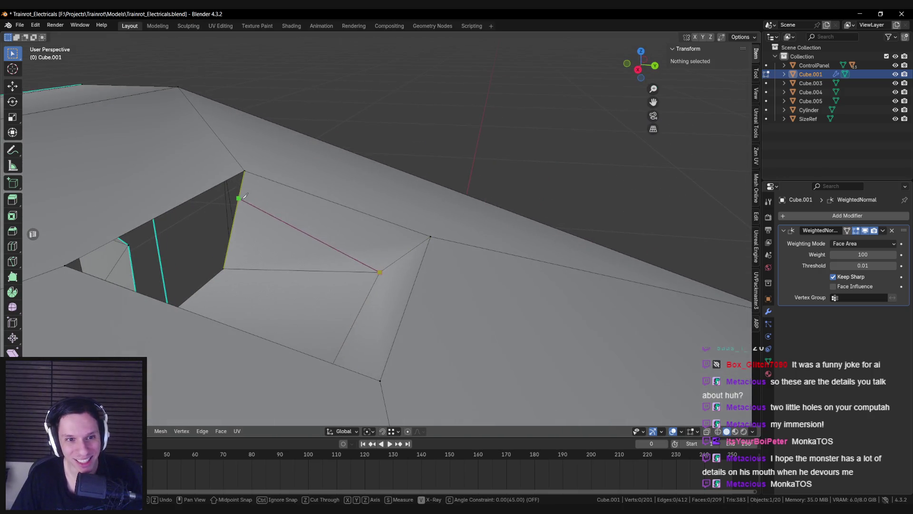
{"action": "left_click", "coordinate": [238, 198]}
{"action": "key", "text": "Return"}
{"action": "mouse_move", "coordinate": [240, 199]}
{"action": "middle_mouse_down"}
{"action": "mouse_move", "coordinate": [285, 198]}
{"action": "mouse_move", "coordinate": [327, 228]}
{"action": "mouse_move", "coordinate": [271, 241]}
{"action": "mouse_move", "coordinate": [486, 241]}
{"action": "mouse_move", "coordinate": [471, 216]}
{"action": "middle_mouse_up"}
Move the hole's vertices within the Y-Z plane, then select their mirrored counterparts
{"action": "key", "text": "g"}
{"action": "key", "text": "shift+x"}
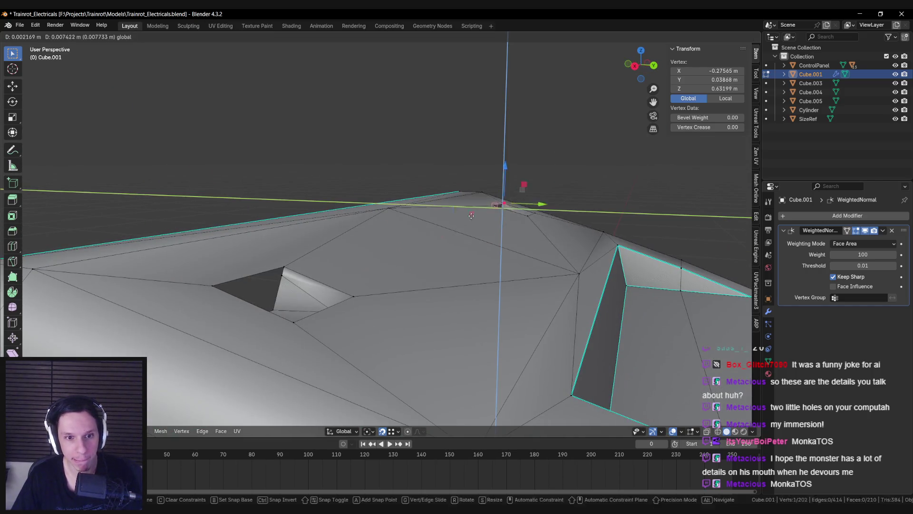
{"action": "left_click", "coordinate": [279, 276]}
{"action": "mouse_move", "coordinate": [279, 276]}
{"action": "middle_mouse_down"}
{"action": "mouse_move", "coordinate": [384, 222]}
{"action": "mouse_move", "coordinate": [466, 214]}
{"action": "mouse_move", "coordinate": [518, 175]}
{"action": "middle_mouse_up"}
{"action": "scroll", "coordinate": [419, 245], "scroll_direction": "up", "scroll_amount": 4}
{"action": "key", "text": "g"}
{"action": "key", "text": "shift+x"}
{"action": "left_click", "coordinate": [519, 175]}
{"action": "mouse_move", "coordinate": [379, 203]}
{"action": "middle_mouse_down"}
{"action": "mouse_move", "coordinate": [412, 193]}
{"action": "mouse_move", "coordinate": [181, 231]}
{"action": "middle_mouse_up"}
{"action": "scroll", "coordinate": [389, 206], "scroll_direction": "down", "scroll_amount": 5}
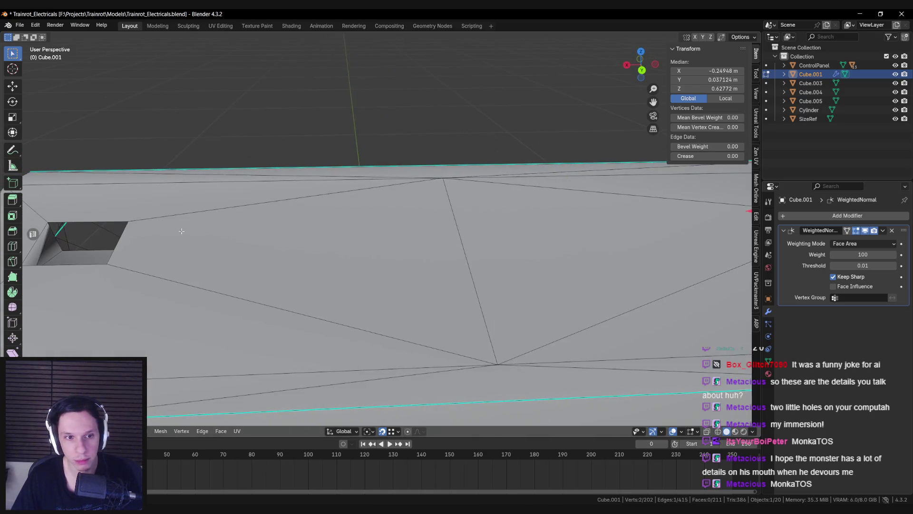
{"action": "key", "text": "alt+a"}
{"action": "mouse_move", "coordinate": [103, 228]}
{"action": "middle_mouse_down"}
{"action": "mouse_move", "coordinate": [280, 250]}
{"action": "mouse_move", "coordinate": [432, 222]}
{"action": "mouse_move", "coordinate": [416, 261]}
{"action": "mouse_move", "coordinate": [424, 290]}
{"action": "mouse_move", "coordinate": [406, 243]}
{"action": "mouse_move", "coordinate": [376, 223]}
{"action": "middle_mouse_up"}
{"action": "scroll", "coordinate": [298, 248], "scroll_direction": "down", "scroll_amount": 3}
{"action": "key", "text": "shift+ctrl+m"}
In X-ray, extrude the hole rims along Y, scale them in Y, and lower them in Z
{"action": "key", "text": "alt+z"}
{"action": "key", "text": "e"}
{"action": "key", "text": "y"}
{"action": "left_click", "coordinate": [408, 248]}
{"action": "key", "text": "s"}
{"action": "key", "text": "y"}
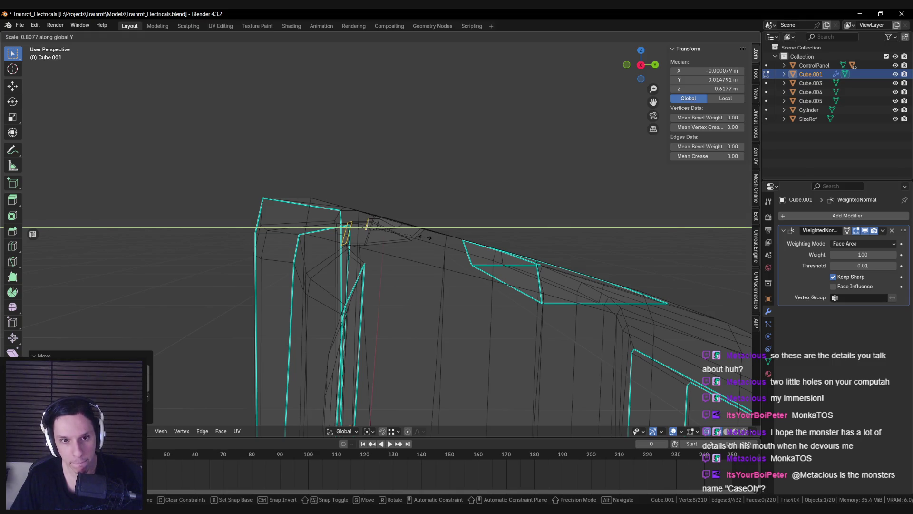
{"action": "left_click", "coordinate": [425, 237]}
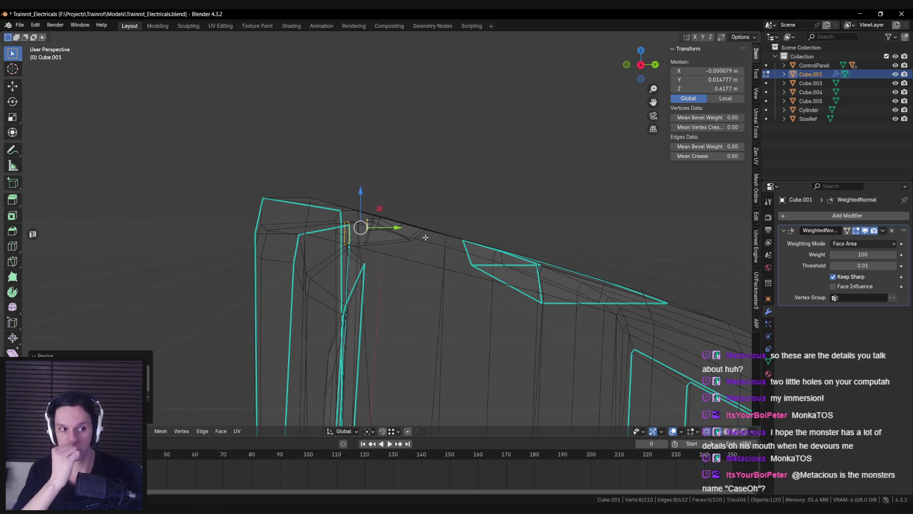
{"action": "scroll", "coordinate": [427, 236], "scroll_direction": "up", "scroll_amount": 3}
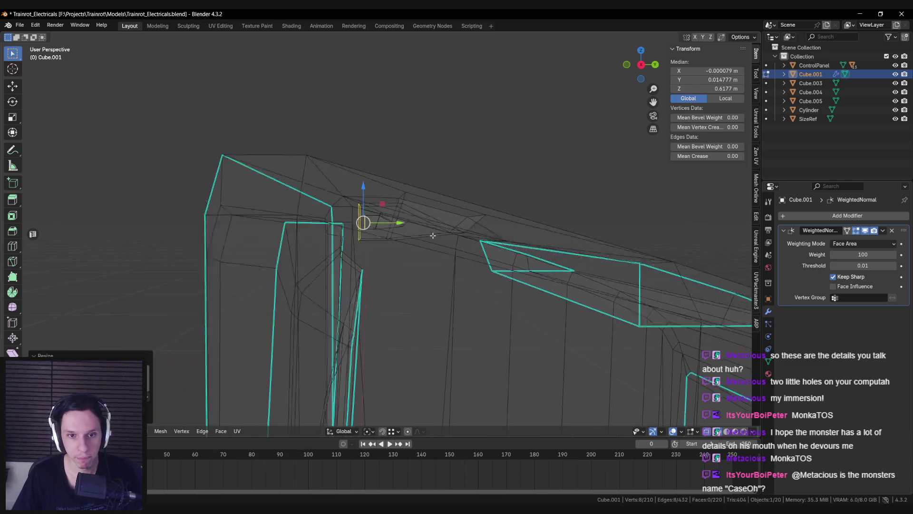
{"action": "scroll", "coordinate": [434, 241], "scroll_direction": "down", "scroll_amount": 2}
{"action": "key", "text": "g"}
{"action": "key", "text": "z"}
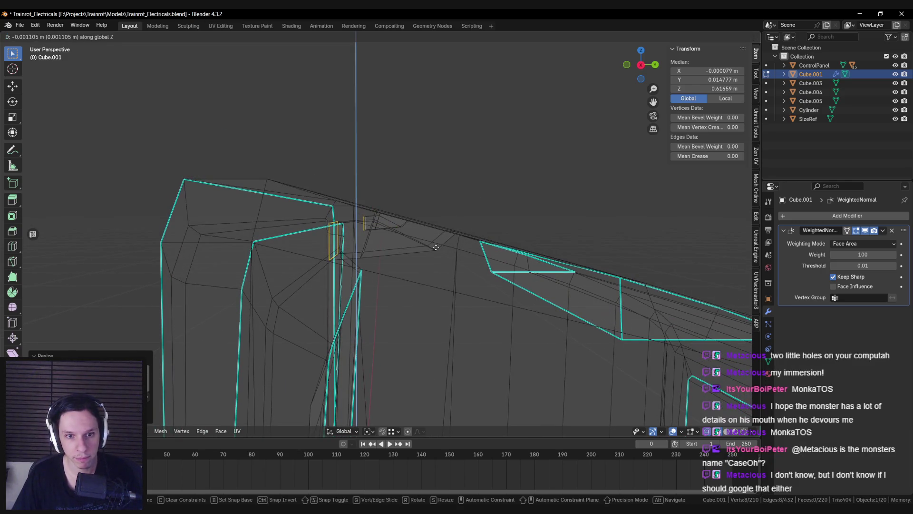
{"action": "left_click", "coordinate": [436, 247]}
Cap the bottom of the left hole with a face
{"action": "mouse_move", "coordinate": [357, 224]}
{"action": "middle_mouse_down"}
{"action": "mouse_move", "coordinate": [208, 213]}
{"action": "mouse_move", "coordinate": [325, 262]}
{"action": "middle_mouse_up"}
{"action": "key", "text": "alt+z"}
{"action": "scroll", "coordinate": [325, 262], "scroll_direction": "up", "scroll_amount": 3}
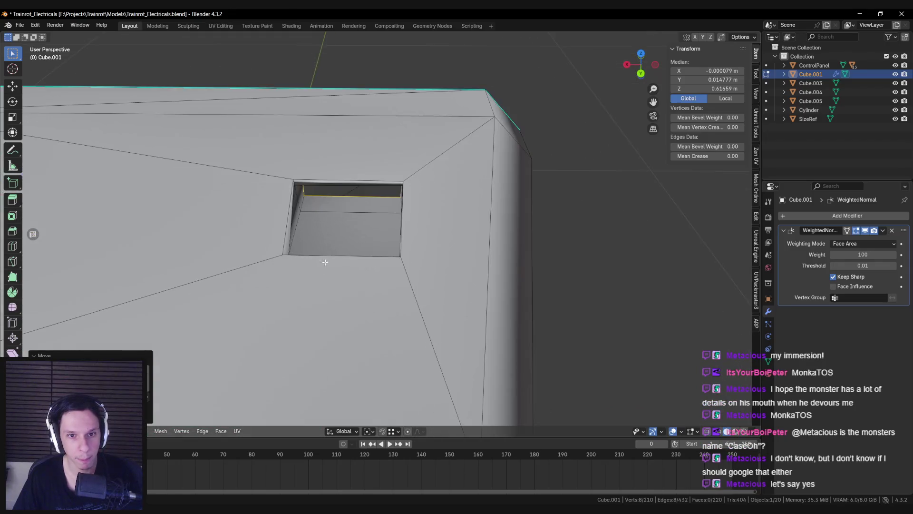
{"action": "key", "text": "f"}
{"action": "scroll", "coordinate": [324, 247], "scroll_direction": "down", "scroll_amount": 5}
{"action": "key", "text": "alt+z"}
{"action": "middle_click_drag", "start_coordinate": [235, 254], "coordinate": [431, 255], "text": "shift"}
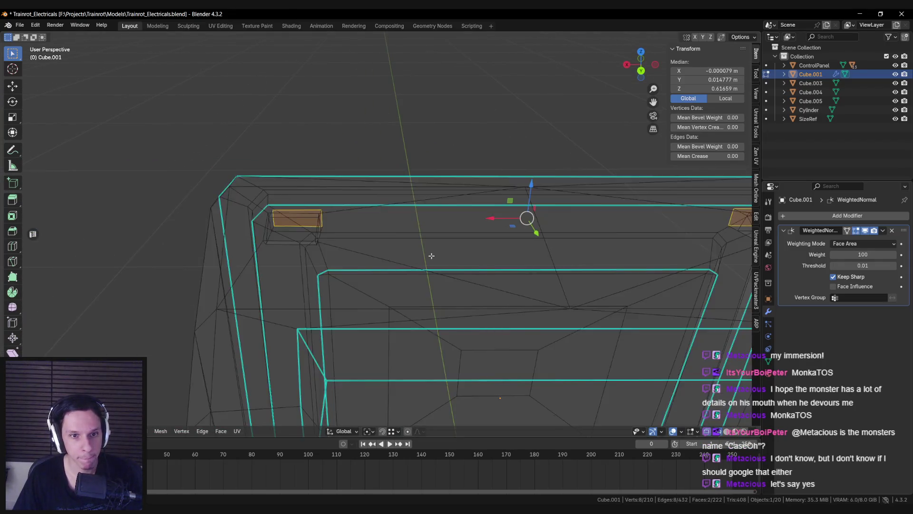
{"action": "key", "text": "alt+z"}
{"action": "scroll", "coordinate": [289, 220], "scroll_direction": "up", "scroll_amount": 3}
{"action": "key", "text": "f"}
{"action": "key", "text": "alt+a"}
Cap the bottom of the right hole with a face
{"action": "middle_click_drag", "start_coordinate": [251, 236], "coordinate": [536, 287]}
{"action": "scroll", "coordinate": [536, 287], "scroll_direction": "up", "scroll_amount": 4}
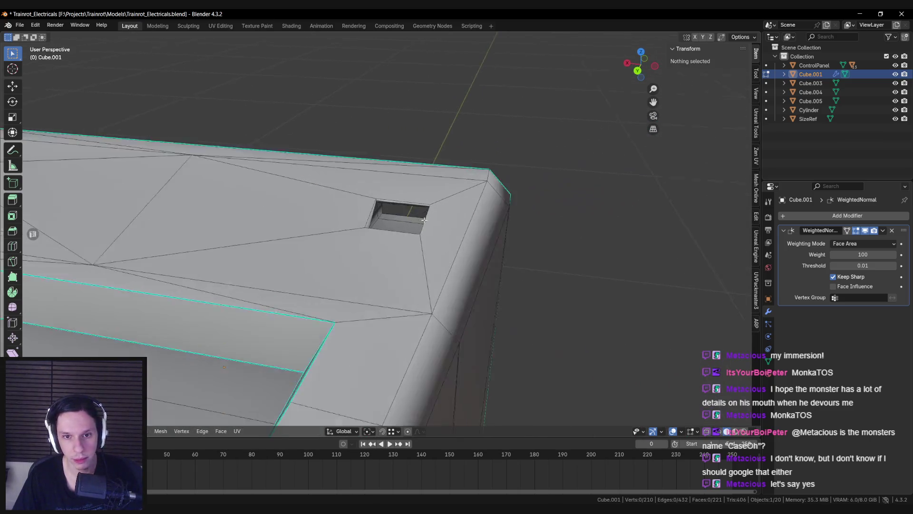
{"action": "left_click", "coordinate": [404, 220], "text": "alt"}
{"action": "key", "text": "f"}
{"action": "key", "text": "alt+a"}
Mark the hole's rim loop and the casing's front corner edges as sharp
{"action": "scroll", "coordinate": [405, 220], "scroll_direction": "up", "scroll_amount": 1}
{"action": "left_click", "coordinate": [405, 220], "text": "alt"}
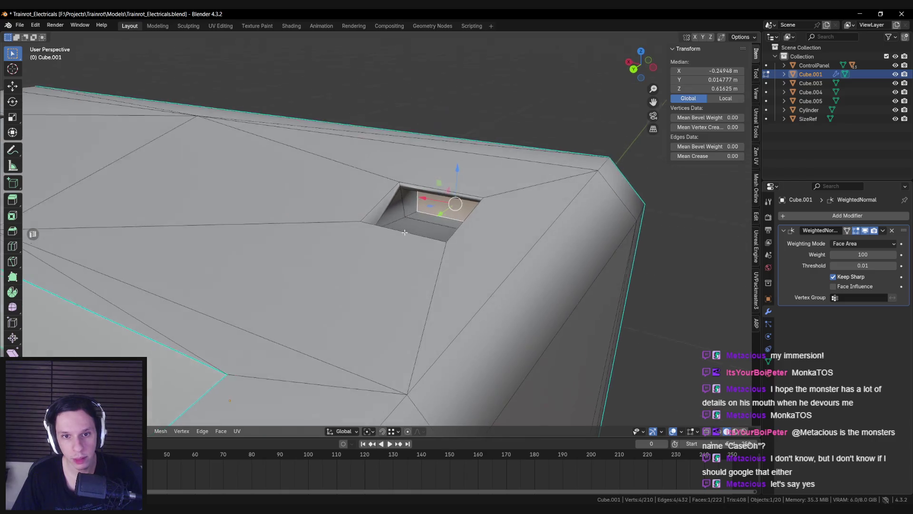
{"action": "key", "text": "ctrl+e"}
{"action": "left_click", "coordinate": [404, 233]}
{"action": "key", "text": "alt+a"}
{"action": "scroll", "coordinate": [404, 233], "scroll_direction": "down", "scroll_amount": 3}
{"action": "mouse_move", "coordinate": [404, 233]}
{"action": "middle_mouse_down"}
{"action": "mouse_move", "coordinate": [191, 190]}
{"action": "mouse_move", "coordinate": [445, 213]}
{"action": "middle_mouse_up"}
{"action": "left_click", "coordinate": [445, 213]}
{"action": "key", "text": "ctrl+e"}
{"action": "left_click", "coordinate": [446, 215]}
Frame the whole monitor body in Object Mode, then return to Edit Mode
{"action": "key", "text": "Tab"}
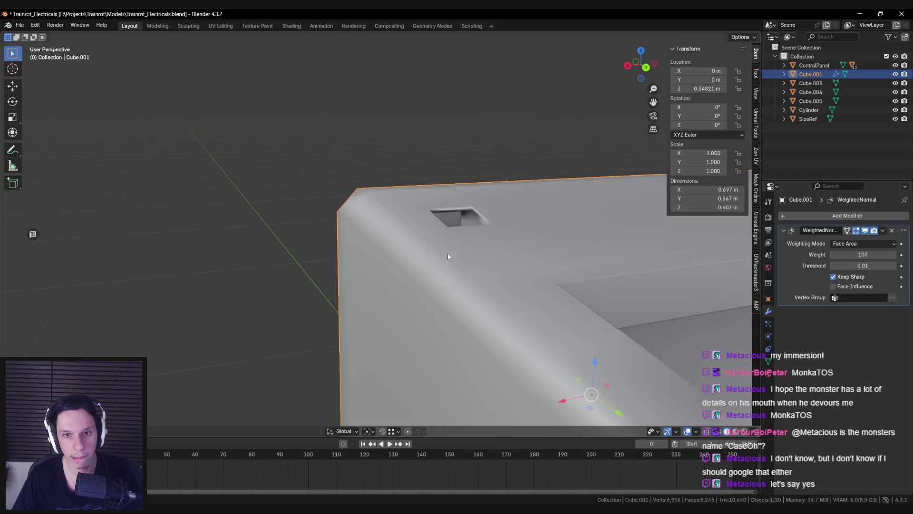
{"action": "scroll", "coordinate": [447, 253], "scroll_direction": "down", "scroll_amount": 6}
{"action": "middle_click_drag", "start_coordinate": [447, 253], "coordinate": [401, 330]}
{"action": "key", "text": "KP_Decimal"}
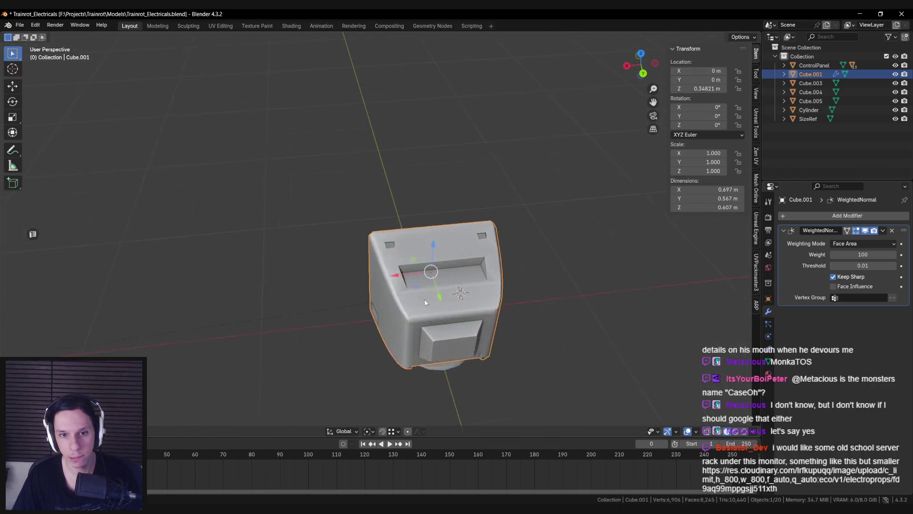
{"action": "scroll", "coordinate": [370, 260], "scroll_direction": "up", "scroll_amount": 3}
{"action": "key", "text": "Tab"}
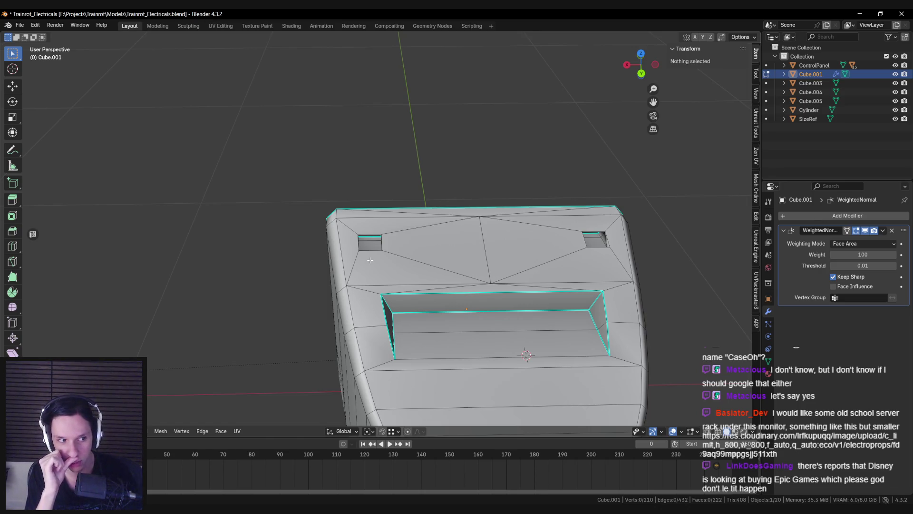
Select four rim edges around the small hole
{"action": "scroll", "coordinate": [370, 259], "scroll_direction": "up", "scroll_amount": 6}
{"action": "mouse_move", "coordinate": [371, 259]}
{"action": "middle_mouse_down"}
{"action": "mouse_move", "coordinate": [304, 280]}
{"action": "mouse_move", "coordinate": [286, 272]}
{"action": "mouse_move", "coordinate": [252, 280]}
{"action": "mouse_move", "coordinate": [374, 254]}
{"action": "mouse_move", "coordinate": [401, 273]}
{"action": "mouse_move", "coordinate": [387, 261]}
{"action": "mouse_move", "coordinate": [332, 311]}
{"action": "mouse_move", "coordinate": [279, 250]}
{"action": "mouse_move", "coordinate": [305, 266]}
{"action": "mouse_move", "coordinate": [370, 244]}
{"action": "mouse_move", "coordinate": [367, 255]}
{"action": "mouse_move", "coordinate": [342, 242]}
{"action": "mouse_move", "coordinate": [228, 240]}
{"action": "middle_mouse_up"}
{"action": "left_click", "coordinate": [301, 280]}
{"action": "left_click", "coordinate": [252, 281], "text": "shift"}
{"action": "left_click", "coordinate": [368, 283], "text": "shift"}
{"action": "scroll", "coordinate": [369, 284], "scroll_direction": "down", "scroll_amount": 3}
{"action": "left_click", "coordinate": [382, 244], "text": "shift"}
Bring the groove into view and mark the selected rim edges sharp
{"action": "mouse_move", "coordinate": [329, 272]}
{"action": "middle_mouse_down"}
{"action": "mouse_move", "coordinate": [347, 245]}
{"action": "mouse_move", "coordinate": [295, 268]}
{"action": "mouse_move", "coordinate": [248, 264]}
{"action": "middle_mouse_up"}
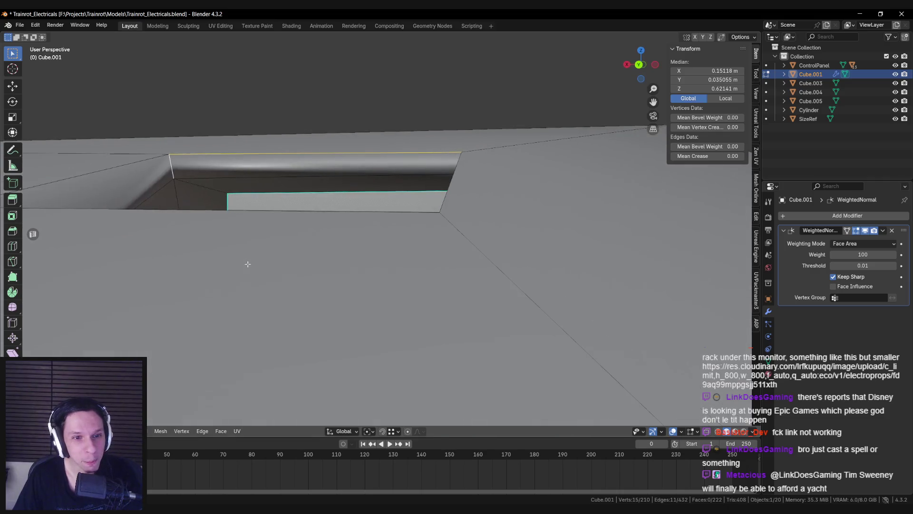
{"action": "middle_click_drag", "start_coordinate": [206, 186], "coordinate": [357, 225], "text": "shift"}
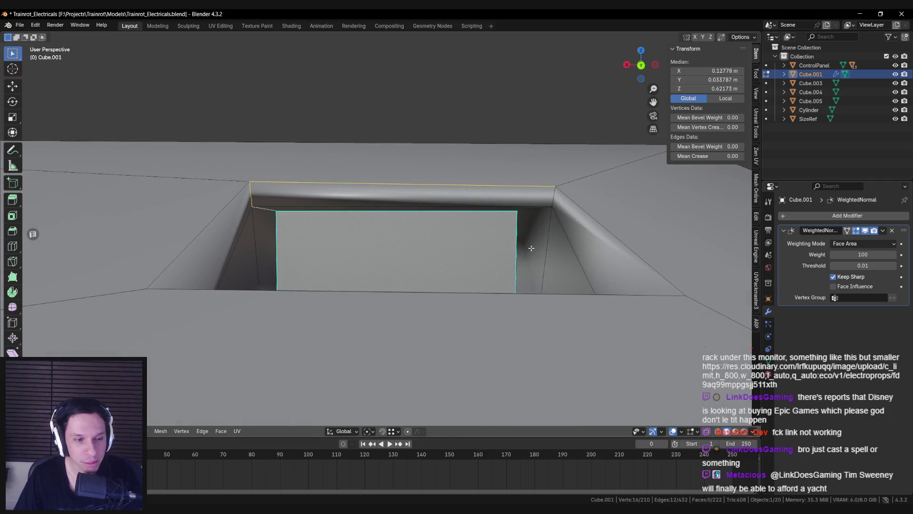
{"action": "middle_click_drag", "start_coordinate": [531, 247], "coordinate": [559, 230], "text": "shift"}
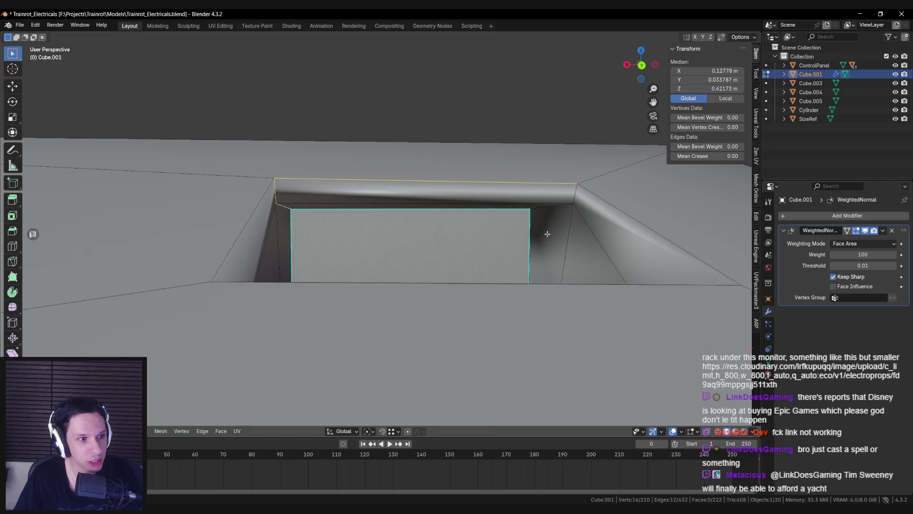
{"action": "middle_click_drag", "start_coordinate": [549, 234], "coordinate": [548, 231], "text": "shift"}
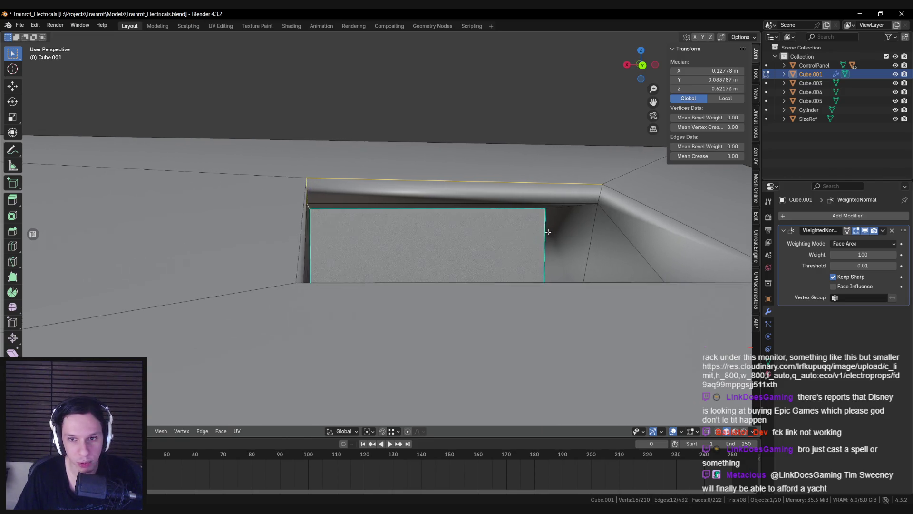
{"action": "middle_click_drag", "start_coordinate": [616, 214], "coordinate": [598, 269]}
{"action": "key", "text": "ctrl+e"}
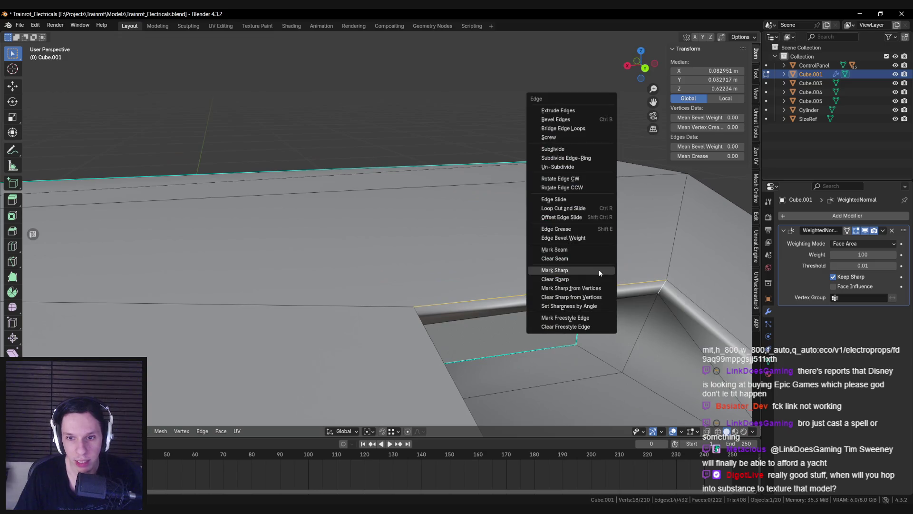
{"action": "left_click", "coordinate": [598, 269]}
{"action": "key", "text": "alt+a"}
Check the hole's shading from a low side angle in Object Mode, then resume editing
{"action": "key", "text": "Tab"}
{"action": "key", "text": "Tab"}
{"action": "scroll", "coordinate": [397, 307], "scroll_direction": "up", "scroll_amount": 5}
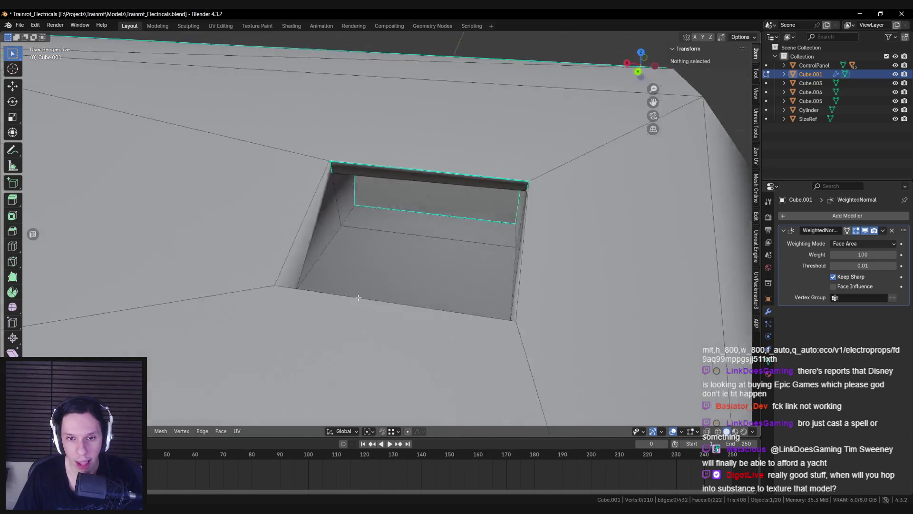
{"action": "mouse_move", "coordinate": [336, 292]}
{"action": "middle_mouse_down"}
{"action": "mouse_move", "coordinate": [369, 255]}
{"action": "mouse_move", "coordinate": [381, 201]}
{"action": "mouse_move", "coordinate": [312, 233]}
{"action": "mouse_move", "coordinate": [364, 250]}
{"action": "middle_mouse_up"}
{"action": "key", "text": "Tab"}
{"action": "key", "text": "Tab"}
{"action": "scroll", "coordinate": [327, 256], "scroll_direction": "up", "scroll_amount": 4}
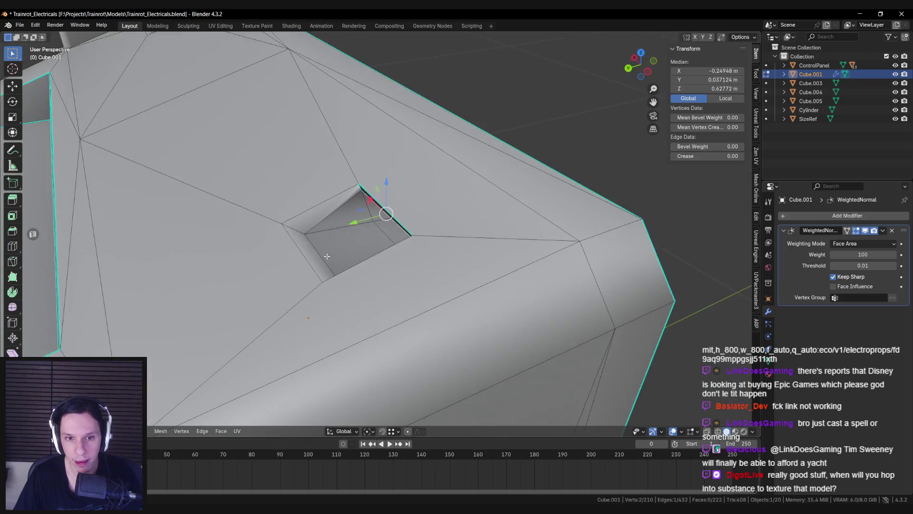
{"action": "scroll", "coordinate": [326, 257], "scroll_direction": "down", "scroll_amount": 2}
Mark the hole's upper-left rim edges sharp
{"action": "left_click", "coordinate": [323, 197]}
{"action": "scroll", "coordinate": [311, 241], "scroll_direction": "up", "scroll_amount": 2}
{"action": "scroll", "coordinate": [373, 295], "scroll_direction": "down", "scroll_amount": 3}
{"action": "left_click", "coordinate": [454, 224], "text": "shift"}
{"action": "mouse_move", "coordinate": [454, 223]}
{"action": "middle_mouse_down"}
{"action": "mouse_move", "coordinate": [368, 270]}
{"action": "mouse_move", "coordinate": [483, 306]}
{"action": "middle_mouse_up"}
{"action": "scroll", "coordinate": [483, 307], "scroll_direction": "up", "scroll_amount": 3}
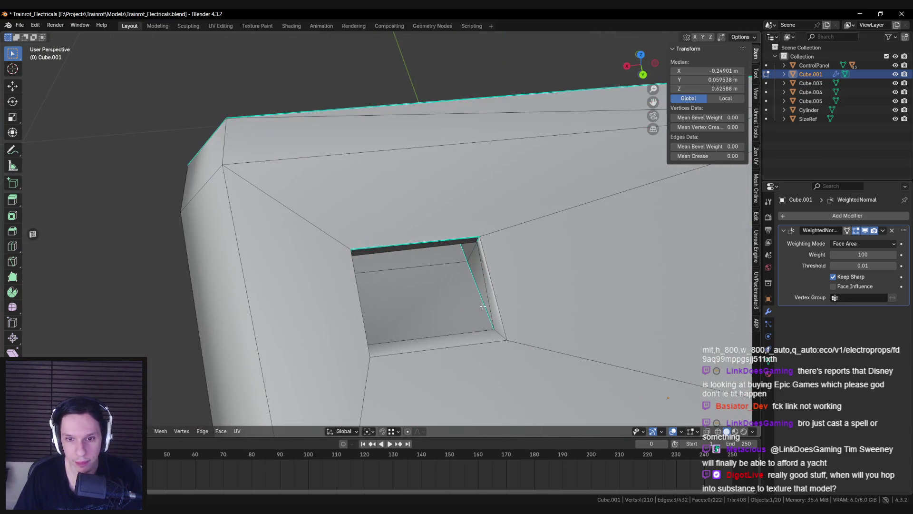
{"action": "right_click", "coordinate": [360, 312]}
{"action": "left_click", "coordinate": [415, 327]}
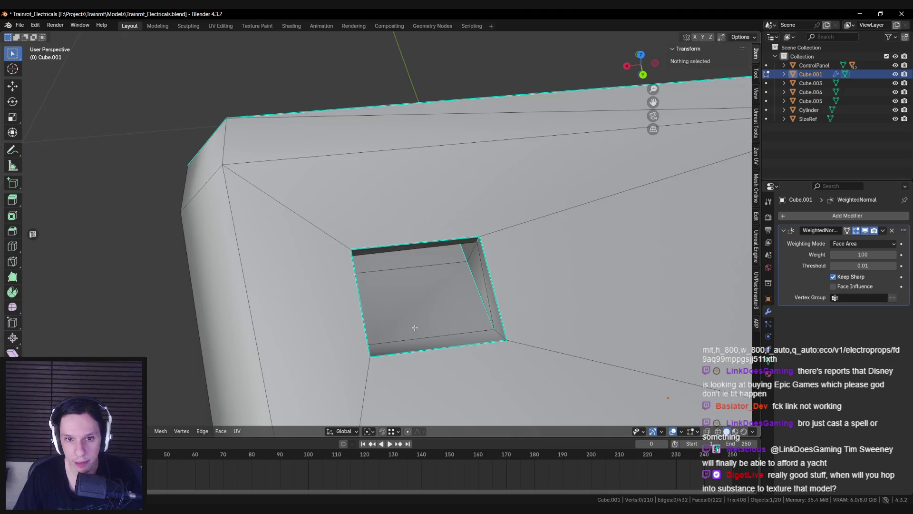
Orbit the casing in Object Mode to inspect shading, then return to Edit Mode
{"action": "key", "text": "Tab"}
{"action": "scroll", "coordinate": [428, 330], "scroll_direction": "down", "scroll_amount": 4}
{"action": "mouse_move", "coordinate": [429, 330]}
{"action": "middle_mouse_down"}
{"action": "mouse_move", "coordinate": [370, 326]}
{"action": "mouse_move", "coordinate": [347, 305]}
{"action": "middle_mouse_up"}
{"action": "key", "text": "Tab"}
{"action": "scroll", "coordinate": [346, 305], "scroll_direction": "up", "scroll_amount": 3}
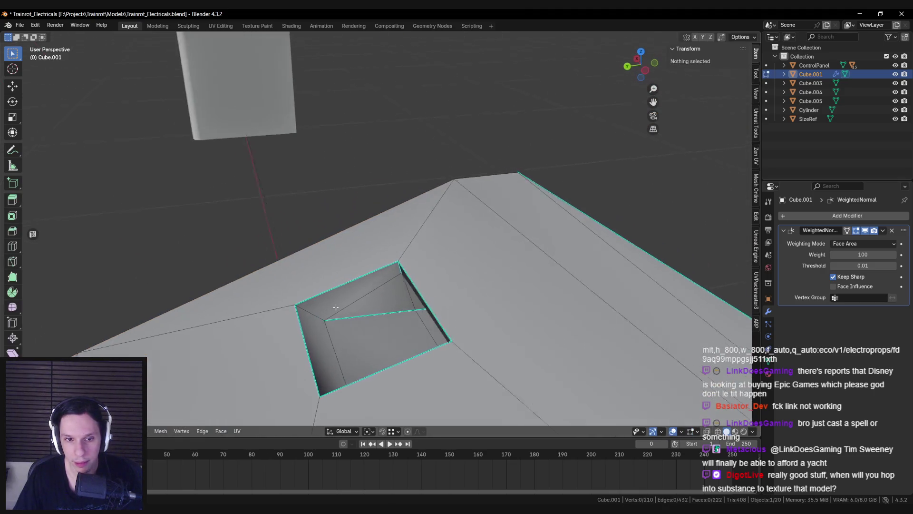
Mark two more rim edges of the hole sharp
{"action": "left_click", "coordinate": [367, 310]}
{"action": "scroll", "coordinate": [507, 340], "scroll_direction": "up", "scroll_amount": 2}
{"action": "scroll", "coordinate": [494, 346], "scroll_direction": "down", "scroll_amount": 4}
{"action": "mouse_move", "coordinate": [494, 346]}
{"action": "middle_mouse_down"}
{"action": "mouse_move", "coordinate": [322, 275]}
{"action": "mouse_move", "coordinate": [343, 251]}
{"action": "mouse_move", "coordinate": [431, 264]}
{"action": "middle_mouse_up"}
{"action": "scroll", "coordinate": [323, 275], "scroll_direction": "up", "scroll_amount": 3}
{"action": "left_click", "coordinate": [379, 228], "text": "shift"}
{"action": "key", "text": "ctrl+e"}
{"action": "left_click", "coordinate": [394, 293]}
Verify the final crisp shading in Object Mode before going back to Edit Mode
{"action": "key", "text": "Tab"}
{"action": "scroll", "coordinate": [394, 293], "scroll_direction": "down", "scroll_amount": 4}
{"action": "mouse_move", "coordinate": [394, 293]}
{"action": "middle_mouse_down"}
{"action": "mouse_move", "coordinate": [433, 357]}
{"action": "mouse_move", "coordinate": [420, 265]}
{"action": "mouse_move", "coordinate": [416, 277]}
{"action": "mouse_move", "coordinate": [337, 277]}
{"action": "mouse_move", "coordinate": [347, 293]}
{"action": "middle_mouse_up"}
{"action": "key", "text": "Tab"}
{"action": "scroll", "coordinate": [427, 292], "scroll_direction": "up", "scroll_amount": 3}
Leave Edit Mode, select all objects and save the file
{"action": "scroll", "coordinate": [338, 277], "scroll_direction": "down", "scroll_amount": 3}
{"action": "key", "text": "Tab"}
{"action": "key", "text": "a"}
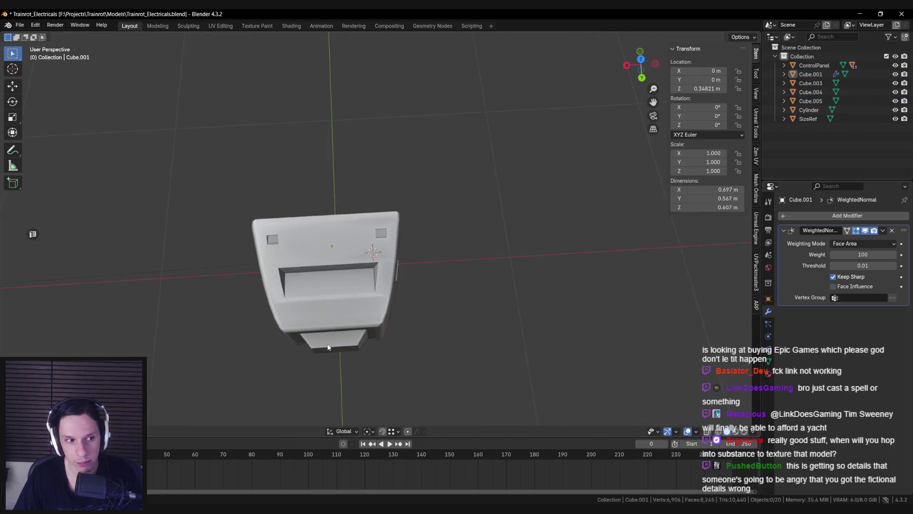
{"action": "key", "text": "ctrl+s"}
Apply the transforms of the small Cube.005 part
{"action": "scroll", "coordinate": [318, 302], "scroll_direction": "down", "scroll_amount": 5}
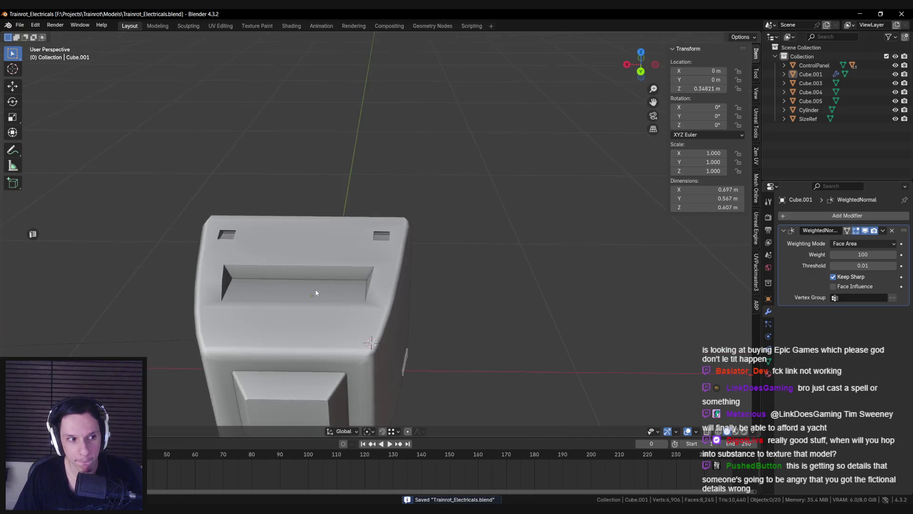
{"action": "scroll", "coordinate": [316, 310], "scroll_direction": "up", "scroll_amount": 6}
{"action": "scroll", "coordinate": [343, 334], "scroll_direction": "down", "scroll_amount": 3}
{"action": "mouse_move", "coordinate": [343, 335]}
{"action": "middle_mouse_down"}
{"action": "mouse_move", "coordinate": [347, 352]}
{"action": "mouse_move", "coordinate": [485, 366]}
{"action": "mouse_move", "coordinate": [355, 373]}
{"action": "mouse_move", "coordinate": [263, 397]}
{"action": "mouse_move", "coordinate": [200, 391]}
{"action": "mouse_move", "coordinate": [484, 346]}
{"action": "mouse_move", "coordinate": [546, 368]}
{"action": "mouse_move", "coordinate": [578, 397]}
{"action": "mouse_move", "coordinate": [588, 364]}
{"action": "mouse_move", "coordinate": [327, 313]}
{"action": "mouse_move", "coordinate": [445, 310]}
{"action": "middle_mouse_up"}
{"action": "scroll", "coordinate": [342, 338], "scroll_direction": "up", "scroll_amount": 2}
{"action": "scroll", "coordinate": [530, 356], "scroll_direction": "up", "scroll_amount": 5}
{"action": "left_click", "coordinate": [434, 342]}
{"action": "left_click", "coordinate": [445, 309]}
{"action": "key", "text": "ctrl+a"}
{"action": "left_click", "coordinate": [433, 320]}
Apply rotation and scale to the Cylinder base and rotation to the vent grille Cube.004
{"action": "left_click", "coordinate": [369, 397]}
{"action": "mouse_move", "coordinate": [369, 397]}
{"action": "middle_mouse_down"}
{"action": "mouse_move", "coordinate": [299, 335]}
{"action": "mouse_move", "coordinate": [390, 315]}
{"action": "mouse_move", "coordinate": [285, 283]}
{"action": "middle_mouse_up"}
{"action": "left_click", "coordinate": [306, 344]}
{"action": "left_click", "coordinate": [390, 315]}
{"action": "key", "text": "ctrl+a"}
{"action": "left_click", "coordinate": [389, 312]}
{"action": "left_click", "coordinate": [285, 283]}
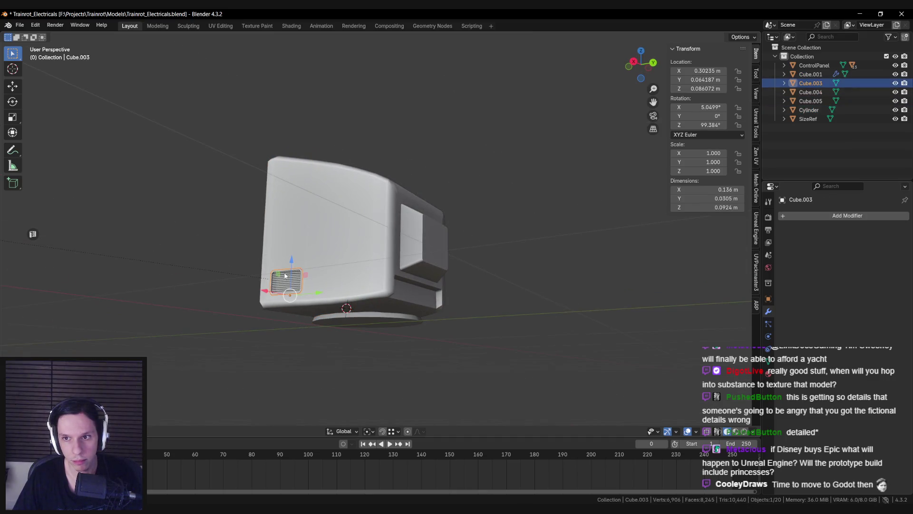
{"action": "key", "text": "ctrl+a"}
{"action": "left_click", "coordinate": [287, 270]}
Orbit back to a front view of the monitor and save the file
{"action": "mouse_move", "coordinate": [286, 270]}
{"action": "middle_mouse_down"}
{"action": "mouse_move", "coordinate": [379, 301]}
{"action": "mouse_move", "coordinate": [428, 333]}
{"action": "middle_mouse_up"}
{"action": "scroll", "coordinate": [342, 297], "scroll_direction": "up", "scroll_amount": 3}
{"action": "scroll", "coordinate": [342, 297], "scroll_direction": "down", "scroll_amount": 5}
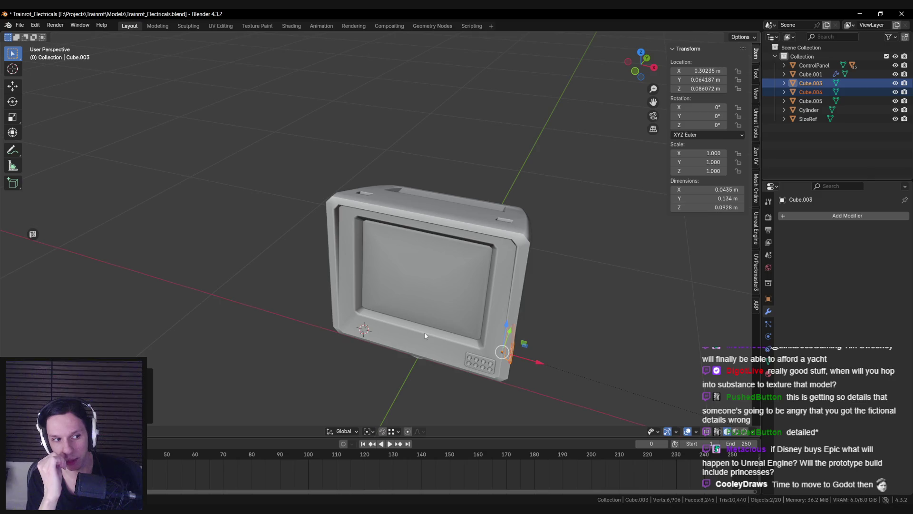
{"action": "mouse_move", "coordinate": [422, 330]}
{"action": "middle_mouse_down"}
{"action": "mouse_move", "coordinate": [437, 304]}
{"action": "mouse_move", "coordinate": [381, 247]}
{"action": "middle_mouse_up"}
{"action": "scroll", "coordinate": [438, 309], "scroll_direction": "down", "scroll_amount": 3}
{"action": "key", "text": "ctrl+s"}
{"action": "scroll", "coordinate": [366, 233], "scroll_direction": "up", "scroll_amount": 2}
Select the Cube.001 monitor body and switch to a straight front view
{"action": "left_click", "coordinate": [367, 237]}
{"action": "key", "text": "Tab"}
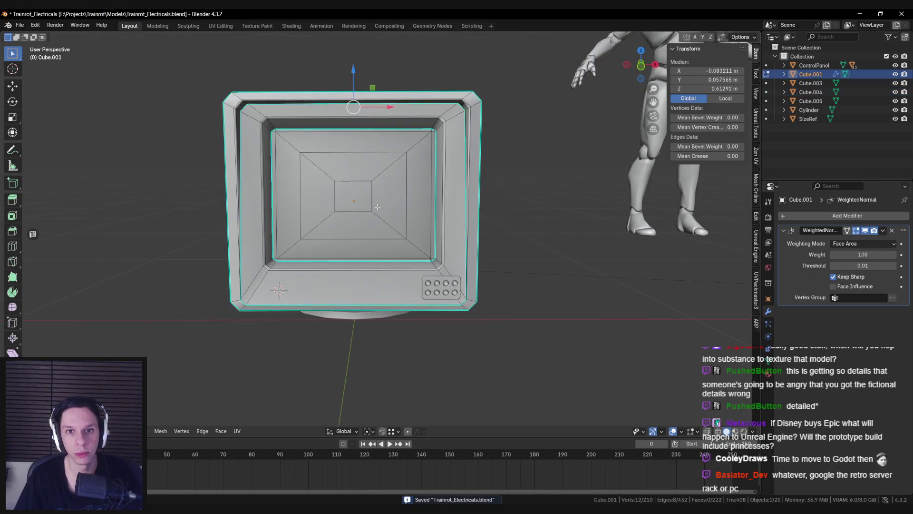
{"action": "scroll", "coordinate": [366, 237], "scroll_direction": "up", "scroll_amount": 3}
{"action": "scroll", "coordinate": [366, 237], "scroll_direction": "down", "scroll_amount": 4}
{"action": "middle_click_drag", "start_coordinate": [333, 228], "coordinate": [296, 223]}
{"action": "key", "text": "Tab"}
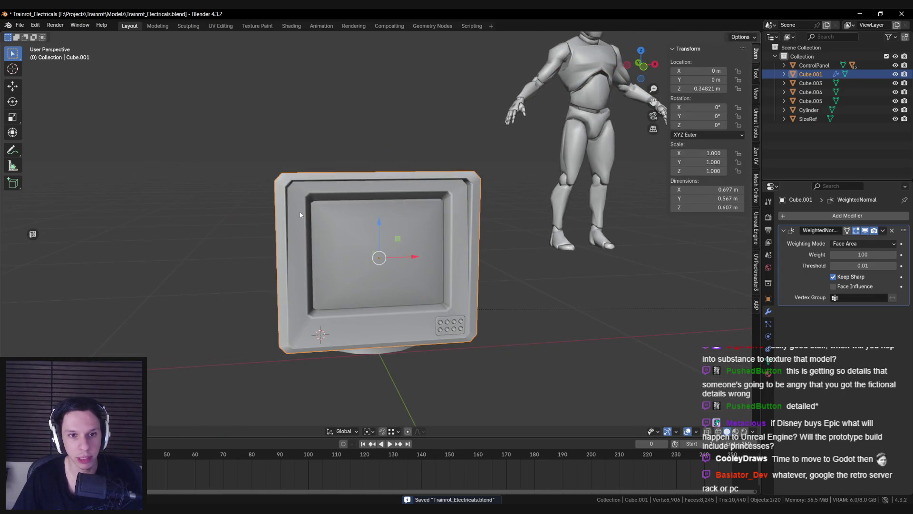
{"action": "key", "text": "KP_1"}
{"action": "scroll", "coordinate": [335, 202], "scroll_direction": "up", "scroll_amount": 6}
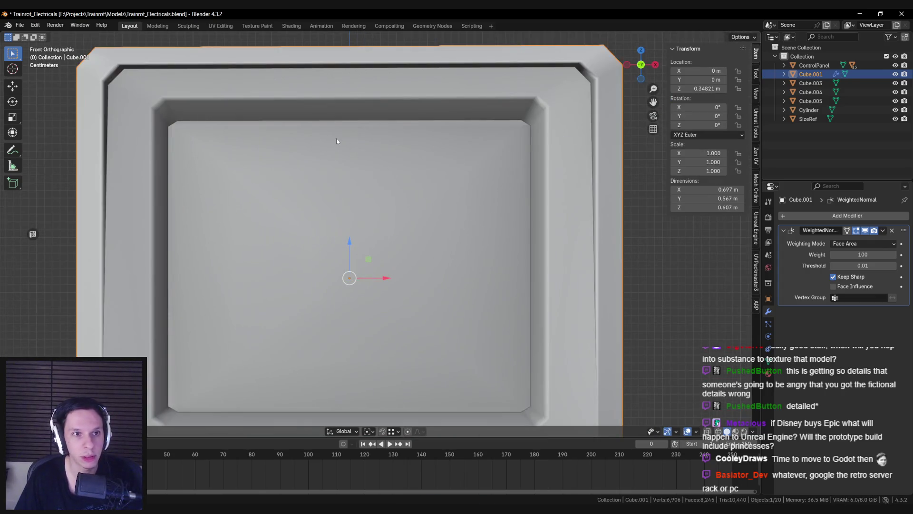
{"action": "scroll", "coordinate": [316, 135], "scroll_direction": "down", "scroll_amount": 2}
Toggle the monitor body between Edit and Object Mode to check its mesh
{"action": "key", "text": "Tab"}
{"action": "key", "text": "Tab"}
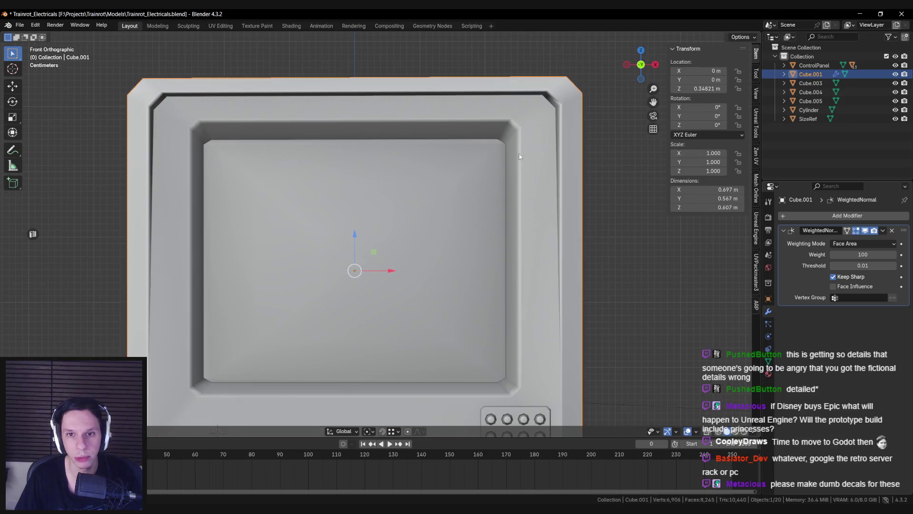
{"action": "key", "text": "Tab"}
{"action": "scroll", "coordinate": [583, 144], "scroll_direction": "down", "scroll_amount": 2}
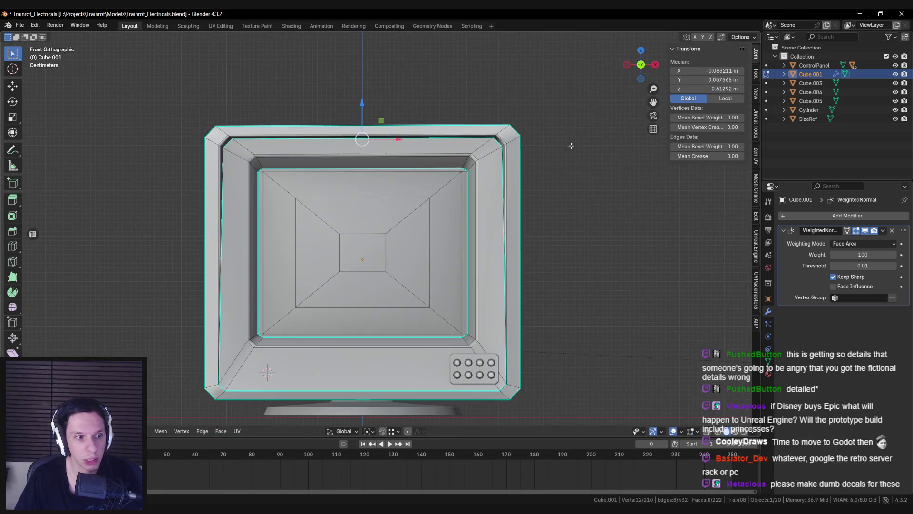
{"action": "scroll", "coordinate": [437, 155], "scroll_direction": "up", "scroll_amount": 2}
{"action": "scroll", "coordinate": [436, 155], "scroll_direction": "down", "scroll_amount": 2}
{"action": "key", "text": "Tab"}
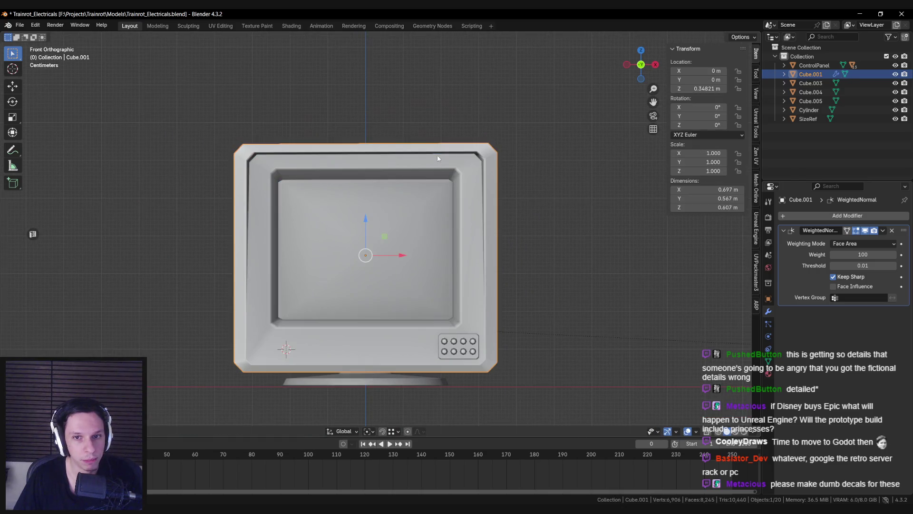
{"action": "scroll", "coordinate": [248, 151], "scroll_direction": "up", "scroll_amount": 1}
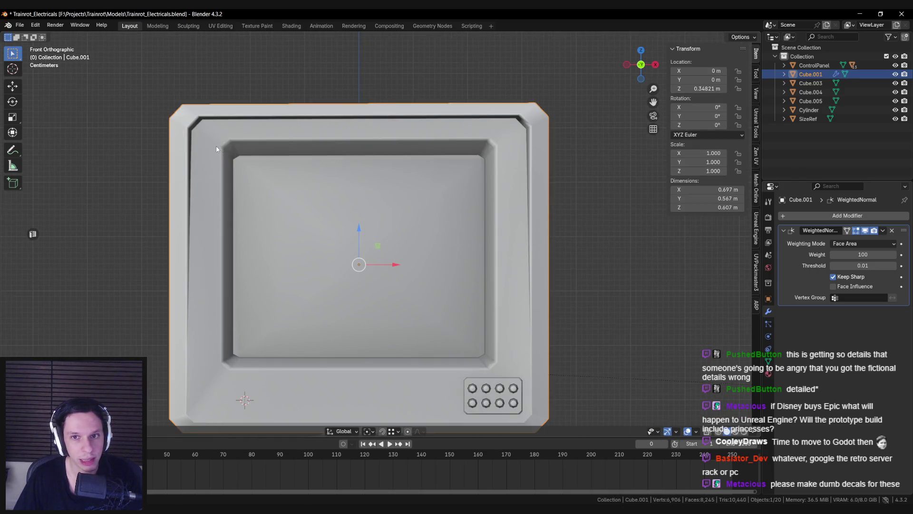
In Edit Mode, select the monitor's top edges and bring up the edge menu
{"action": "key", "text": "Tab"}
{"action": "middle_click_drag", "start_coordinate": [236, 125], "coordinate": [456, 204]}
{"action": "left_click", "coordinate": [469, 214], "text": "alt"}
{"action": "right_click", "coordinate": [481, 306]}
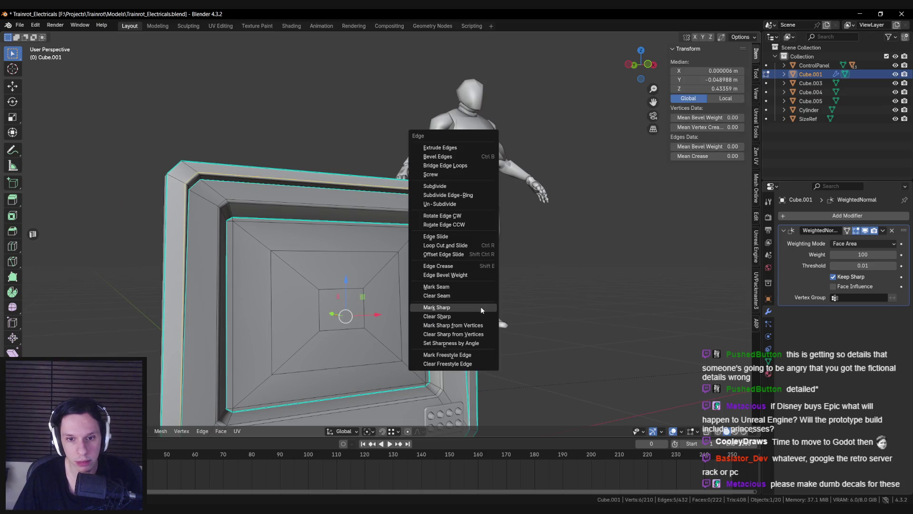
Mark the selected top edge loop sharp and return to Object Mode
{"action": "left_click", "coordinate": [483, 307]}
{"action": "key", "text": "alt+a"}
{"action": "middle_click_drag", "start_coordinate": [483, 307], "coordinate": [447, 268]}
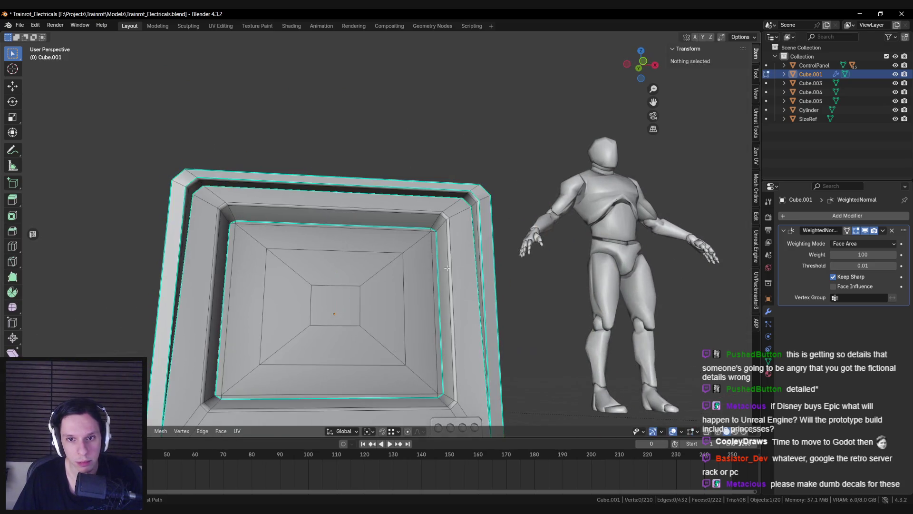
{"action": "key", "text": "Tab"}
{"action": "key", "text": "Tab"}
{"action": "key", "text": "Tab"}
Compare the monitor's shading with the control panel, then isolate it in local view
{"action": "mouse_move", "coordinate": [447, 268]}
{"action": "middle_mouse_down"}
{"action": "mouse_move", "coordinate": [402, 301]}
{"action": "mouse_move", "coordinate": [422, 269]}
{"action": "mouse_move", "coordinate": [162, 268]}
{"action": "middle_mouse_up"}
{"action": "scroll", "coordinate": [428, 279], "scroll_direction": "down", "scroll_amount": 5}
{"action": "middle_click_drag", "start_coordinate": [206, 240], "coordinate": [516, 267]}
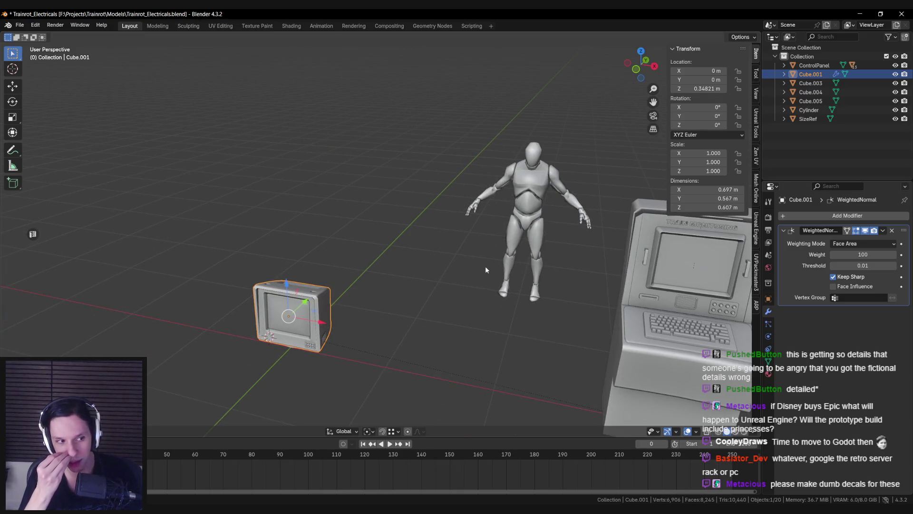
{"action": "key", "text": "KP_Divide"}
{"action": "key", "text": "alt+a"}
{"action": "mouse_move", "coordinate": [524, 220]}
{"action": "middle_mouse_down"}
{"action": "mouse_move", "coordinate": [426, 262]}
{"action": "mouse_move", "coordinate": [368, 252]}
{"action": "mouse_move", "coordinate": [361, 205]}
{"action": "middle_mouse_up"}
Mark a chosen edge on the monitor front as sharp
{"action": "key", "text": "Tab"}
{"action": "scroll", "coordinate": [365, 258], "scroll_direction": "up", "scroll_amount": 3}
{"action": "key", "text": "ctrl+e"}
{"action": "left_click", "coordinate": [381, 259]}
{"action": "left_click", "coordinate": [367, 204]}
{"action": "key", "text": "ctrl+e"}
{"action": "left_click", "coordinate": [360, 219]}
{"action": "key", "text": "ctrl+e"}
{"action": "left_click", "coordinate": [356, 210]}
Inspect the monitor's shading in Object Mode, then go back into Edit Mode
{"action": "key", "text": "Tab"}
{"action": "mouse_move", "coordinate": [362, 214]}
{"action": "middle_mouse_down"}
{"action": "mouse_move", "coordinate": [364, 243]}
{"action": "mouse_move", "coordinate": [326, 208]}
{"action": "mouse_move", "coordinate": [329, 188]}
{"action": "mouse_move", "coordinate": [510, 210]}
{"action": "mouse_move", "coordinate": [463, 213]}
{"action": "mouse_move", "coordinate": [368, 196]}
{"action": "mouse_move", "coordinate": [320, 212]}
{"action": "mouse_move", "coordinate": [434, 230]}
{"action": "mouse_move", "coordinate": [402, 230]}
{"action": "mouse_move", "coordinate": [412, 229]}
{"action": "middle_mouse_up"}
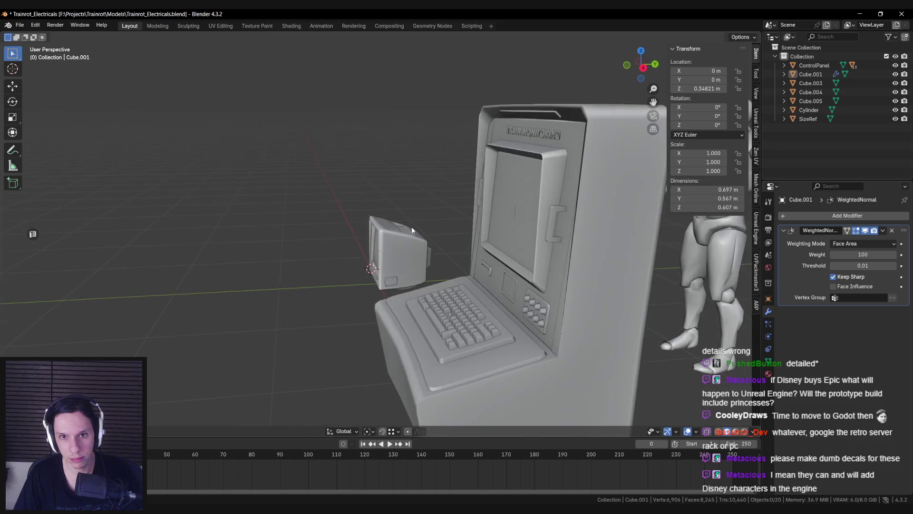
{"action": "key", "text": "Tab"}
{"action": "scroll", "coordinate": [412, 230], "scroll_direction": "up", "scroll_amount": 8}
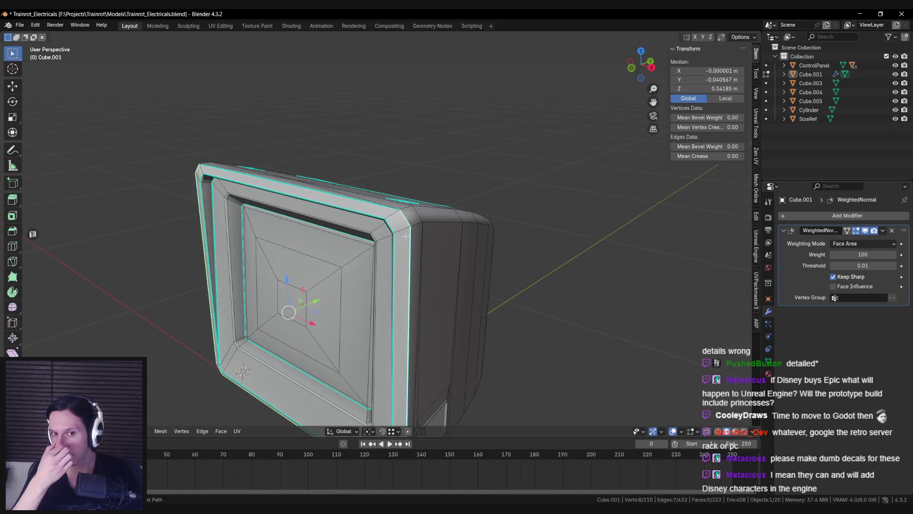
Return to Object Mode at a near-front view and save the blend file
{"action": "scroll", "coordinate": [405, 236], "scroll_direction": "down", "scroll_amount": 3}
{"action": "mouse_move", "coordinate": [403, 236]}
{"action": "middle_mouse_down"}
{"action": "mouse_move", "coordinate": [209, 258]}
{"action": "mouse_move", "coordinate": [278, 233]}
{"action": "mouse_move", "coordinate": [263, 253]}
{"action": "mouse_move", "coordinate": [347, 248]}
{"action": "middle_mouse_up"}
{"action": "scroll", "coordinate": [314, 248], "scroll_direction": "down", "scroll_amount": 1}
{"action": "key", "text": "Tab"}
{"action": "scroll", "coordinate": [279, 233], "scroll_direction": "up", "scroll_amount": 4}
{"action": "key", "text": "ctrl+s"}
Mark the rims of the top slot openings sharp
{"action": "scroll", "coordinate": [279, 232], "scroll_direction": "down", "scroll_amount": 3}
{"action": "scroll", "coordinate": [348, 250], "scroll_direction": "up", "scroll_amount": 5}
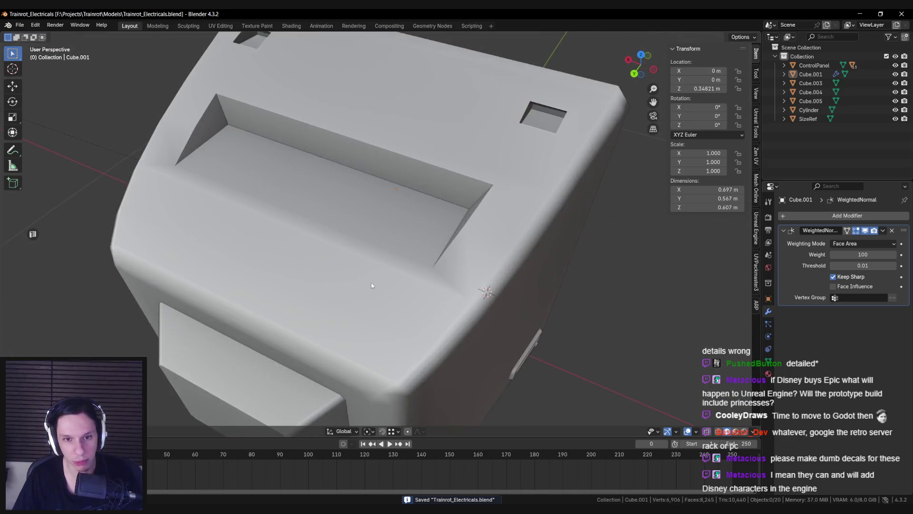
{"action": "key", "text": "Tab"}
{"action": "right_click", "coordinate": [379, 239]}
{"action": "left_click", "coordinate": [375, 241]}
{"action": "key", "text": "Tab"}
Mark the small square hole's rim edges sharp
{"action": "scroll", "coordinate": [375, 242], "scroll_direction": "down", "scroll_amount": 3}
{"action": "mouse_move", "coordinate": [375, 242]}
{"action": "middle_mouse_down"}
{"action": "mouse_move", "coordinate": [345, 238]}
{"action": "mouse_move", "coordinate": [374, 289]}
{"action": "mouse_move", "coordinate": [373, 221]}
{"action": "mouse_move", "coordinate": [292, 224]}
{"action": "mouse_move", "coordinate": [277, 257]}
{"action": "middle_mouse_up"}
{"action": "scroll", "coordinate": [373, 221], "scroll_direction": "down", "scroll_amount": 3}
{"action": "scroll", "coordinate": [292, 223], "scroll_direction": "up", "scroll_amount": 3}
{"action": "key", "text": "Tab"}
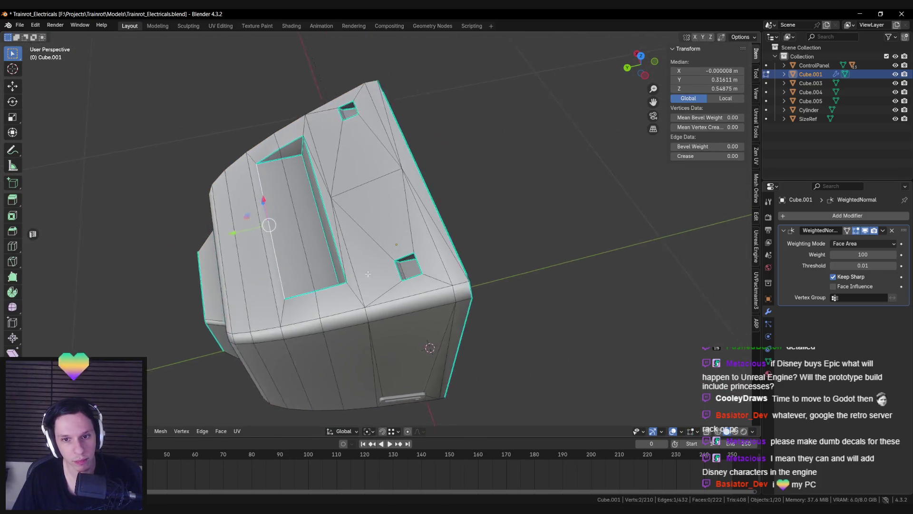
{"action": "scroll", "coordinate": [413, 297], "scroll_direction": "up", "scroll_amount": 3}
{"action": "left_click", "coordinate": [413, 296]}
{"action": "key", "text": "ctrl+e"}
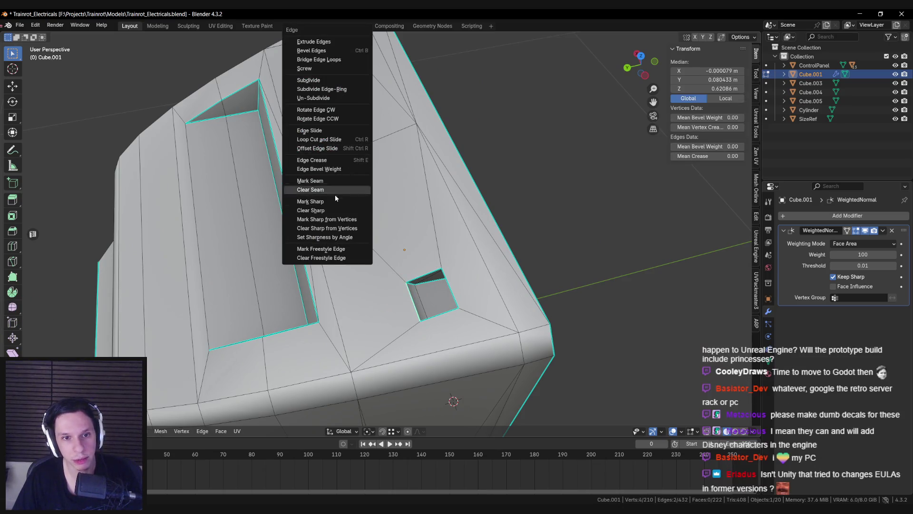
{"action": "left_click", "coordinate": [330, 209]}
{"action": "key", "text": "Tab"}
Inspect the monitor's top, deselect it and save the blend file
{"action": "scroll", "coordinate": [361, 216], "scroll_direction": "down", "scroll_amount": 3}
{"action": "mouse_move", "coordinate": [333, 214]}
{"action": "middle_mouse_down"}
{"action": "mouse_move", "coordinate": [515, 217]}
{"action": "mouse_move", "coordinate": [441, 215]}
{"action": "mouse_move", "coordinate": [412, 185]}
{"action": "mouse_move", "coordinate": [431, 185]}
{"action": "middle_mouse_up"}
{"action": "left_click", "coordinate": [442, 214]}
{"action": "key", "text": "ctrl+s"}
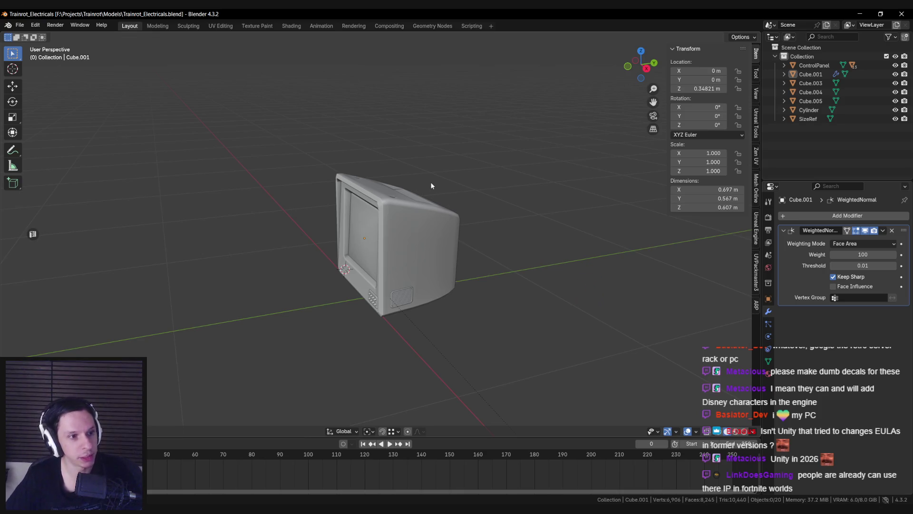
Lower the top openings vertically to Z 0.5984
{"action": "mouse_move", "coordinate": [432, 182]}
{"action": "middle_mouse_down"}
{"action": "mouse_move", "coordinate": [302, 228]}
{"action": "mouse_move", "coordinate": [331, 245]}
{"action": "mouse_move", "coordinate": [361, 192]}
{"action": "mouse_move", "coordinate": [373, 221]}
{"action": "mouse_move", "coordinate": [324, 205]}
{"action": "mouse_move", "coordinate": [359, 253]}
{"action": "mouse_move", "coordinate": [365, 241]}
{"action": "mouse_move", "coordinate": [489, 247]}
{"action": "mouse_move", "coordinate": [252, 281]}
{"action": "mouse_move", "coordinate": [247, 264]}
{"action": "middle_mouse_up"}
{"action": "key", "text": "Tab"}
{"action": "scroll", "coordinate": [352, 252], "scroll_direction": "down", "scroll_amount": 6}
{"action": "key", "text": "Tab"}
{"action": "scroll", "coordinate": [408, 255], "scroll_direction": "up", "scroll_amount": 5}
{"action": "key", "text": "Tab"}
{"action": "scroll", "coordinate": [189, 244], "scroll_direction": "up", "scroll_amount": 2}
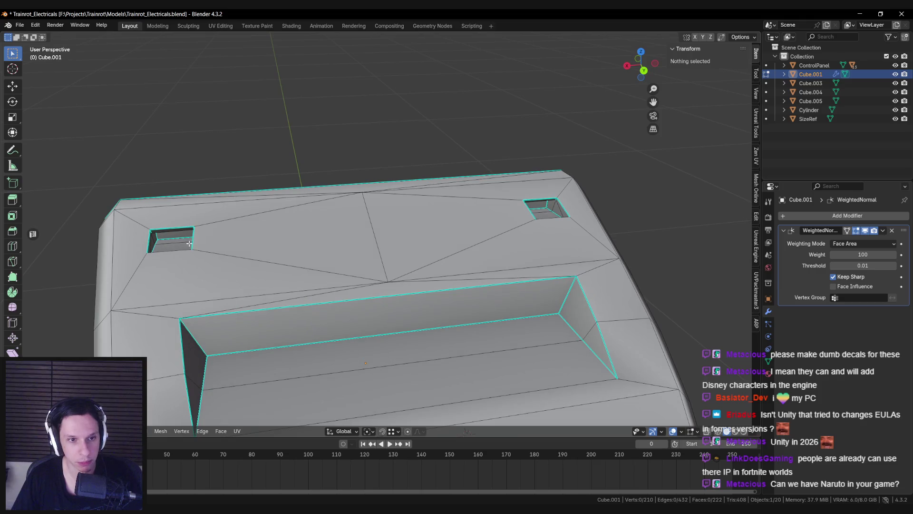
{"action": "key", "text": "g"}
{"action": "key", "text": "z"}
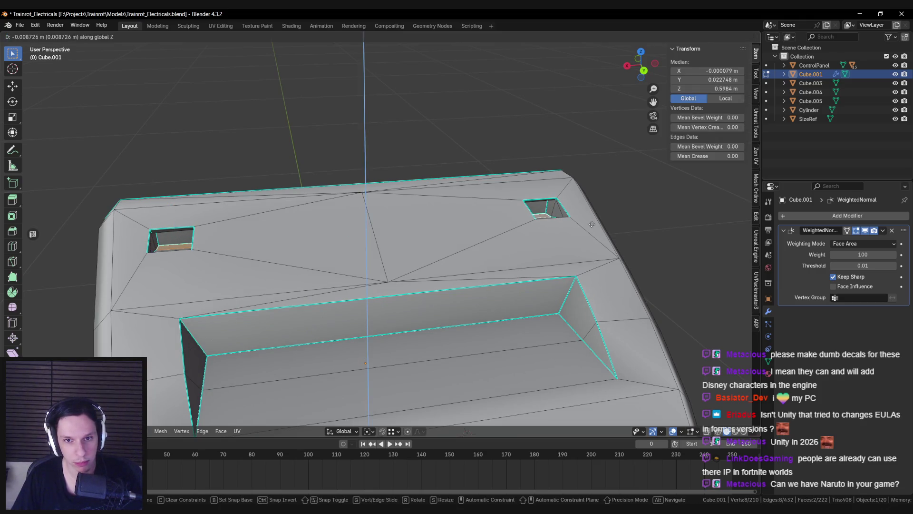
{"action": "left_click", "coordinate": [592, 224]}
Review the whole model from the side and front in Object Mode
{"action": "scroll", "coordinate": [592, 224], "scroll_direction": "down", "scroll_amount": 5}
{"action": "mouse_move", "coordinate": [591, 224]}
{"action": "middle_mouse_down"}
{"action": "mouse_move", "coordinate": [460, 224]}
{"action": "mouse_move", "coordinate": [475, 222]}
{"action": "middle_mouse_up"}
{"action": "scroll", "coordinate": [475, 222], "scroll_direction": "up", "scroll_amount": 4}
{"action": "scroll", "coordinate": [479, 226], "scroll_direction": "down", "scroll_amount": 2}
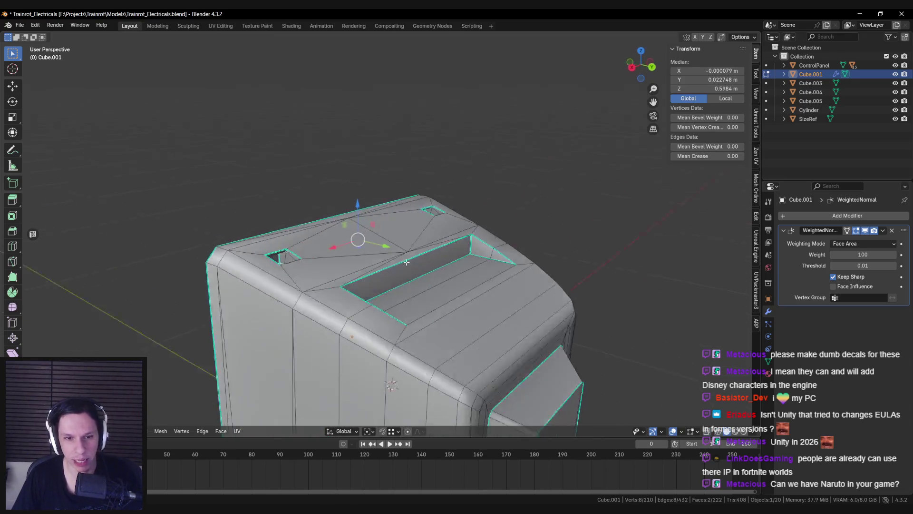
{"action": "key", "text": "Tab"}
{"action": "scroll", "coordinate": [406, 262], "scroll_direction": "down", "scroll_amount": 2}
{"action": "middle_click_drag", "start_coordinate": [406, 262], "coordinate": [330, 279]}
{"action": "key", "text": "alt+a"}
{"action": "scroll", "coordinate": [330, 279], "scroll_direction": "down", "scroll_amount": 3}
{"action": "scroll", "coordinate": [346, 245], "scroll_direction": "up", "scroll_amount": 4}
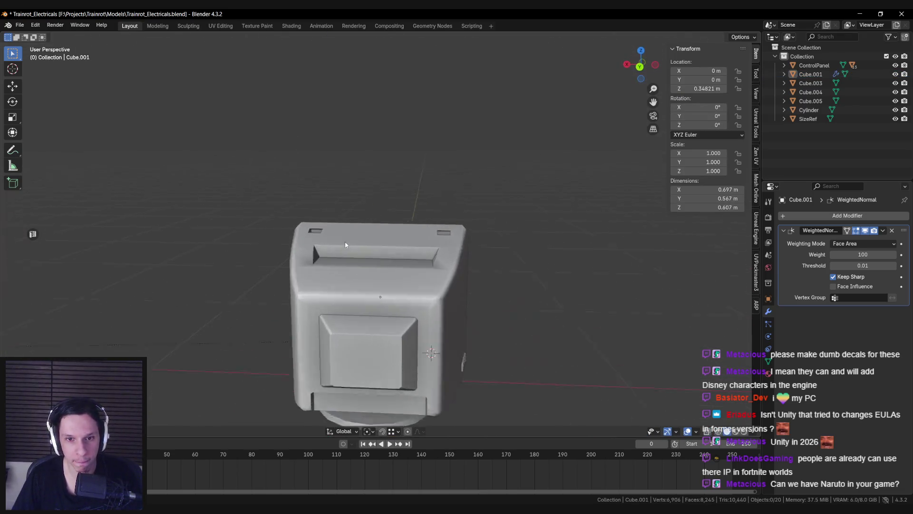
{"action": "scroll", "coordinate": [345, 245], "scroll_direction": "up", "scroll_amount": 3}
Narrow the top openings by scaling them along the X axis
{"action": "key", "text": "Tab"}
{"action": "mouse_move", "coordinate": [428, 257]}
{"action": "middle_mouse_down"}
{"action": "mouse_move", "coordinate": [457, 253]}
{"action": "mouse_move", "coordinate": [380, 333]}
{"action": "middle_mouse_up"}
{"action": "scroll", "coordinate": [457, 253], "scroll_direction": "down", "scroll_amount": 2}
{"action": "scroll", "coordinate": [334, 425], "scroll_direction": "up", "scroll_amount": 2}
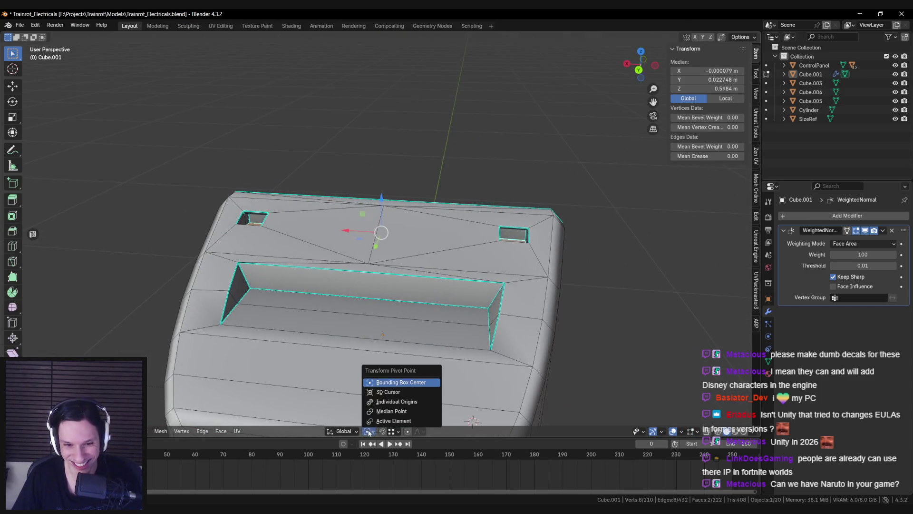
{"action": "key", "text": "s"}
{"action": "key", "text": "x"}
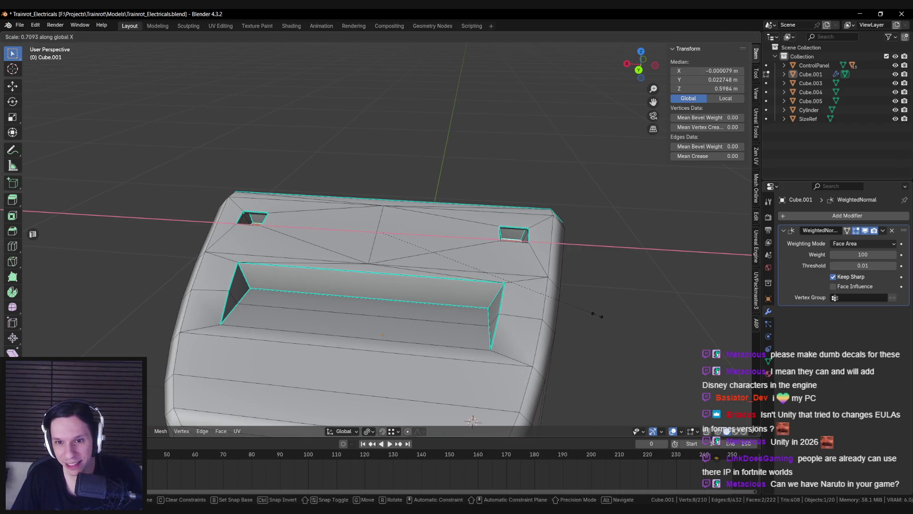
{"action": "left_click", "coordinate": [597, 315]}
{"action": "key", "text": "Tab"}
{"action": "scroll", "coordinate": [585, 317], "scroll_direction": "down", "scroll_amount": 3}
{"action": "mouse_move", "coordinate": [584, 317]}
{"action": "middle_mouse_down"}
{"action": "mouse_move", "coordinate": [523, 328]}
{"action": "mouse_move", "coordinate": [491, 366]}
{"action": "mouse_move", "coordinate": [471, 304]}
{"action": "mouse_move", "coordinate": [438, 256]}
{"action": "mouse_move", "coordinate": [599, 253]}
{"action": "mouse_move", "coordinate": [573, 271]}
{"action": "mouse_move", "coordinate": [511, 247]}
{"action": "middle_mouse_up"}
Set the pivot point to Bounding Box Center and switch to the CRT reference photos
{"action": "key", "text": "Tab"}
{"action": "key", "text": "Tab"}
{"action": "key", "text": "Tab"}
{"action": "scroll", "coordinate": [451, 284], "scroll_direction": "up", "scroll_amount": 6}
{"action": "scroll", "coordinate": [450, 285], "scroll_direction": "down", "scroll_amount": 6}
{"action": "key", "text": "Tab"}
{"action": "scroll", "coordinate": [438, 257], "scroll_direction": "down", "scroll_amount": 6}
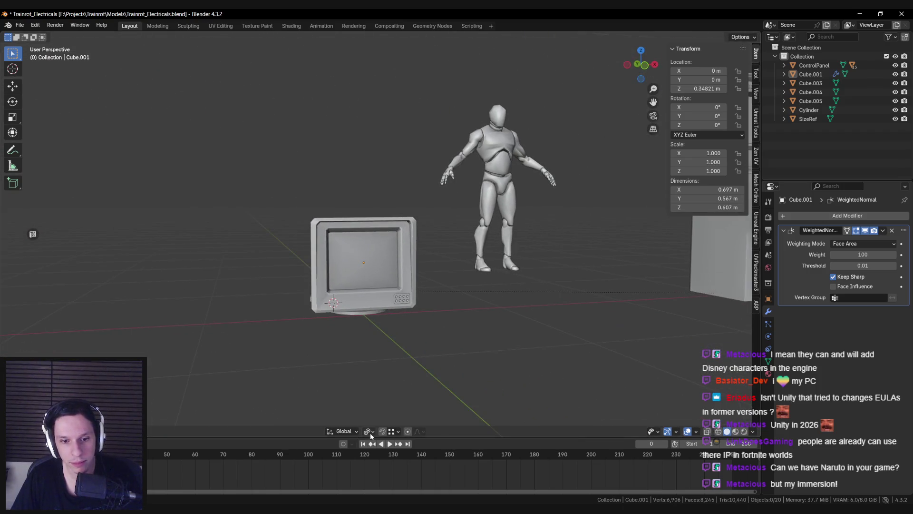
{"action": "left_click", "coordinate": [386, 382]}
{"action": "scroll", "coordinate": [343, 302], "scroll_direction": "up", "scroll_amount": 5}
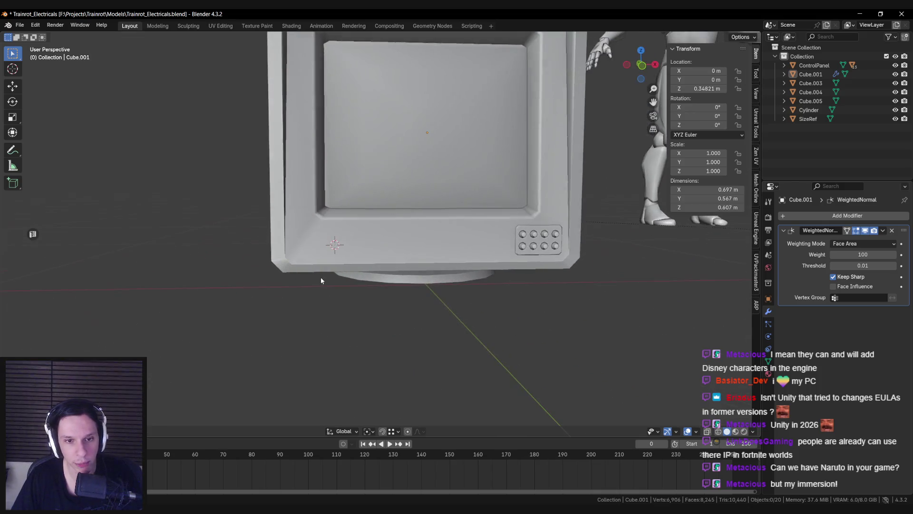
{"action": "key", "text": "alt+Tab"}
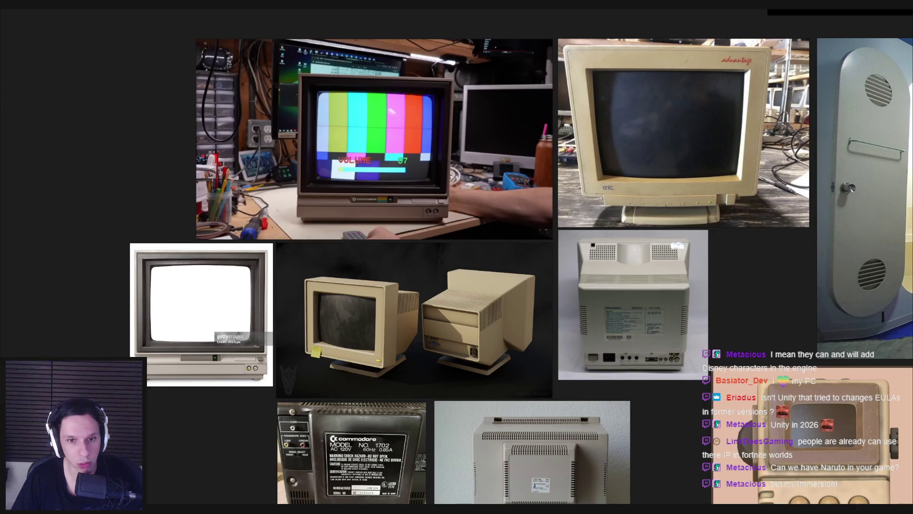
Zoom and pan across the CRT monitor reference photos in PureRef, then return to Blender
{"action": "scroll", "coordinate": [355, 367], "scroll_direction": "up", "scroll_amount": 5}
{"action": "scroll", "coordinate": [356, 367], "scroll_direction": "down", "scroll_amount": 3}
{"action": "mouse_move", "coordinate": [358, 363]}
{"action": "middle_mouse_down"}
{"action": "mouse_move", "coordinate": [356, 315]}
{"action": "mouse_move", "coordinate": [374, 280]}
{"action": "mouse_move", "coordinate": [207, 204]}
{"action": "middle_mouse_up"}
{"action": "scroll", "coordinate": [357, 315], "scroll_direction": "down", "scroll_amount": 2}
{"action": "scroll", "coordinate": [323, 272], "scroll_direction": "down", "scroll_amount": 1}
{"action": "mouse_move", "coordinate": [323, 272]}
{"action": "middle_mouse_down"}
{"action": "mouse_move", "coordinate": [283, 290]}
{"action": "mouse_move", "coordinate": [268, 345]}
{"action": "mouse_move", "coordinate": [350, 301]}
{"action": "middle_mouse_up"}
{"action": "key", "text": "alt+Tab"}
{"action": "scroll", "coordinate": [536, 285], "scroll_direction": "down", "scroll_amount": 5}
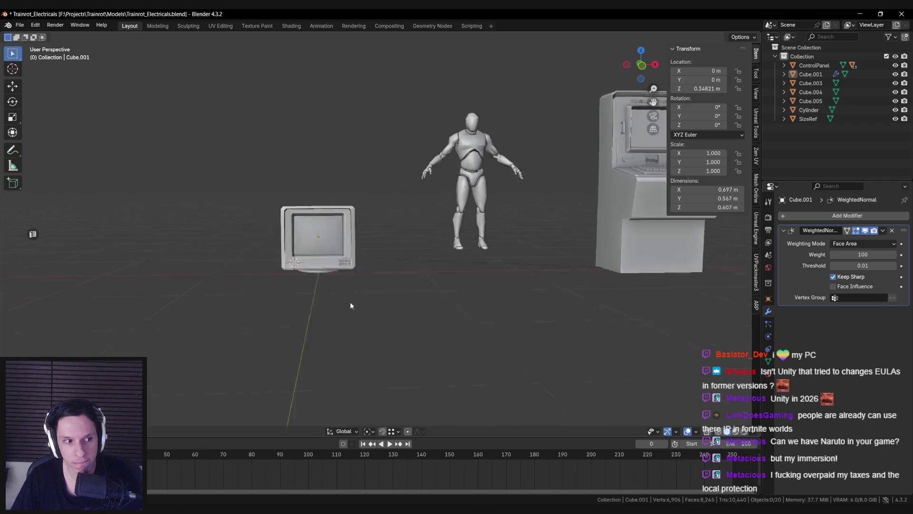
Select the monitor, orbit to inspect its stand, and save the file
{"action": "scroll", "coordinate": [350, 301], "scroll_direction": "up", "scroll_amount": 8}
{"action": "scroll", "coordinate": [278, 348], "scroll_direction": "up", "scroll_amount": 2}
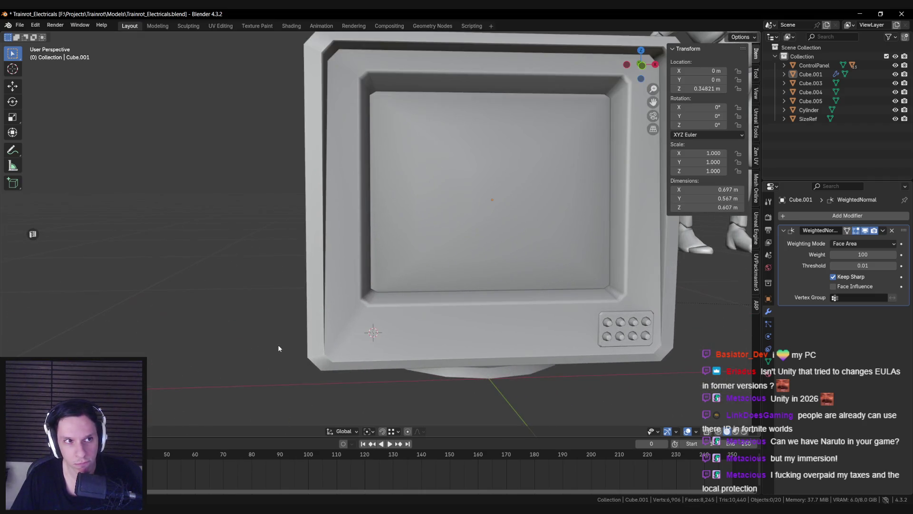
{"action": "scroll", "coordinate": [422, 242], "scroll_direction": "up", "scroll_amount": 1}
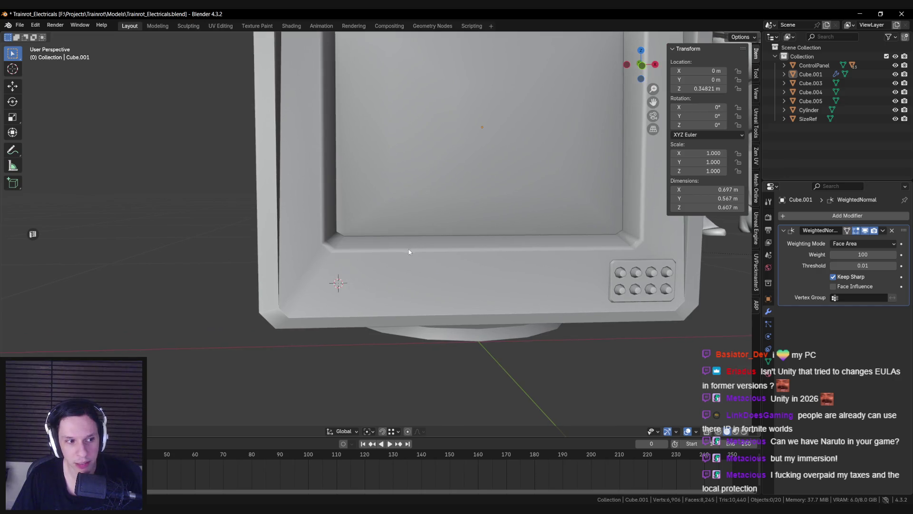
{"action": "middle_click_drag", "start_coordinate": [335, 288], "coordinate": [334, 284]}
{"action": "left_click", "coordinate": [339, 286]}
{"action": "key", "text": "Tab"}
{"action": "key", "text": "Tab"}
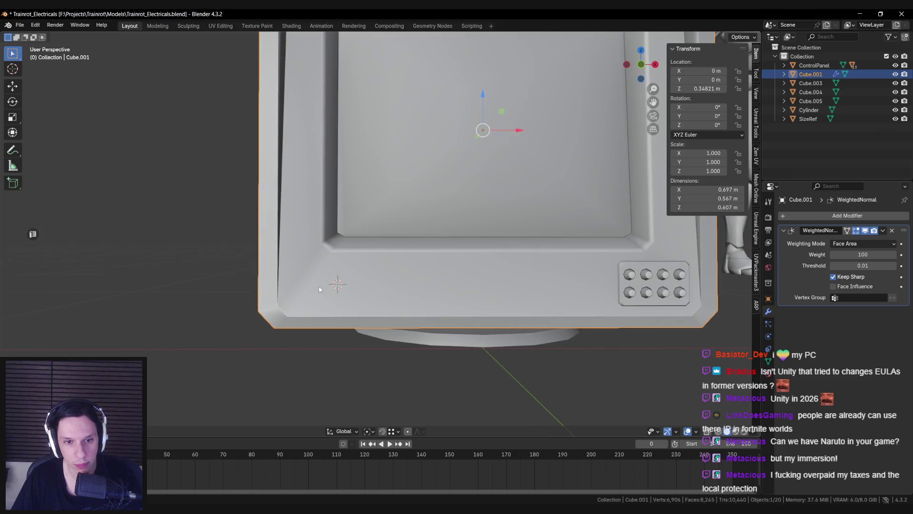
{"action": "middle_click_drag", "start_coordinate": [319, 296], "coordinate": [326, 288]}
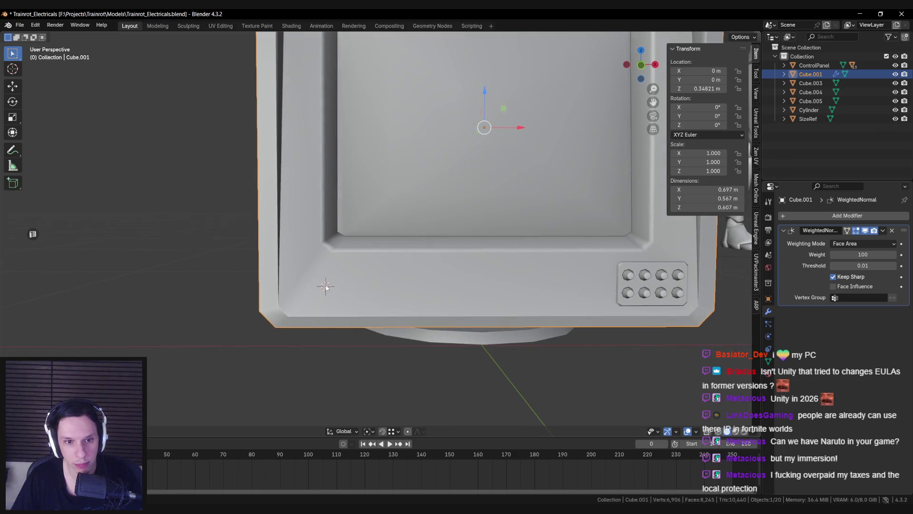
{"action": "scroll", "coordinate": [327, 287], "scroll_direction": "down", "scroll_amount": 3}
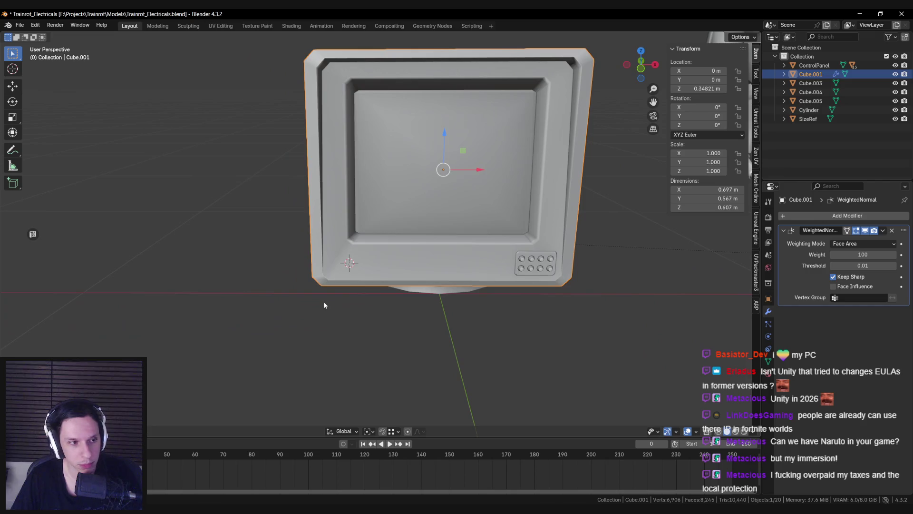
{"action": "scroll", "coordinate": [324, 304], "scroll_direction": "up", "scroll_amount": 2}
{"action": "mouse_move", "coordinate": [324, 305]}
{"action": "middle_mouse_down"}
{"action": "mouse_move", "coordinate": [314, 313]}
{"action": "mouse_move", "coordinate": [328, 284]}
{"action": "mouse_move", "coordinate": [304, 285]}
{"action": "mouse_move", "coordinate": [352, 287]}
{"action": "middle_mouse_up"}
{"action": "scroll", "coordinate": [326, 299], "scroll_direction": "up", "scroll_amount": 3}
{"action": "scroll", "coordinate": [327, 298], "scroll_direction": "down", "scroll_amount": 3}
{"action": "key", "text": "ctrl+s"}
Switch in and out of Edit Mode to inspect the monitor's sharp edges
{"action": "key", "text": "Tab"}
{"action": "key", "text": "Tab"}
{"action": "scroll", "coordinate": [352, 287], "scroll_direction": "down", "scroll_amount": 4}
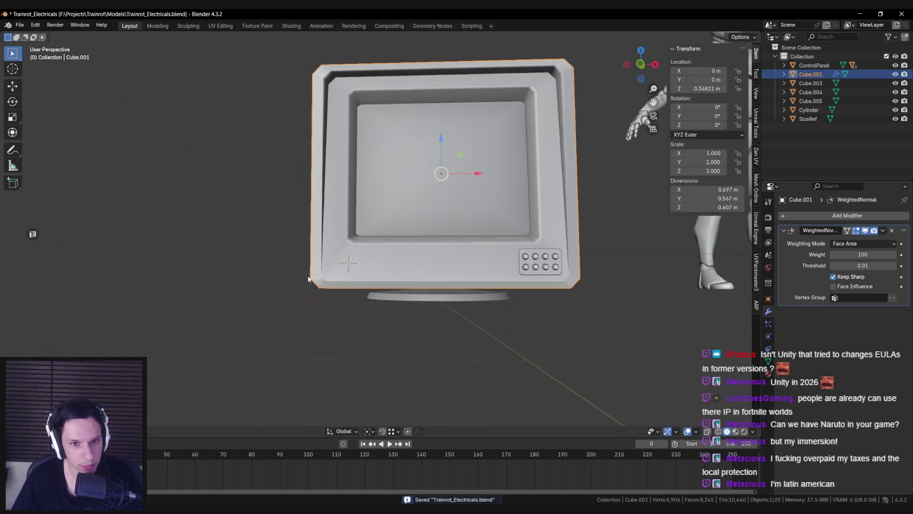
{"action": "key", "text": "Tab"}
{"action": "scroll", "coordinate": [295, 307], "scroll_direction": "up", "scroll_amount": 5}
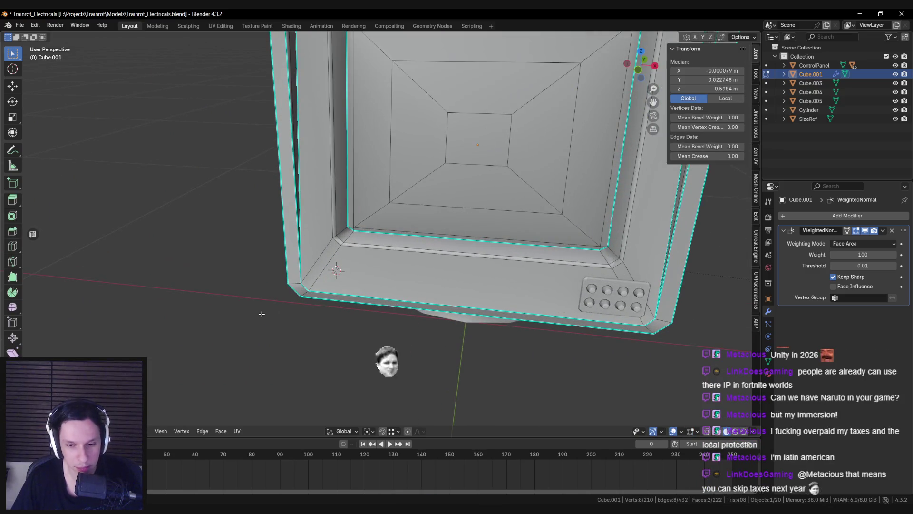
{"action": "middle_click_drag", "start_coordinate": [261, 314], "coordinate": [262, 310]}
{"action": "key", "text": "Tab"}
{"action": "scroll", "coordinate": [291, 196], "scroll_direction": "down", "scroll_amount": 4}
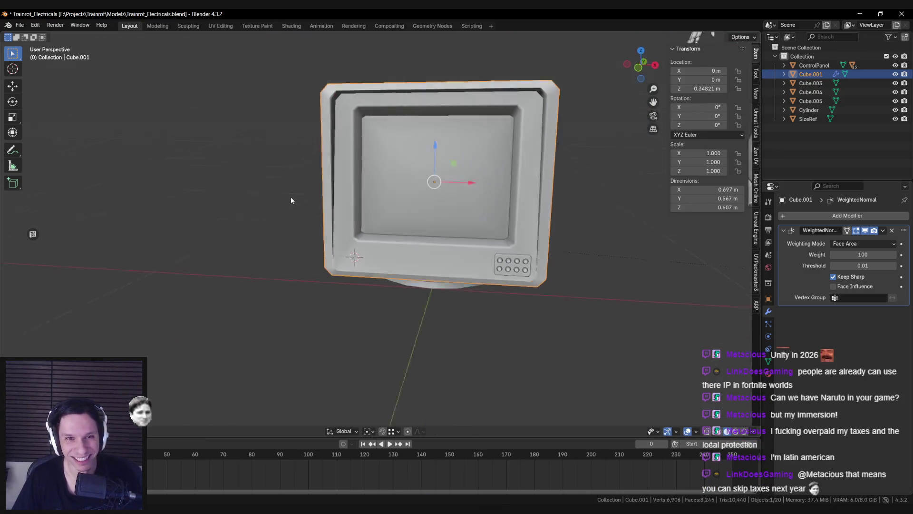
{"action": "key", "text": "Tab"}
{"action": "scroll", "coordinate": [300, 192], "scroll_direction": "up", "scroll_amount": 4}
{"action": "key", "text": "Tab"}
{"action": "scroll", "coordinate": [364, 267], "scroll_direction": "up", "scroll_amount": 3}
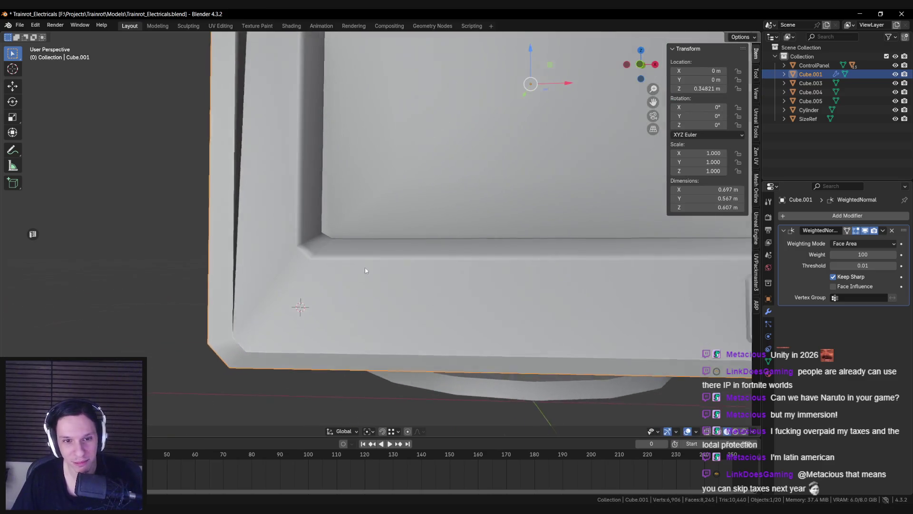
{"action": "scroll", "coordinate": [367, 278], "scroll_direction": "down", "scroll_amount": 5}
{"action": "scroll", "coordinate": [367, 282], "scroll_direction": "up", "scroll_amount": 2}
{"action": "scroll", "coordinate": [367, 284], "scroll_direction": "down", "scroll_amount": 2}
Inspect the lower-left bezel corner and front face in Edit Mode, then save the file
{"action": "key", "text": "Tab"}
{"action": "mouse_move", "coordinate": [368, 283]}
{"action": "middle_mouse_down"}
{"action": "mouse_move", "coordinate": [318, 306]}
{"action": "mouse_move", "coordinate": [316, 297]}
{"action": "mouse_move", "coordinate": [376, 295]}
{"action": "mouse_move", "coordinate": [398, 306]}
{"action": "middle_mouse_up"}
{"action": "scroll", "coordinate": [326, 306], "scroll_direction": "up", "scroll_amount": 4}
{"action": "scroll", "coordinate": [360, 284], "scroll_direction": "up", "scroll_amount": 1}
{"action": "scroll", "coordinate": [359, 285], "scroll_direction": "down", "scroll_amount": 4}
{"action": "scroll", "coordinate": [397, 306], "scroll_direction": "up", "scroll_amount": 4}
{"action": "mouse_move", "coordinate": [402, 322]}
{"action": "middle_mouse_down"}
{"action": "mouse_move", "coordinate": [347, 273]}
{"action": "mouse_move", "coordinate": [298, 283]}
{"action": "mouse_move", "coordinate": [247, 263]}
{"action": "mouse_move", "coordinate": [332, 271]}
{"action": "mouse_move", "coordinate": [342, 306]}
{"action": "mouse_move", "coordinate": [440, 305]}
{"action": "mouse_move", "coordinate": [363, 290]}
{"action": "mouse_move", "coordinate": [339, 261]}
{"action": "mouse_move", "coordinate": [314, 265]}
{"action": "middle_mouse_up"}
{"action": "key", "text": "Tab"}
{"action": "scroll", "coordinate": [363, 290], "scroll_direction": "up", "scroll_amount": 3}
{"action": "key", "text": "ctrl+s"}
Select two edges along the monitor's bottom and apply an Edge menu operation to them
{"action": "scroll", "coordinate": [317, 271], "scroll_direction": "down", "scroll_amount": 2}
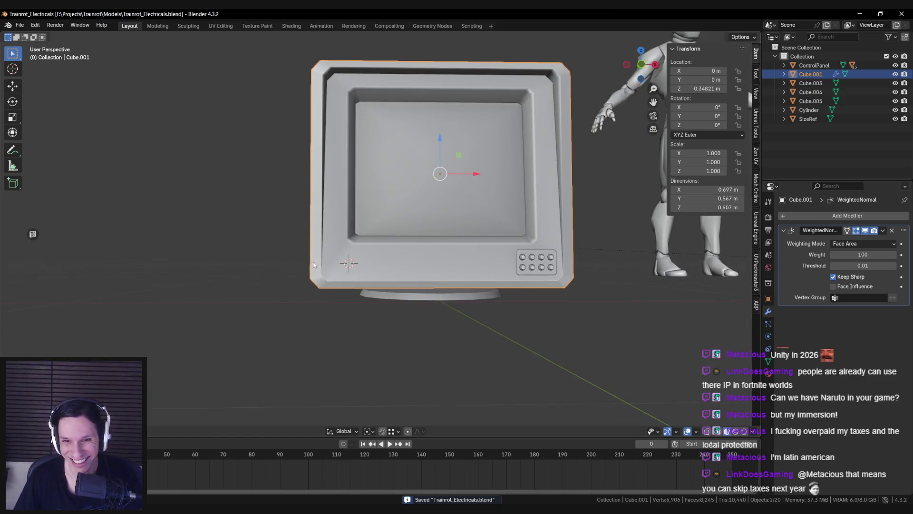
{"action": "key", "text": "Tab"}
{"action": "scroll", "coordinate": [455, 272], "scroll_direction": "up", "scroll_amount": 2}
{"action": "left_click", "coordinate": [580, 291]}
{"action": "left_click", "coordinate": [333, 279], "text": "shift"}
{"action": "key", "text": "ctrl+e"}
{"action": "left_click", "coordinate": [312, 289]}
Back in Object Mode, check the monitor, then bring up the PureRef reference board
{"action": "key", "text": "Tab"}
{"action": "mouse_move", "coordinate": [314, 290]}
{"action": "middle_mouse_down"}
{"action": "mouse_move", "coordinate": [346, 299]}
{"action": "mouse_move", "coordinate": [405, 283]}
{"action": "mouse_move", "coordinate": [319, 218]}
{"action": "mouse_move", "coordinate": [310, 195]}
{"action": "mouse_move", "coordinate": [469, 258]}
{"action": "mouse_move", "coordinate": [403, 285]}
{"action": "mouse_move", "coordinate": [300, 301]}
{"action": "mouse_move", "coordinate": [318, 291]}
{"action": "middle_mouse_up"}
{"action": "key", "text": "Tab"}
{"action": "key", "text": "Tab"}
{"action": "scroll", "coordinate": [300, 302], "scroll_direction": "up", "scroll_amount": 3}
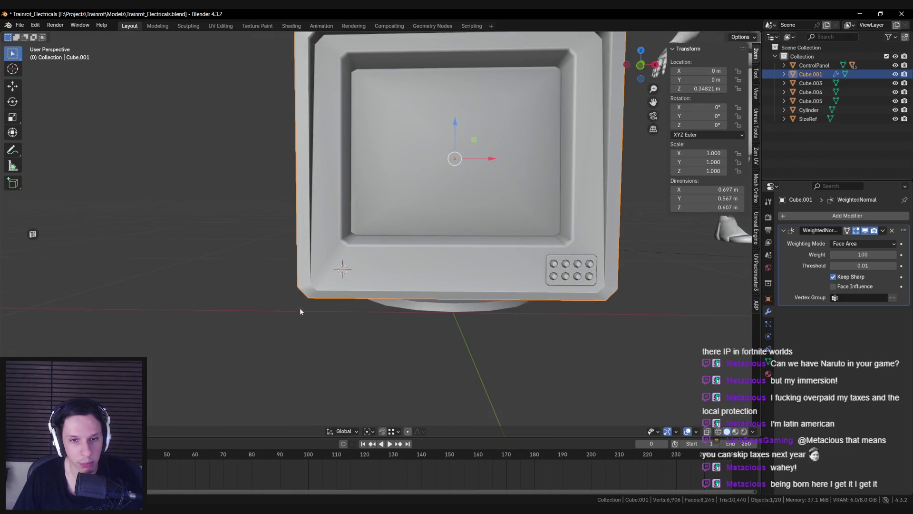
{"action": "key", "text": "alt+Tab"}
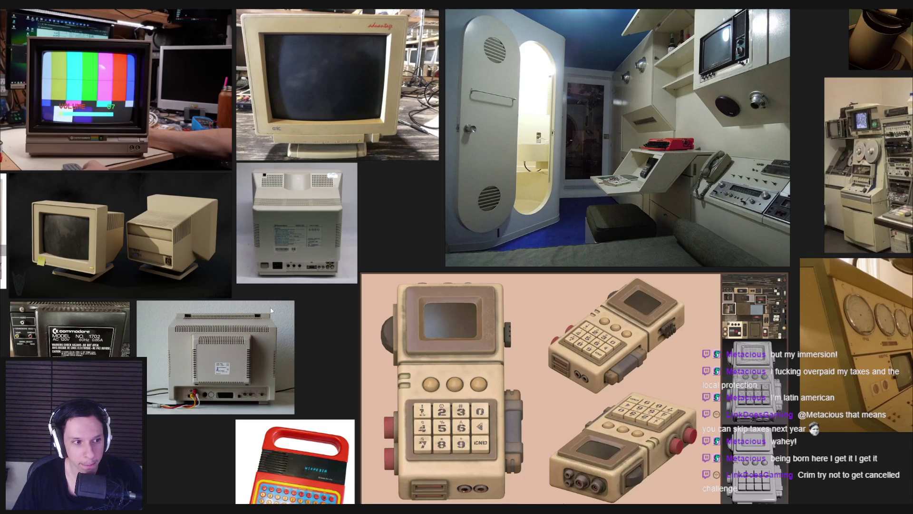
Pan and zoom the PureRef board across the lobby, calculator and monitor image clusters
{"action": "scroll", "coordinate": [292, 301], "scroll_direction": "down", "scroll_amount": 3}
{"action": "scroll", "coordinate": [310, 308], "scroll_direction": "up", "scroll_amount": 5}
{"action": "scroll", "coordinate": [310, 307], "scroll_direction": "down", "scroll_amount": 2}
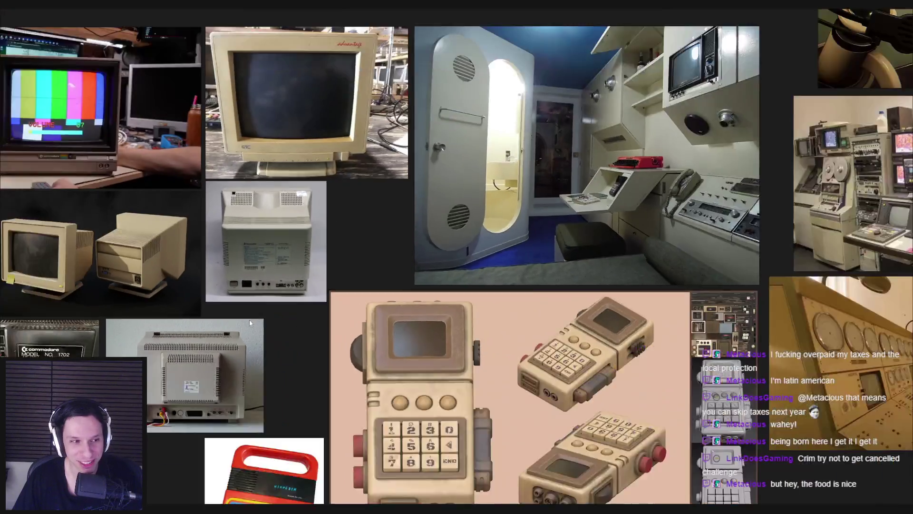
{"action": "scroll", "coordinate": [251, 322], "scroll_direction": "down", "scroll_amount": 2}
{"action": "scroll", "coordinate": [261, 329], "scroll_direction": "up", "scroll_amount": 4}
{"action": "scroll", "coordinate": [325, 343], "scroll_direction": "down", "scroll_amount": 2}
{"action": "mouse_move", "coordinate": [320, 336]}
{"action": "middle_mouse_down"}
{"action": "mouse_move", "coordinate": [336, 365]}
{"action": "mouse_move", "coordinate": [324, 372]}
{"action": "middle_mouse_up"}
{"action": "scroll", "coordinate": [353, 270], "scroll_direction": "up", "scroll_amount": 2}
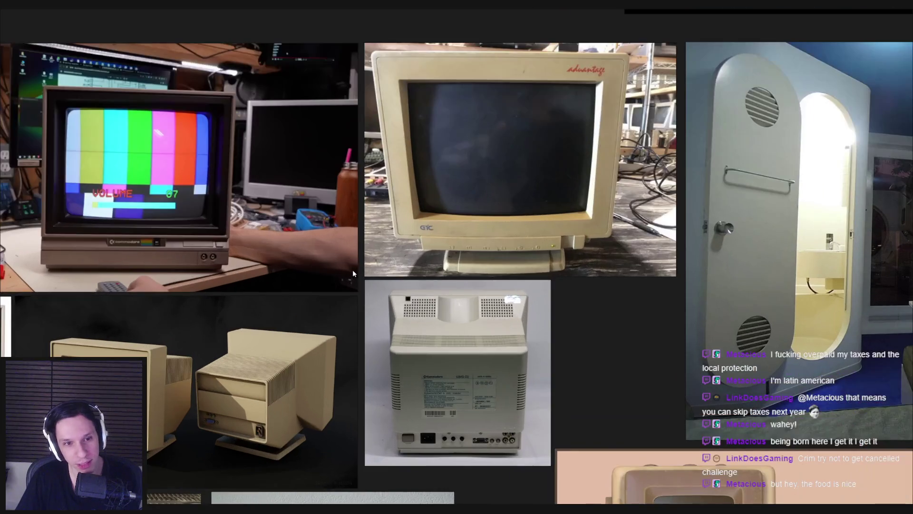
{"action": "scroll", "coordinate": [352, 270], "scroll_direction": "down", "scroll_amount": 1}
{"action": "middle_click_drag", "start_coordinate": [358, 333], "coordinate": [304, 358]}
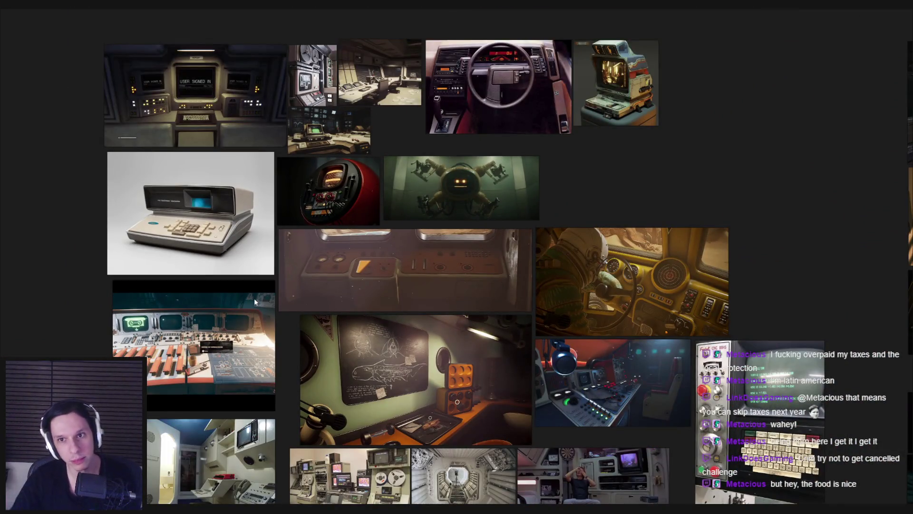
{"action": "scroll", "coordinate": [598, 147], "scroll_direction": "up", "scroll_amount": 5}
{"action": "scroll", "coordinate": [513, 205], "scroll_direction": "up", "scroll_amount": 1}
{"action": "scroll", "coordinate": [518, 172], "scroll_direction": "down", "scroll_amount": 4}
{"action": "scroll", "coordinate": [522, 143], "scroll_direction": "up", "scroll_amount": 3}
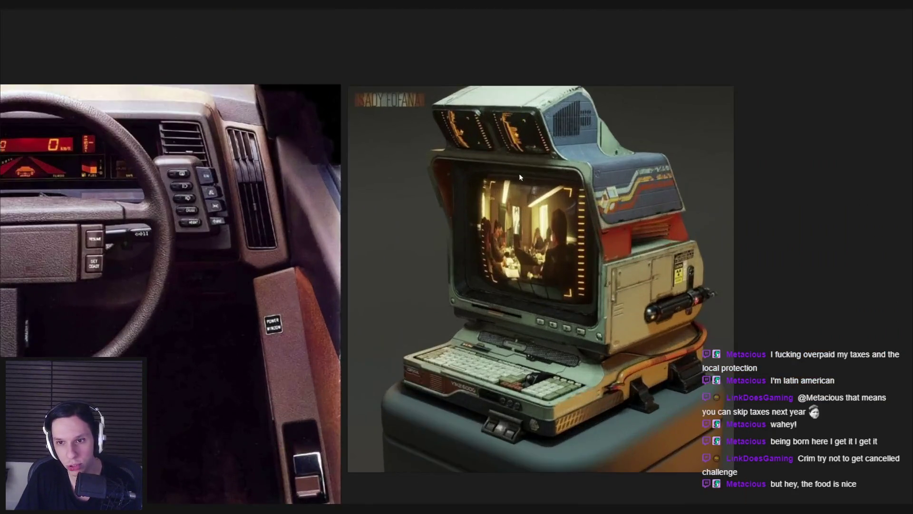
{"action": "scroll", "coordinate": [518, 173], "scroll_direction": "down", "scroll_amount": 3}
{"action": "scroll", "coordinate": [592, 261], "scroll_direction": "up", "scroll_amount": 3}
{"action": "scroll", "coordinate": [590, 262], "scroll_direction": "down", "scroll_amount": 1}
{"action": "scroll", "coordinate": [590, 263], "scroll_direction": "down", "scroll_amount": 4}
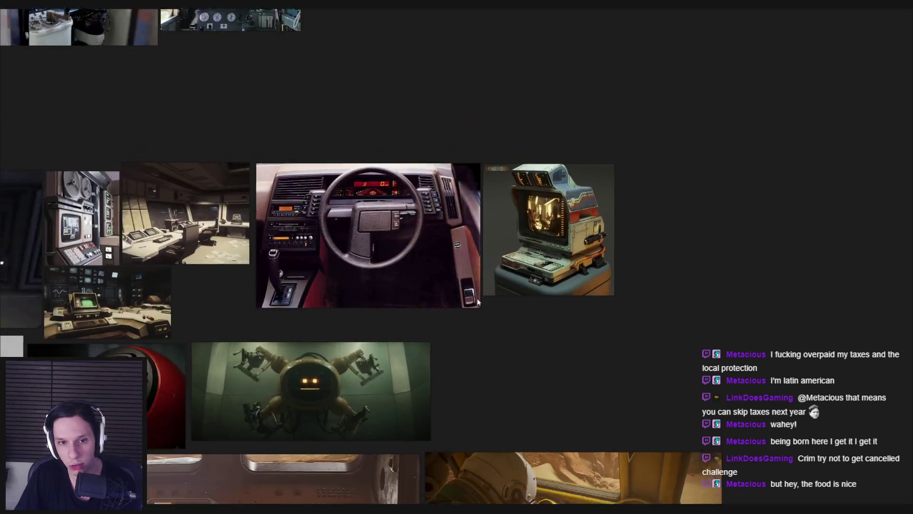
{"action": "scroll", "coordinate": [415, 252], "scroll_direction": "up", "scroll_amount": 2}
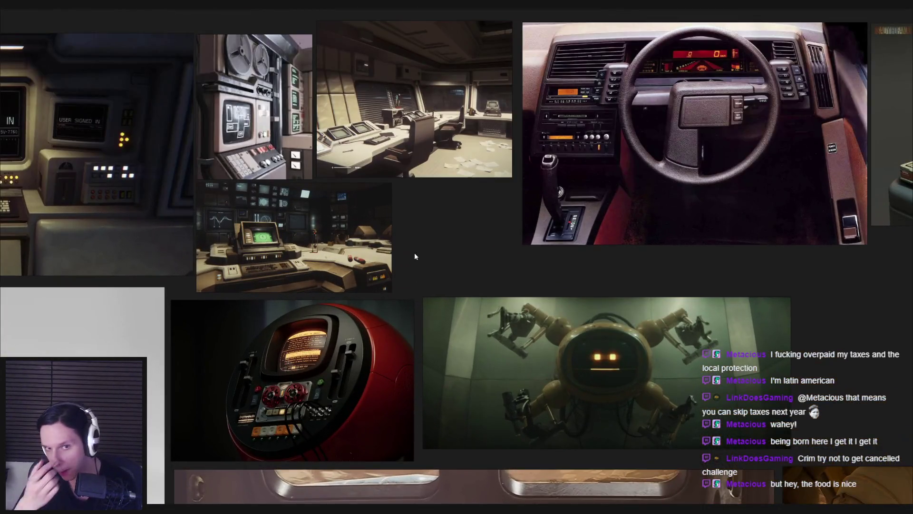
{"action": "scroll", "coordinate": [316, 208], "scroll_direction": "up", "scroll_amount": 4}
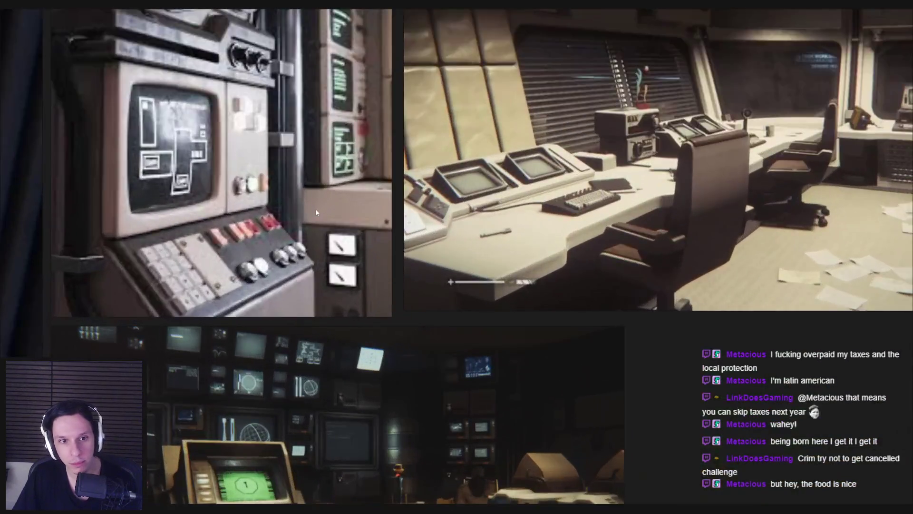
{"action": "scroll", "coordinate": [316, 208], "scroll_direction": "down", "scroll_amount": 6}
{"action": "scroll", "coordinate": [372, 273], "scroll_direction": "up", "scroll_amount": 5}
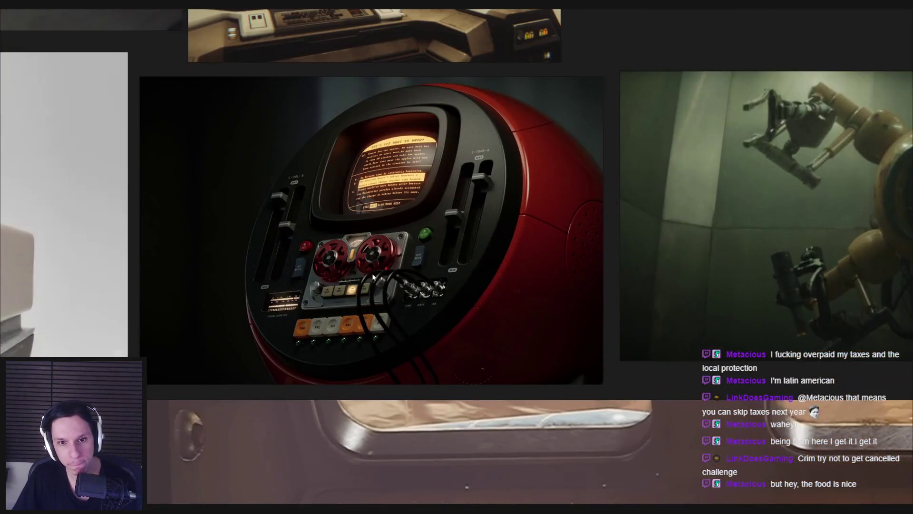
{"action": "scroll", "coordinate": [376, 286], "scroll_direction": "down", "scroll_amount": 5}
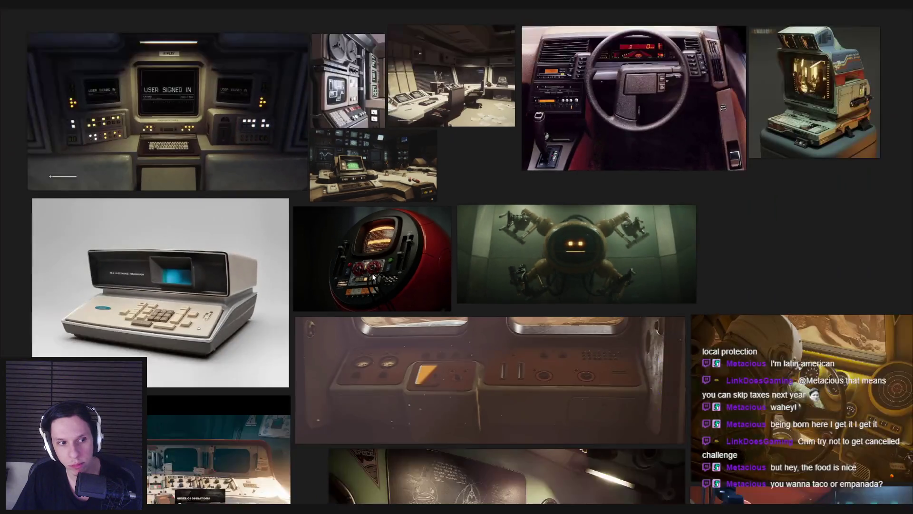
{"action": "scroll", "coordinate": [387, 305], "scroll_direction": "up", "scroll_amount": 4}
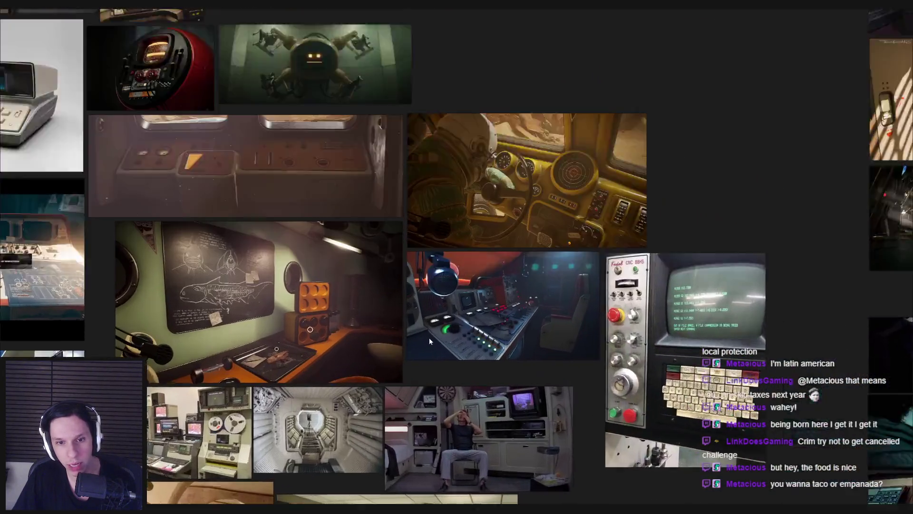
{"action": "scroll", "coordinate": [398, 303], "scroll_direction": "down", "scroll_amount": 4}
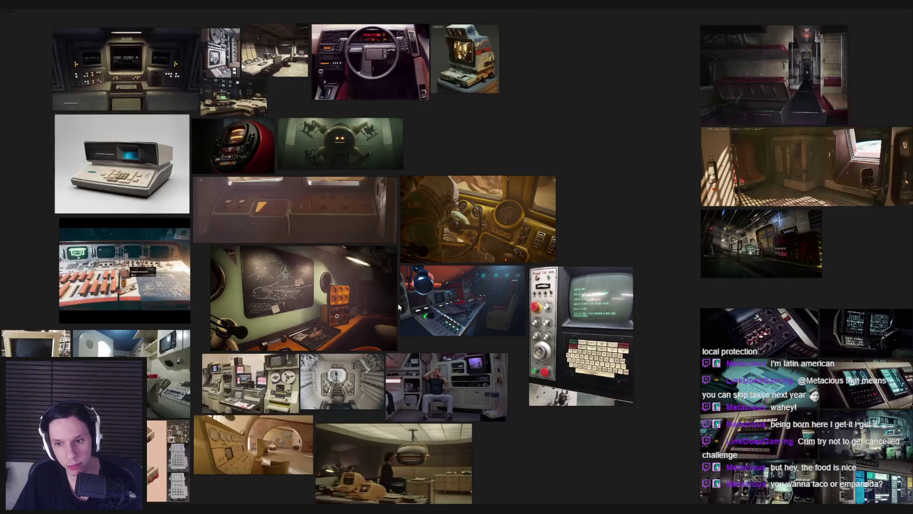
{"action": "scroll", "coordinate": [397, 304], "scroll_direction": "up", "scroll_amount": 5}
{"action": "scroll", "coordinate": [398, 303], "scroll_direction": "down", "scroll_amount": 3}
{"action": "mouse_move", "coordinate": [402, 328]}
{"action": "middle_mouse_down"}
{"action": "mouse_move", "coordinate": [324, 329]}
{"action": "mouse_move", "coordinate": [330, 356]}
{"action": "mouse_move", "coordinate": [444, 296]}
{"action": "middle_mouse_up"}
{"action": "scroll", "coordinate": [428, 297], "scroll_direction": "up", "scroll_amount": 4}
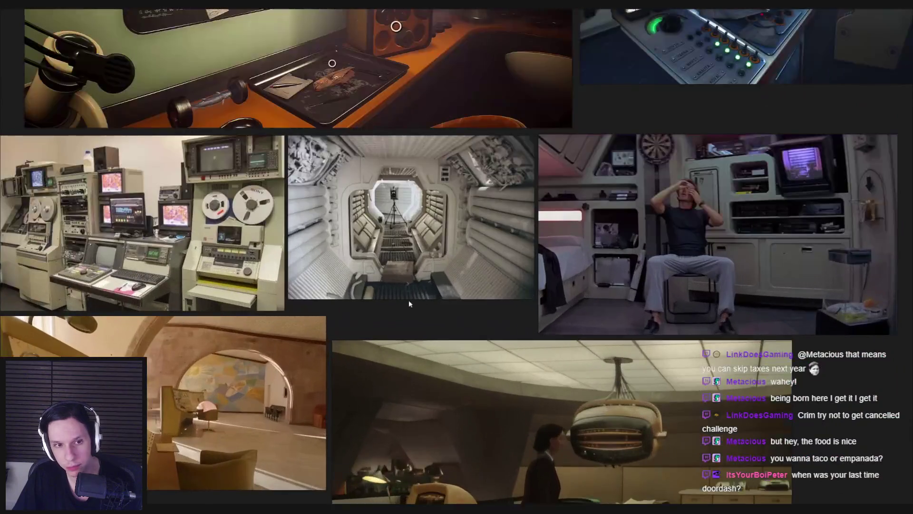
{"action": "scroll", "coordinate": [409, 299], "scroll_direction": "down", "scroll_amount": 4}
{"action": "scroll", "coordinate": [346, 323], "scroll_direction": "up", "scroll_amount": 3}
{"action": "middle_click_drag", "start_coordinate": [329, 323], "coordinate": [371, 310]}
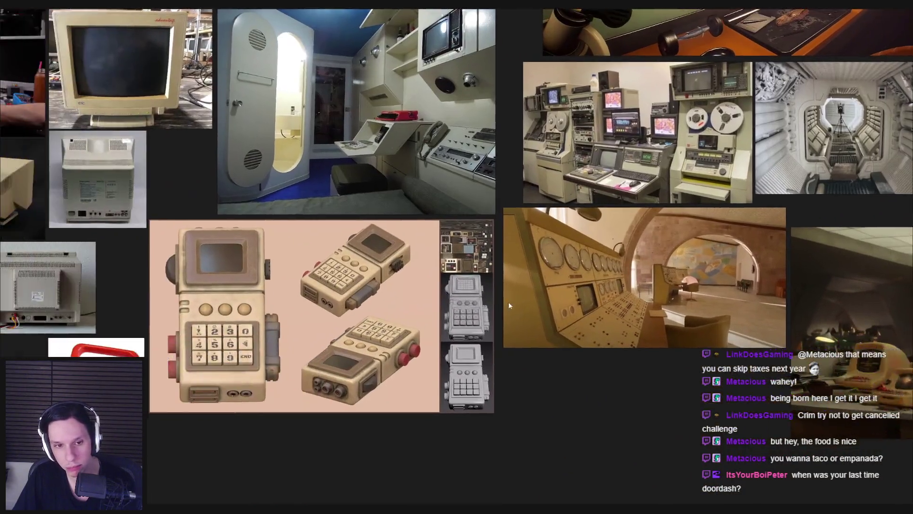
{"action": "scroll", "coordinate": [392, 302], "scroll_direction": "down", "scroll_amount": 3}
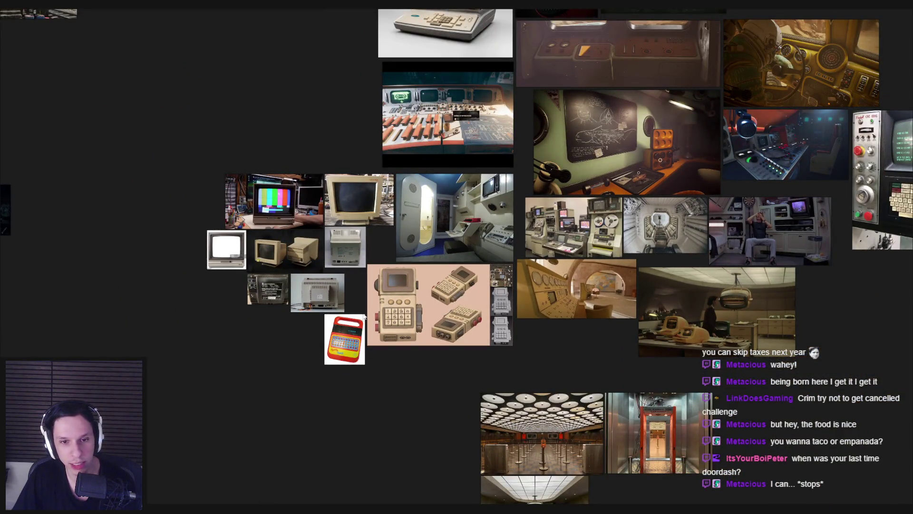
{"action": "scroll", "coordinate": [366, 317], "scroll_direction": "up", "scroll_amount": 3}
{"action": "scroll", "coordinate": [370, 317], "scroll_direction": "down", "scroll_amount": 3}
{"action": "scroll", "coordinate": [383, 322], "scroll_direction": "up", "scroll_amount": 3}
{"action": "scroll", "coordinate": [384, 323], "scroll_direction": "down", "scroll_amount": 5}
{"action": "middle_click_drag", "start_coordinate": [385, 323], "coordinate": [348, 260]}
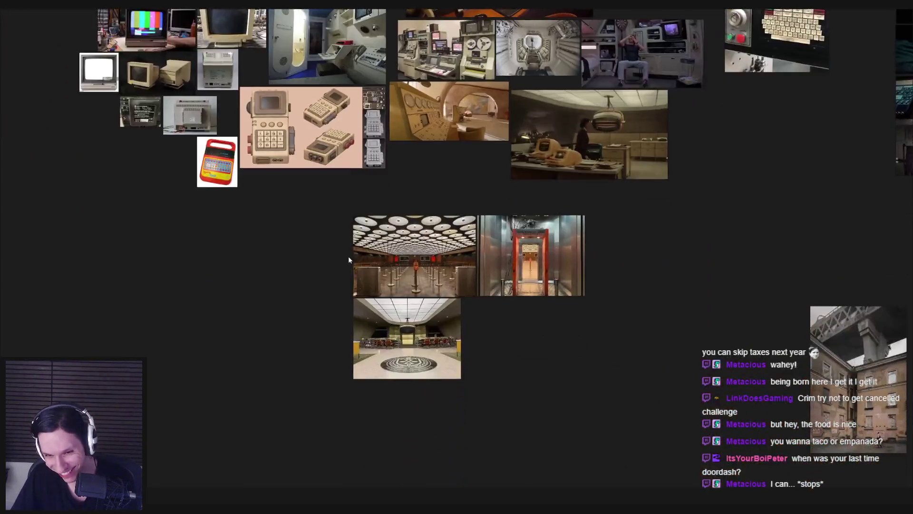
{"action": "scroll", "coordinate": [349, 260], "scroll_direction": "up", "scroll_amount": 3}
{"action": "scroll", "coordinate": [344, 316], "scroll_direction": "down", "scroll_amount": 3}
{"action": "middle_click_drag", "start_coordinate": [345, 316], "coordinate": [560, 311]}
{"action": "scroll", "coordinate": [561, 311], "scroll_direction": "down", "scroll_amount": 1}
{"action": "scroll", "coordinate": [518, 311], "scroll_direction": "up", "scroll_amount": 3}
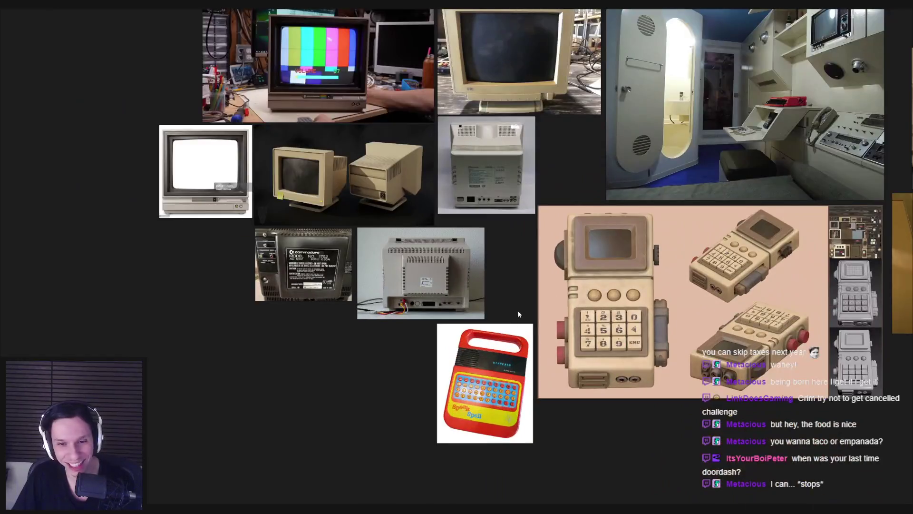
{"action": "scroll", "coordinate": [360, 303], "scroll_direction": "down", "scroll_amount": 3}
{"action": "middle_click_drag", "start_coordinate": [255, 295], "coordinate": [615, 318]}
{"action": "middle_click_drag", "start_coordinate": [801, 326], "coordinate": [588, 336]}
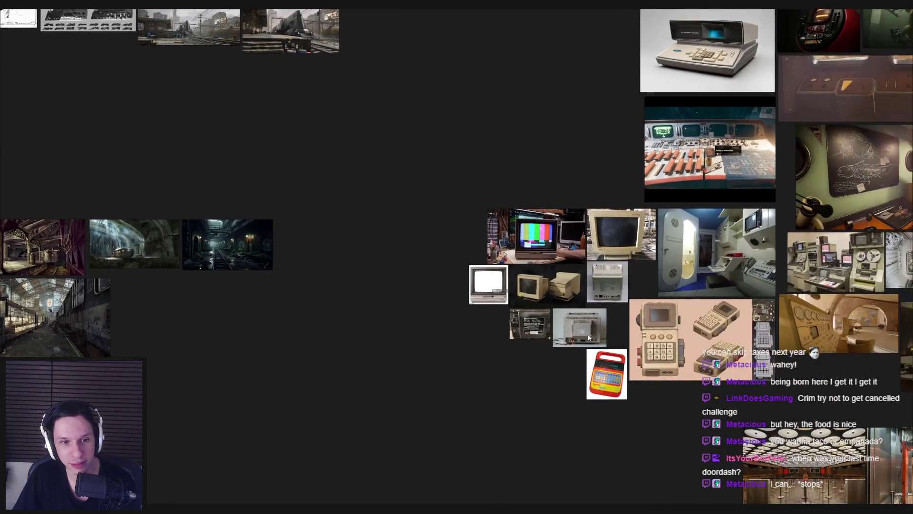
{"action": "scroll", "coordinate": [589, 337], "scroll_direction": "up", "scroll_amount": 4}
{"action": "middle_click_drag", "start_coordinate": [681, 322], "coordinate": [561, 357]}
{"action": "scroll", "coordinate": [469, 273], "scroll_direction": "down", "scroll_amount": 2}
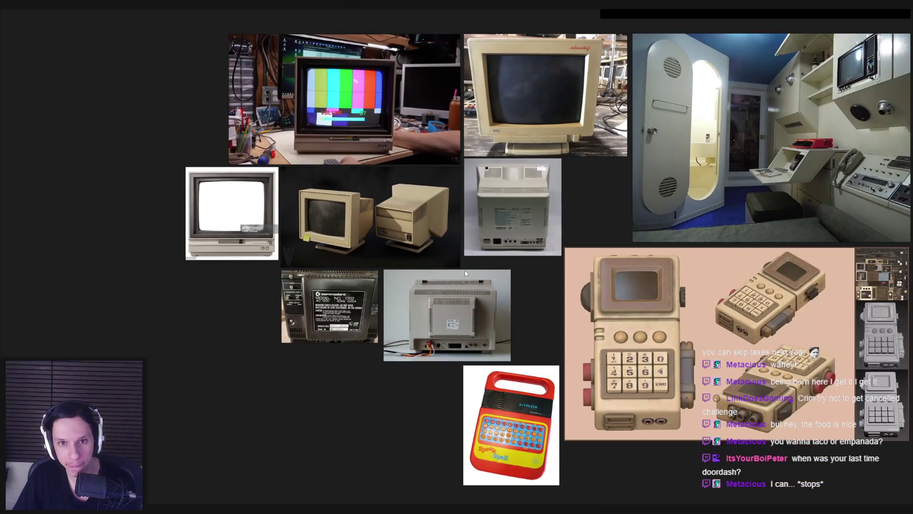
{"action": "scroll", "coordinate": [464, 273], "scroll_direction": "down", "scroll_amount": 1}
{"action": "scroll", "coordinate": [441, 226], "scroll_direction": "up", "scroll_amount": 2}
Centre the board on the beige monitors and select the Commodore rear image
{"action": "middle_click_drag", "start_coordinate": [440, 227], "coordinate": [484, 336]}
{"action": "scroll", "coordinate": [484, 336], "scroll_direction": "up", "scroll_amount": 1}
{"action": "scroll", "coordinate": [432, 272], "scroll_direction": "down", "scroll_amount": 1}
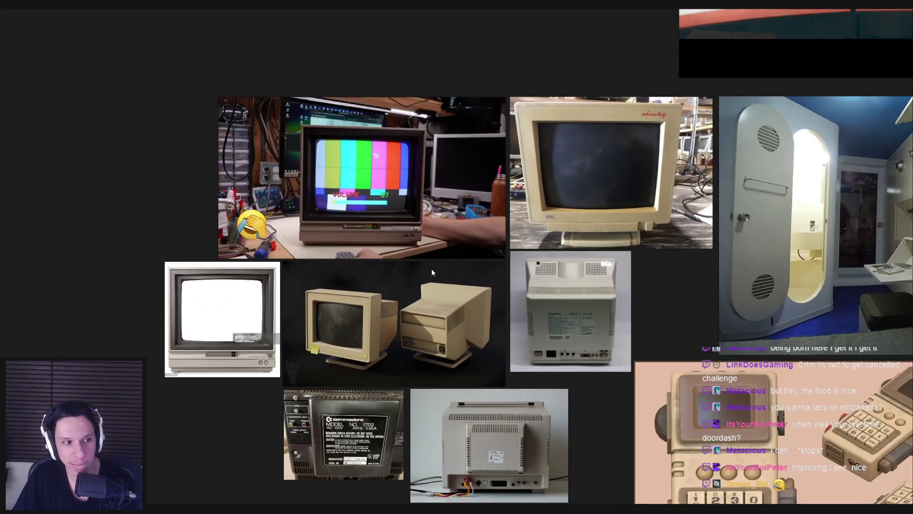
{"action": "scroll", "coordinate": [432, 272], "scroll_direction": "down", "scroll_amount": 1}
{"action": "scroll", "coordinate": [566, 357], "scroll_direction": "up", "scroll_amount": 4}
{"action": "scroll", "coordinate": [476, 337], "scroll_direction": "down", "scroll_amount": 3}
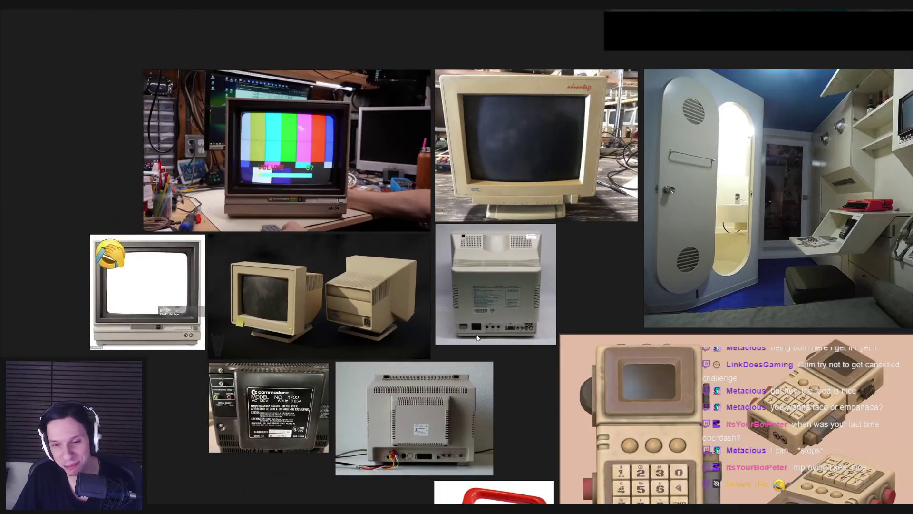
{"action": "scroll", "coordinate": [515, 385], "scroll_direction": "down", "scroll_amount": 1}
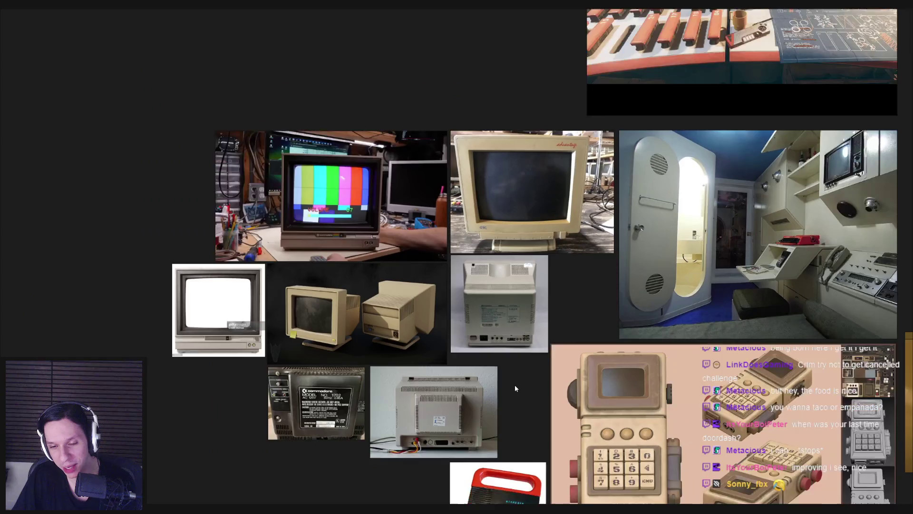
{"action": "scroll", "coordinate": [514, 384], "scroll_direction": "down", "scroll_amount": 3}
{"action": "scroll", "coordinate": [515, 384], "scroll_direction": "up", "scroll_amount": 5}
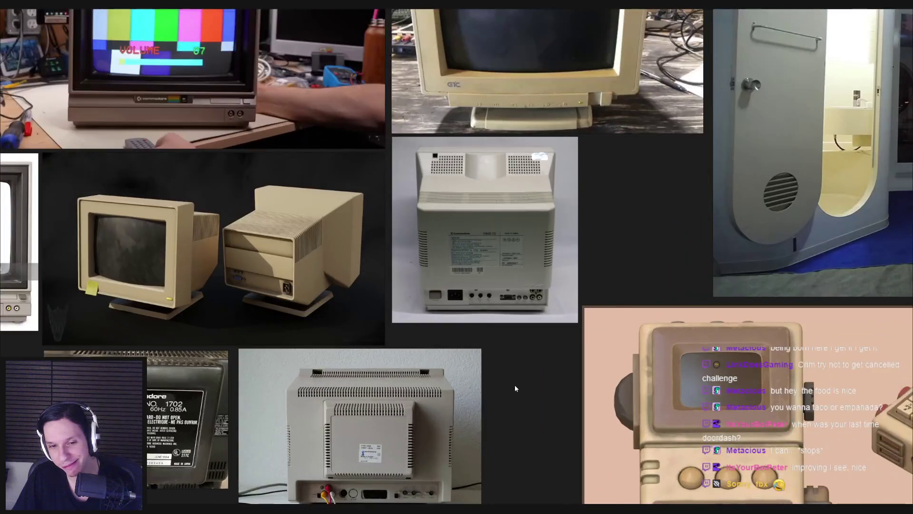
{"action": "scroll", "coordinate": [515, 384], "scroll_direction": "down", "scroll_amount": 5}
{"action": "scroll", "coordinate": [359, 340], "scroll_direction": "up", "scroll_amount": 5}
{"action": "mouse_move", "coordinate": [358, 340]}
{"action": "middle_mouse_down"}
{"action": "mouse_move", "coordinate": [367, 279]}
{"action": "mouse_move", "coordinate": [392, 280]}
{"action": "middle_mouse_up"}
{"action": "scroll", "coordinate": [392, 280], "scroll_direction": "up", "scroll_amount": 1}
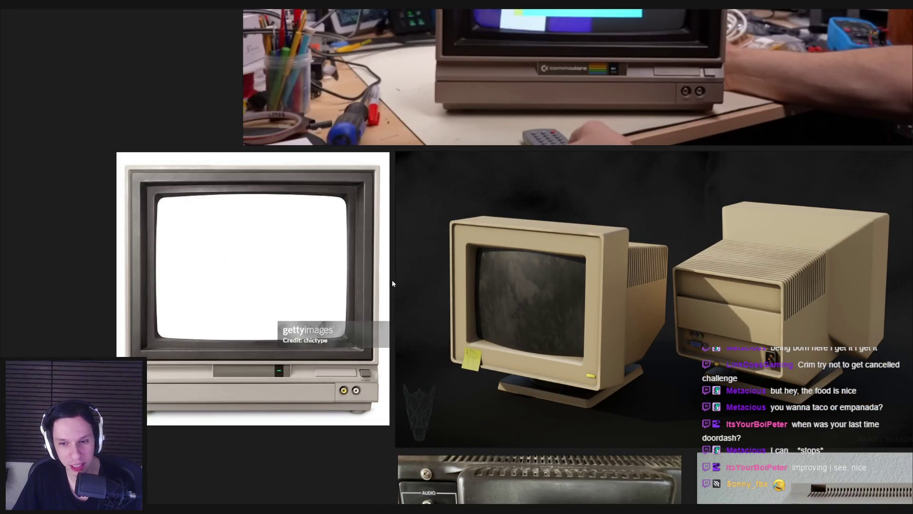
{"action": "scroll", "coordinate": [392, 280], "scroll_direction": "up", "scroll_amount": 1}
{"action": "scroll", "coordinate": [392, 279], "scroll_direction": "down", "scroll_amount": 1}
{"action": "scroll", "coordinate": [557, 365], "scroll_direction": "up", "scroll_amount": 1}
{"action": "scroll", "coordinate": [504, 346], "scroll_direction": "up", "scroll_amount": 2}
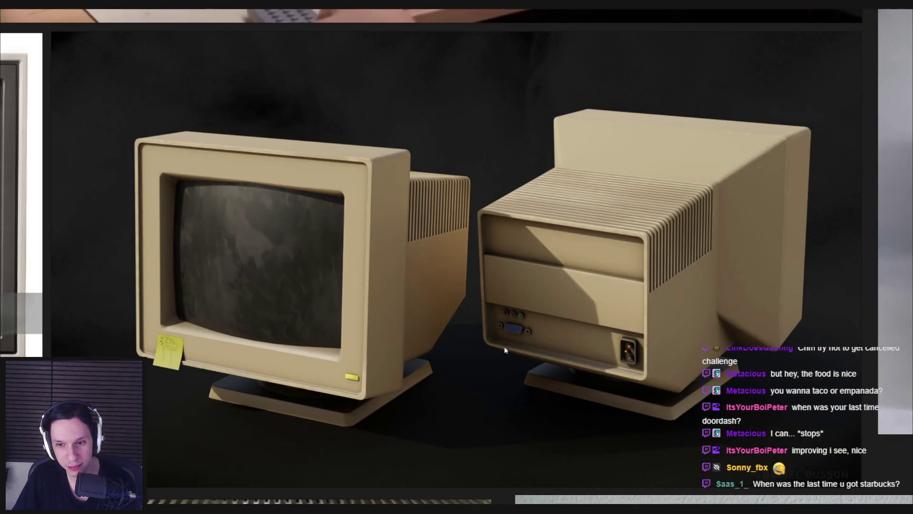
{"action": "scroll", "coordinate": [437, 323], "scroll_direction": "down", "scroll_amount": 3}
{"action": "middle_click_drag", "start_coordinate": [436, 323], "coordinate": [456, 330]}
{"action": "scroll", "coordinate": [349, 296], "scroll_direction": "up", "scroll_amount": 2}
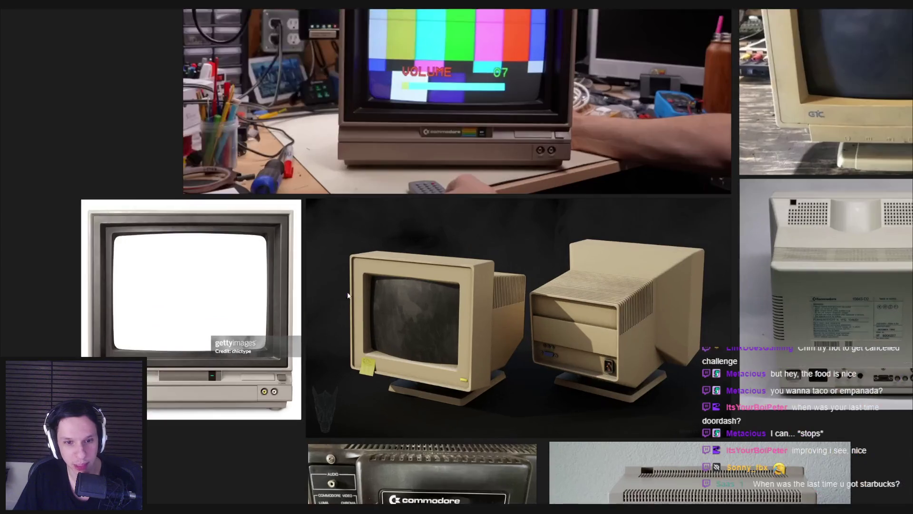
{"action": "scroll", "coordinate": [306, 296], "scroll_direction": "up", "scroll_amount": 2}
{"action": "scroll", "coordinate": [301, 295], "scroll_direction": "down", "scroll_amount": 3}
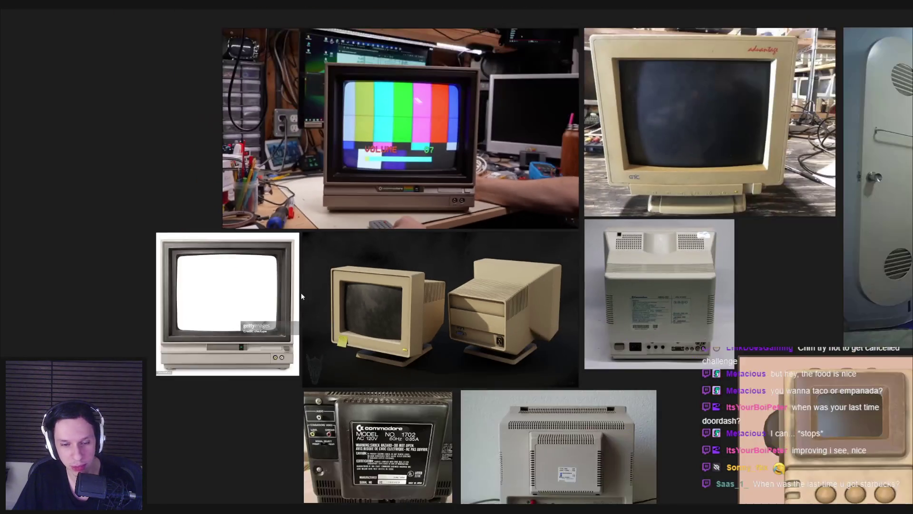
{"action": "scroll", "coordinate": [302, 296], "scroll_direction": "up", "scroll_amount": 1}
{"action": "scroll", "coordinate": [302, 296], "scroll_direction": "up", "scroll_amount": 4}
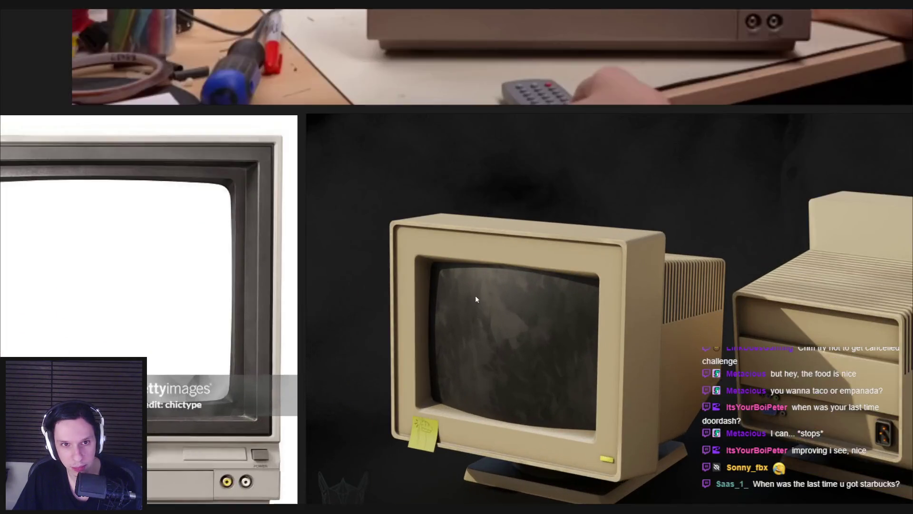
{"action": "scroll", "coordinate": [384, 298], "scroll_direction": "down", "scroll_amount": 2}
{"action": "mouse_move", "coordinate": [596, 289]}
{"action": "middle_mouse_down"}
{"action": "mouse_move", "coordinate": [506, 357]}
{"action": "mouse_move", "coordinate": [500, 382]}
{"action": "middle_mouse_up"}
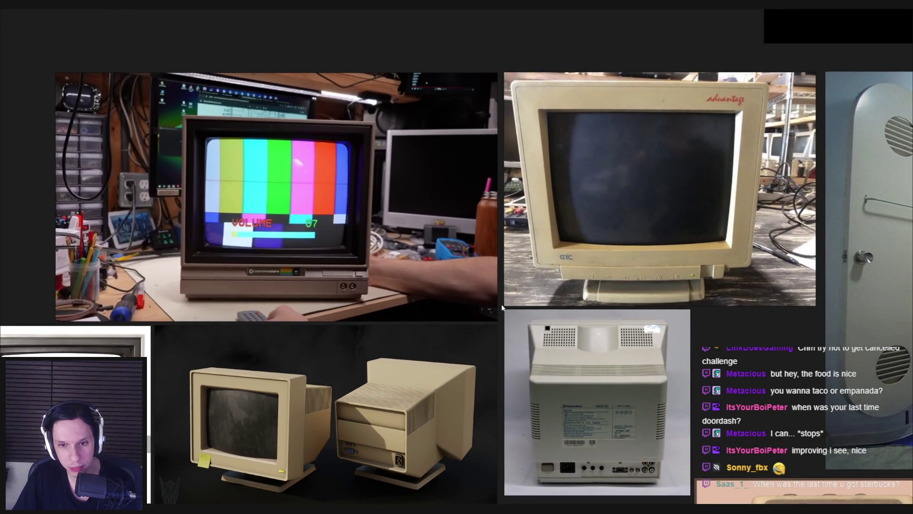
{"action": "middle_click_drag", "start_coordinate": [499, 304], "coordinate": [470, 292]}
{"action": "scroll", "coordinate": [504, 293], "scroll_direction": "up", "scroll_amount": 4}
{"action": "left_click", "coordinate": [522, 307]}
{"action": "scroll", "coordinate": [523, 314], "scroll_direction": "down", "scroll_amount": 6}
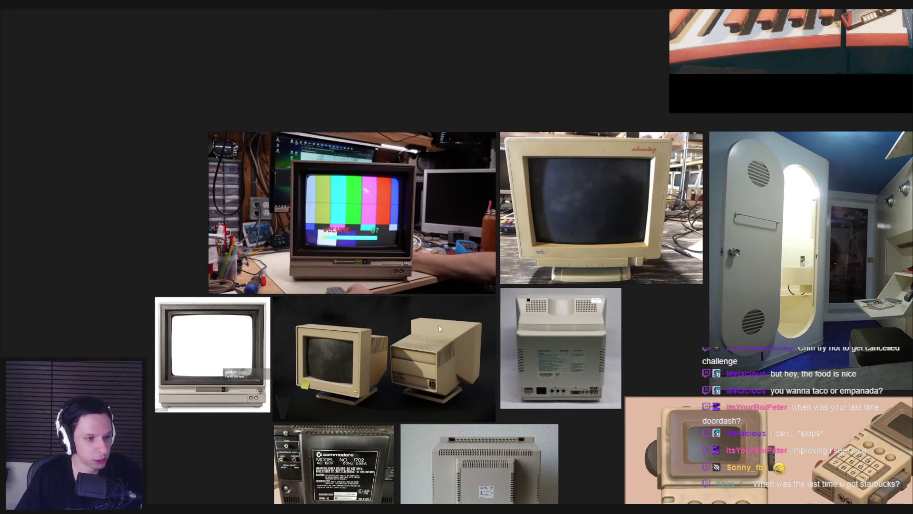
{"action": "middle_click_drag", "start_coordinate": [440, 328], "coordinate": [430, 309]}
Save the reference board and switch back to Blender
{"action": "key", "text": "ctrl+s"}
{"action": "scroll", "coordinate": [358, 322], "scroll_direction": "up", "scroll_amount": 3}
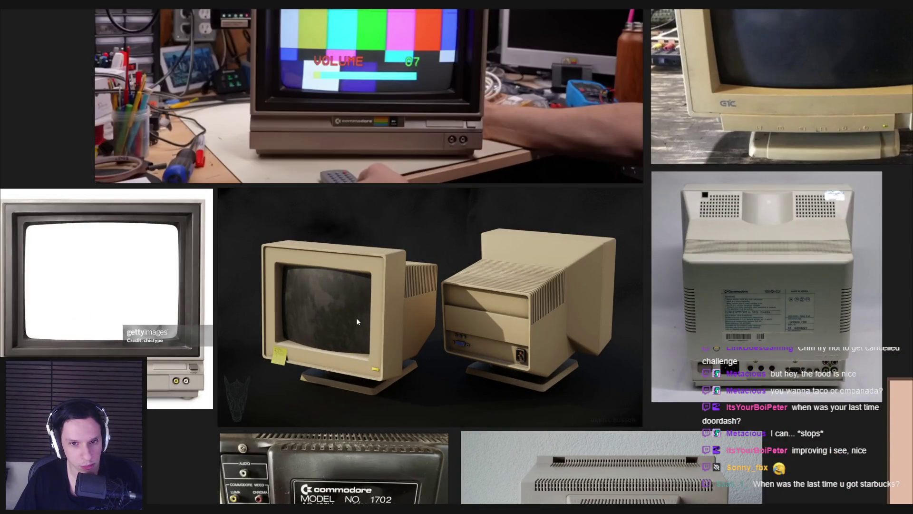
{"action": "key", "text": "alt+Tab"}
{"action": "scroll", "coordinate": [356, 320], "scroll_direction": "down", "scroll_amount": 5}
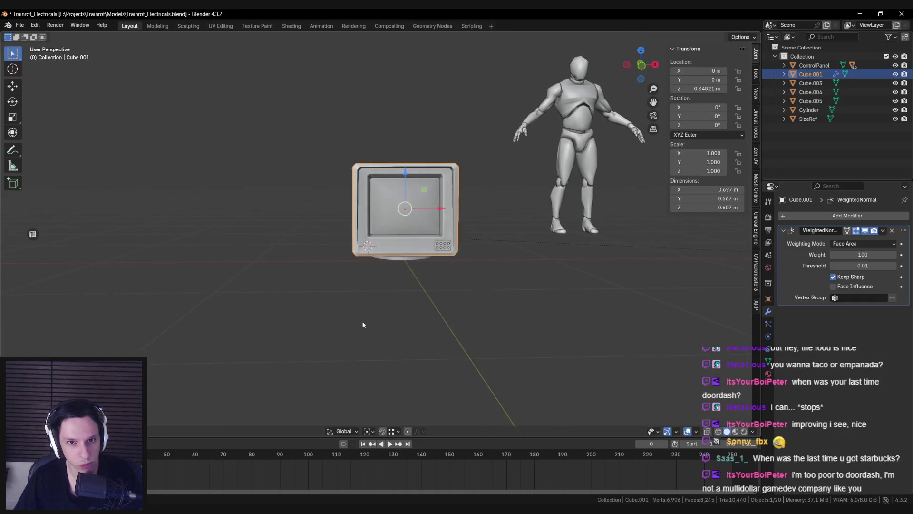
Inspect the monitor body's bezel corner and right side edges in Edit Mode
{"action": "scroll", "coordinate": [363, 325], "scroll_direction": "up", "scroll_amount": 3}
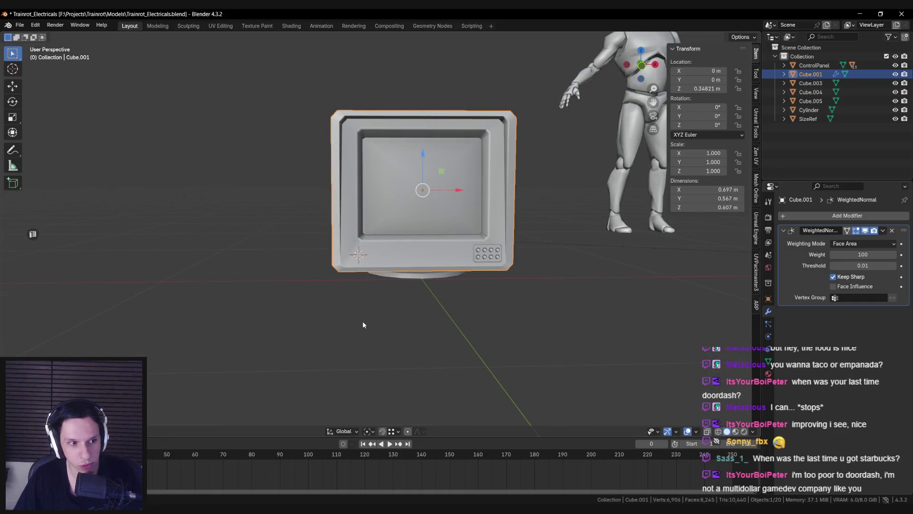
{"action": "middle_click_drag", "start_coordinate": [383, 292], "coordinate": [354, 221]}
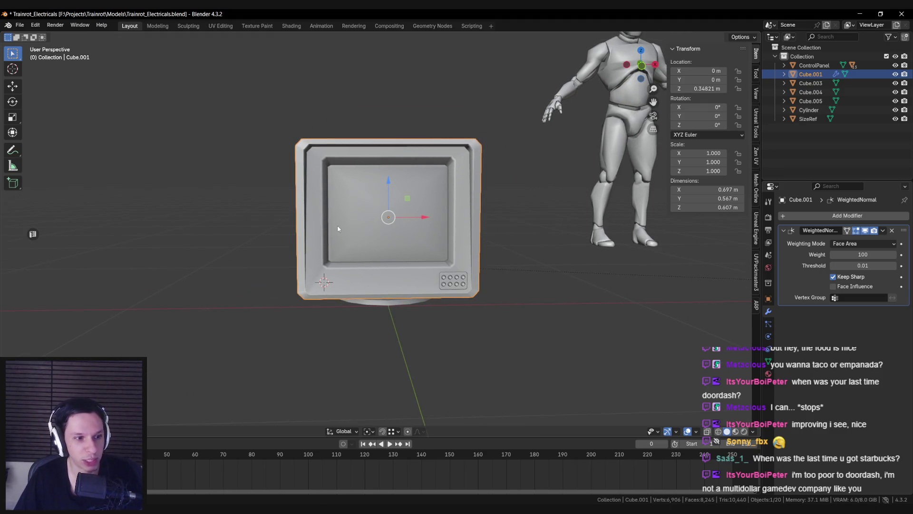
{"action": "key", "text": "Tab"}
{"action": "scroll", "coordinate": [333, 235], "scroll_direction": "up", "scroll_amount": 2}
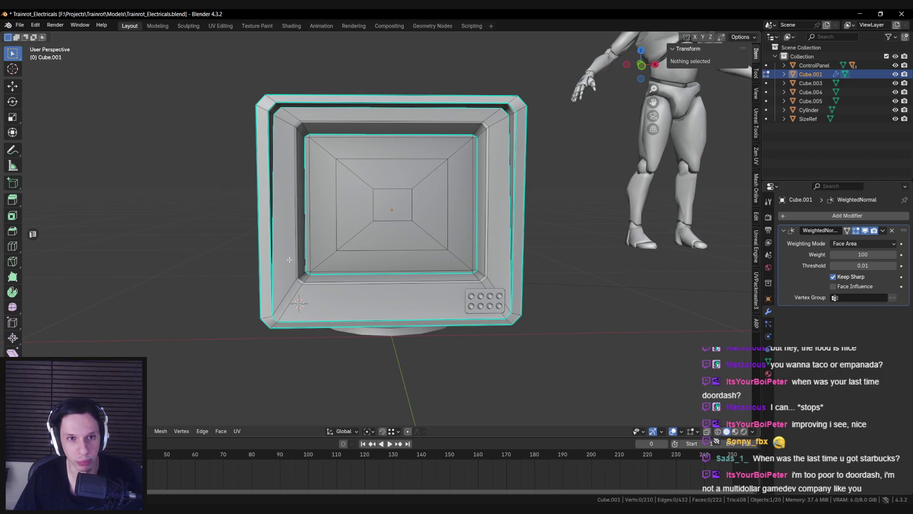
{"action": "left_click", "coordinate": [271, 318]}
{"action": "middle_click_drag", "start_coordinate": [273, 318], "coordinate": [317, 316]}
{"action": "left_click", "coordinate": [502, 313], "text": "shift"}
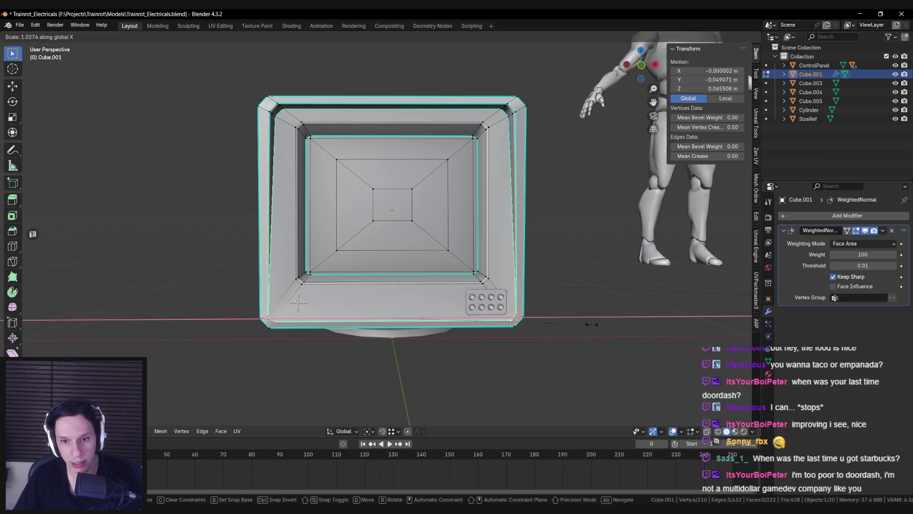
{"action": "key", "text": "Tab"}
{"action": "scroll", "coordinate": [566, 313], "scroll_direction": "down", "scroll_amount": 3}
{"action": "scroll", "coordinate": [566, 313], "scroll_direction": "down", "scroll_amount": 6}
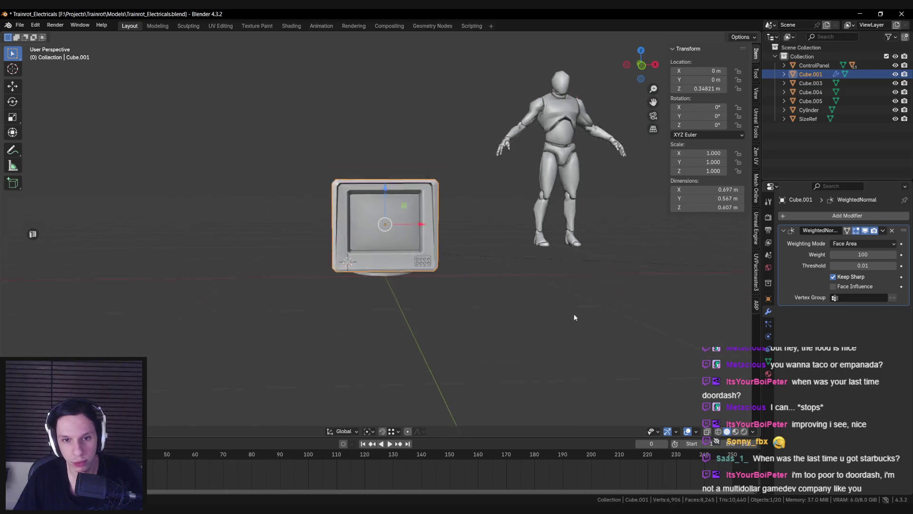
{"action": "scroll", "coordinate": [565, 319], "scroll_direction": "up", "scroll_amount": 8}
{"action": "scroll", "coordinate": [565, 312], "scroll_direction": "up", "scroll_amount": 5}
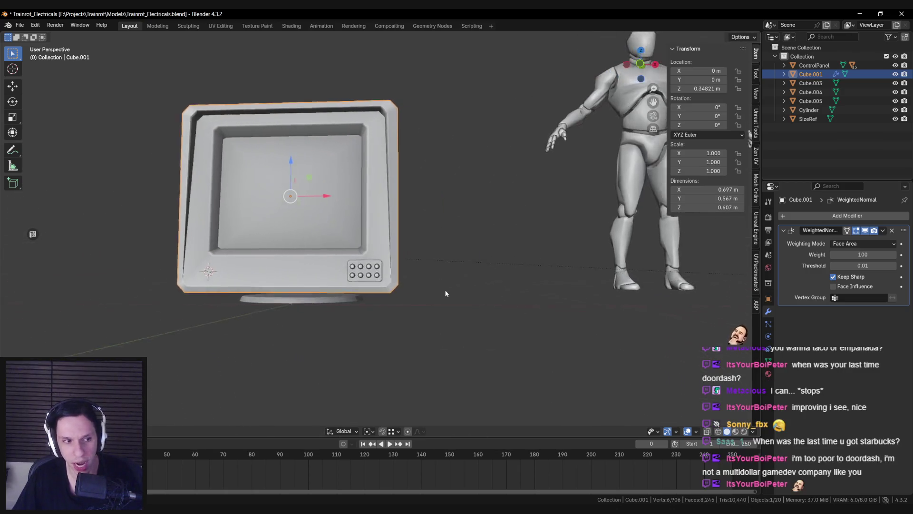
Try shifting the button panel Cube.005 along X, then undo the move
{"action": "left_click", "coordinate": [374, 319]}
{"action": "key", "text": "g"}
{"action": "key", "text": "x"}
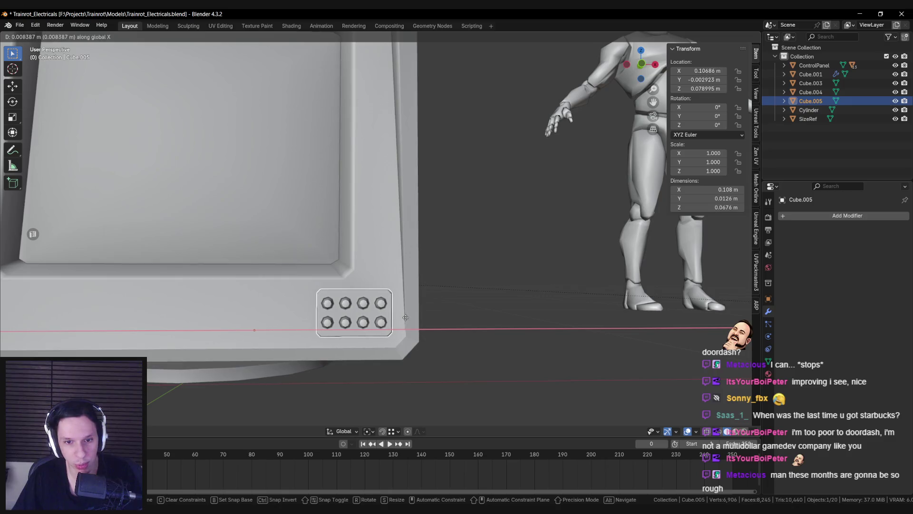
{"action": "left_click", "coordinate": [406, 317]}
{"action": "key", "text": "alt+a"}
{"action": "scroll", "coordinate": [404, 316], "scroll_direction": "down", "scroll_amount": 5}
{"action": "key", "text": "ctrl+z"}
{"action": "key", "text": "ctrl+z"}
{"action": "key", "text": "ctrl+z"}
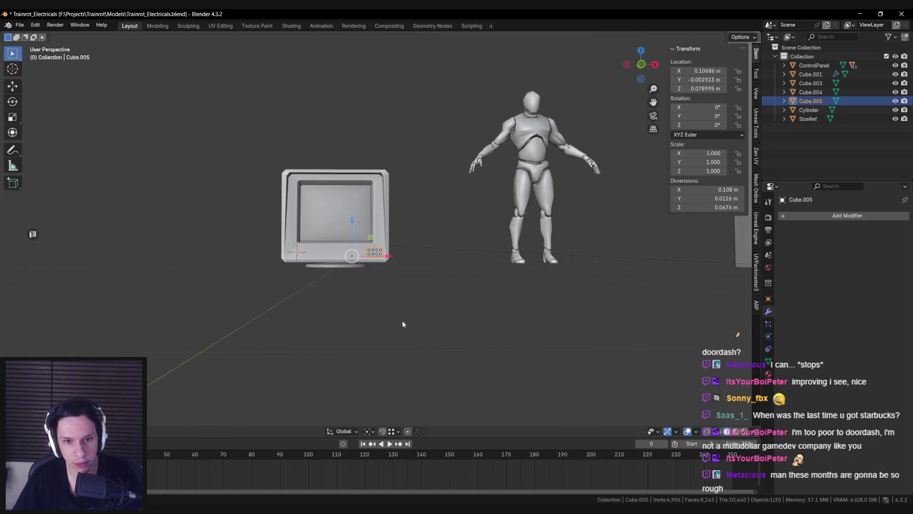
Save Trainrot_Electricals.blend
{"action": "mouse_move", "coordinate": [401, 324]}
{"action": "middle_mouse_down"}
{"action": "mouse_move", "coordinate": [357, 334]}
{"action": "mouse_move", "coordinate": [367, 304]}
{"action": "mouse_move", "coordinate": [422, 296]}
{"action": "middle_mouse_up"}
{"action": "scroll", "coordinate": [356, 334], "scroll_direction": "down", "scroll_amount": 3}
{"action": "scroll", "coordinate": [334, 290], "scroll_direction": "up", "scroll_amount": 5}
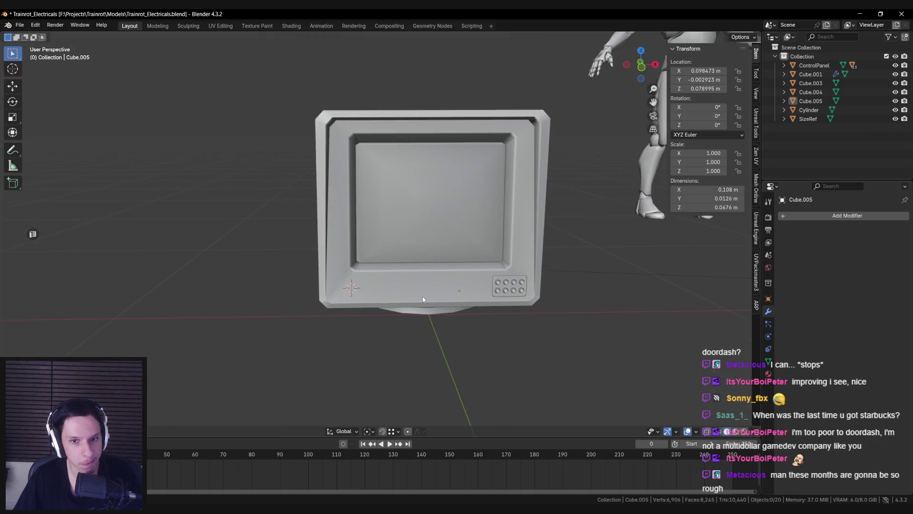
{"action": "key", "text": "ctrl+s"}
{"action": "scroll", "coordinate": [380, 303], "scroll_direction": "up", "scroll_amount": 2}
{"action": "scroll", "coordinate": [380, 303], "scroll_direction": "up", "scroll_amount": 3}
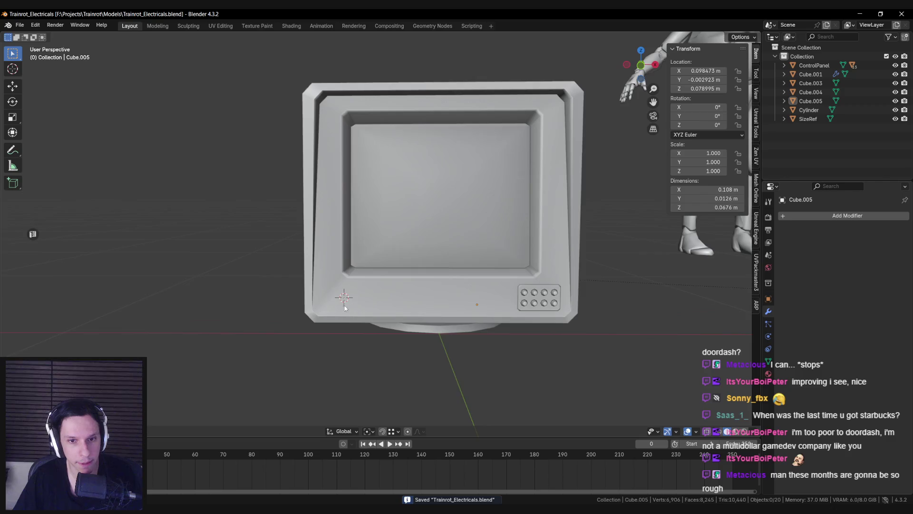
Select the lower bezel face below the screen in the monitor body's Edit Mode
{"action": "left_click", "coordinate": [448, 300]}
{"action": "key", "text": "Tab"}
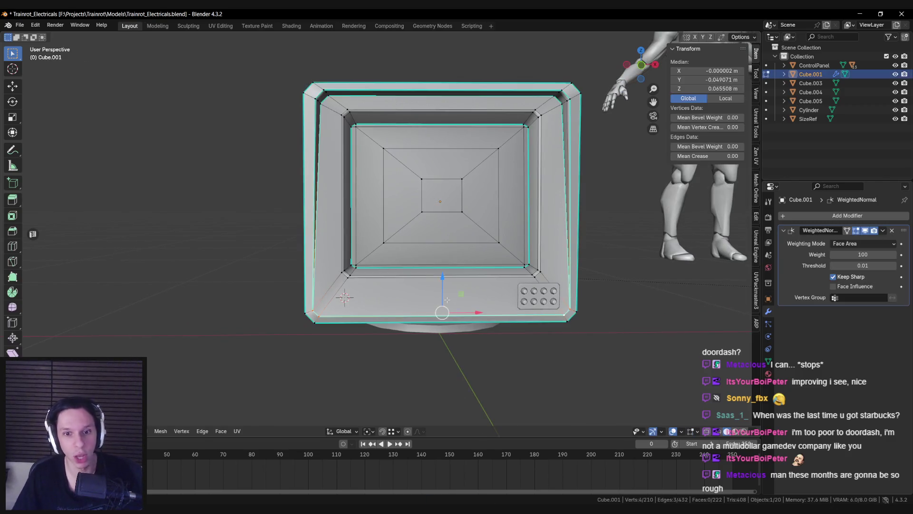
{"action": "left_click", "coordinate": [444, 297]}
{"action": "key", "text": "Tab"}
{"action": "scroll", "coordinate": [408, 305], "scroll_direction": "up", "scroll_amount": 4}
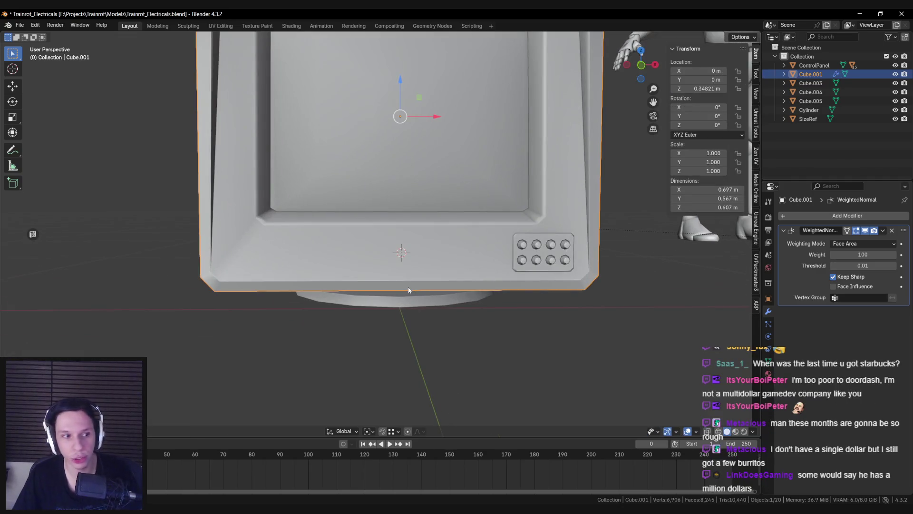
In Edit Mode on the monitor body, inset the lower bezel face below the screen
{"action": "scroll", "coordinate": [400, 287], "scroll_direction": "down", "scroll_amount": 5}
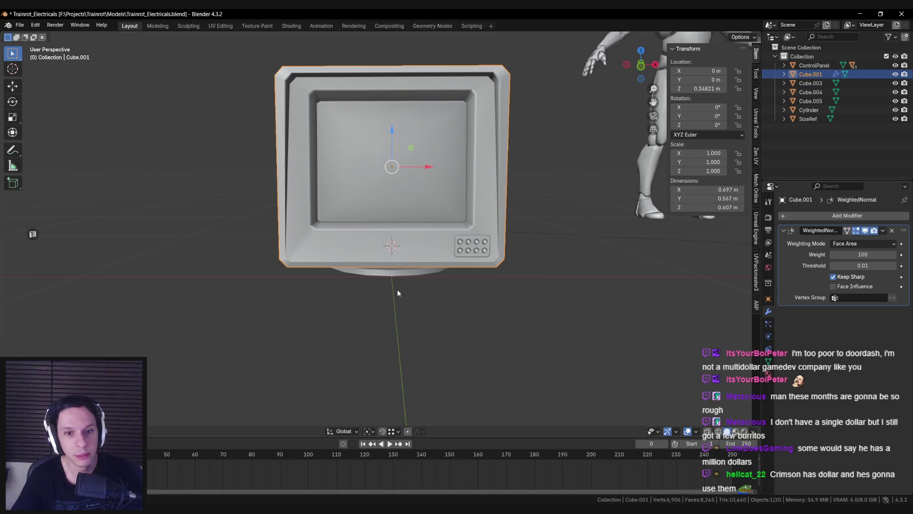
{"action": "scroll", "coordinate": [398, 331], "scroll_direction": "up", "scroll_amount": 3}
{"action": "key", "text": "Tab"}
{"action": "scroll", "coordinate": [385, 327], "scroll_direction": "up", "scroll_amount": 2}
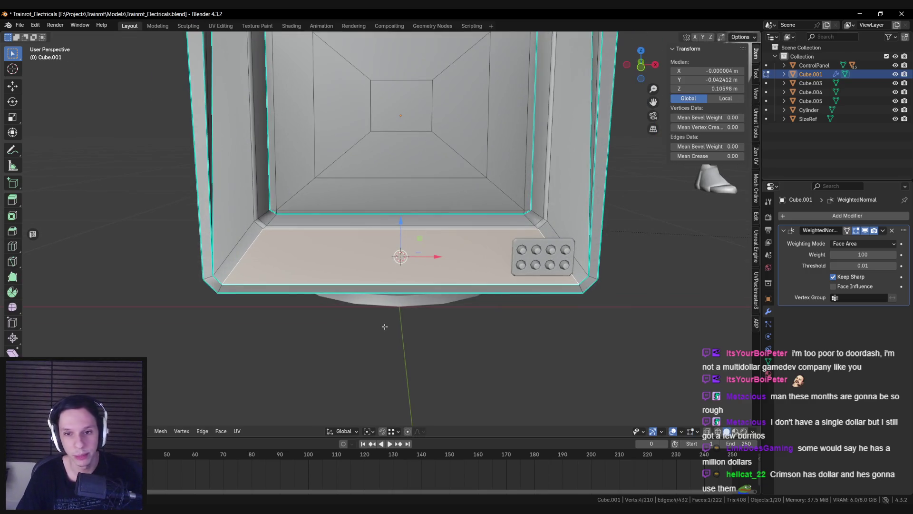
{"action": "scroll", "coordinate": [385, 327], "scroll_direction": "down", "scroll_amount": 2}
{"action": "scroll", "coordinate": [385, 327], "scroll_direction": "down", "scroll_amount": 1}
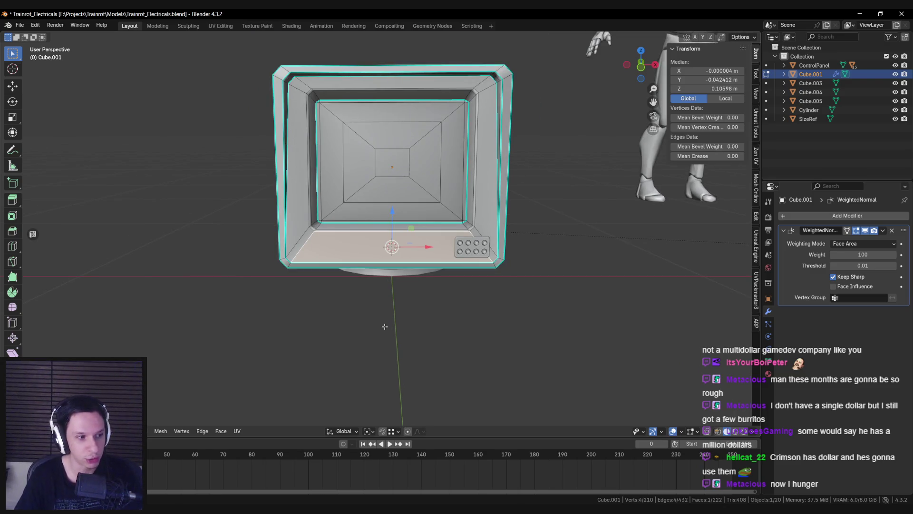
{"action": "scroll", "coordinate": [384, 326], "scroll_direction": "up", "scroll_amount": 3}
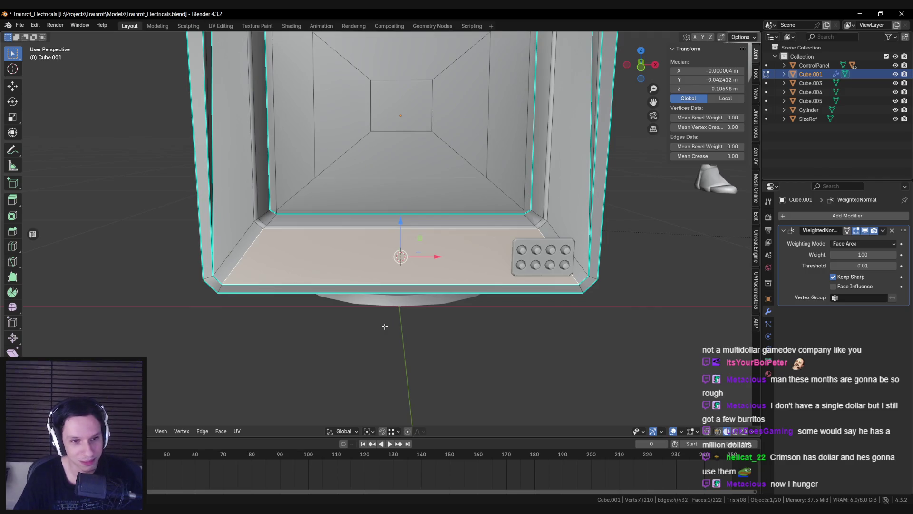
{"action": "scroll", "coordinate": [400, 323], "scroll_direction": "down", "scroll_amount": 3}
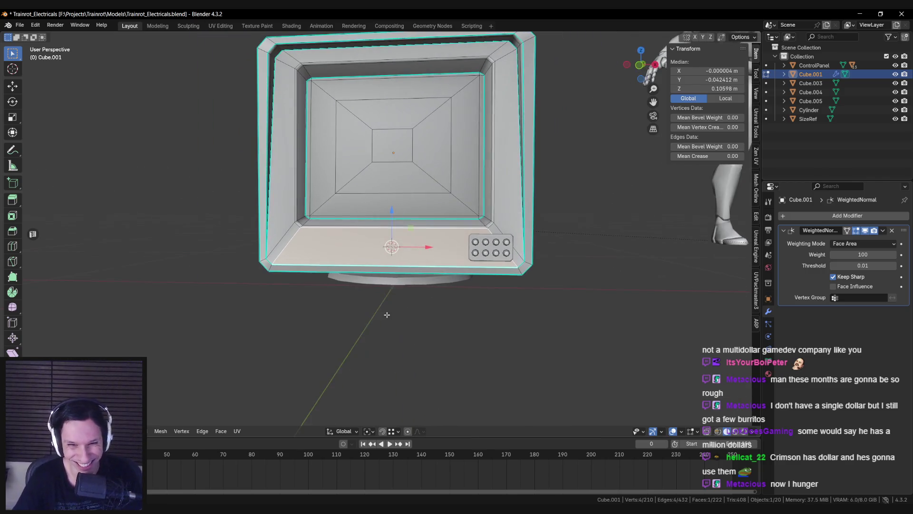
{"action": "middle_click_drag", "start_coordinate": [391, 315], "coordinate": [394, 312]}
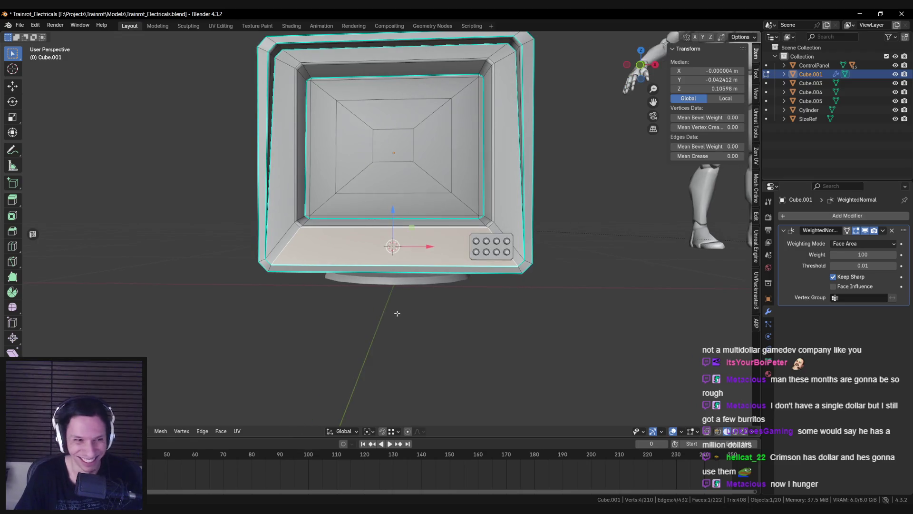
{"action": "key", "text": "i"}
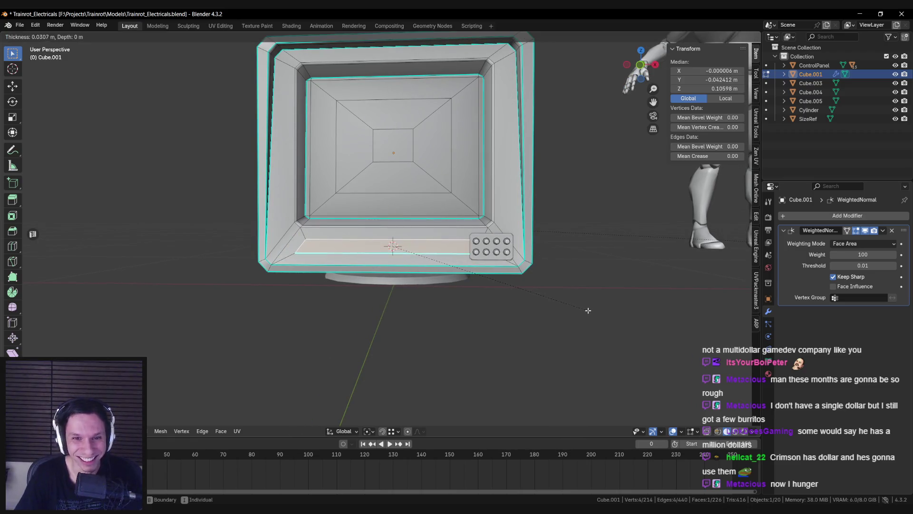
{"action": "left_click", "coordinate": [587, 310]}
Narrow the new inset face by scaling it along X
{"action": "key", "text": "s"}
{"action": "key", "text": "x"}
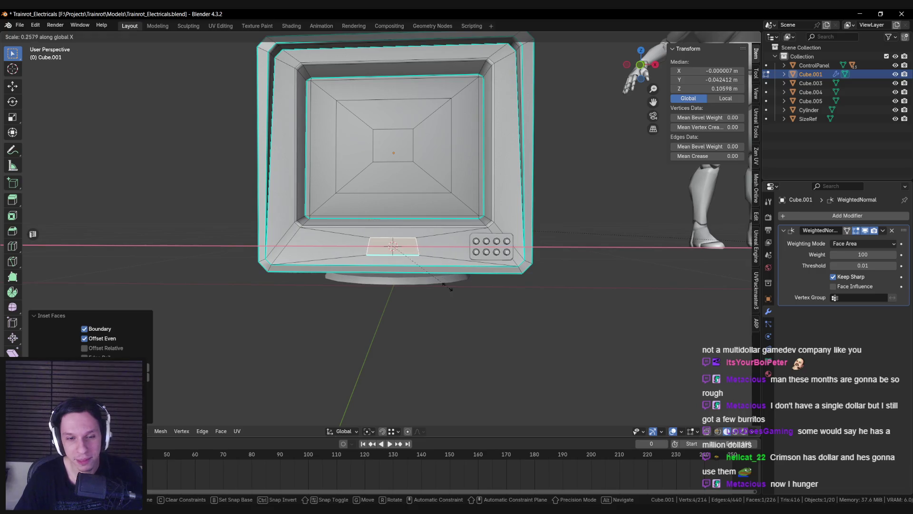
{"action": "left_click", "coordinate": [452, 281]}
{"action": "scroll", "coordinate": [392, 259], "scroll_direction": "up", "scroll_amount": 4}
{"action": "scroll", "coordinate": [400, 279], "scroll_direction": "down", "scroll_amount": 3}
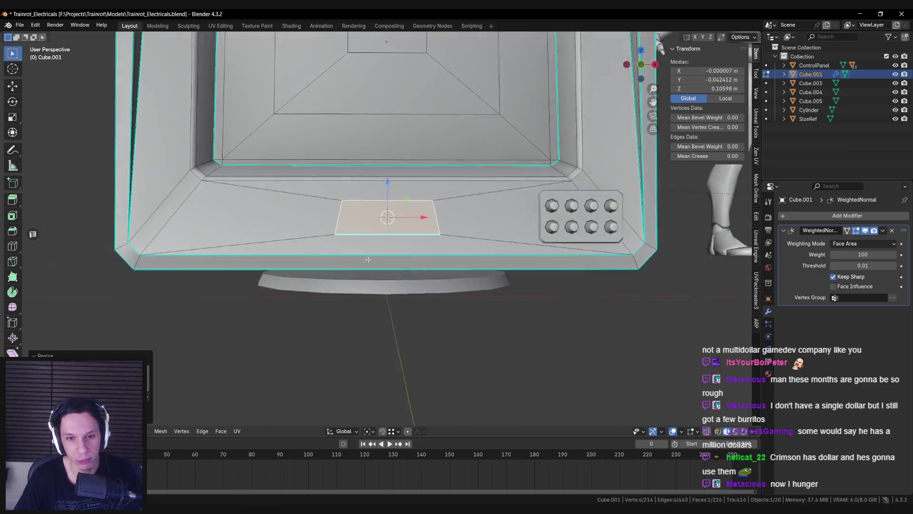
{"action": "scroll", "coordinate": [395, 238], "scroll_direction": "up", "scroll_amount": 3}
{"action": "scroll", "coordinate": [390, 223], "scroll_direction": "down", "scroll_amount": 3}
Straighten the inset face's left and right edges vertical by scaling them to 0 on X
{"action": "left_click", "coordinate": [339, 218]}
{"action": "key", "text": "s"}
{"action": "key", "text": "x"}
{"action": "left_click", "coordinate": [410, 249]}
{"action": "left_click", "coordinate": [436, 219]}
{"action": "type", "text": "sx0"}
{"action": "key", "text": "Return"}
Scale the whole inset face along X until it is square
{"action": "left_click", "coordinate": [428, 235]}
{"action": "key", "text": "3"}
{"action": "left_click", "coordinate": [388, 218]}
{"action": "key", "text": "s"}
{"action": "key", "text": "x"}
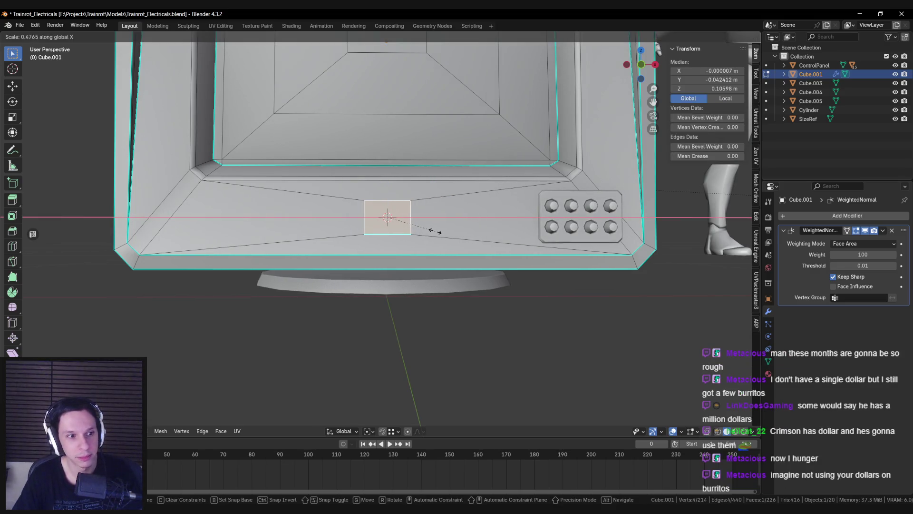
{"action": "left_click", "coordinate": [434, 231]}
{"action": "scroll", "coordinate": [433, 231], "scroll_direction": "down", "scroll_amount": 3}
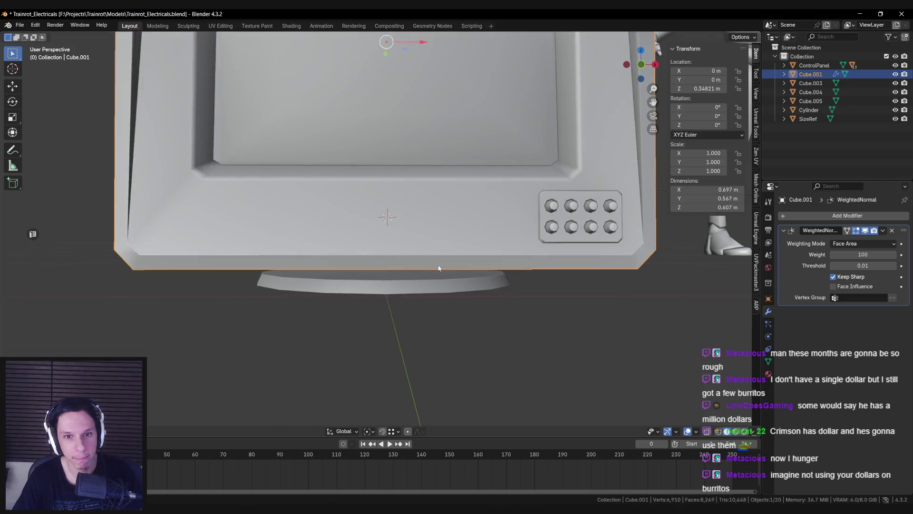
With Normal transform orientation, push the square face slightly into the bezel and exit Edit Mode
{"action": "key", "text": "Tab"}
{"action": "key", "text": "Tab"}
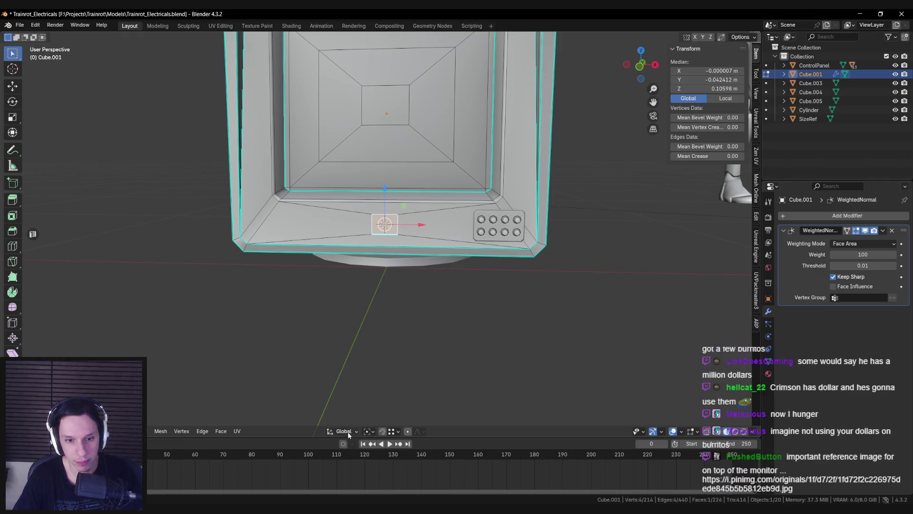
{"action": "left_click", "coordinate": [343, 431]}
{"action": "left_click", "coordinate": [333, 368]}
{"action": "middle_click_drag", "start_coordinate": [361, 215], "coordinate": [383, 195]}
{"action": "scroll", "coordinate": [383, 195], "scroll_direction": "up", "scroll_amount": 2}
{"action": "left_click_drag", "start_coordinate": [385, 192], "coordinate": [384, 189]}
{"action": "key", "text": "Tab"}
{"action": "scroll", "coordinate": [418, 265], "scroll_direction": "down", "scroll_amount": 6}
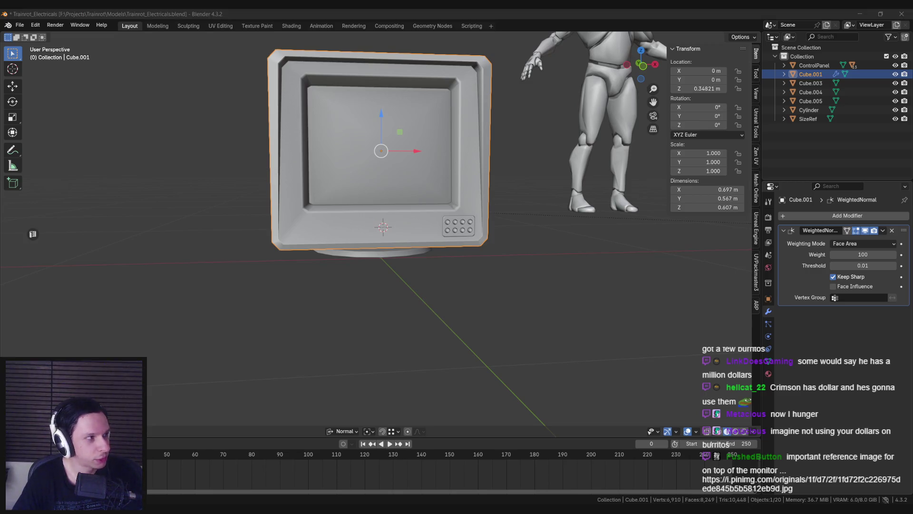
Enlarge the linked photo in the browser, then return to Blender
{"action": "double_click", "coordinate": [430, 210]}
{"action": "scroll", "coordinate": [462, 317], "scroll_direction": "up", "scroll_amount": 1, "text": "ctrl"}
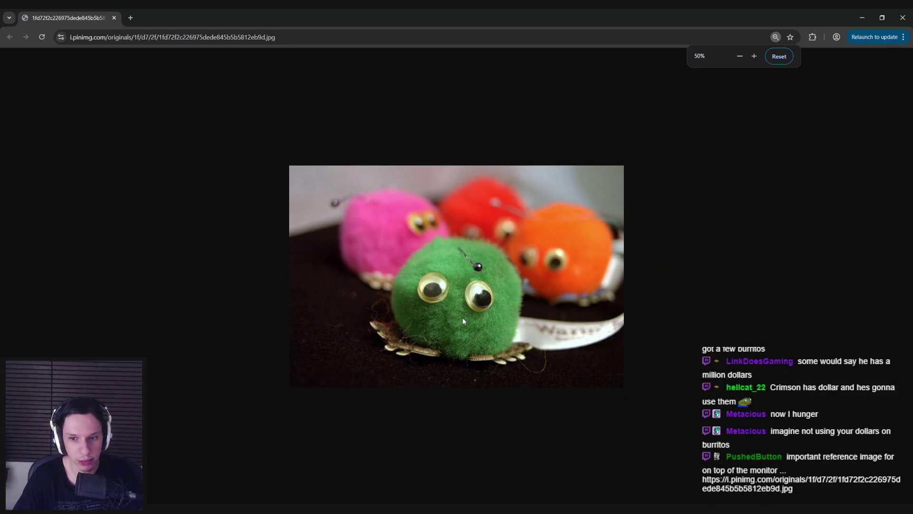
{"action": "scroll", "coordinate": [463, 321], "scroll_direction": "down", "scroll_amount": 1, "text": "ctrl"}
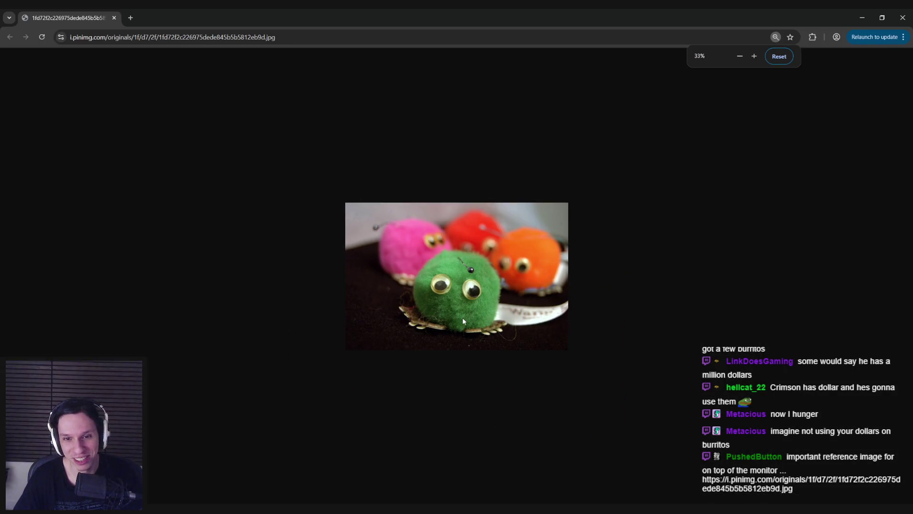
{"action": "key", "text": "alt+Tab"}
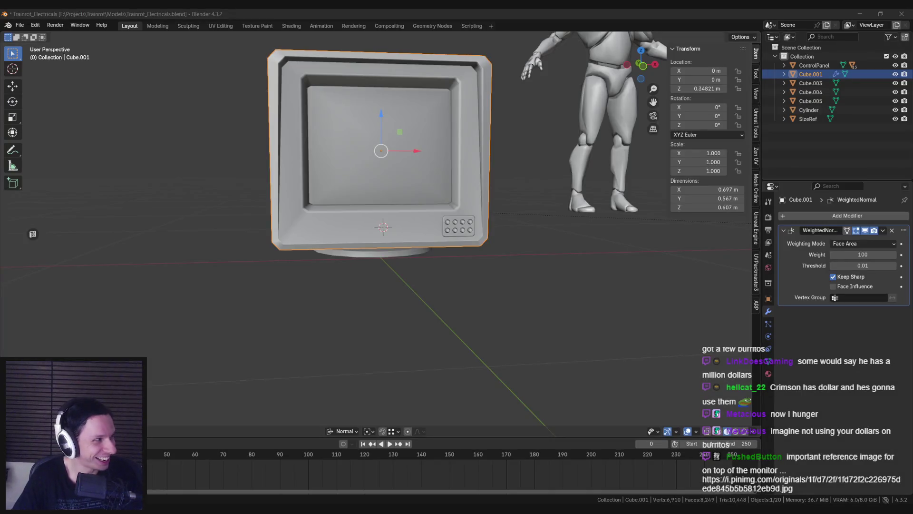
Frame the square face, switch to Global orientation, and extrude it, moving it along Y
{"action": "key", "text": "Tab"}
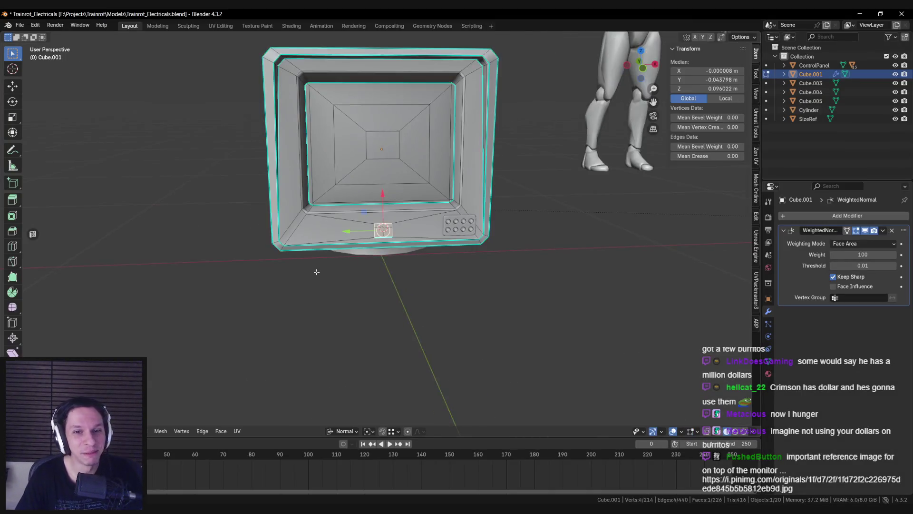
{"action": "key", "text": "KP_Decimal"}
{"action": "middle_click_drag", "start_coordinate": [315, 271], "coordinate": [437, 280]}
{"action": "key", "text": "ctrl+e"}
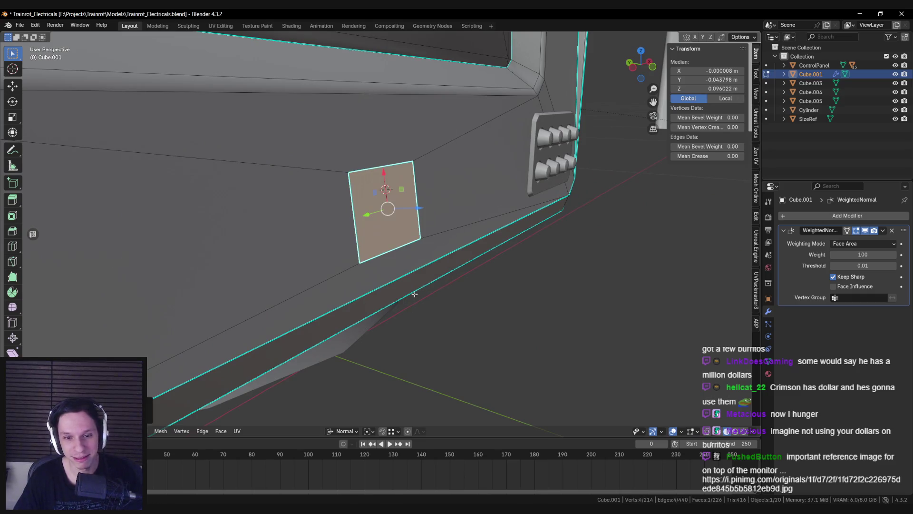
{"action": "left_click", "coordinate": [345, 431]}
{"action": "left_click", "coordinate": [335, 351]}
{"action": "middle_click_drag", "start_coordinate": [335, 333], "coordinate": [340, 215]}
{"action": "key", "text": "e"}
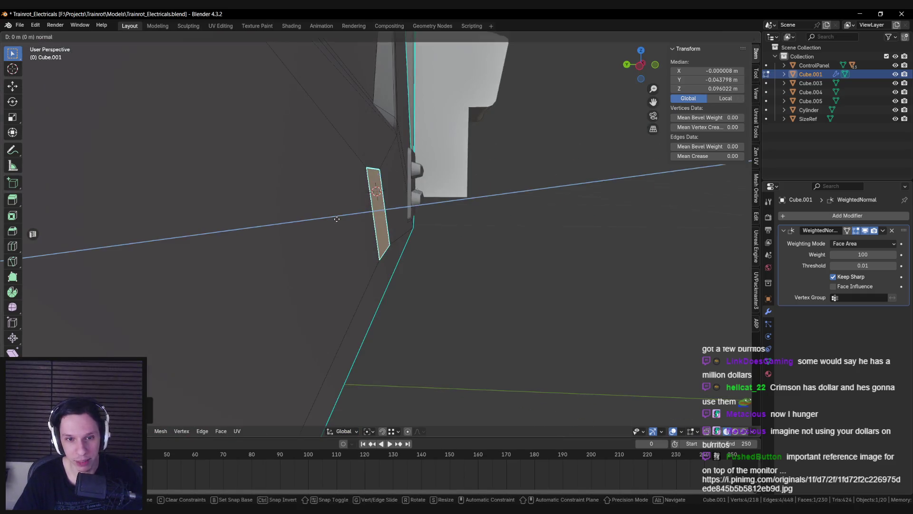
{"action": "right_click", "coordinate": [339, 215]}
{"action": "key", "text": "g"}
{"action": "key", "text": "y"}
{"action": "left_click", "coordinate": [327, 215]}
Flatten the extruded face along Y and fine-tune its depth along Y
{"action": "key", "text": "s"}
{"action": "key", "text": "y"}
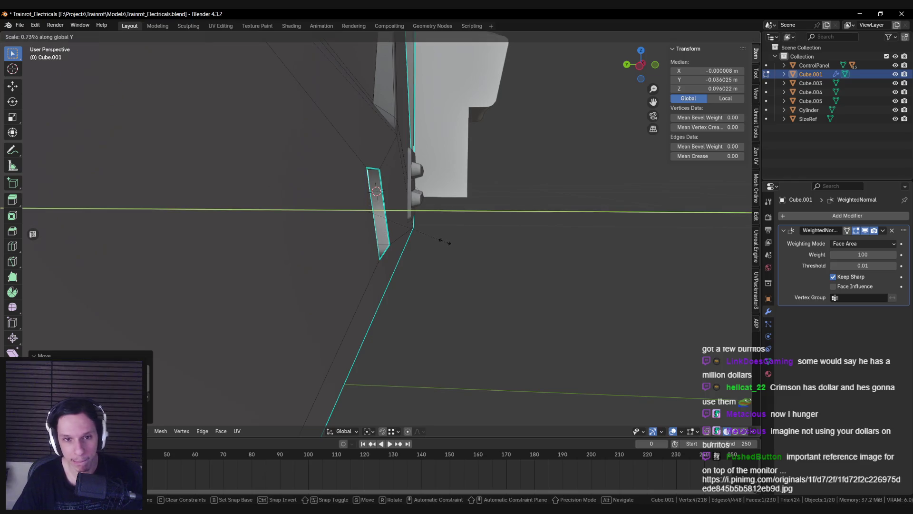
{"action": "left_click", "coordinate": [443, 242]}
{"action": "mouse_move", "coordinate": [443, 241]}
{"action": "middle_mouse_down"}
{"action": "mouse_move", "coordinate": [434, 235]}
{"action": "mouse_move", "coordinate": [505, 254]}
{"action": "mouse_move", "coordinate": [460, 262]}
{"action": "middle_mouse_up"}
{"action": "key", "text": "g"}
{"action": "key", "text": "y"}
{"action": "left_click", "coordinate": [434, 235]}
Resize the button face, abandoning a width-only change on X
{"action": "key", "text": "s"}
{"action": "left_click", "coordinate": [489, 253]}
{"action": "scroll", "coordinate": [459, 262], "scroll_direction": "down", "scroll_amount": 5}
{"action": "key", "text": "s"}
{"action": "key", "text": "x"}
{"action": "key", "text": "Escape"}
{"action": "scroll", "coordinate": [418, 229], "scroll_direction": "up", "scroll_amount": 4}
{"action": "middle_click_drag", "start_coordinate": [418, 229], "coordinate": [395, 221]}
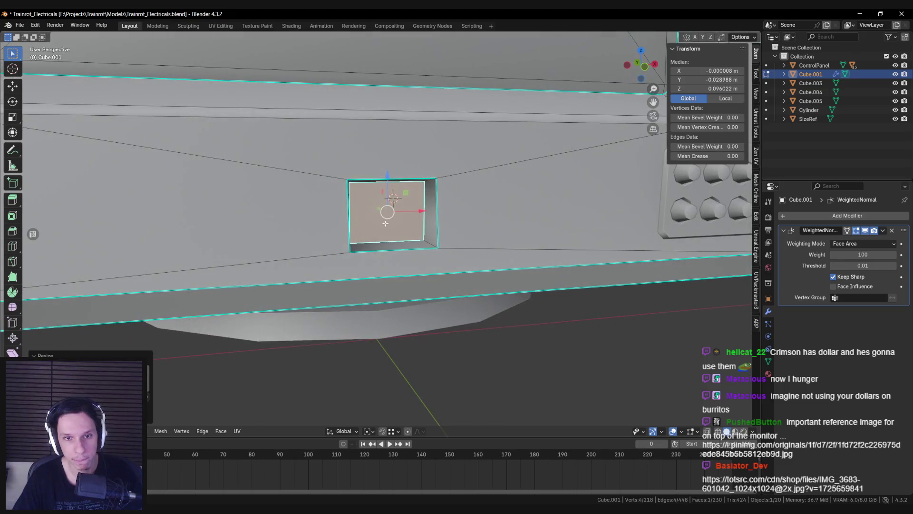
Duplicate the button face in place and separate it into its own object, Cube.006
{"action": "key", "text": "shift+d"}
{"action": "right_click", "coordinate": [390, 224]}
{"action": "key", "text": "p"}
{"action": "left_click", "coordinate": [391, 224]}
{"action": "key", "text": "Tab"}
{"action": "left_click", "coordinate": [371, 186]}
{"action": "key", "text": "Tab"}
Extrude Cube.006's face into a box and move it along Y onto the lower bezel
{"action": "mouse_move", "coordinate": [371, 186]}
{"action": "middle_mouse_down"}
{"action": "mouse_move", "coordinate": [331, 205]}
{"action": "mouse_move", "coordinate": [499, 224]}
{"action": "mouse_move", "coordinate": [475, 239]}
{"action": "mouse_move", "coordinate": [505, 241]}
{"action": "middle_mouse_up"}
{"action": "key", "text": "a"}
{"action": "key", "text": "e"}
{"action": "left_click", "coordinate": [335, 204]}
{"action": "key", "text": "g"}
{"action": "key", "text": "y"}
{"action": "left_click", "coordinate": [366, 215]}
Scale the whole button box, then resize its front face
{"action": "key", "text": "a"}
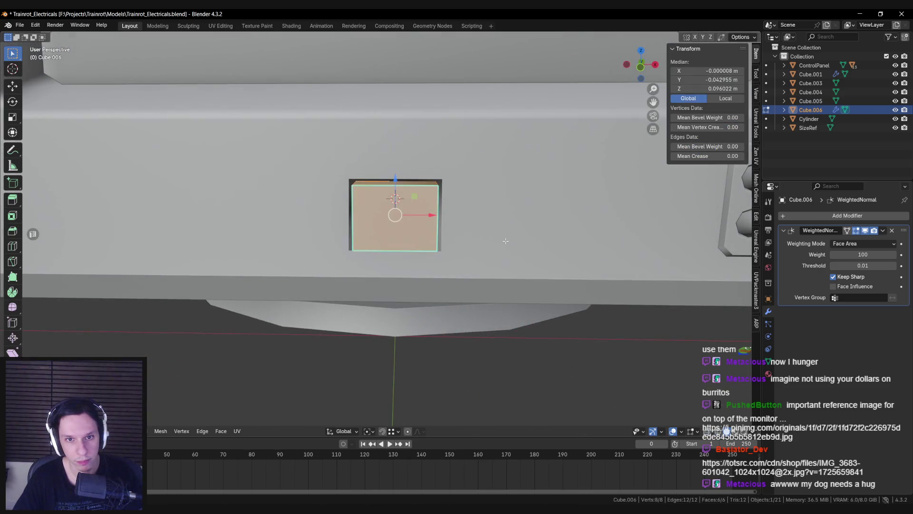
{"action": "key", "text": "s"}
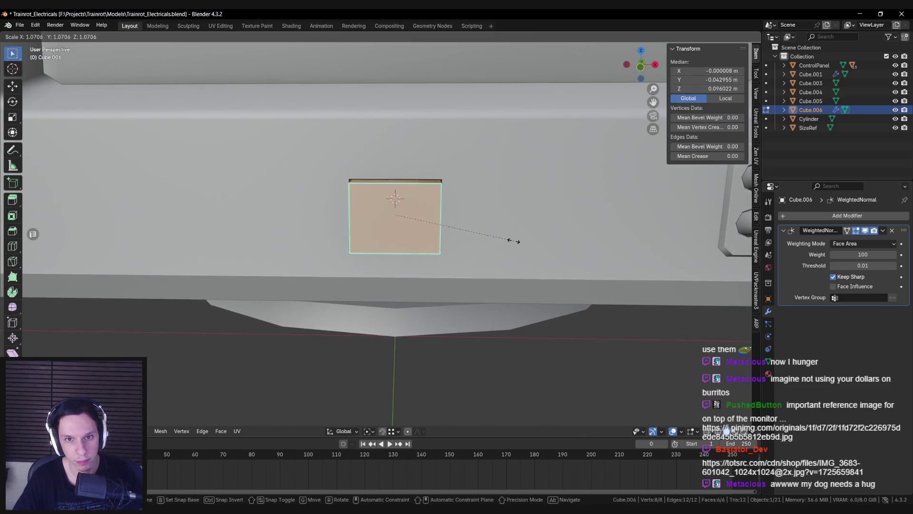
{"action": "left_click", "coordinate": [513, 241]}
{"action": "left_click", "coordinate": [428, 224]}
{"action": "key", "text": "s"}
{"action": "left_click", "coordinate": [461, 241]}
Using X-ray, delete the box's hidden back face
{"action": "mouse_move", "coordinate": [457, 236]}
{"action": "middle_mouse_down"}
{"action": "mouse_move", "coordinate": [477, 220]}
{"action": "mouse_move", "coordinate": [359, 204]}
{"action": "middle_mouse_up"}
{"action": "key", "text": "alt+z"}
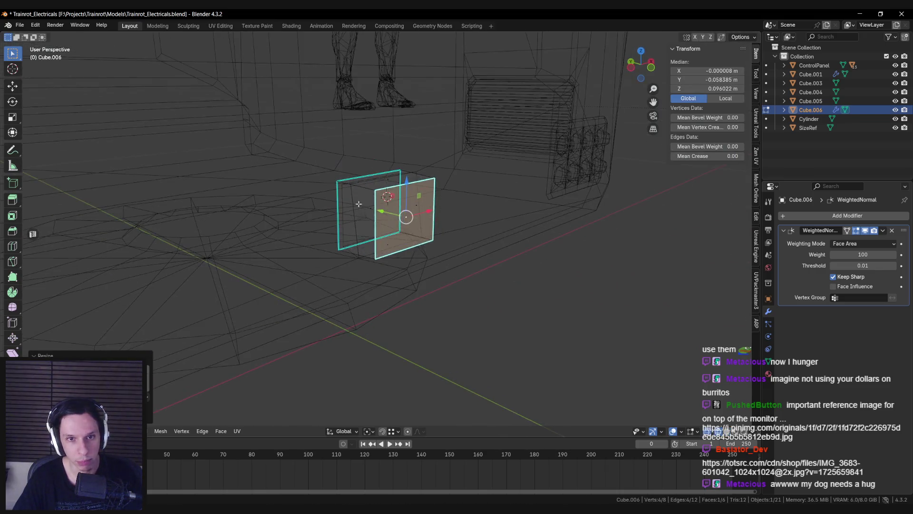
{"action": "key", "text": "x"}
{"action": "left_click", "coordinate": [359, 204]}
{"action": "key", "text": "alt+z"}
Bevel all the box's edges slightly and clear their sharp marking
{"action": "key", "text": "a"}
{"action": "key", "text": "ctrl+e"}
{"action": "left_click", "coordinate": [424, 227]}
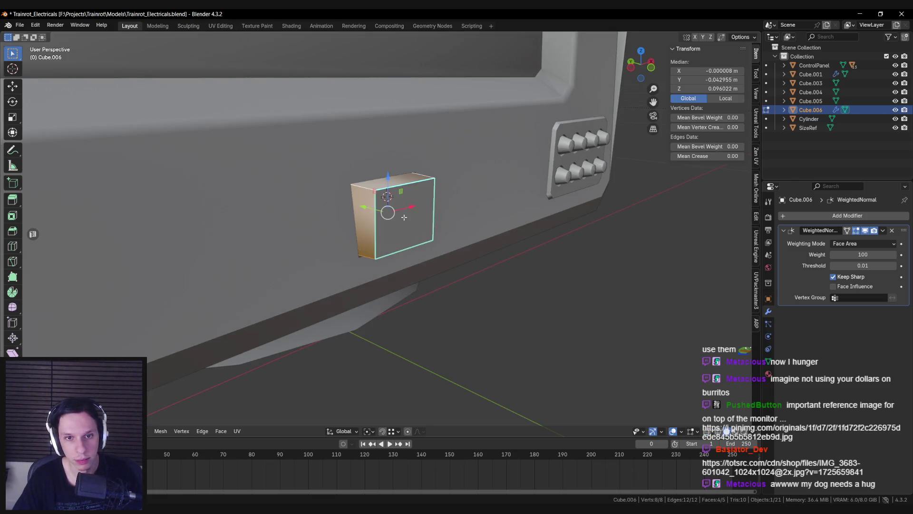
{"action": "key", "text": "ctrl+b"}
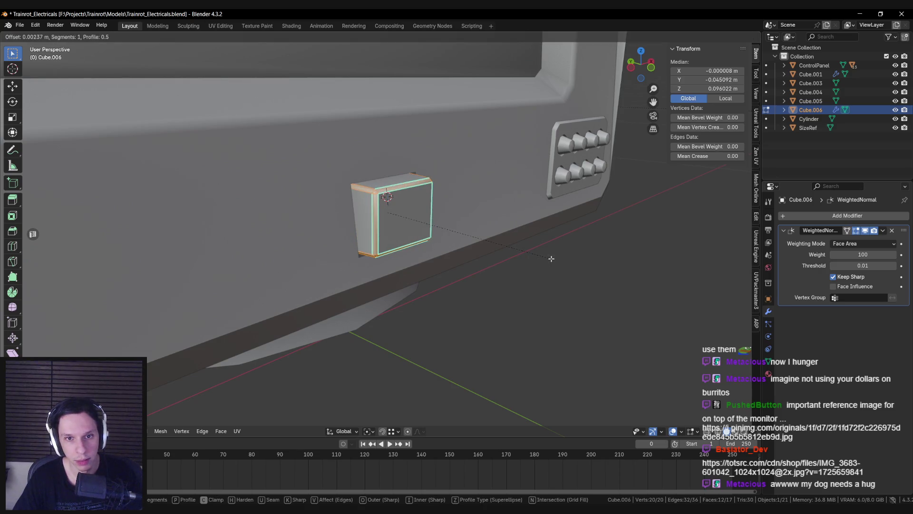
{"action": "left_click", "coordinate": [551, 259]}
{"action": "key", "text": "ctrl+e"}
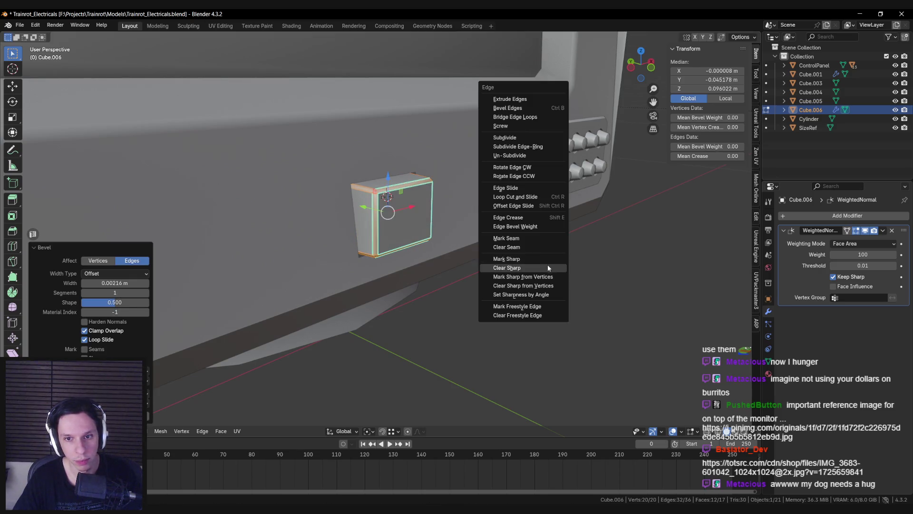
{"action": "left_click", "coordinate": [547, 264]}
Leave Edit Mode, inspect the whole monitor, select the monitor body, and save the file
{"action": "key", "text": "Tab"}
{"action": "left_click", "coordinate": [546, 273]}
{"action": "scroll", "coordinate": [533, 266], "scroll_direction": "down", "scroll_amount": 5}
{"action": "mouse_move", "coordinate": [517, 260]}
{"action": "middle_mouse_down"}
{"action": "mouse_move", "coordinate": [461, 232]}
{"action": "mouse_move", "coordinate": [371, 266]}
{"action": "middle_mouse_up"}
{"action": "scroll", "coordinate": [473, 254], "scroll_direction": "down", "scroll_amount": 4}
{"action": "scroll", "coordinate": [489, 257], "scroll_direction": "up", "scroll_amount": 6}
{"action": "mouse_move", "coordinate": [489, 257]}
{"action": "middle_mouse_down"}
{"action": "mouse_move", "coordinate": [515, 243]}
{"action": "mouse_move", "coordinate": [399, 223]}
{"action": "middle_mouse_up"}
{"action": "scroll", "coordinate": [460, 253], "scroll_direction": "down", "scroll_amount": 5}
{"action": "mouse_move", "coordinate": [461, 253]}
{"action": "middle_mouse_down"}
{"action": "mouse_move", "coordinate": [378, 272]}
{"action": "mouse_move", "coordinate": [385, 252]}
{"action": "middle_mouse_up"}
{"action": "scroll", "coordinate": [376, 252], "scroll_direction": "up", "scroll_amount": 5}
{"action": "left_click", "coordinate": [367, 252]}
{"action": "key", "text": "ctrl+s"}
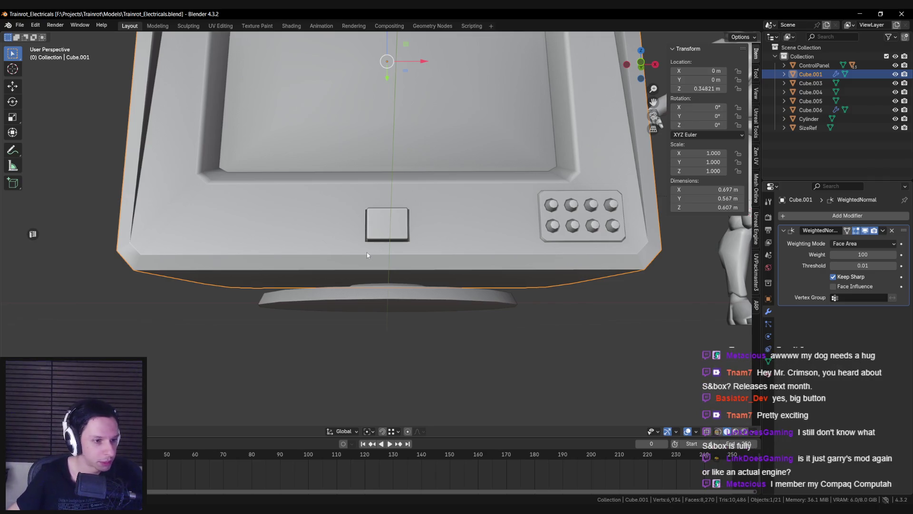
Select the monitor body Cube.001 and enter Edit Mode on its mesh
{"action": "scroll", "coordinate": [402, 280], "scroll_direction": "down", "scroll_amount": 5}
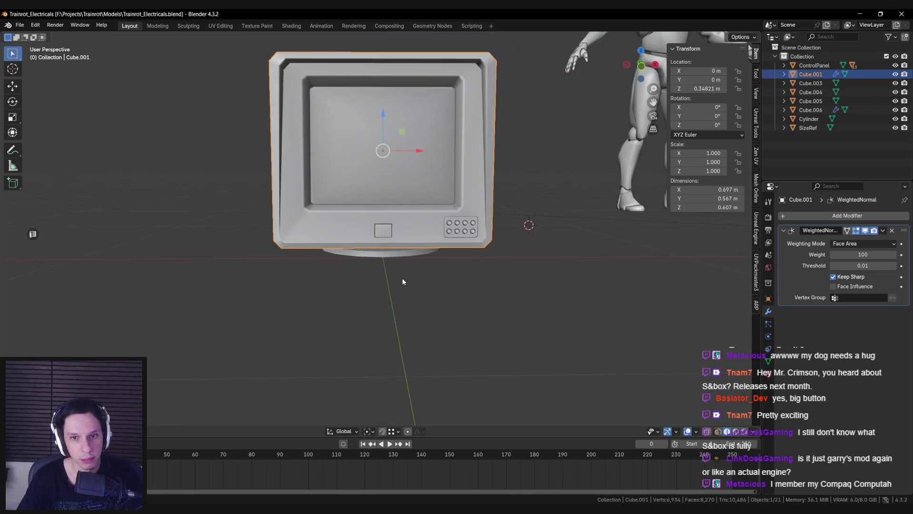
{"action": "scroll", "coordinate": [402, 290], "scroll_direction": "up", "scroll_amount": 3}
{"action": "scroll", "coordinate": [399, 294], "scroll_direction": "down", "scroll_amount": 3}
{"action": "scroll", "coordinate": [381, 243], "scroll_direction": "up", "scroll_amount": 4}
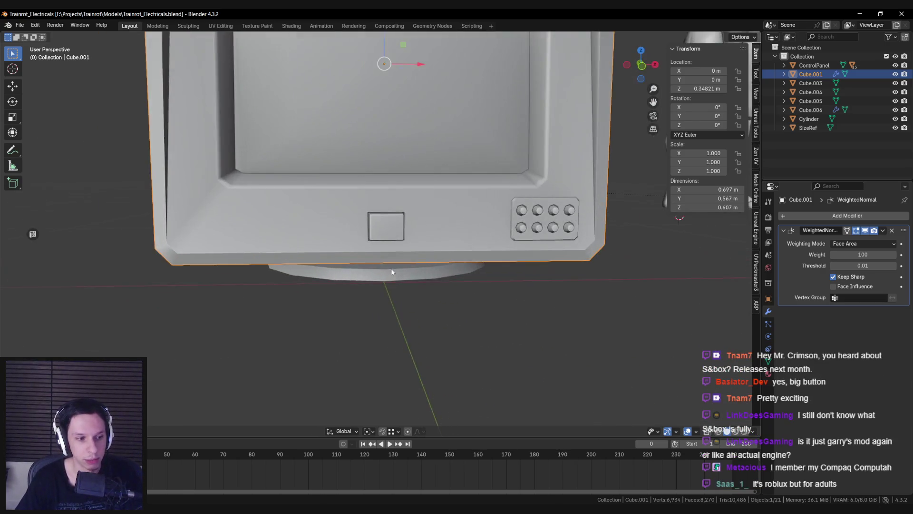
{"action": "left_click", "coordinate": [378, 224]}
{"action": "scroll", "coordinate": [423, 274], "scroll_direction": "down", "scroll_amount": 2}
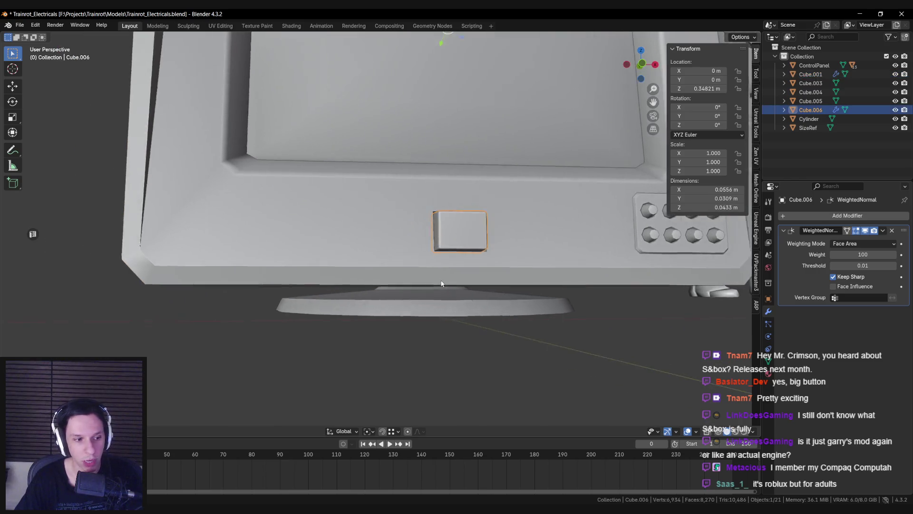
{"action": "left_click", "coordinate": [423, 274]}
{"action": "key", "text": "Tab"}
{"action": "middle_click_drag", "start_coordinate": [423, 274], "coordinate": [436, 284]}
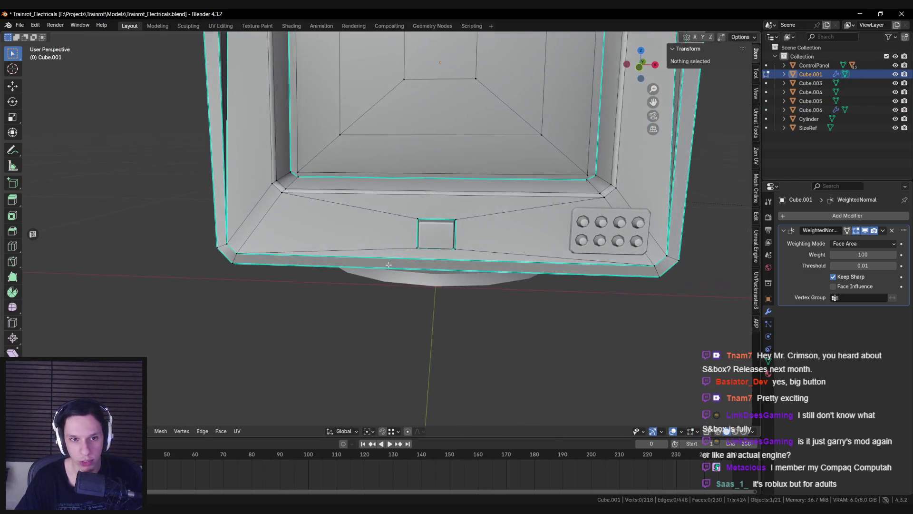
{"action": "scroll", "coordinate": [440, 288], "scroll_direction": "up", "scroll_amount": 2}
{"action": "key", "text": "Tab"}
{"action": "key", "text": "Tab"}
{"action": "scroll", "coordinate": [440, 288], "scroll_direction": "up", "scroll_amount": 4}
Delete the leftover button faces from the monitor's lower bezel
{"action": "key", "text": "alt+z"}
{"action": "key", "text": "alt+z"}
{"action": "key", "text": "l"}
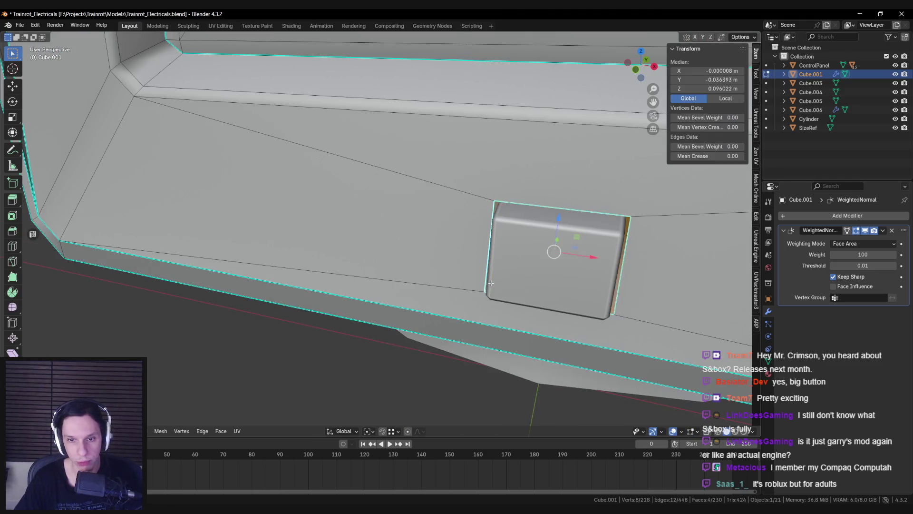
{"action": "middle_click_drag", "start_coordinate": [405, 281], "coordinate": [425, 272]}
{"action": "key", "text": "x"}
{"action": "left_click", "coordinate": [424, 272]}
{"action": "left_click", "coordinate": [435, 247]}
{"action": "key", "text": "x"}
{"action": "left_click", "coordinate": [434, 247]}
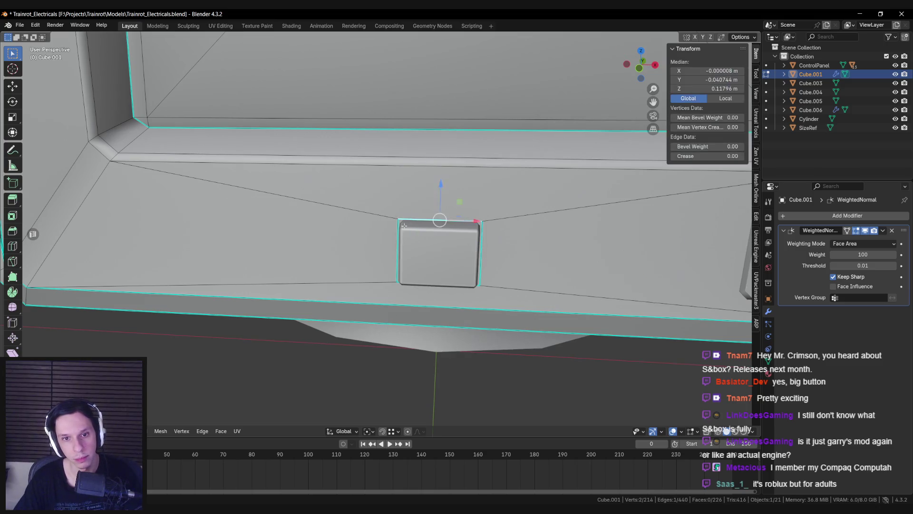
Clear the selection and look down on the cleaned bezel
{"action": "key", "text": "x"}
{"action": "left_click", "coordinate": [476, 260]}
{"action": "scroll", "coordinate": [476, 260], "scroll_direction": "down", "scroll_amount": 4}
{"action": "mouse_move", "coordinate": [476, 260]}
{"action": "middle_mouse_down"}
{"action": "mouse_move", "coordinate": [394, 263]}
{"action": "mouse_move", "coordinate": [387, 196]}
{"action": "middle_mouse_up"}
{"action": "key", "text": "a"}
{"action": "key", "text": "alt+a"}
In front view, knife a vertical cut up through the lower-left bezel
{"action": "key", "text": "k"}
{"action": "key", "text": "KP_1"}
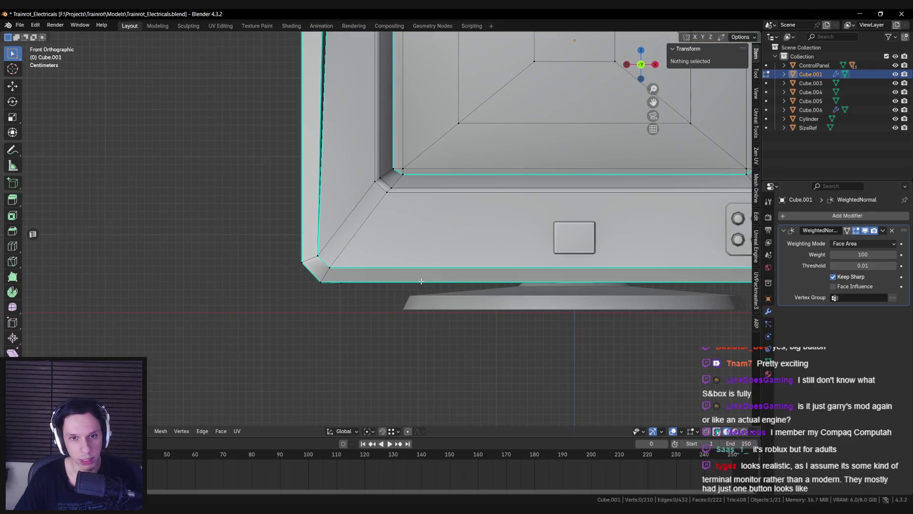
{"action": "left_click", "coordinate": [387, 282]}
{"action": "key", "text": "z"}
{"action": "left_click", "coordinate": [387, 191]}
{"action": "key", "text": "Return"}
{"action": "key", "text": "alt+a"}
Knife further cuts from the corner down to the bottom rim and up to the bezel's top edge
{"action": "key", "text": "k"}
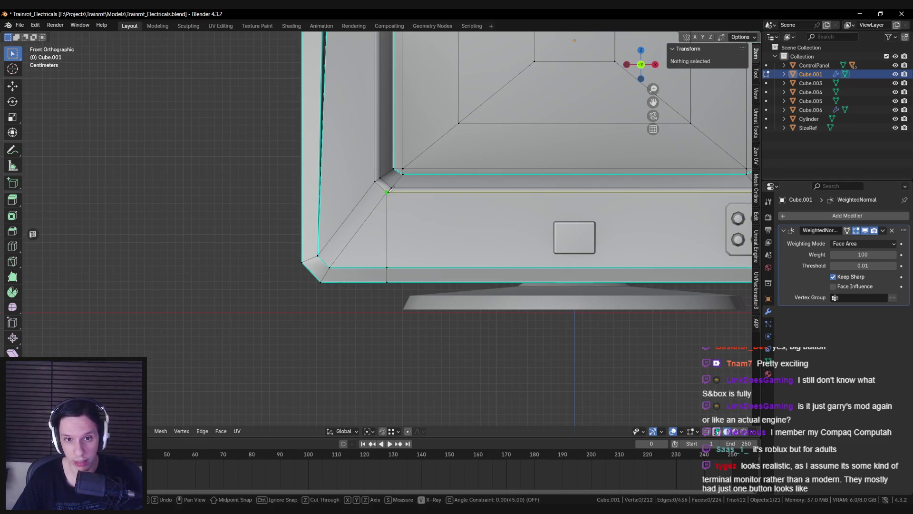
{"action": "left_click", "coordinate": [427, 267]}
{"action": "left_click", "coordinate": [427, 282]}
{"action": "key", "text": "Return"}
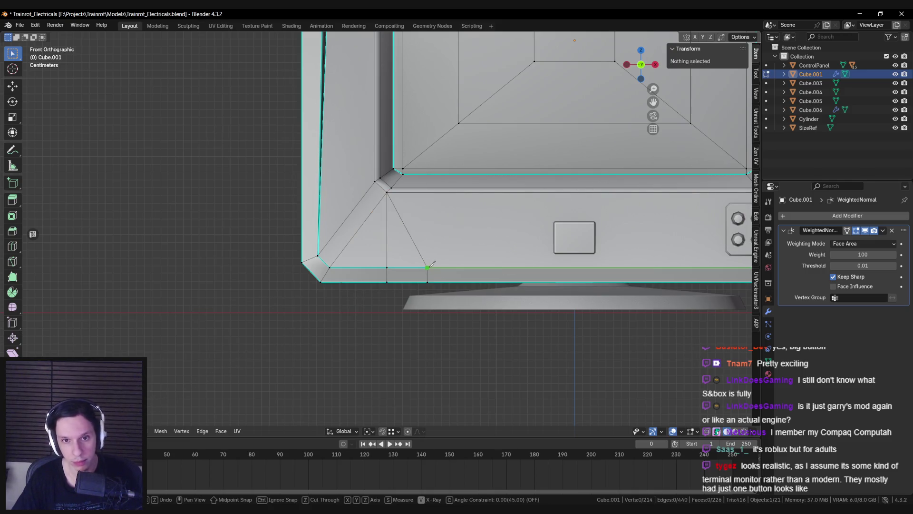
{"action": "left_click", "coordinate": [425, 196]}
{"action": "key", "text": "Return"}
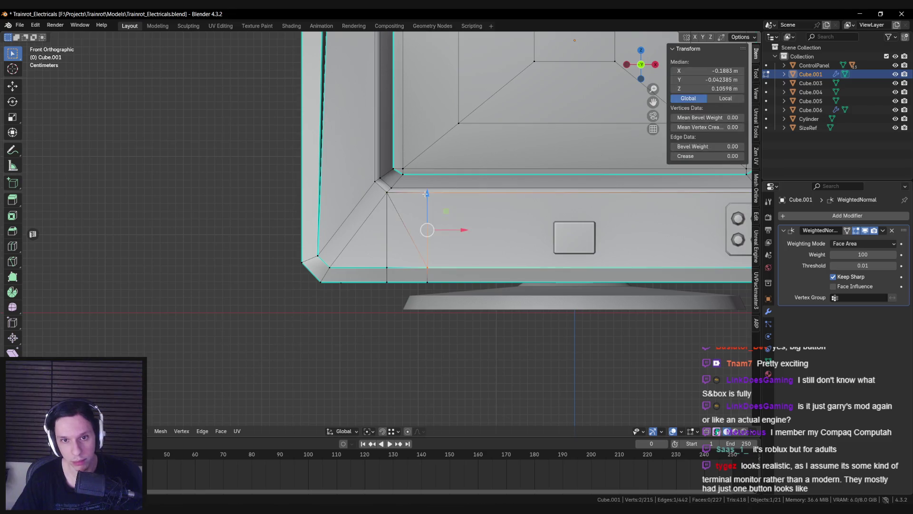
Dissolve the stray diagonal edge left by the cuts
{"action": "middle_click_drag", "start_coordinate": [425, 229], "coordinate": [414, 239], "text": "shift"}
{"action": "mouse_move", "coordinate": [408, 206]}
{"action": "middle_mouse_down"}
{"action": "mouse_move", "coordinate": [381, 240]}
{"action": "mouse_move", "coordinate": [390, 269]}
{"action": "middle_mouse_up"}
{"action": "left_click", "coordinate": [377, 245]}
{"action": "key", "text": "ctrl+x"}
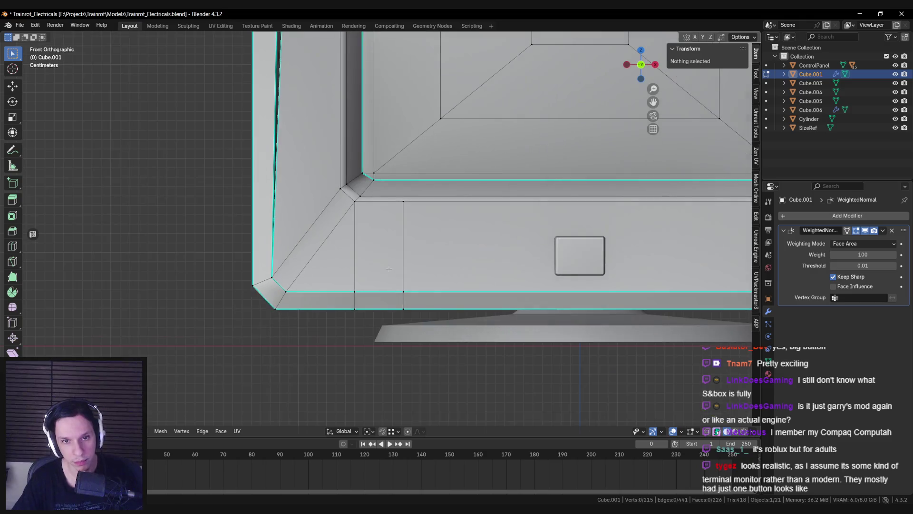
Add an angle-constrained horizontal knife cut across the bezel
{"action": "key", "text": "k"}
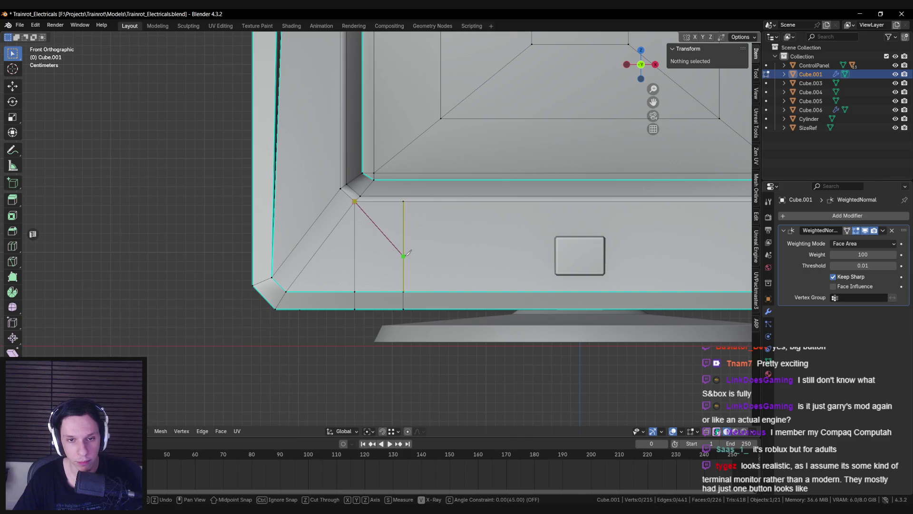
{"action": "key", "text": "c"}
{"action": "left_click", "coordinate": [355, 256]}
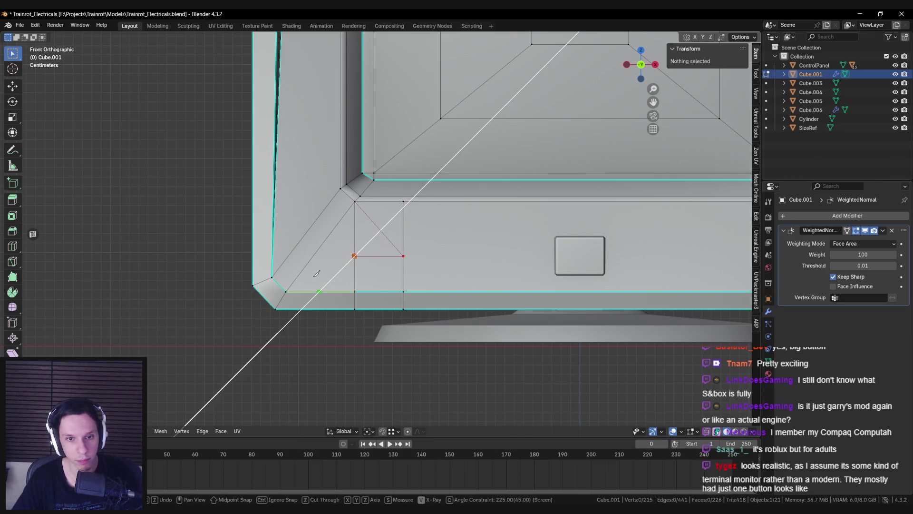
{"action": "key", "text": "Return"}
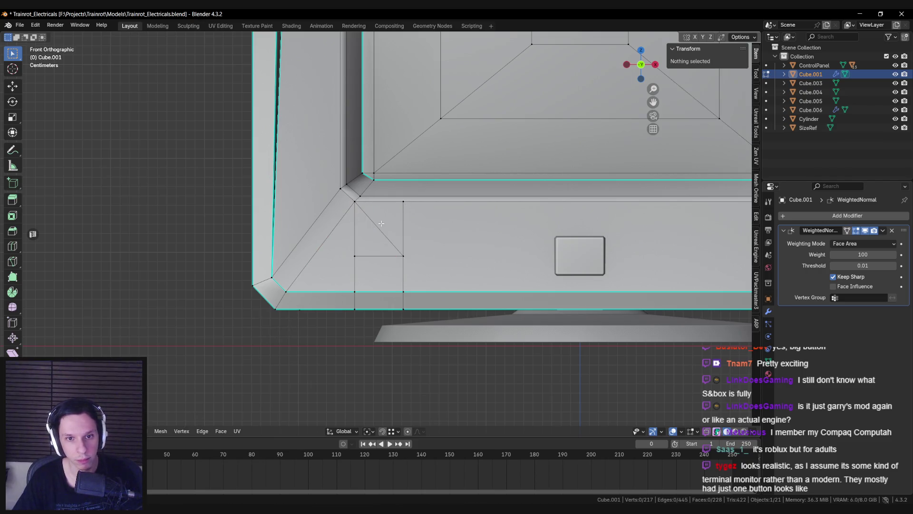
{"action": "middle_click_drag", "start_coordinate": [402, 225], "coordinate": [237, 229], "text": "shift"}
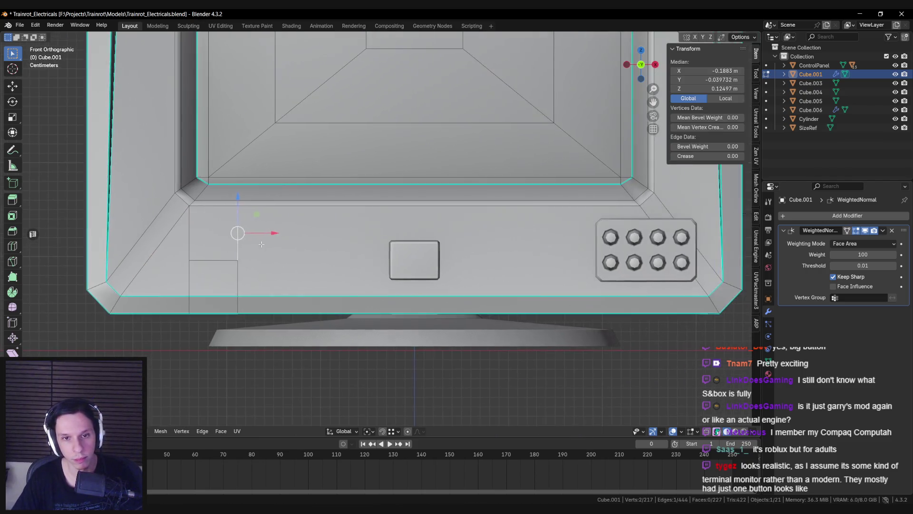
Merge the upper tab-outline vertices at the last selected vertex
{"action": "left_click", "coordinate": [239, 259]}
{"action": "left_click", "coordinate": [229, 205]}
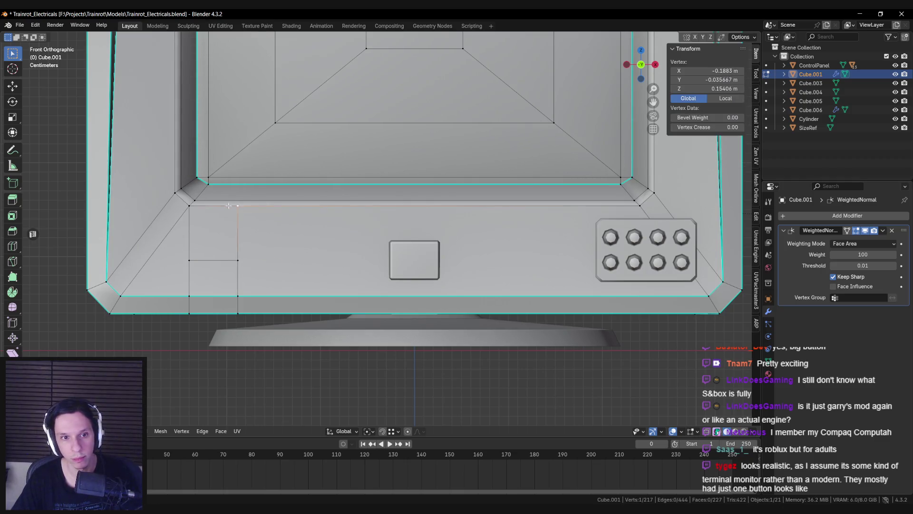
{"action": "left_click", "coordinate": [639, 206], "text": "shift"}
{"action": "key", "text": "m"}
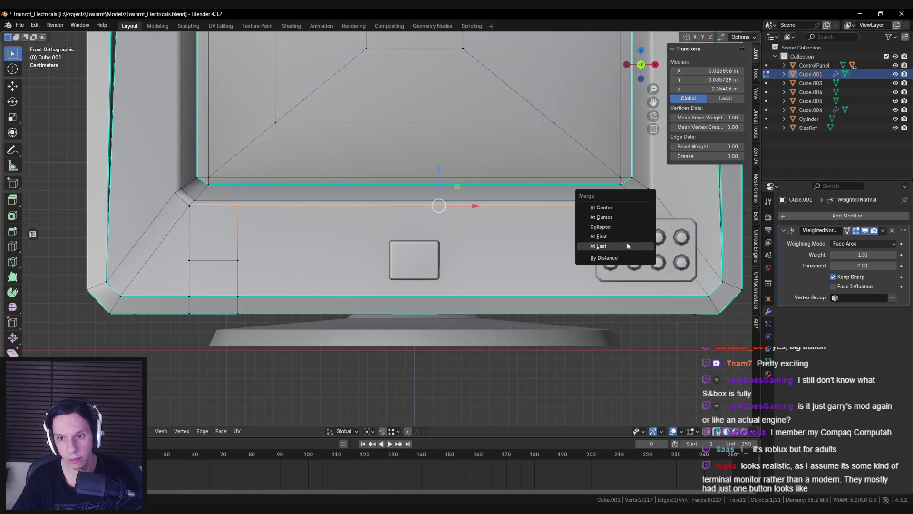
{"action": "left_click", "coordinate": [626, 241]}
{"action": "scroll", "coordinate": [448, 253], "scroll_direction": "down", "scroll_amount": 2}
{"action": "scroll", "coordinate": [353, 261], "scroll_direction": "up", "scroll_amount": 5}
{"action": "key", "text": "alt+a"}
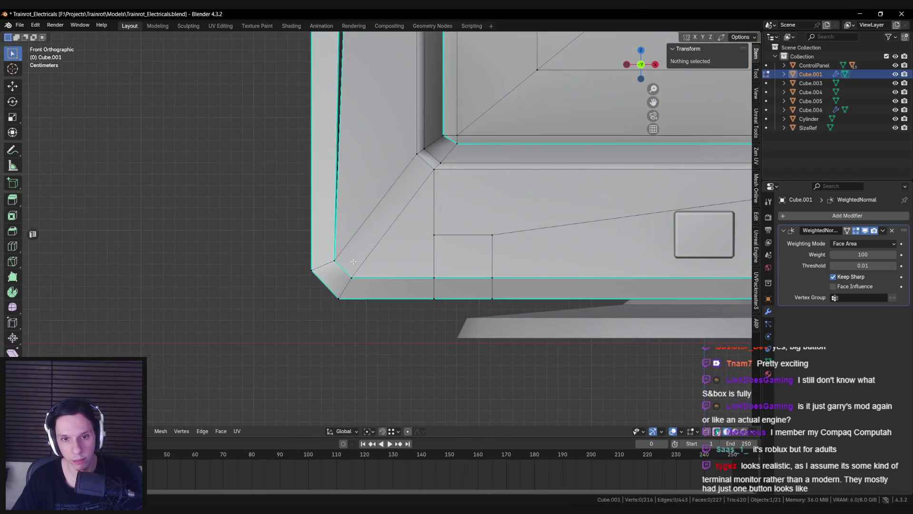
Join the vertex near the corner to the lower-left corner vertex with an edge
{"action": "left_click", "coordinate": [434, 234]}
{"action": "left_click", "coordinate": [351, 277], "text": "shift"}
{"action": "key", "text": "j"}
{"action": "scroll", "coordinate": [343, 273], "scroll_direction": "down", "scroll_amount": 3}
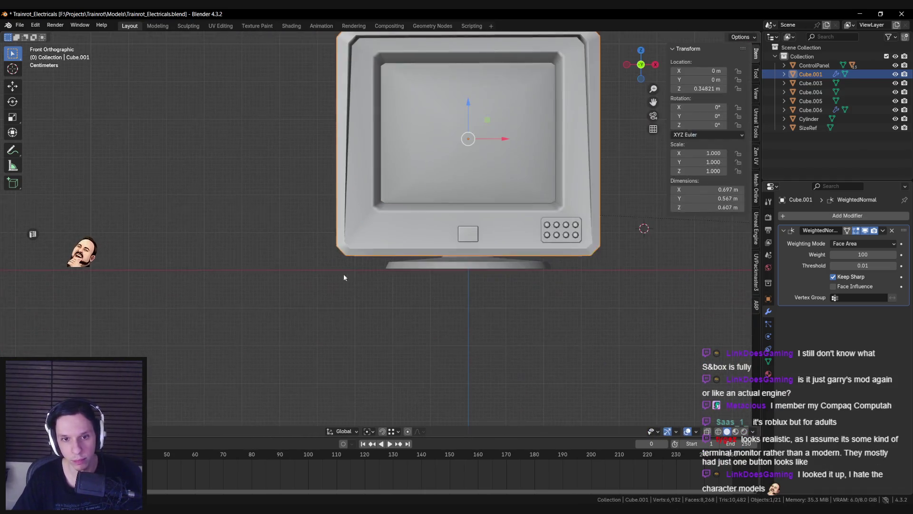
Delete the tab-outline face at the lower-left bezel corner
{"action": "scroll", "coordinate": [386, 263], "scroll_direction": "up", "scroll_amount": 3}
{"action": "key", "text": "alt+a"}
{"action": "left_click", "coordinate": [385, 263]}
{"action": "key", "text": "x"}
{"action": "left_click", "coordinate": [391, 273]}
Slide the hole's boundary edges to reshape the corner opening
{"action": "left_click", "coordinate": [391, 231]}
{"action": "mouse_move", "coordinate": [391, 231]}
{"action": "middle_mouse_down"}
{"action": "mouse_move", "coordinate": [394, 265]}
{"action": "mouse_move", "coordinate": [414, 264]}
{"action": "mouse_move", "coordinate": [391, 260]}
{"action": "mouse_move", "coordinate": [391, 251]}
{"action": "middle_mouse_up"}
{"action": "key", "text": "g"}
{"action": "key", "text": "g"}
{"action": "left_click", "coordinate": [386, 284]}
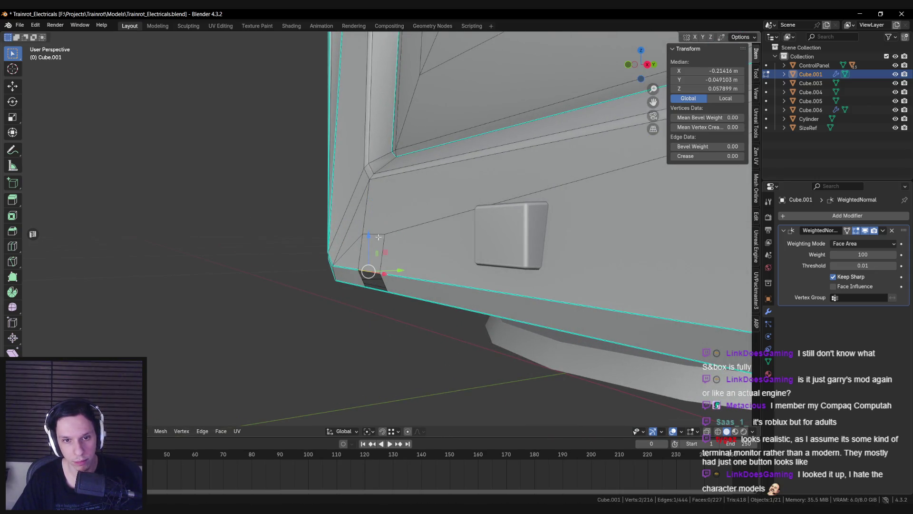
{"action": "key", "text": "g"}
{"action": "key", "text": "g"}
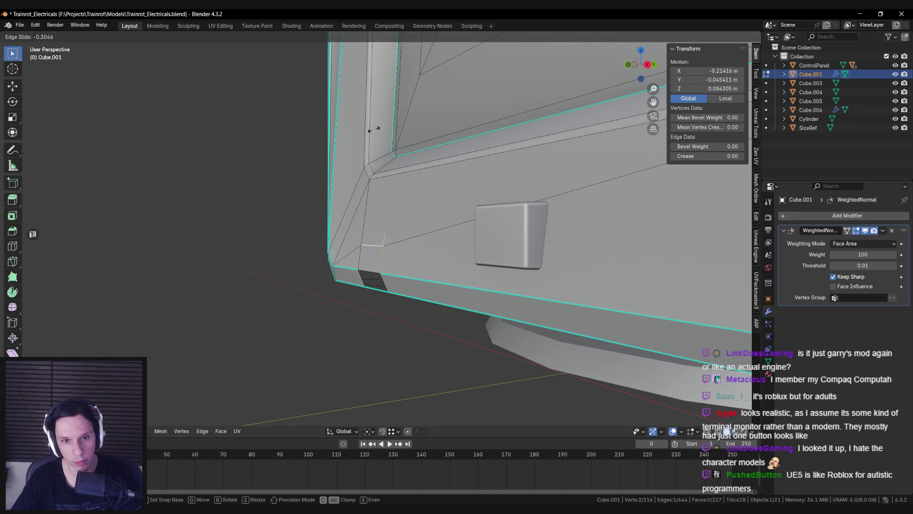
{"action": "left_click", "coordinate": [375, 130]}
{"action": "mouse_move", "coordinate": [374, 129]}
{"action": "middle_mouse_down"}
{"action": "mouse_move", "coordinate": [382, 247]}
{"action": "mouse_move", "coordinate": [404, 264]}
{"action": "mouse_move", "coordinate": [374, 234]}
{"action": "middle_mouse_up"}
{"action": "left_click", "coordinate": [385, 251]}
Knife new cuts into the bezel corner down to its lower edge
{"action": "key", "text": "k"}
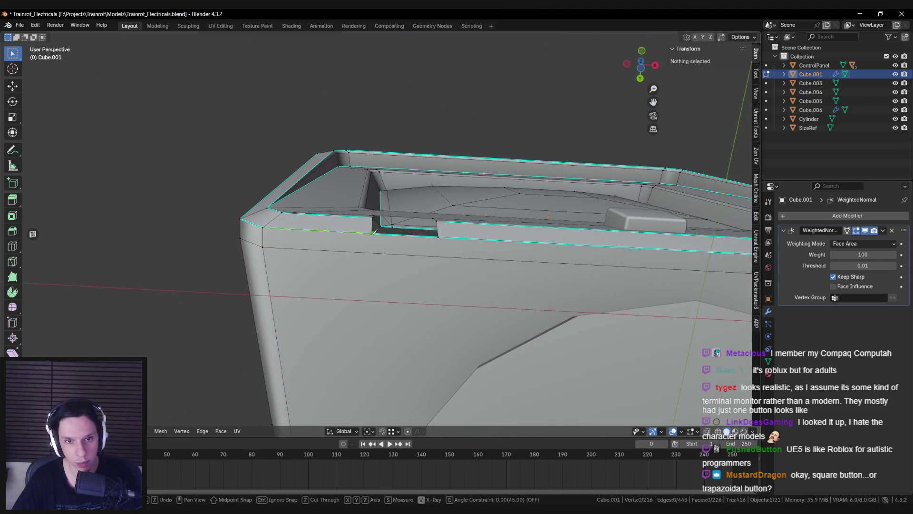
{"action": "left_click", "coordinate": [371, 252]}
{"action": "key", "text": "Return"}
{"action": "key", "text": "k"}
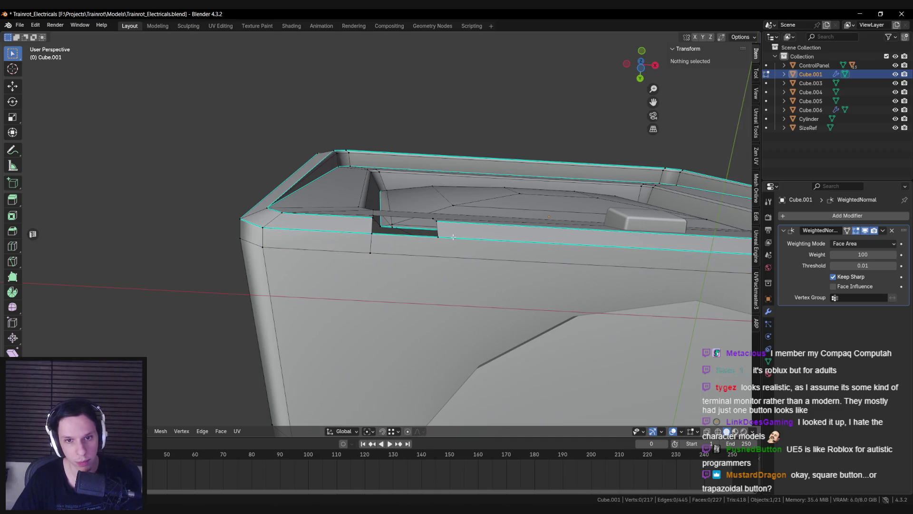
{"action": "left_click", "coordinate": [372, 233]}
{"action": "left_click", "coordinate": [438, 255]}
{"action": "key", "text": "Return"}
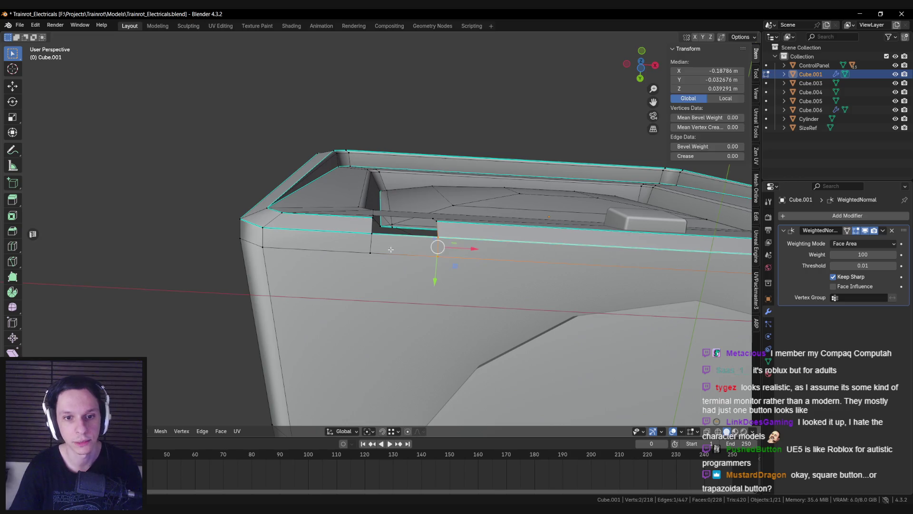
Delete the small face inside the new cuts to open the notch
{"action": "key", "text": "shift+Tab"}
{"action": "key", "text": "alt+a"}
{"action": "left_click", "coordinate": [424, 249]}
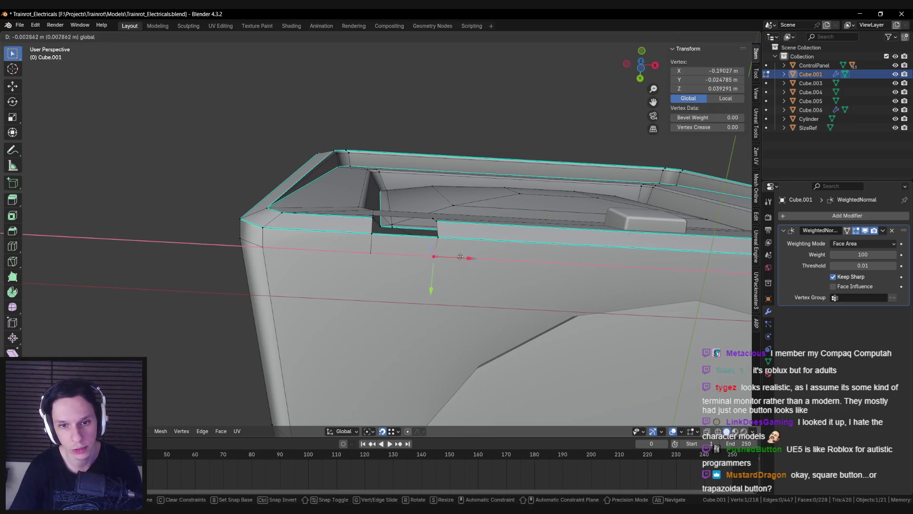
{"action": "key", "text": "x"}
{"action": "left_click", "coordinate": [411, 247]}
Connect the two vertices across the notch gap with an edge
{"action": "mouse_move", "coordinate": [405, 252]}
{"action": "middle_mouse_down"}
{"action": "mouse_move", "coordinate": [375, 283]}
{"action": "mouse_move", "coordinate": [369, 274]}
{"action": "mouse_move", "coordinate": [322, 332]}
{"action": "middle_mouse_up"}
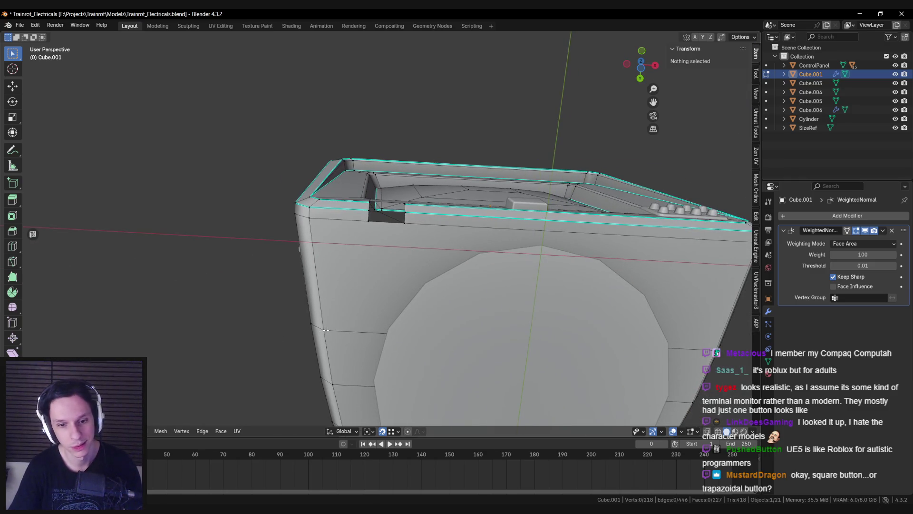
{"action": "left_click", "coordinate": [324, 330]}
{"action": "left_click", "coordinate": [405, 222], "text": "shift"}
{"action": "key", "text": "j"}
Extrude an edge and fill the notch top with a new face
{"action": "key", "text": "j"}
{"action": "mouse_move", "coordinate": [337, 326]}
{"action": "middle_mouse_down"}
{"action": "mouse_move", "coordinate": [367, 286]}
{"action": "mouse_move", "coordinate": [361, 253]}
{"action": "mouse_move", "coordinate": [378, 223]}
{"action": "middle_mouse_up"}
{"action": "scroll", "coordinate": [374, 263], "scroll_direction": "up", "scroll_amount": 5}
{"action": "key", "text": "e"}
{"action": "right_click", "coordinate": [374, 263]}
{"action": "left_click", "coordinate": [326, 223], "text": "shift"}
{"action": "key", "text": "f"}
{"action": "key", "text": "alt+a"}
{"action": "mouse_move", "coordinate": [316, 244]}
{"action": "middle_mouse_down"}
{"action": "mouse_move", "coordinate": [281, 263]}
{"action": "mouse_move", "coordinate": [322, 286]}
{"action": "mouse_move", "coordinate": [320, 302]}
{"action": "middle_mouse_up"}
Add a loop cut across the notch
{"action": "key", "text": "j"}
{"action": "key", "text": "ctrl+r"}
{"action": "left_click", "coordinate": [320, 296]}
{"action": "left_click", "coordinate": [330, 267]}
Mark the notch's edges sharp and return to Object Mode
{"action": "key", "text": "j"}
{"action": "mouse_move", "coordinate": [329, 267]}
{"action": "middle_mouse_down"}
{"action": "mouse_move", "coordinate": [469, 310]}
{"action": "mouse_move", "coordinate": [477, 245]}
{"action": "middle_mouse_up"}
{"action": "left_click", "coordinate": [471, 308]}
{"action": "key", "text": "j"}
{"action": "left_click", "coordinate": [479, 238], "text": "shift"}
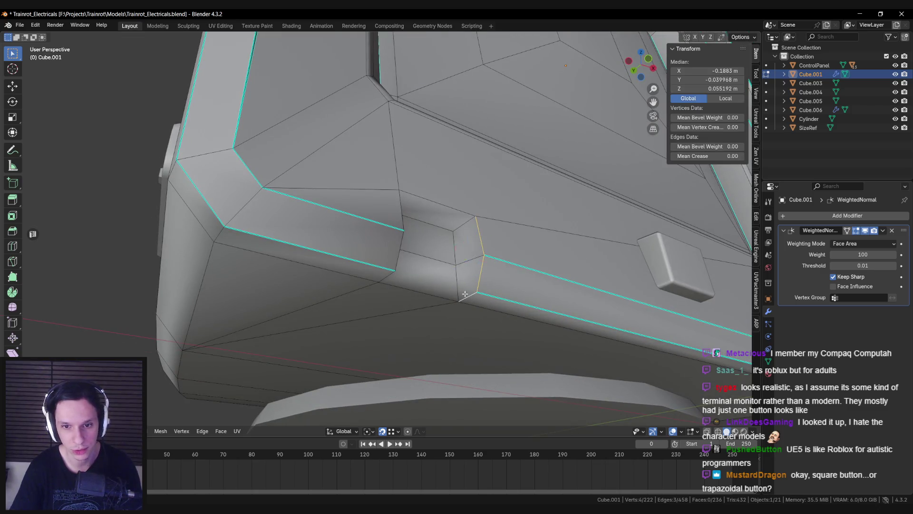
{"action": "middle_click_drag", "start_coordinate": [442, 225], "coordinate": [333, 214]}
{"action": "left_click", "coordinate": [323, 198], "text": "shift"}
{"action": "key", "text": "ctrl+e"}
{"action": "left_click", "coordinate": [367, 286]}
{"action": "key", "text": "Tab"}
{"action": "scroll", "coordinate": [398, 276], "scroll_direction": "down", "scroll_amount": 5}
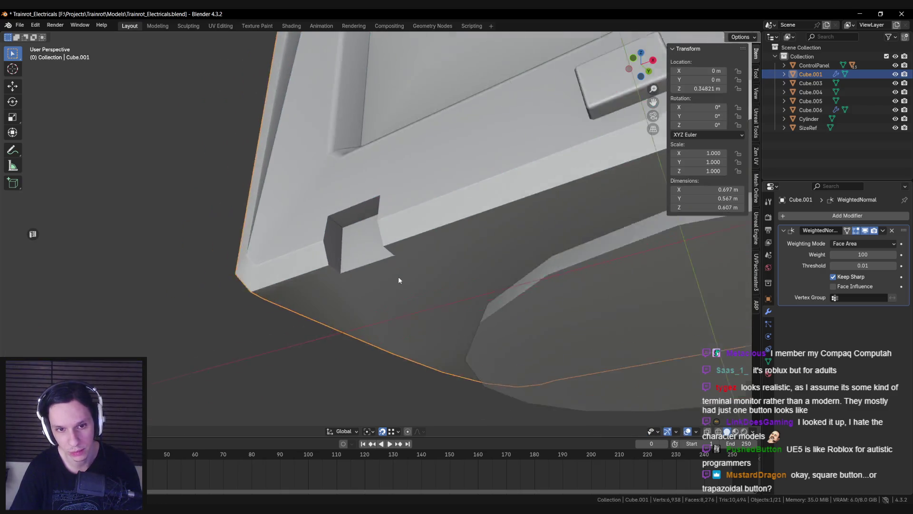
Move the button Cube.006 down and left toward the lower-left bezel corner
{"action": "middle_click_drag", "start_coordinate": [398, 276], "coordinate": [440, 315]}
{"action": "scroll", "coordinate": [440, 315], "scroll_direction": "down", "scroll_amount": 3}
{"action": "left_click", "coordinate": [453, 231]}
{"action": "scroll", "coordinate": [467, 233], "scroll_direction": "up", "scroll_amount": 4}
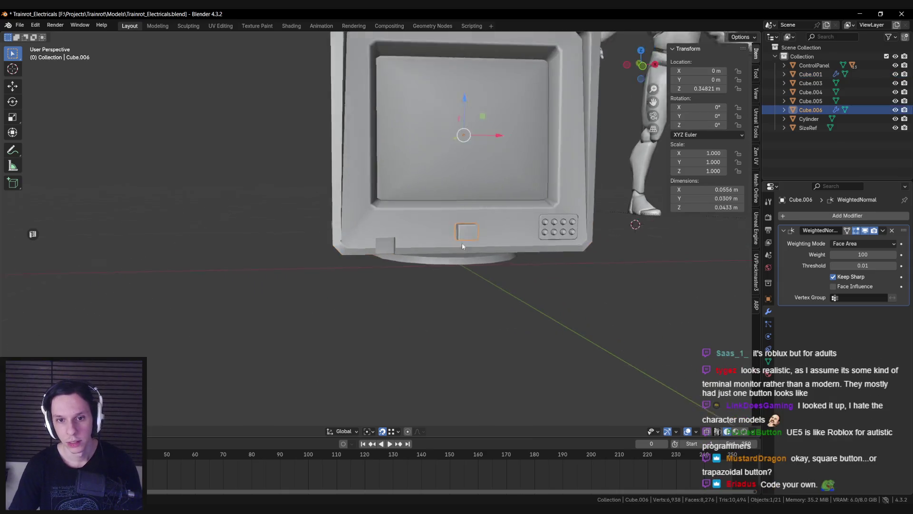
{"action": "key", "text": "Tab"}
{"action": "key", "text": "g"}
{"action": "left_click", "coordinate": [430, 207]}
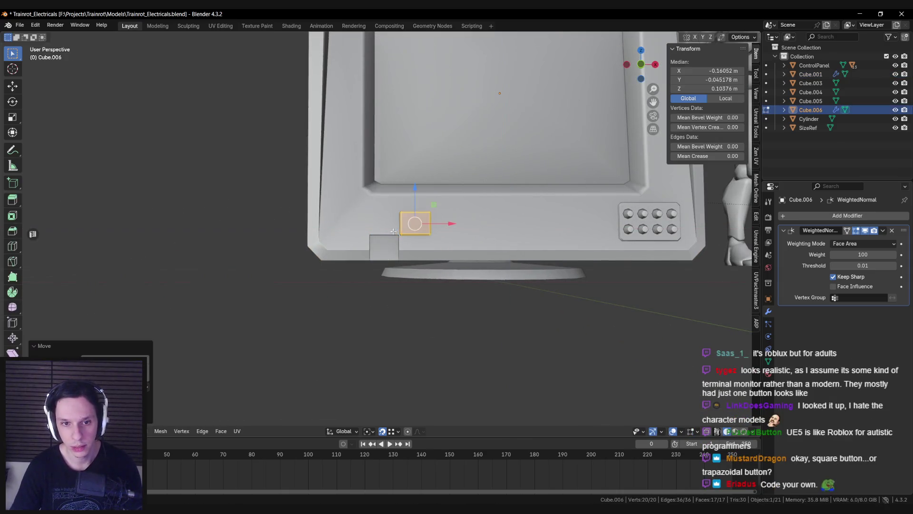
{"action": "key", "text": "g"}
{"action": "left_click", "coordinate": [402, 236]}
In front view, narrow the button by shifting its right side left along X
{"action": "key", "text": "KP_1"}
{"action": "key", "text": "shift+z"}
{"action": "left_click", "coordinate": [409, 264], "text": "alt"}
{"action": "scroll", "coordinate": [408, 262], "scroll_direction": "up", "scroll_amount": 4}
{"action": "key", "text": "shift+z"}
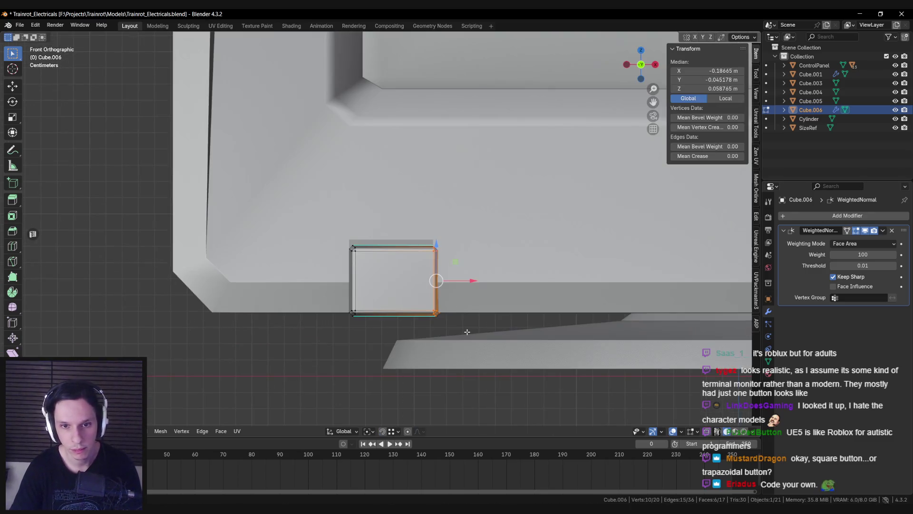
{"action": "left_click_drag", "start_coordinate": [467, 277], "coordinate": [459, 276]}
{"action": "key", "text": "alt+a"}
Raise the whole button mesh slightly on Z
{"action": "key", "text": "a"}
{"action": "key", "text": "alt+a"}
{"action": "key", "text": "a"}
{"action": "key", "text": "shift+z"}
{"action": "key", "text": "shift+z"}
{"action": "left_click_drag", "start_coordinate": [391, 246], "coordinate": [392, 243]}
{"action": "mouse_move", "coordinate": [391, 244]}
{"action": "middle_mouse_down"}
{"action": "mouse_move", "coordinate": [409, 258]}
{"action": "mouse_move", "coordinate": [464, 258]}
{"action": "mouse_move", "coordinate": [439, 244]}
{"action": "middle_mouse_up"}
{"action": "key", "text": "alt+q"}
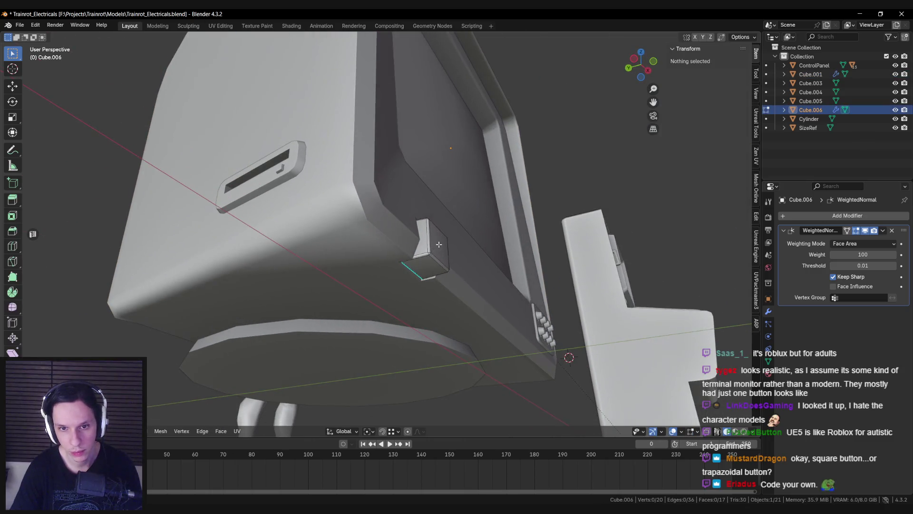
Select the button's geometry and push it back along Y
{"action": "key", "text": "l"}
{"action": "scroll", "coordinate": [439, 244], "scroll_direction": "up", "scroll_amount": 1}
{"action": "left_click_drag", "start_coordinate": [408, 256], "coordinate": [412, 263]}
{"action": "mouse_move", "coordinate": [412, 263]}
{"action": "middle_mouse_down"}
{"action": "mouse_move", "coordinate": [335, 291]}
{"action": "mouse_move", "coordinate": [396, 325]}
{"action": "mouse_move", "coordinate": [424, 318]}
{"action": "mouse_move", "coordinate": [401, 271]}
{"action": "middle_mouse_up"}
{"action": "left_click_drag", "start_coordinate": [439, 284], "coordinate": [430, 282]}
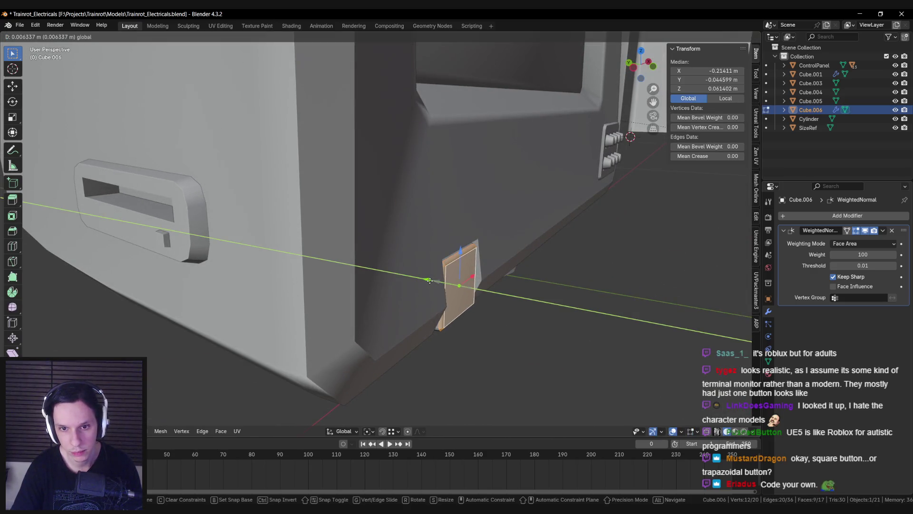
{"action": "middle_click_drag", "start_coordinate": [431, 280], "coordinate": [453, 282], "text": "alt"}
{"action": "left_click", "coordinate": [434, 276]}
Add an edge loop across the button and pull the selected edges back along Y
{"action": "key", "text": "ctrl+r"}
{"action": "left_click", "coordinate": [451, 283]}
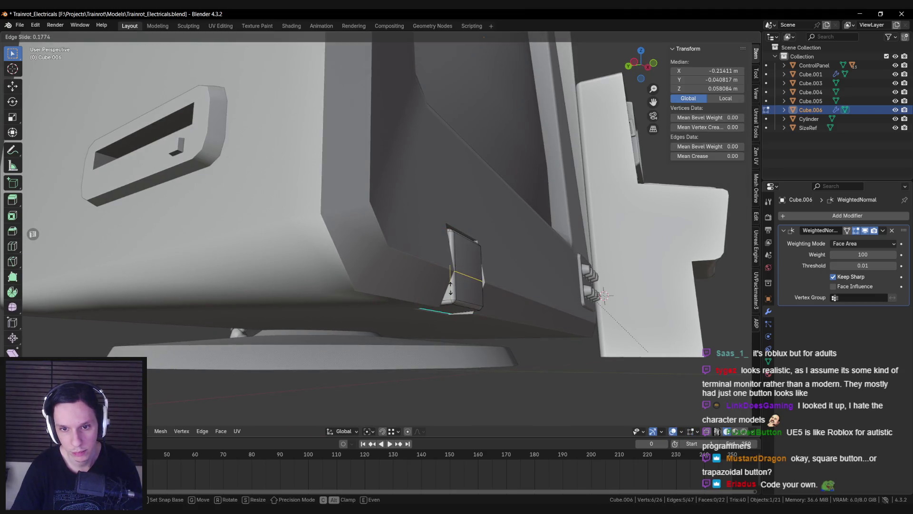
{"action": "left_click", "coordinate": [451, 284]}
{"action": "left_click", "coordinate": [463, 272]}
{"action": "mouse_move", "coordinate": [468, 280]}
{"action": "middle_mouse_down"}
{"action": "mouse_move", "coordinate": [372, 292]}
{"action": "mouse_move", "coordinate": [429, 256]}
{"action": "mouse_move", "coordinate": [529, 244]}
{"action": "middle_mouse_up"}
{"action": "left_click_drag", "start_coordinate": [529, 244], "coordinate": [511, 242]}
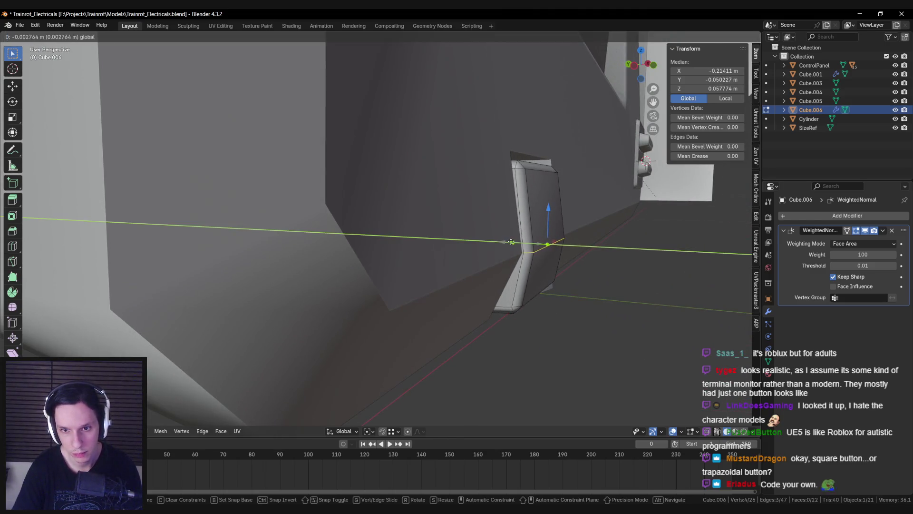
{"action": "left_click", "coordinate": [511, 242]}
Frame the tab from the right side and nudge the selection slightly along Y
{"action": "key", "text": "KP_3"}
{"action": "key", "text": "KP_Decimal"}
{"action": "mouse_move", "coordinate": [443, 244]}
{"action": "middle_mouse_down"}
{"action": "mouse_move", "coordinate": [334, 226]}
{"action": "mouse_move", "coordinate": [391, 273]}
{"action": "mouse_move", "coordinate": [432, 277]}
{"action": "mouse_move", "coordinate": [421, 286]}
{"action": "mouse_move", "coordinate": [448, 316]}
{"action": "mouse_move", "coordinate": [400, 287]}
{"action": "middle_mouse_up"}
{"action": "key", "text": "g"}
{"action": "key", "text": "y"}
{"action": "left_click", "coordinate": [416, 300]}
Box-select the vertices at the tab's bend in X-ray and move them along Y
{"action": "key", "text": "alt+a"}
{"action": "key", "text": "alt+z"}
{"action": "left_click_drag", "start_coordinate": [372, 268], "coordinate": [436, 319]}
{"action": "key", "text": "alt+z"}
{"action": "key", "text": "g"}
{"action": "key", "text": "y"}
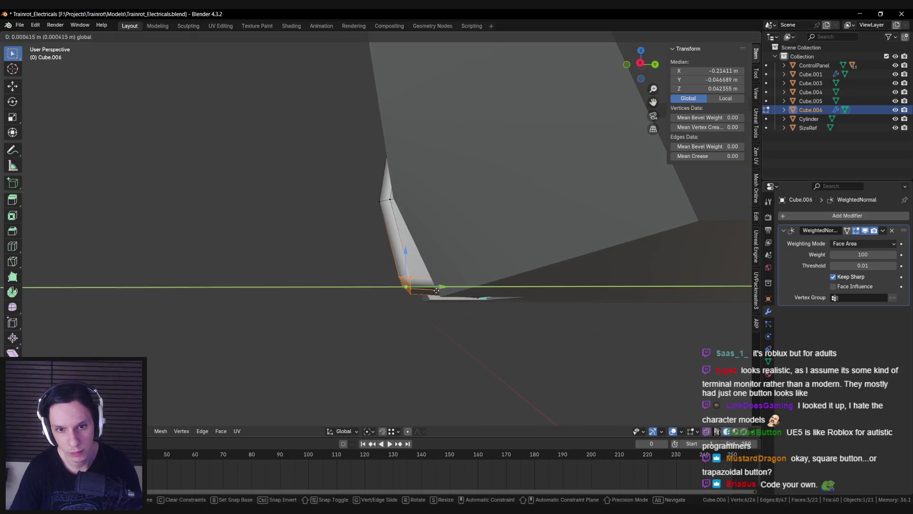
{"action": "left_click", "coordinate": [449, 291]}
Move the bend vertices within the Y–Z plane so they wrap the bezel corner
{"action": "key", "text": "r"}
{"action": "key", "text": "x"}
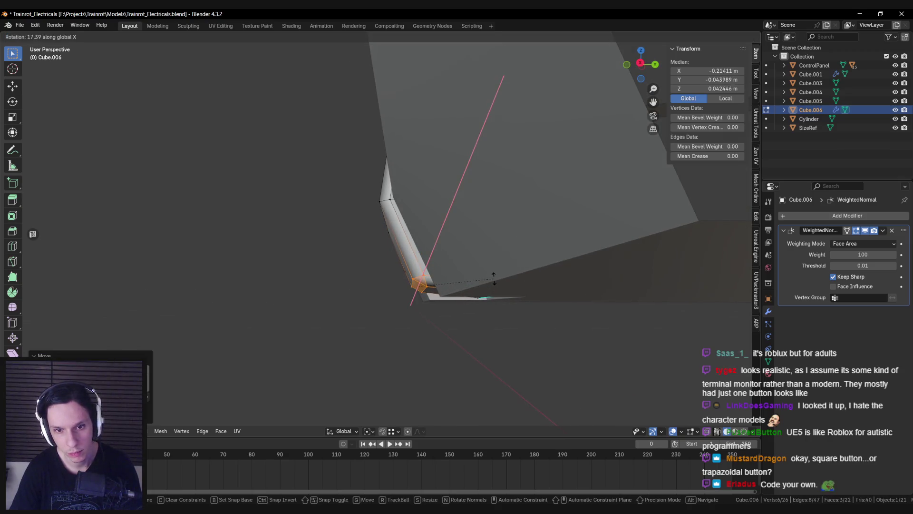
{"action": "right_click", "coordinate": [455, 266]}
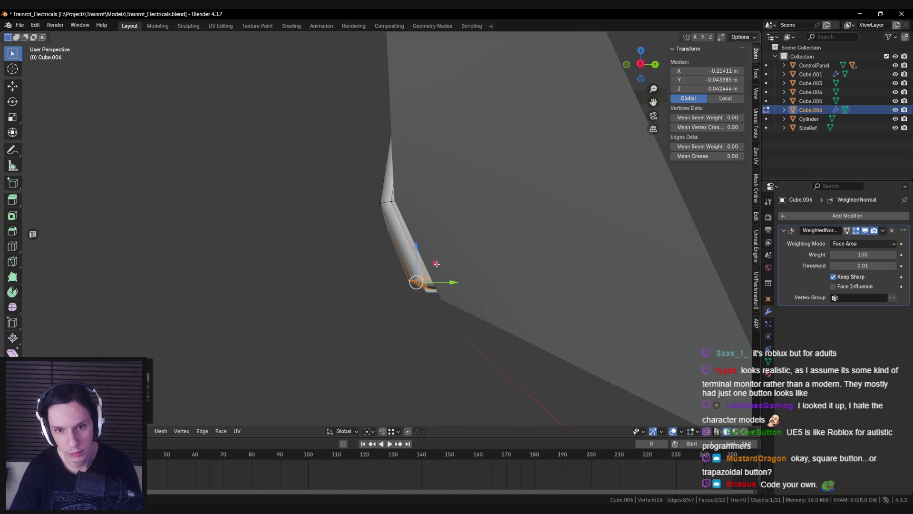
{"action": "key", "text": "g"}
{"action": "key", "text": "shift+x"}
{"action": "mouse_move", "coordinate": [440, 269]}
{"action": "middle_mouse_down", "text": "alt"}
{"action": "mouse_move", "coordinate": [456, 285]}
{"action": "mouse_move", "coordinate": [442, 270]}
{"action": "mouse_move", "coordinate": [462, 180]}
{"action": "mouse_move", "coordinate": [479, 230]}
{"action": "middle_mouse_up", "text": "alt"}
{"action": "left_click", "coordinate": [462, 180]}
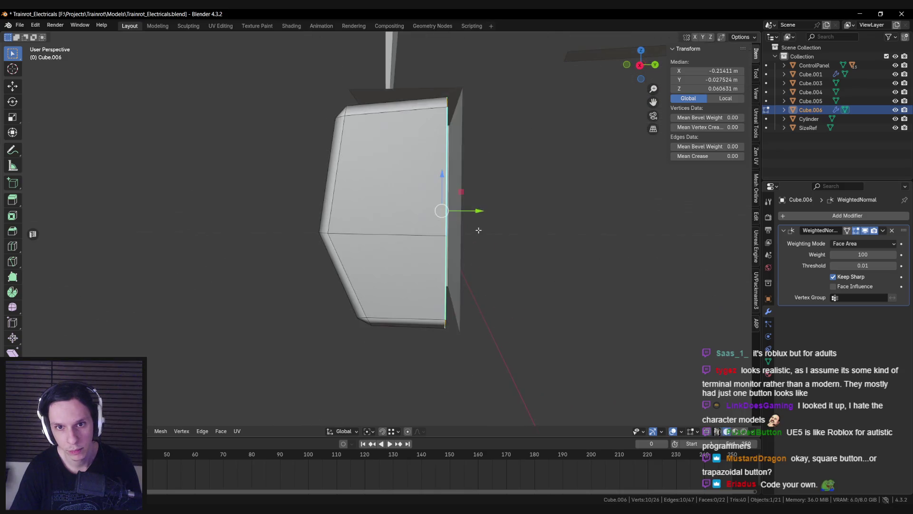
{"action": "left_click_drag", "start_coordinate": [480, 211], "coordinate": [465, 91]}
Return to Object Mode and select the corner tab
{"action": "key", "text": "Tab"}
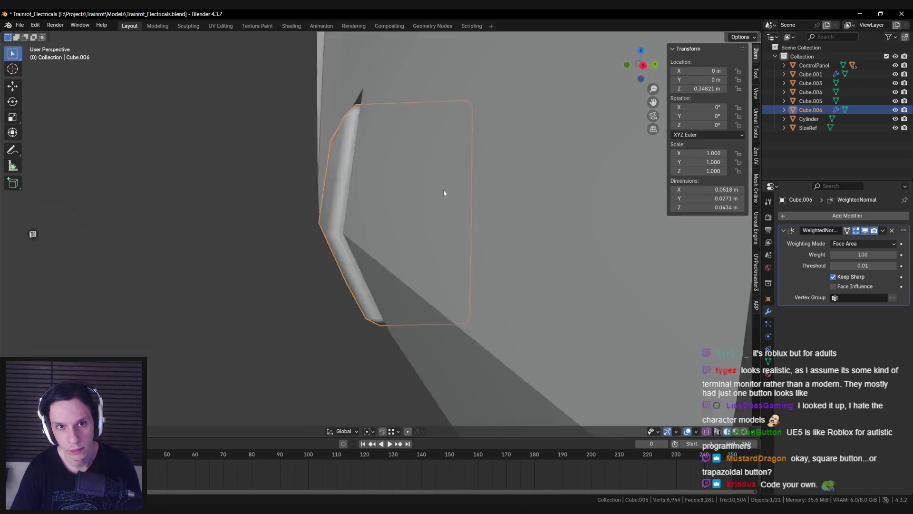
{"action": "scroll", "coordinate": [383, 256], "scroll_direction": "down", "scroll_amount": 5}
{"action": "mouse_move", "coordinate": [383, 256]}
{"action": "middle_mouse_down"}
{"action": "mouse_move", "coordinate": [431, 206]}
{"action": "mouse_move", "coordinate": [434, 182]}
{"action": "mouse_move", "coordinate": [426, 193]}
{"action": "middle_mouse_up"}
{"action": "mouse_move", "coordinate": [361, 255]}
{"action": "middle_mouse_down"}
{"action": "mouse_move", "coordinate": [335, 281]}
{"action": "mouse_move", "coordinate": [344, 260]}
{"action": "mouse_move", "coordinate": [273, 190]}
{"action": "mouse_move", "coordinate": [325, 194]}
{"action": "mouse_move", "coordinate": [302, 216]}
{"action": "mouse_move", "coordinate": [282, 191]}
{"action": "middle_mouse_up"}
{"action": "left_click", "coordinate": [346, 260]}
In front view, box-select the tab's top vertices and begin scaling them along X
{"action": "key", "text": "Tab"}
{"action": "key", "text": "KP_1"}
{"action": "key", "text": "alt+a"}
{"action": "key", "text": "alt+z"}
{"action": "left_click_drag", "start_coordinate": [282, 191], "coordinate": [439, 238]}
{"action": "key", "text": "alt+z"}
{"action": "key", "text": "s"}
{"action": "key", "text": "x"}
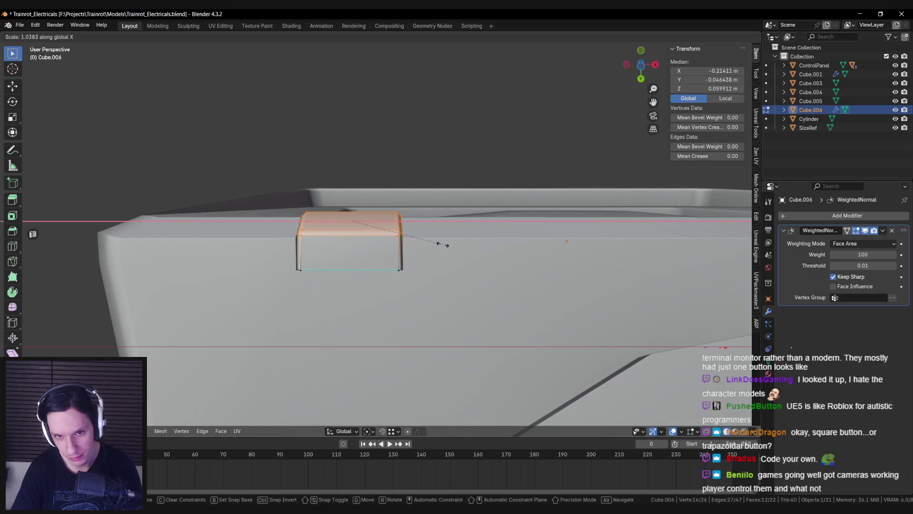
Finish widening the tab's top along X and frame the tab up close in Edit Mode
{"action": "left_click", "coordinate": [442, 244]}
{"action": "mouse_move", "coordinate": [442, 244]}
{"action": "middle_mouse_down"}
{"action": "mouse_move", "coordinate": [406, 316]}
{"action": "mouse_move", "coordinate": [362, 314]}
{"action": "mouse_move", "coordinate": [360, 294]}
{"action": "mouse_move", "coordinate": [281, 278]}
{"action": "mouse_move", "coordinate": [344, 274]}
{"action": "middle_mouse_up"}
{"action": "key", "text": "Tab"}
{"action": "key", "text": "KP_Decimal"}
{"action": "key", "text": "Tab"}
{"action": "mouse_move", "coordinate": [371, 215]}
{"action": "middle_mouse_down"}
{"action": "mouse_move", "coordinate": [362, 228]}
{"action": "mouse_move", "coordinate": [333, 200]}
{"action": "middle_mouse_up"}
Box-select the tab's top vertices and raise them along Z
{"action": "key", "text": "shift+z"}
{"action": "left_click_drag", "start_coordinate": [287, 148], "coordinate": [443, 197]}
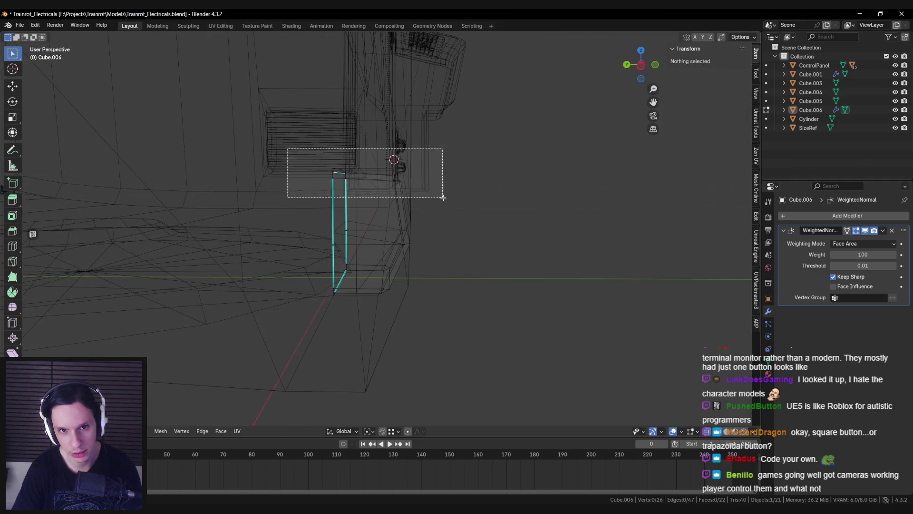
{"action": "key", "text": "shift+z"}
{"action": "key", "text": "shift+z"}
{"action": "key", "text": "shift+z"}
{"action": "middle_click_drag", "start_coordinate": [440, 204], "coordinate": [396, 199]}
{"action": "key", "text": "shift+z"}
{"action": "left_click_drag", "start_coordinate": [376, 154], "coordinate": [418, 185]}
{"action": "key", "text": "shift+z"}
{"action": "middle_click_drag", "start_coordinate": [418, 184], "coordinate": [432, 202]}
{"action": "key", "text": "g"}
{"action": "key", "text": "z"}
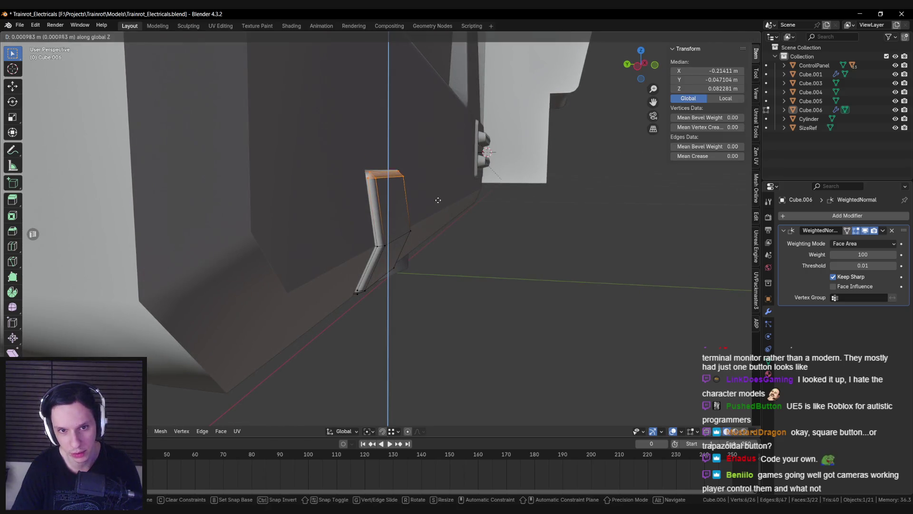
{"action": "left_click", "coordinate": [437, 181]}
Inspect the monitor body's mesh, selecting the vertical edge beside the tab
{"action": "key", "text": "Tab"}
{"action": "mouse_move", "coordinate": [429, 200]}
{"action": "middle_mouse_down"}
{"action": "mouse_move", "coordinate": [345, 223]}
{"action": "mouse_move", "coordinate": [409, 241]}
{"action": "middle_mouse_up"}
{"action": "key", "text": "shift+z"}
{"action": "key", "text": "shift+z"}
{"action": "left_click", "coordinate": [391, 246]}
{"action": "key", "text": "Tab"}
{"action": "left_click", "coordinate": [409, 241]}
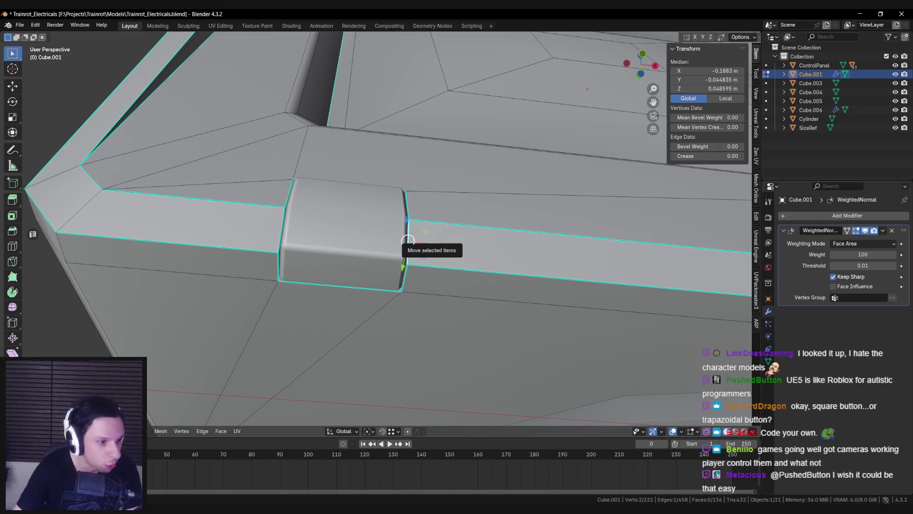
{"action": "middle_click_drag", "start_coordinate": [408, 241], "coordinate": [401, 253]}
{"action": "scroll", "coordinate": [400, 253], "scroll_direction": "up", "scroll_amount": 2}
{"action": "key", "text": "Tab"}
{"action": "scroll", "coordinate": [362, 262], "scroll_direction": "down", "scroll_amount": 5}
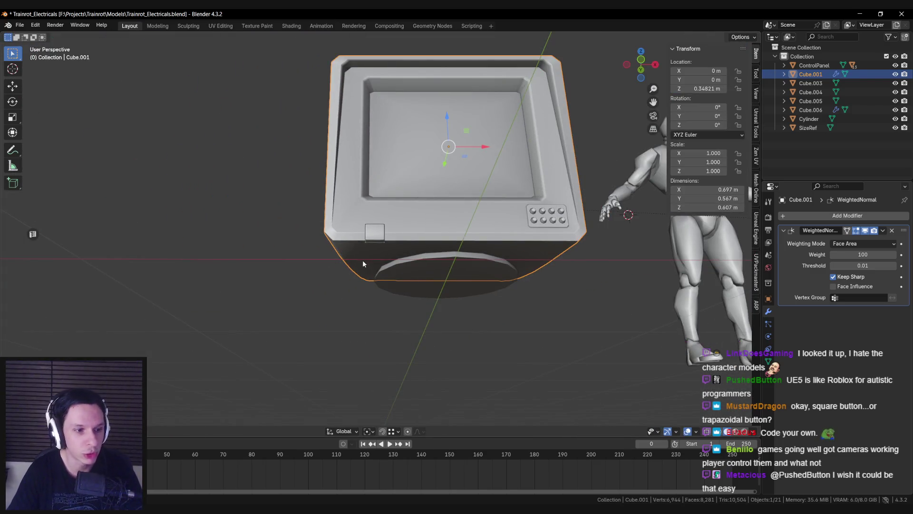
{"action": "scroll", "coordinate": [358, 262], "scroll_direction": "up", "scroll_amount": 3}
Select an edge path across the corner tab and apply an edge setting to it
{"action": "left_click", "coordinate": [354, 302]}
{"action": "mouse_move", "coordinate": [354, 302]}
{"action": "middle_mouse_down"}
{"action": "mouse_move", "coordinate": [320, 263]}
{"action": "mouse_move", "coordinate": [358, 244]}
{"action": "mouse_move", "coordinate": [303, 241]}
{"action": "middle_mouse_up"}
{"action": "left_click", "coordinate": [358, 245]}
{"action": "key", "text": "Tab"}
{"action": "left_click", "coordinate": [388, 234]}
{"action": "left_click", "coordinate": [327, 231], "text": "ctrl"}
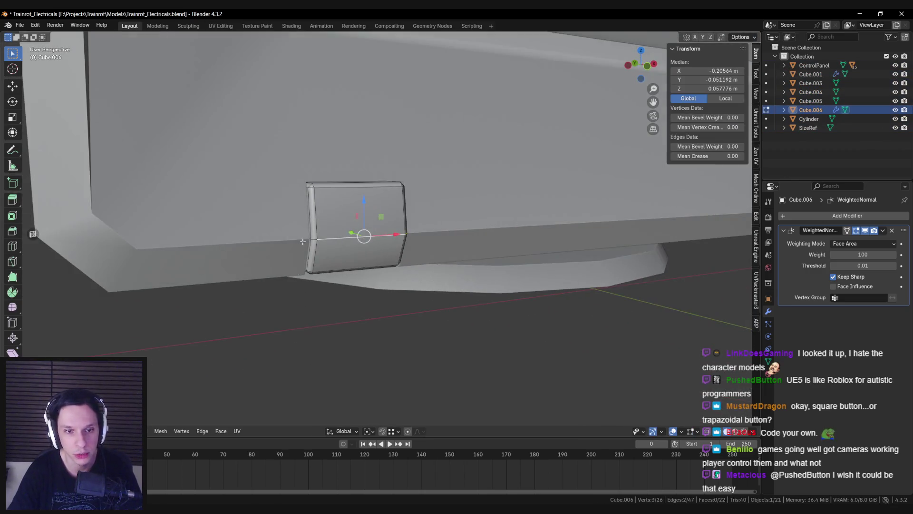
{"action": "right_click", "coordinate": [367, 242]}
{"action": "key", "text": "Escape"}
{"action": "key", "text": "Tab"}
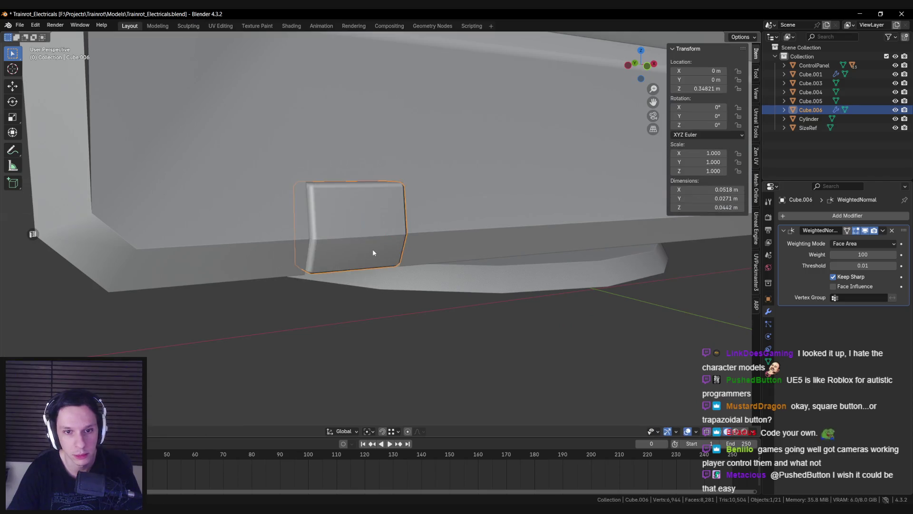
Orbit out to a distant side view and reselect the corner tab
{"action": "scroll", "coordinate": [368, 248], "scroll_direction": "down", "scroll_amount": 3}
{"action": "scroll", "coordinate": [366, 248], "scroll_direction": "down", "scroll_amount": 5}
{"action": "mouse_move", "coordinate": [366, 248]}
{"action": "middle_mouse_down"}
{"action": "mouse_move", "coordinate": [361, 223]}
{"action": "mouse_move", "coordinate": [309, 279]}
{"action": "mouse_move", "coordinate": [227, 276]}
{"action": "mouse_move", "coordinate": [344, 276]}
{"action": "middle_mouse_up"}
{"action": "left_click", "coordinate": [227, 277]}
{"action": "scroll", "coordinate": [344, 283], "scroll_direction": "up", "scroll_amount": 5}
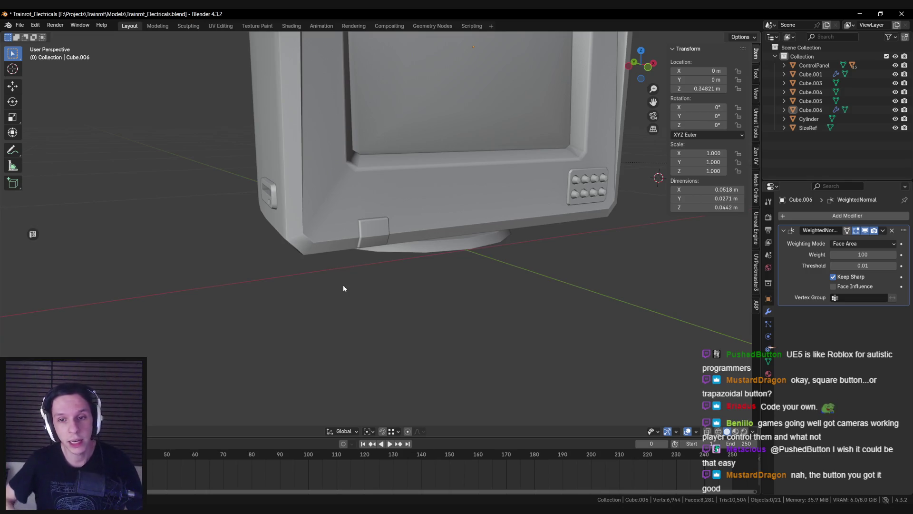
{"action": "left_click", "coordinate": [373, 230]}
Check the tab's faces in Edit Mode, then deselect it and look beneath the tab
{"action": "key", "text": "Tab"}
{"action": "key", "text": "KP_Decimal"}
{"action": "left_click", "coordinate": [374, 229]}
{"action": "mouse_move", "coordinate": [373, 229]}
{"action": "middle_mouse_down"}
{"action": "mouse_move", "coordinate": [357, 217]}
{"action": "mouse_move", "coordinate": [351, 277]}
{"action": "middle_mouse_up"}
{"action": "key", "text": "Tab"}
{"action": "left_click", "coordinate": [351, 278]}
{"action": "scroll", "coordinate": [351, 277], "scroll_direction": "down", "scroll_amount": 5}
{"action": "scroll", "coordinate": [307, 312], "scroll_direction": "up", "scroll_amount": 10}
{"action": "mouse_move", "coordinate": [307, 312]}
{"action": "middle_mouse_down"}
{"action": "mouse_move", "coordinate": [320, 271]}
{"action": "mouse_move", "coordinate": [388, 271]}
{"action": "mouse_move", "coordinate": [338, 255]}
{"action": "mouse_move", "coordinate": [395, 253]}
{"action": "mouse_move", "coordinate": [352, 299]}
{"action": "mouse_move", "coordinate": [428, 277]}
{"action": "mouse_move", "coordinate": [353, 265]}
{"action": "mouse_move", "coordinate": [413, 261]}
{"action": "middle_mouse_up"}
Pick the edge path along the monitor body's front top and apply an edge setting with Ctrl+E
{"action": "left_click", "coordinate": [428, 276]}
{"action": "key", "text": "Tab"}
{"action": "left_click", "coordinate": [385, 176]}
{"action": "middle_click_drag", "start_coordinate": [385, 176], "coordinate": [326, 228]}
{"action": "left_click", "coordinate": [357, 202]}
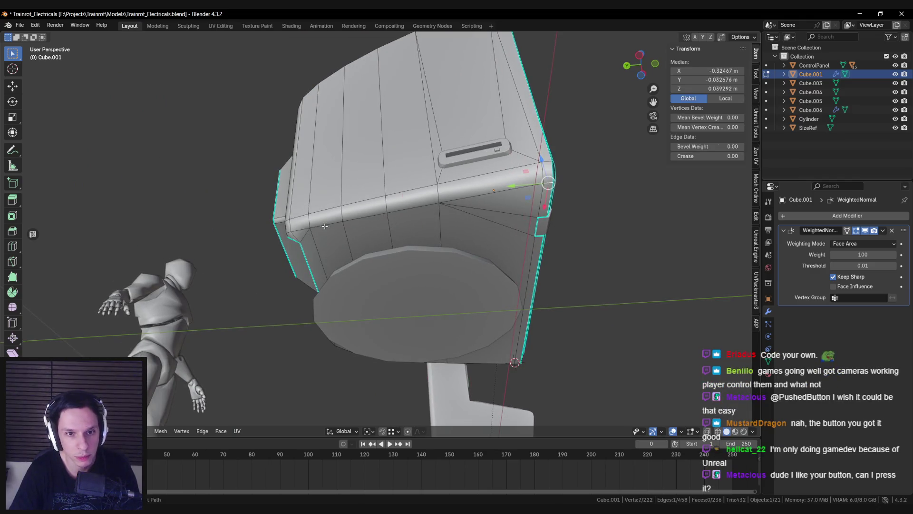
{"action": "left_click", "coordinate": [306, 236], "text": "ctrl"}
{"action": "left_click", "coordinate": [551, 182], "text": "ctrl"}
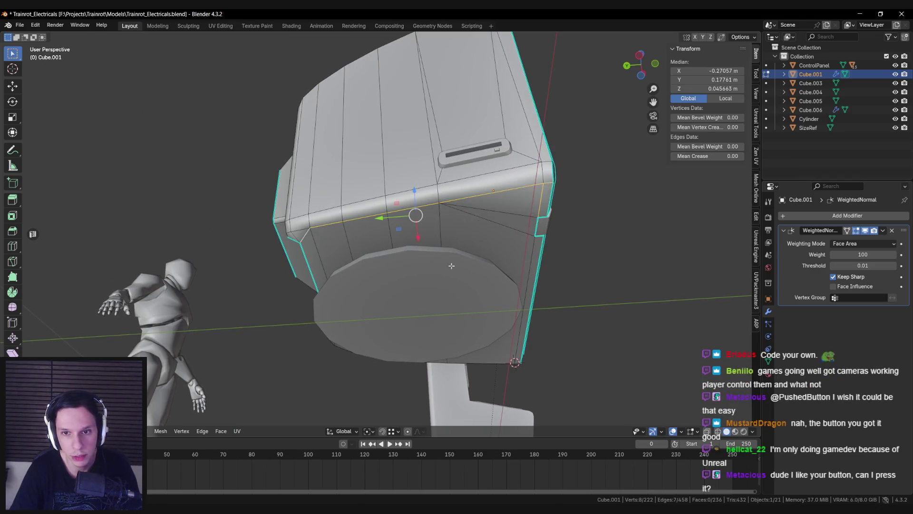
{"action": "middle_click_drag", "start_coordinate": [542, 200], "coordinate": [483, 261]}
{"action": "key", "text": "ctrl+e"}
{"action": "left_click", "coordinate": [538, 259]}
Extend the body's edge selection down the vertical front edge and review it from the front
{"action": "key", "text": "Tab"}
{"action": "mouse_move", "coordinate": [539, 259]}
{"action": "middle_mouse_down"}
{"action": "mouse_move", "coordinate": [419, 252]}
{"action": "mouse_move", "coordinate": [303, 290]}
{"action": "mouse_move", "coordinate": [316, 245]}
{"action": "mouse_move", "coordinate": [442, 202]}
{"action": "mouse_move", "coordinate": [392, 154]}
{"action": "middle_mouse_up"}
{"action": "key", "text": "Tab"}
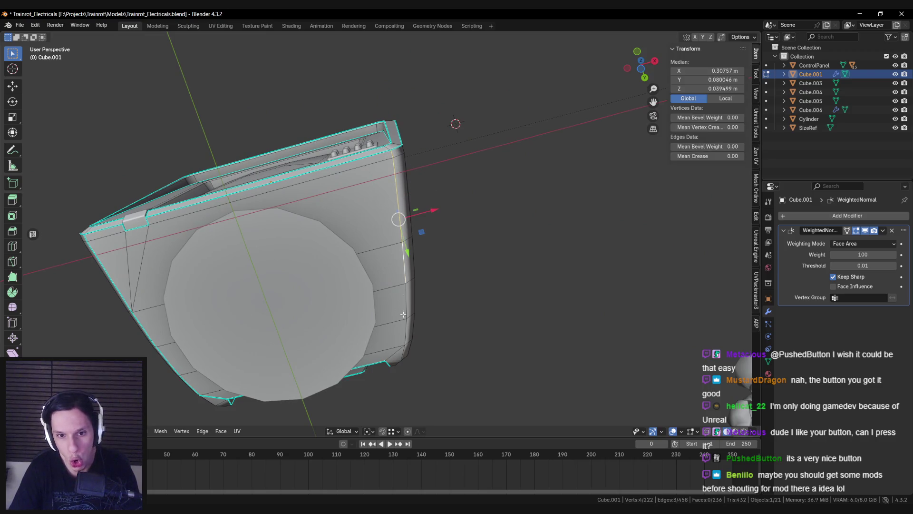
{"action": "left_click", "coordinate": [398, 348], "text": "ctrl"}
{"action": "key", "text": "Tab"}
{"action": "mouse_move", "coordinate": [398, 348]}
{"action": "middle_mouse_down"}
{"action": "mouse_move", "coordinate": [362, 272]}
{"action": "mouse_move", "coordinate": [346, 289]}
{"action": "mouse_move", "coordinate": [384, 262]}
{"action": "mouse_move", "coordinate": [384, 300]}
{"action": "mouse_move", "coordinate": [547, 223]}
{"action": "middle_mouse_up"}
{"action": "scroll", "coordinate": [412, 252], "scroll_direction": "up", "scroll_amount": 3}
{"action": "mouse_move", "coordinate": [412, 252]}
{"action": "middle_mouse_down"}
{"action": "mouse_move", "coordinate": [426, 239]}
{"action": "mouse_move", "coordinate": [370, 237]}
{"action": "mouse_move", "coordinate": [432, 257]}
{"action": "mouse_move", "coordinate": [429, 298]}
{"action": "mouse_move", "coordinate": [401, 308]}
{"action": "mouse_move", "coordinate": [423, 328]}
{"action": "middle_mouse_up"}
Reduce the selection to a single edge, return to Object Mode and save Trainrot_Electricals.blend
{"action": "key", "text": "Tab"}
{"action": "left_click", "coordinate": [374, 245]}
{"action": "left_click", "coordinate": [376, 238]}
{"action": "key", "text": "Tab"}
{"action": "key", "text": "Tab"}
{"action": "key", "text": "Tab"}
{"action": "key", "text": "ctrl+s"}
{"action": "key", "text": "alt+a"}
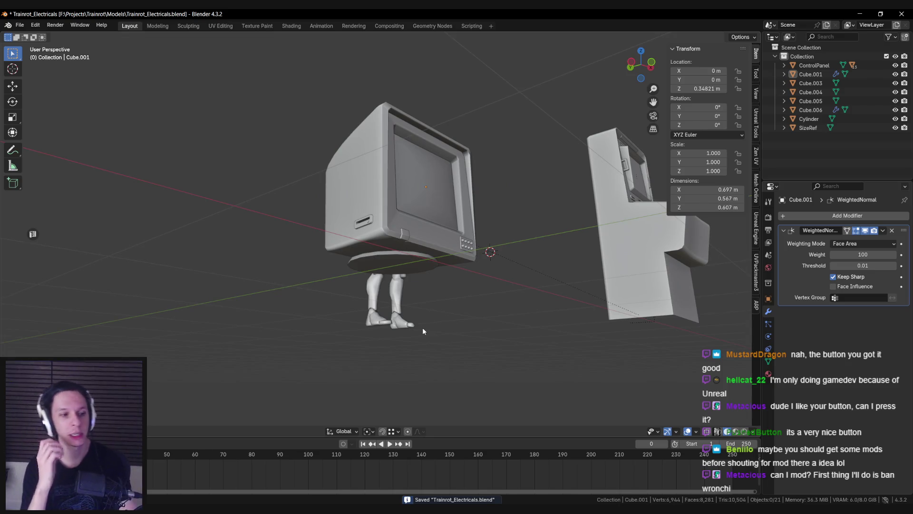
{"action": "key", "text": "ctrl+s"}
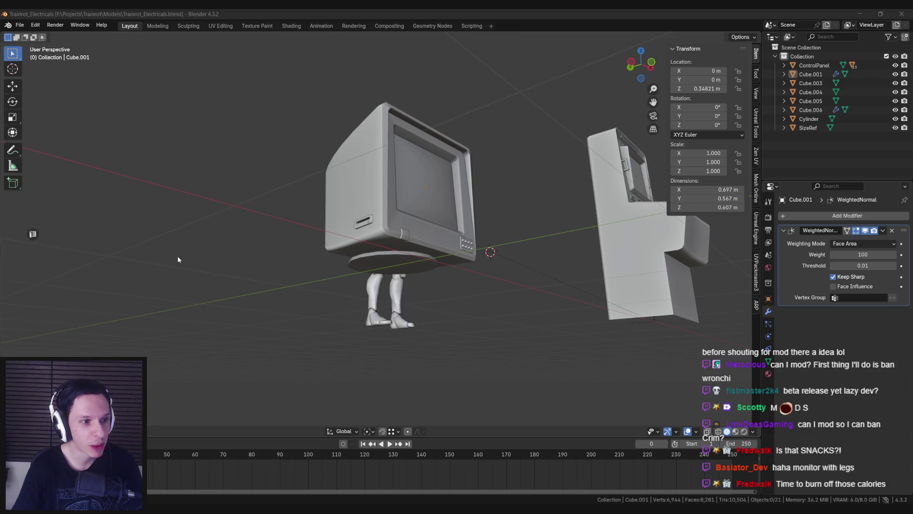
{"action": "middle_click_drag", "start_coordinate": [178, 259], "coordinate": [288, 258]}
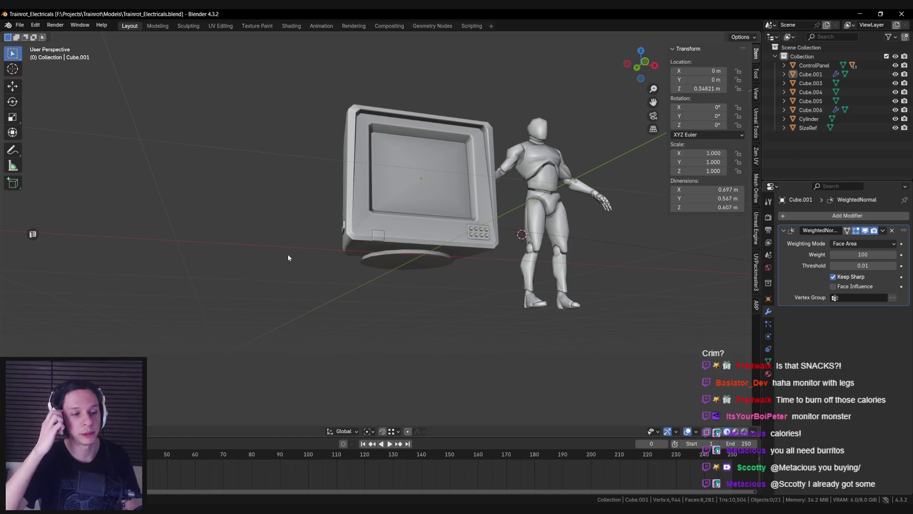
Hide the tab Cube.006 and briefly check the monitor body Cube.001's mesh in Edit Mode
{"action": "mouse_move", "coordinate": [289, 258]}
{"action": "middle_mouse_down"}
{"action": "mouse_move", "coordinate": [395, 268]}
{"action": "mouse_move", "coordinate": [394, 290]}
{"action": "mouse_move", "coordinate": [305, 266]}
{"action": "mouse_move", "coordinate": [278, 278]}
{"action": "mouse_move", "coordinate": [284, 248]}
{"action": "mouse_move", "coordinate": [318, 259]}
{"action": "mouse_move", "coordinate": [422, 234]}
{"action": "mouse_move", "coordinate": [437, 260]}
{"action": "mouse_move", "coordinate": [424, 298]}
{"action": "mouse_move", "coordinate": [443, 246]}
{"action": "mouse_move", "coordinate": [434, 249]}
{"action": "middle_mouse_up"}
{"action": "scroll", "coordinate": [378, 285], "scroll_direction": "up", "scroll_amount": 5}
{"action": "scroll", "coordinate": [300, 264], "scroll_direction": "up", "scroll_amount": 3}
{"action": "left_click", "coordinate": [295, 261]}
{"action": "key", "text": "h"}
{"action": "left_click", "coordinate": [437, 261]}
{"action": "key", "text": "Tab"}
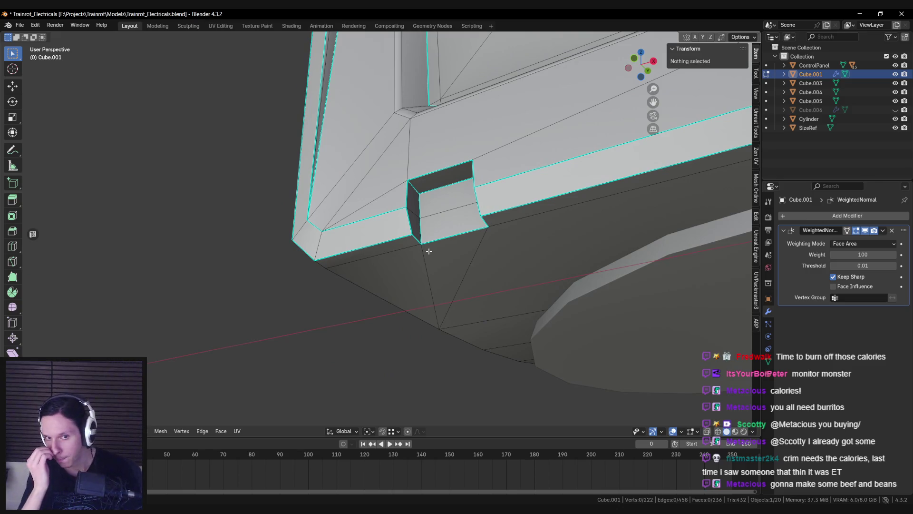
{"action": "key", "text": "Tab"}
Unhide the tab, deselect everything, and save the file
{"action": "mouse_move", "coordinate": [429, 251]}
{"action": "middle_mouse_down"}
{"action": "mouse_move", "coordinate": [475, 261]}
{"action": "mouse_move", "coordinate": [489, 298]}
{"action": "mouse_move", "coordinate": [469, 273]}
{"action": "middle_mouse_up"}
{"action": "key", "text": "alt+h"}
{"action": "key", "text": "alt+a"}
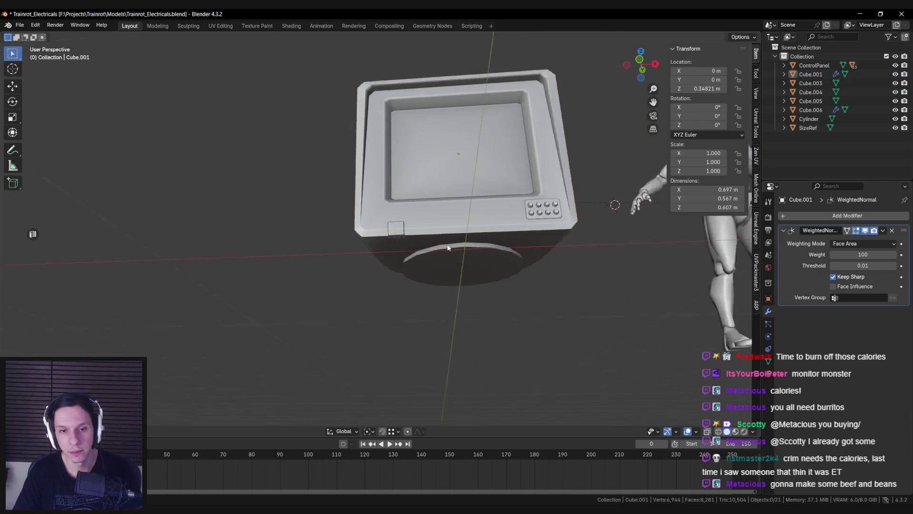
{"action": "scroll", "coordinate": [461, 268], "scroll_direction": "down", "scroll_amount": 3}
{"action": "scroll", "coordinate": [452, 289], "scroll_direction": "up", "scroll_amount": 2}
{"action": "scroll", "coordinate": [414, 290], "scroll_direction": "up", "scroll_amount": 4}
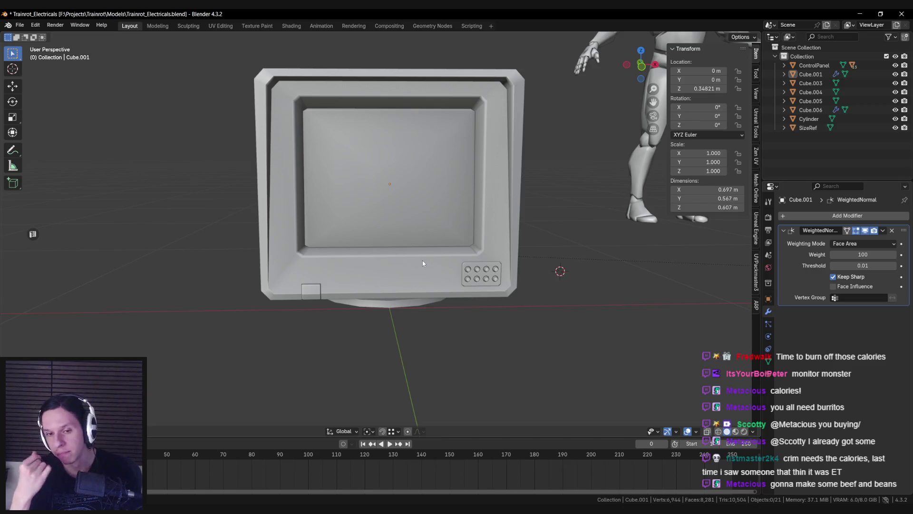
{"action": "key", "text": "ctrl+s"}
Orbit to inspect the monitor's side and back vent, then return to a front view
{"action": "mouse_move", "coordinate": [423, 261]}
{"action": "middle_mouse_down"}
{"action": "mouse_move", "coordinate": [313, 234]}
{"action": "mouse_move", "coordinate": [511, 253]}
{"action": "mouse_move", "coordinate": [492, 251]}
{"action": "middle_mouse_up"}
{"action": "scroll", "coordinate": [390, 271], "scroll_direction": "up", "scroll_amount": 6}
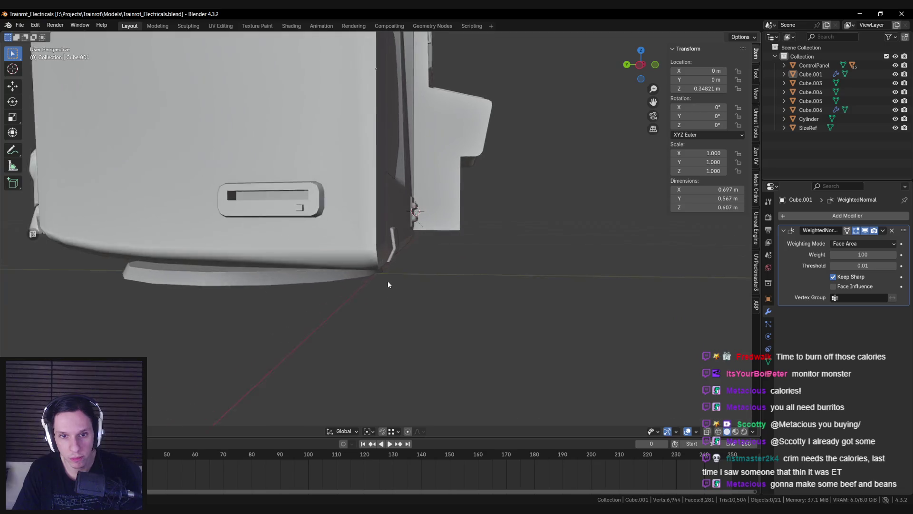
{"action": "scroll", "coordinate": [397, 265], "scroll_direction": "down", "scroll_amount": 6}
{"action": "mouse_move", "coordinate": [397, 265]}
{"action": "middle_mouse_down"}
{"action": "mouse_move", "coordinate": [319, 270]}
{"action": "mouse_move", "coordinate": [380, 259]}
{"action": "middle_mouse_up"}
{"action": "scroll", "coordinate": [318, 270], "scroll_direction": "up", "scroll_amount": 4}
Move the top vertices of the tab Cube.006 slightly along Y in Edit Mode
{"action": "left_click", "coordinate": [387, 255]}
{"action": "key", "text": "Tab"}
{"action": "scroll", "coordinate": [347, 274], "scroll_direction": "up", "scroll_amount": 4}
{"action": "key", "text": "alt+a"}
{"action": "key", "text": "alt+z"}
{"action": "left_click_drag", "start_coordinate": [360, 245], "coordinate": [402, 261]}
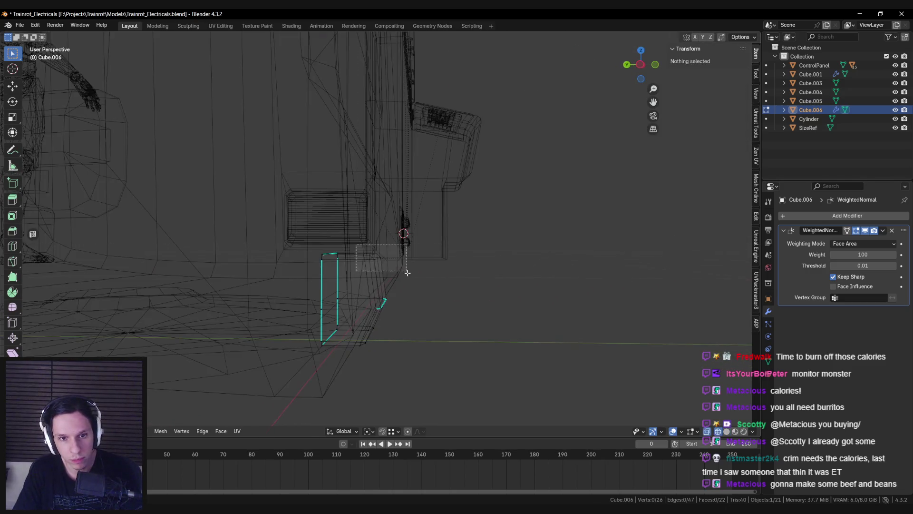
{"action": "key", "text": "alt+z"}
{"action": "key", "text": "g"}
{"action": "key", "text": "y"}
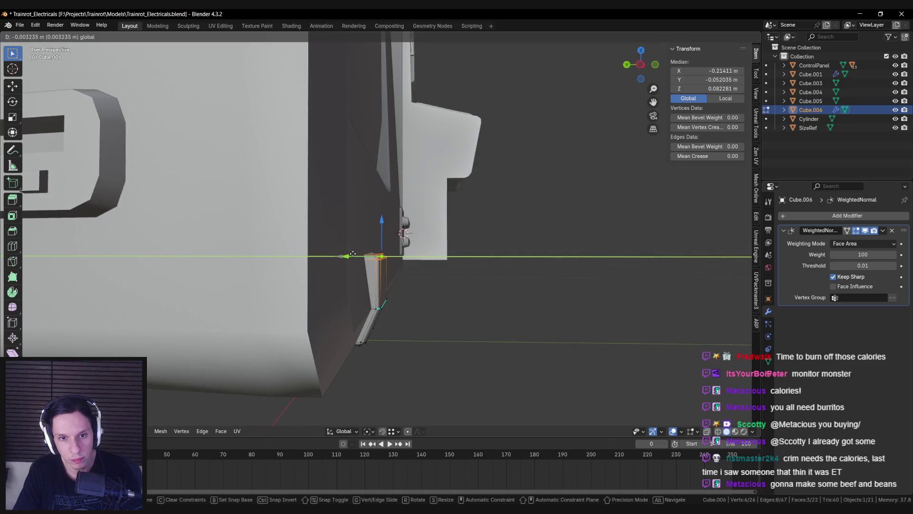
{"action": "left_click", "coordinate": [352, 255]}
{"action": "key", "text": "Tab"}
Deselect the tab and save Trainrot_Electricals.blend again
{"action": "scroll", "coordinate": [285, 257], "scroll_direction": "down", "scroll_amount": 5}
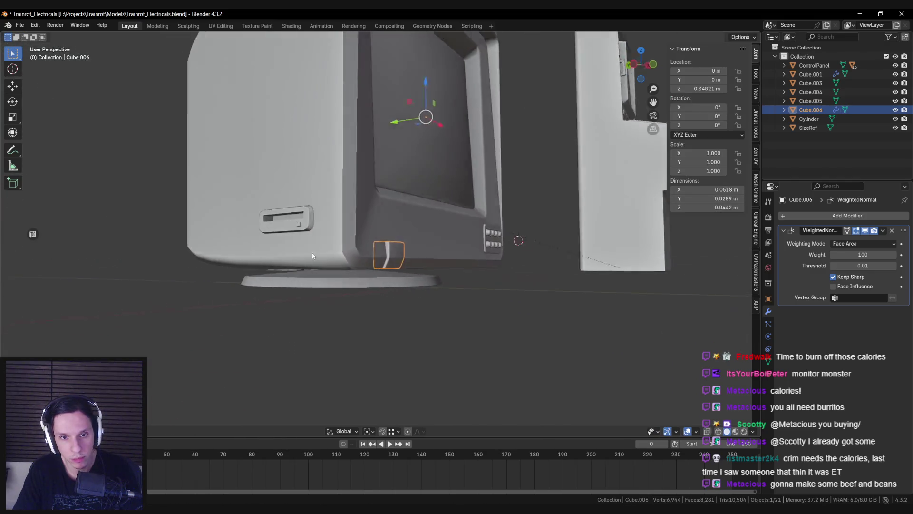
{"action": "scroll", "coordinate": [220, 259], "scroll_direction": "up", "scroll_amount": 4}
{"action": "middle_click_drag", "start_coordinate": [222, 259], "coordinate": [165, 267]}
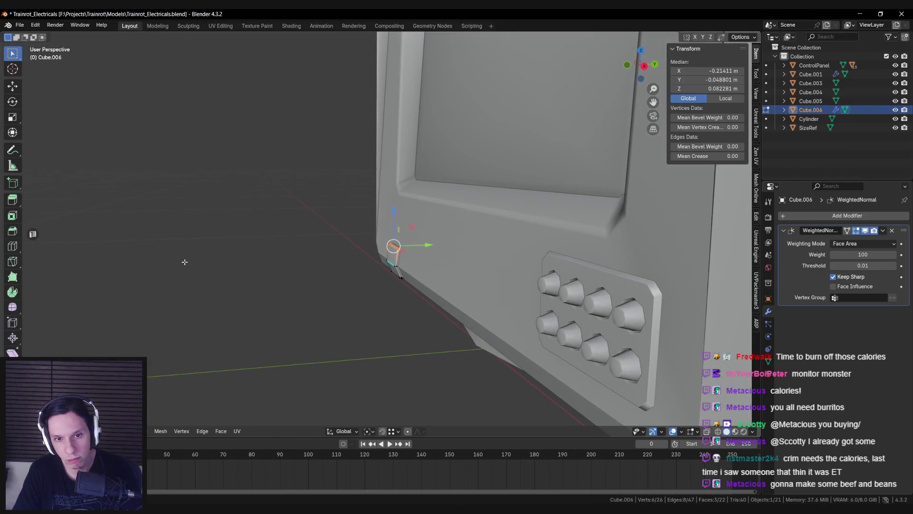
{"action": "scroll", "coordinate": [247, 221], "scroll_direction": "down", "scroll_amount": 8}
{"action": "left_click", "coordinate": [247, 221]}
{"action": "key", "text": "ctrl+s"}
Orbit around the monitor from angled views, then switch to the PureRef reference board
{"action": "mouse_move", "coordinate": [286, 229]}
{"action": "middle_mouse_down"}
{"action": "mouse_move", "coordinate": [332, 251]}
{"action": "mouse_move", "coordinate": [294, 283]}
{"action": "middle_mouse_up"}
{"action": "scroll", "coordinate": [332, 252], "scroll_direction": "up", "scroll_amount": 2}
{"action": "mouse_move", "coordinate": [345, 272]}
{"action": "middle_mouse_down", "text": "shift"}
{"action": "mouse_move", "coordinate": [385, 240]}
{"action": "mouse_move", "coordinate": [487, 285]}
{"action": "mouse_move", "coordinate": [400, 301]}
{"action": "middle_mouse_up", "text": "shift"}
{"action": "scroll", "coordinate": [384, 242], "scroll_direction": "down", "scroll_amount": 4}
{"action": "scroll", "coordinate": [350, 271], "scroll_direction": "up", "scroll_amount": 4}
{"action": "mouse_move", "coordinate": [351, 271]}
{"action": "middle_mouse_down"}
{"action": "mouse_move", "coordinate": [561, 252]}
{"action": "mouse_move", "coordinate": [387, 254]}
{"action": "middle_mouse_up"}
{"action": "scroll", "coordinate": [386, 254], "scroll_direction": "up", "scroll_amount": 5}
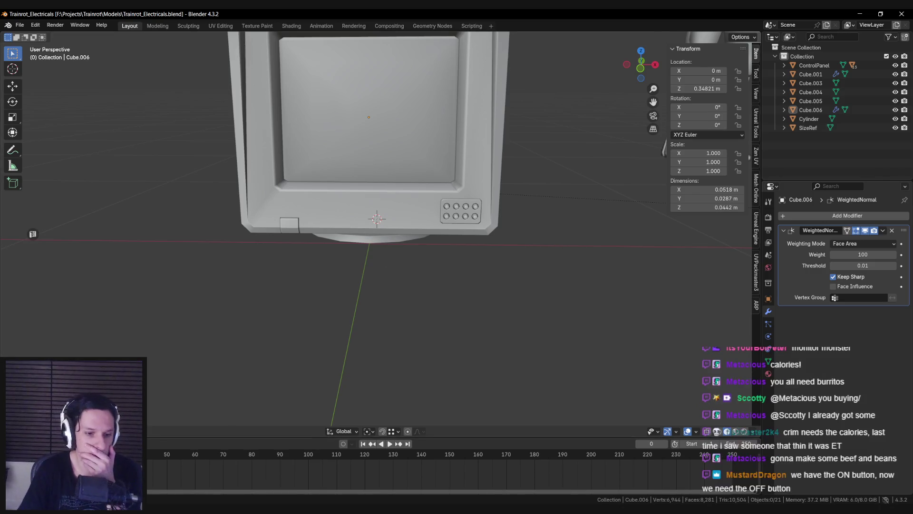
{"action": "key", "text": "alt+Tab"}
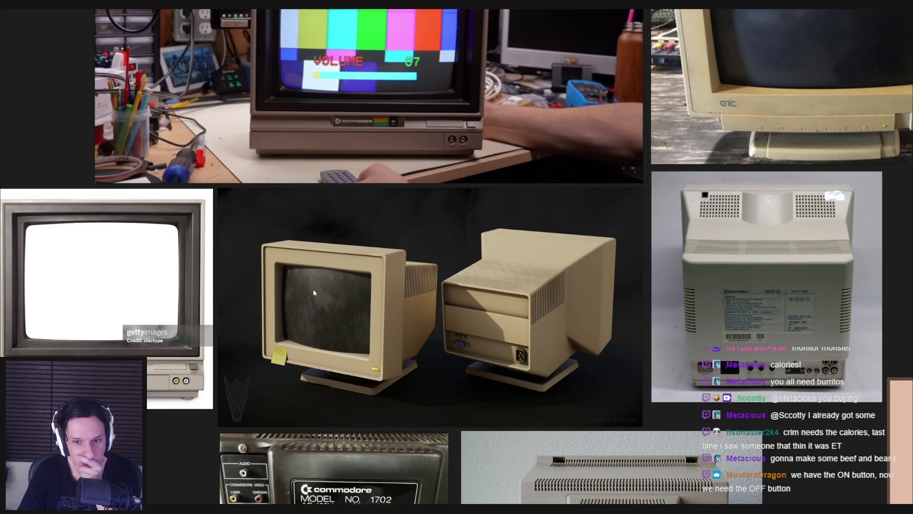
Pan and zoom the board over the white TV's power button, beige monitor render and lower images
{"action": "middle_click_drag", "start_coordinate": [210, 368], "coordinate": [371, 348]}
{"action": "scroll", "coordinate": [352, 350], "scroll_direction": "up", "scroll_amount": 4}
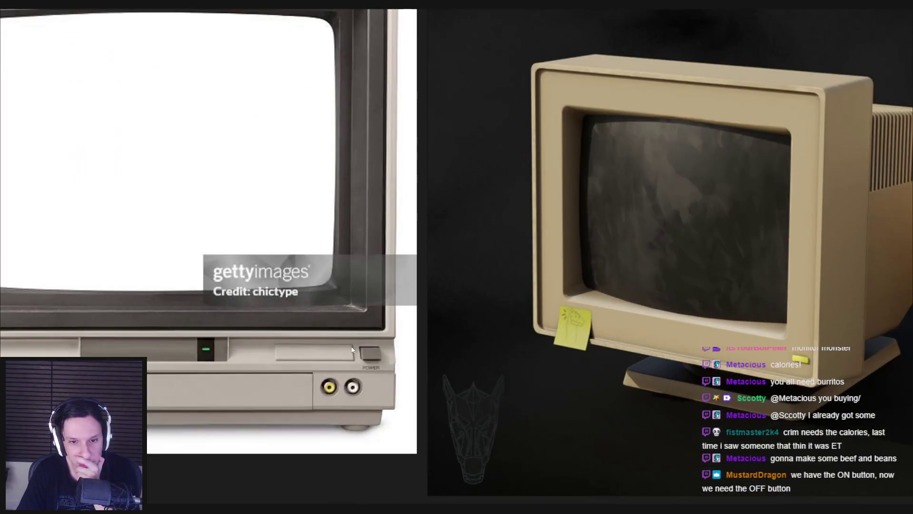
{"action": "scroll", "coordinate": [352, 349], "scroll_direction": "down", "scroll_amount": 5}
{"action": "scroll", "coordinate": [362, 366], "scroll_direction": "up", "scroll_amount": 3}
{"action": "scroll", "coordinate": [372, 381], "scroll_direction": "down", "scroll_amount": 2}
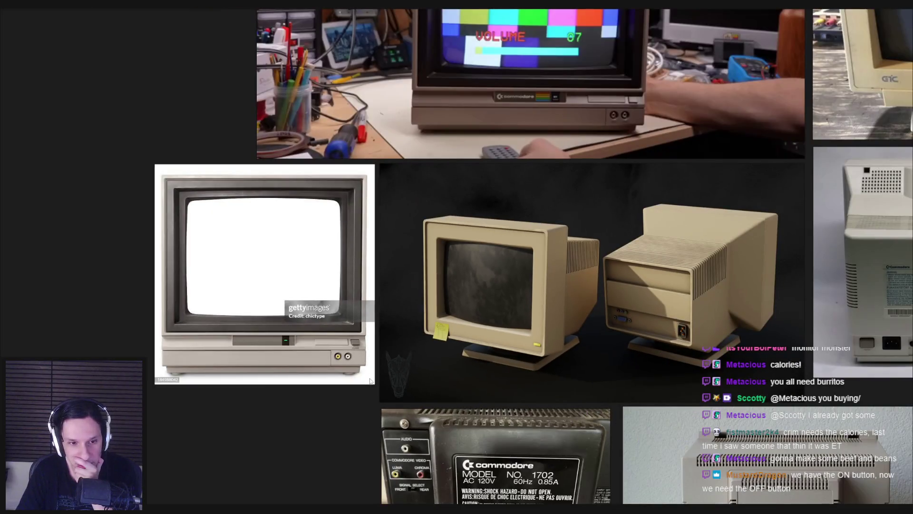
{"action": "middle_click_drag", "start_coordinate": [371, 381], "coordinate": [324, 369]}
{"action": "scroll", "coordinate": [354, 332], "scroll_direction": "up", "scroll_amount": 4}
{"action": "scroll", "coordinate": [356, 337], "scroll_direction": "down", "scroll_amount": 5}
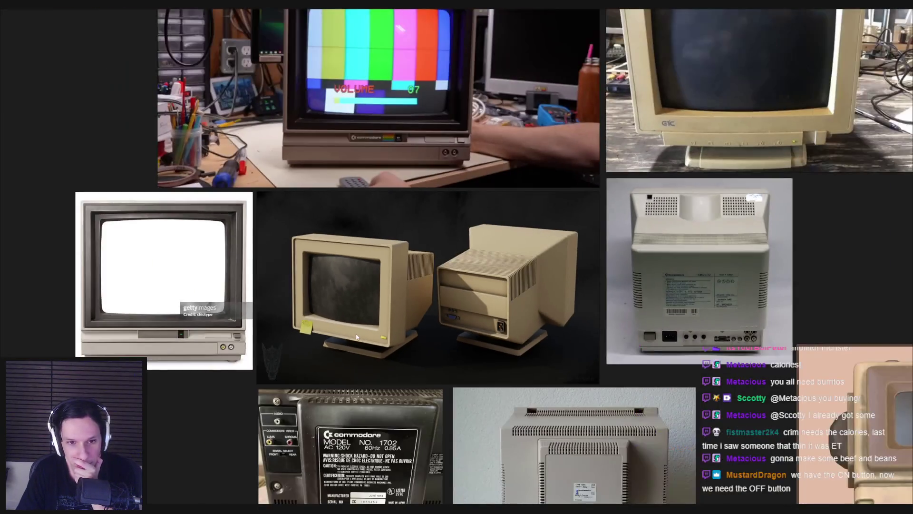
{"action": "middle_click_drag", "start_coordinate": [356, 337], "coordinate": [285, 287]}
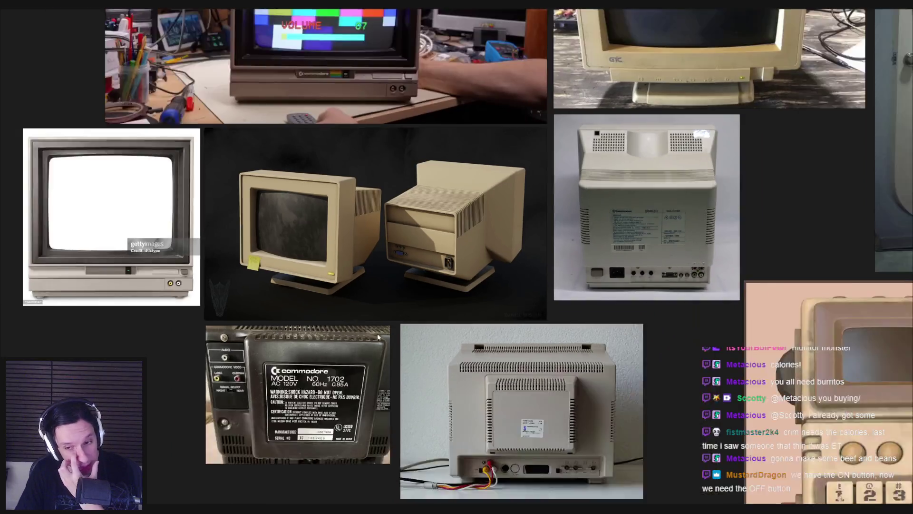
{"action": "scroll", "coordinate": [378, 337], "scroll_direction": "down", "scroll_amount": 4}
{"action": "mouse_move", "coordinate": [323, 309]}
{"action": "middle_mouse_down"}
{"action": "mouse_move", "coordinate": [279, 298]}
{"action": "mouse_move", "coordinate": [274, 320]}
{"action": "mouse_move", "coordinate": [176, 305]}
{"action": "middle_mouse_up"}
{"action": "scroll", "coordinate": [331, 265], "scroll_direction": "up", "scroll_amount": 5}
{"action": "scroll", "coordinate": [330, 268], "scroll_direction": "down", "scroll_amount": 4}
{"action": "scroll", "coordinate": [330, 271], "scroll_direction": "down", "scroll_amount": 3}
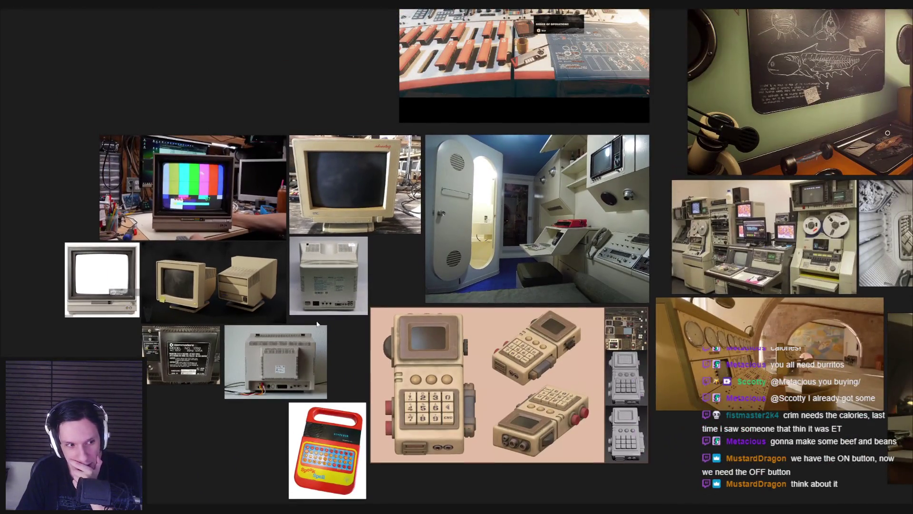
Browse the colour-bar and Advantage monitor references, then return to Blender and zoom out
{"action": "middle_click_drag", "start_coordinate": [317, 324], "coordinate": [335, 350]}
{"action": "scroll", "coordinate": [335, 349], "scroll_direction": "up", "scroll_amount": 5}
{"action": "middle_click_drag", "start_coordinate": [222, 359], "coordinate": [472, 355]}
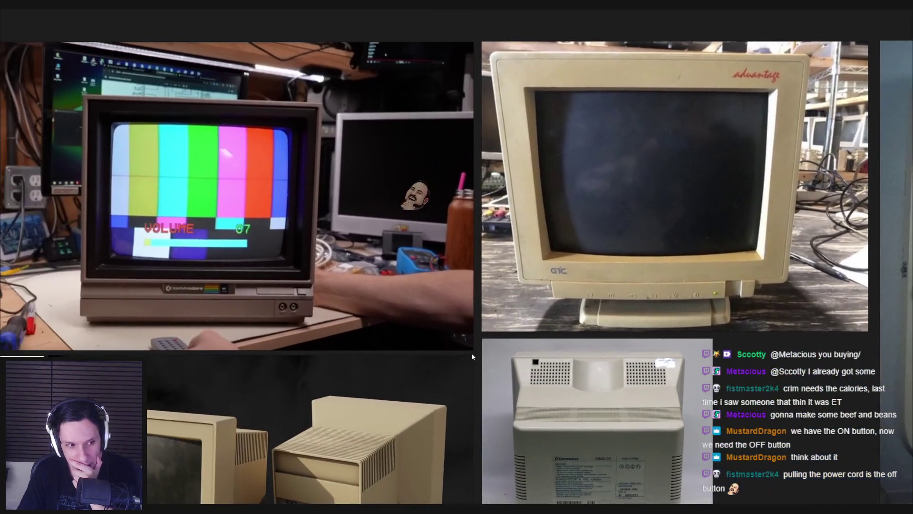
{"action": "scroll", "coordinate": [399, 346], "scroll_direction": "down", "scroll_amount": 2}
{"action": "scroll", "coordinate": [334, 328], "scroll_direction": "up", "scroll_amount": 2}
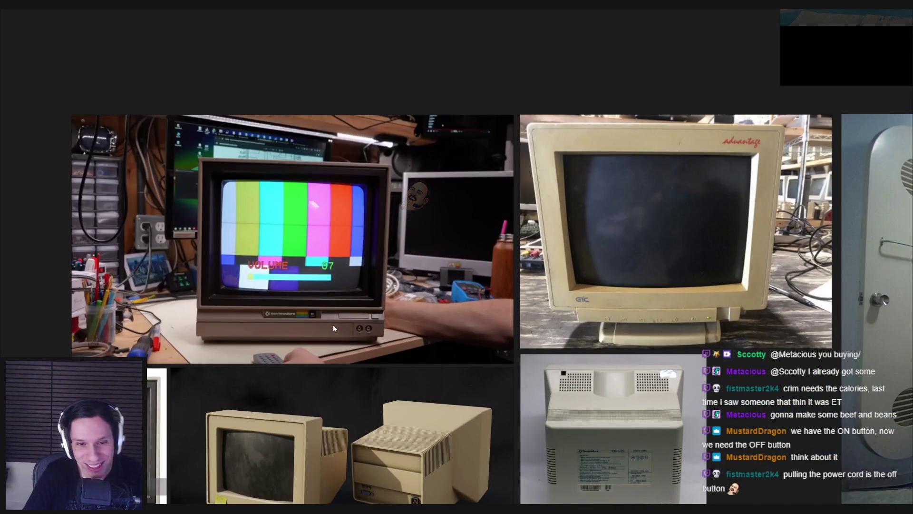
{"action": "scroll", "coordinate": [334, 324], "scroll_direction": "right", "scroll_amount": 3}
{"action": "scroll", "coordinate": [426, 359], "scroll_direction": "right", "scroll_amount": 2}
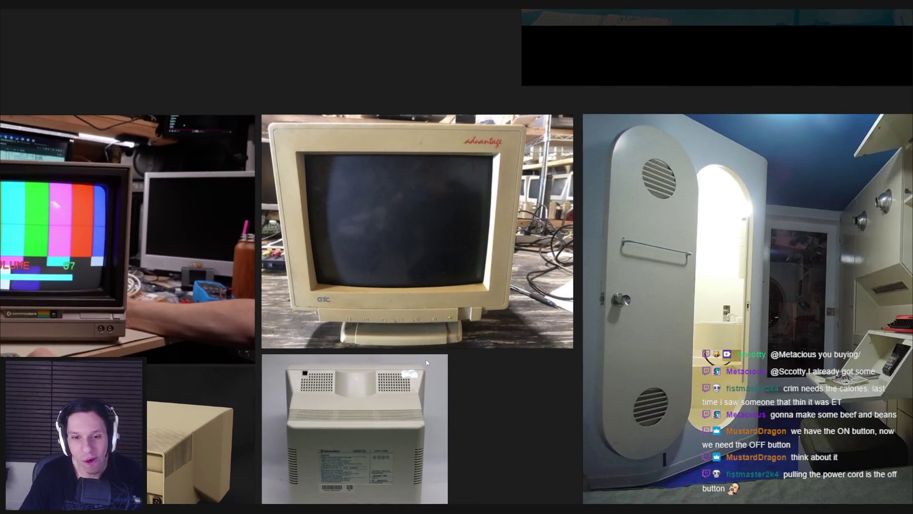
{"action": "scroll", "coordinate": [425, 362], "scroll_direction": "down", "scroll_amount": 5}
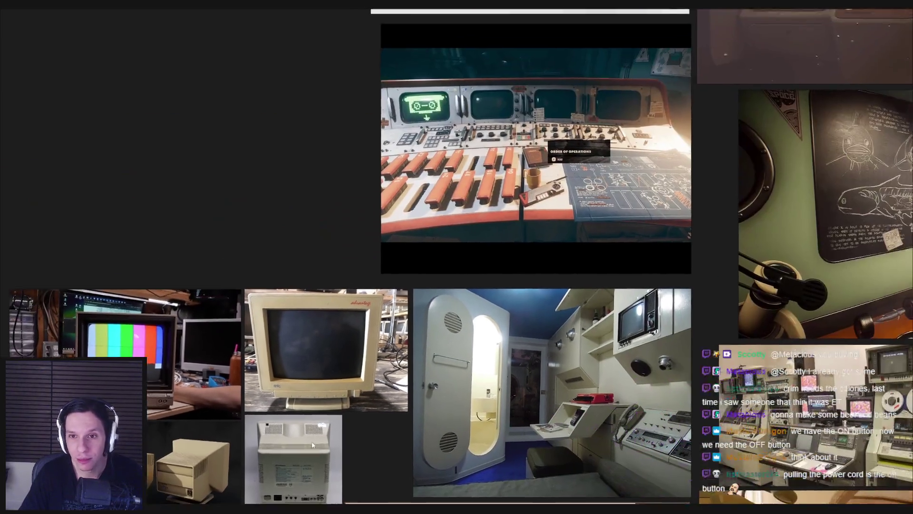
{"action": "scroll", "coordinate": [520, 359], "scroll_direction": "up", "scroll_amount": 6}
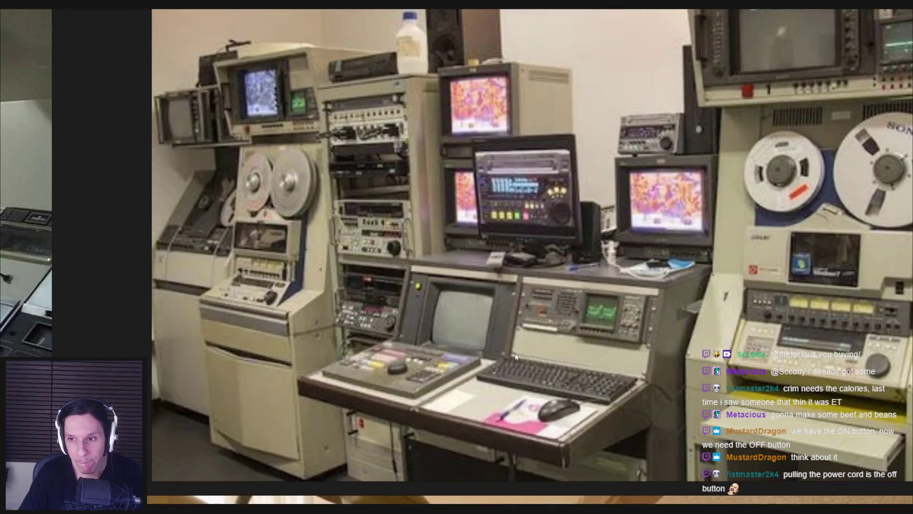
{"action": "scroll", "coordinate": [515, 357], "scroll_direction": "down", "scroll_amount": 3}
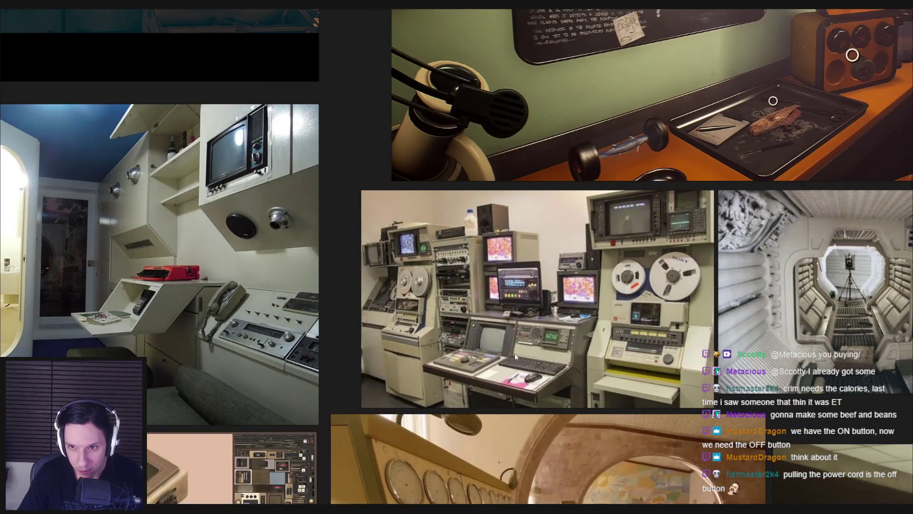
{"action": "scroll", "coordinate": [516, 357], "scroll_direction": "down", "scroll_amount": 4}
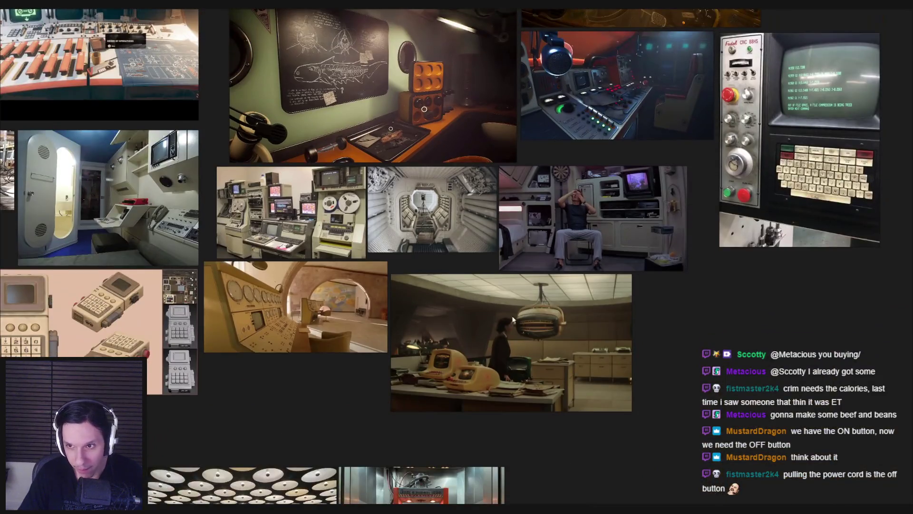
{"action": "scroll", "coordinate": [411, 377], "scroll_direction": "up", "scroll_amount": 1}
{"action": "scroll", "coordinate": [319, 424], "scroll_direction": "up", "scroll_amount": 5}
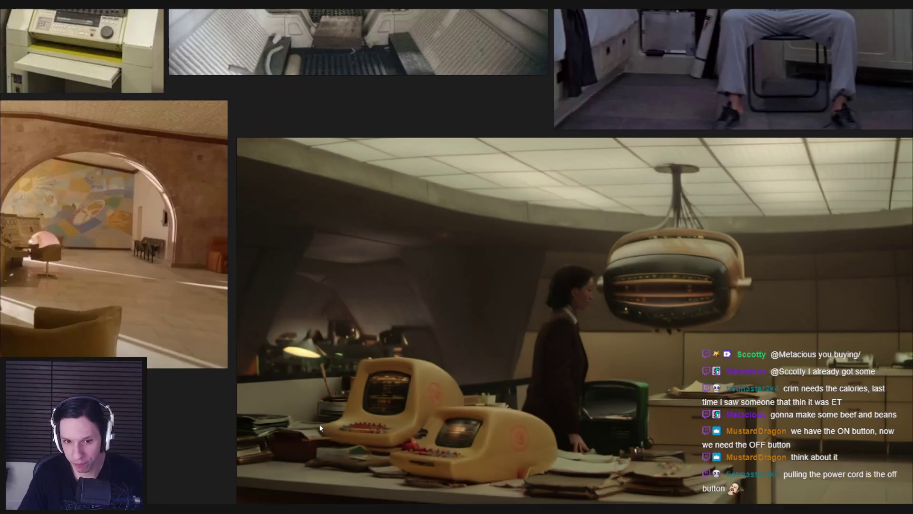
{"action": "scroll", "coordinate": [319, 424], "scroll_direction": "down", "scroll_amount": 5}
{"action": "key", "text": "alt+Tab"}
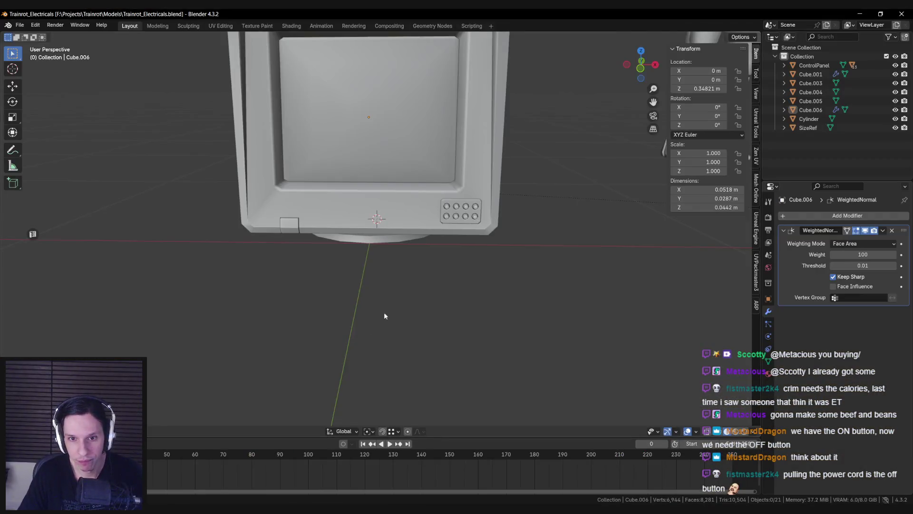
{"action": "scroll", "coordinate": [385, 309], "scroll_direction": "down", "scroll_amount": 5}
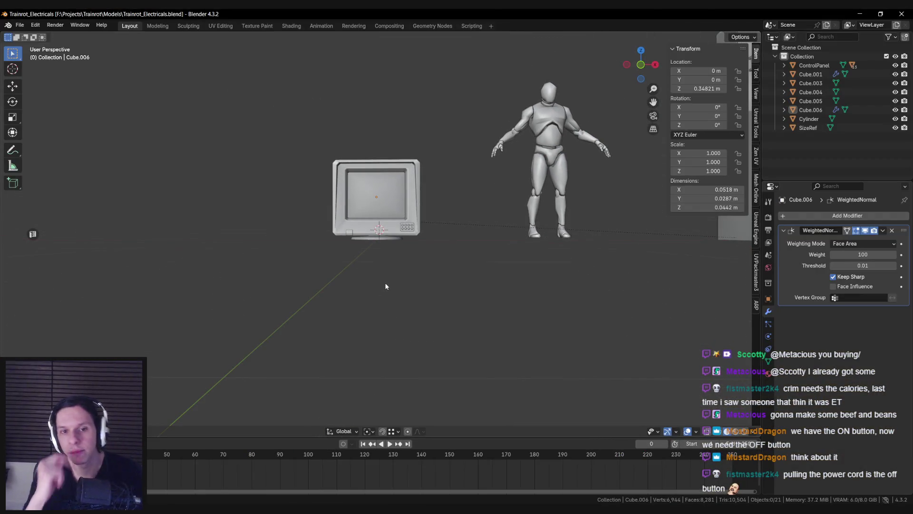
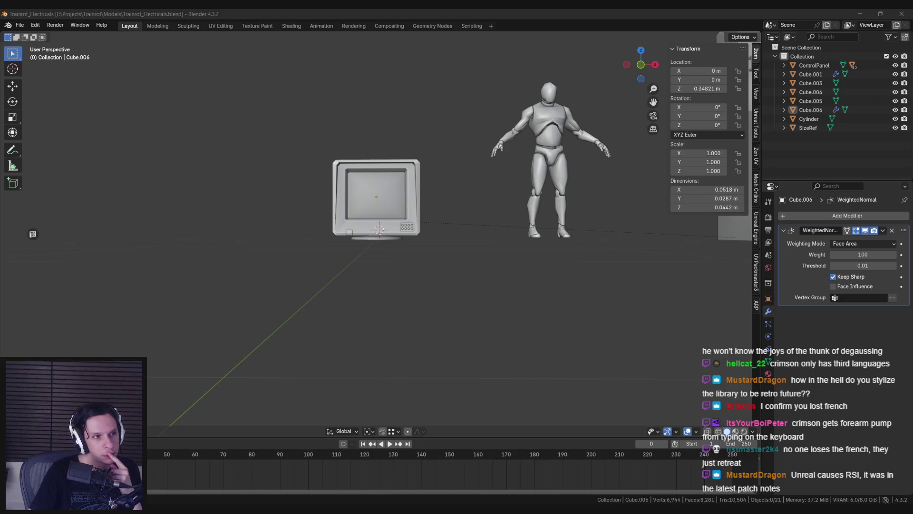
Zoom and orbit the Blender viewport in close on the CRT monitor model
{"action": "left_click", "coordinate": [334, 170]}
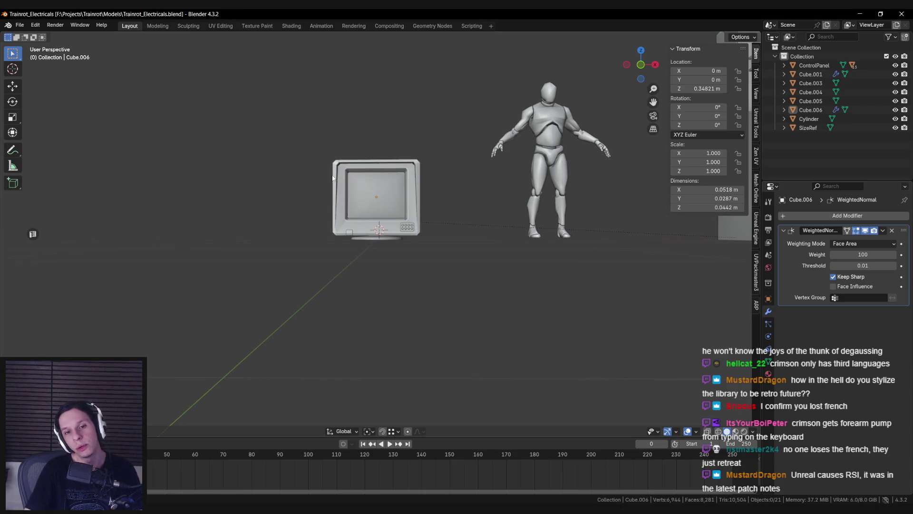
{"action": "scroll", "coordinate": [333, 178], "scroll_direction": "up", "scroll_amount": 8}
{"action": "middle_click_drag", "start_coordinate": [372, 315], "coordinate": [386, 298]}
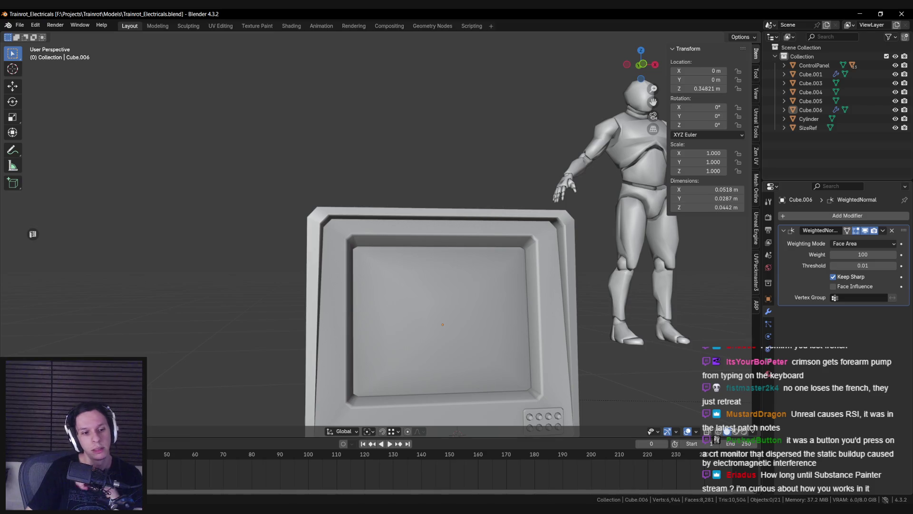
Bring up the PureRef board of retro CRT monitor and console references
{"action": "mouse_move", "coordinate": [167, 508]}
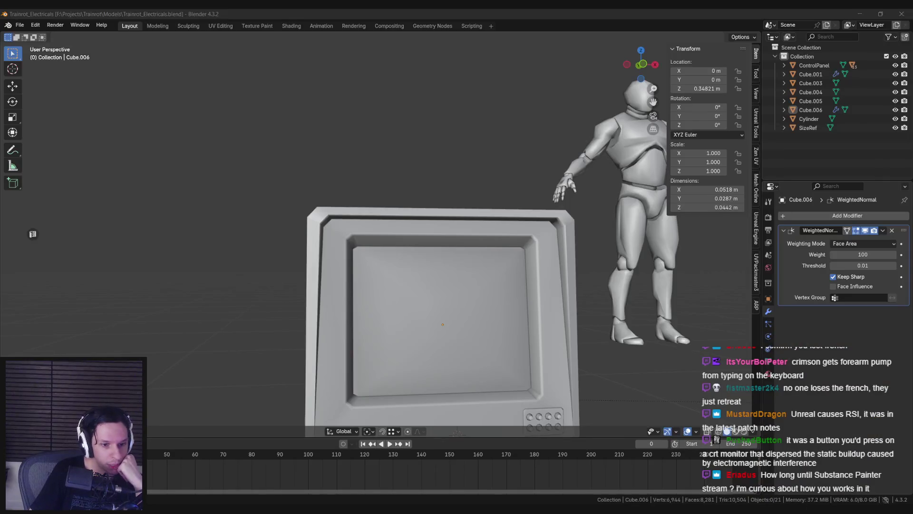
{"action": "left_click", "coordinate": [190, 508]}
{"action": "scroll", "coordinate": [294, 284], "scroll_direction": "up", "scroll_amount": 3}
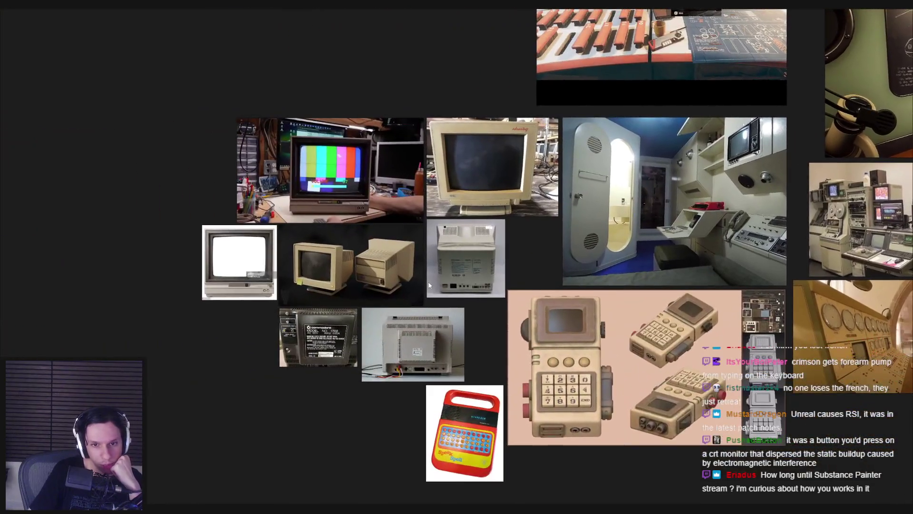
Zoom and pan the reference board to study the Commodore monitor rear-port images
{"action": "scroll", "coordinate": [333, 309], "scroll_direction": "up", "scroll_amount": 5}
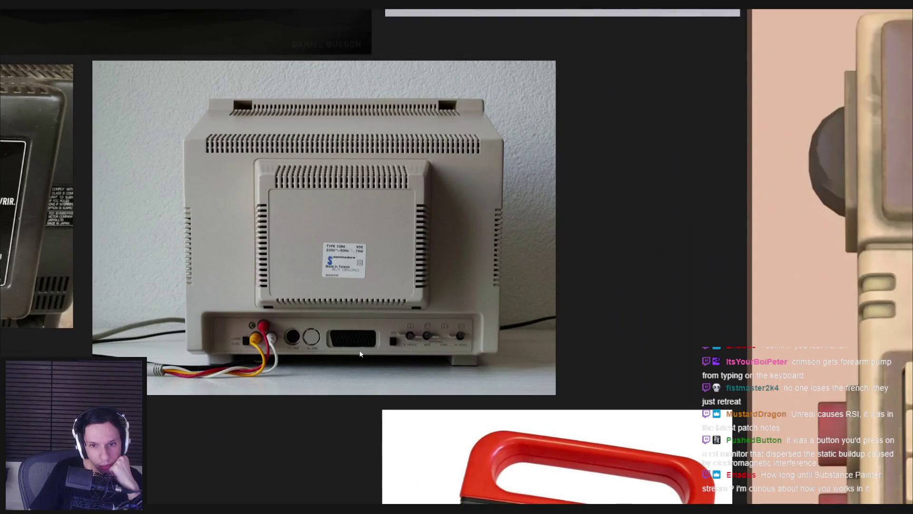
{"action": "scroll", "coordinate": [453, 341], "scroll_direction": "up", "scroll_amount": 5}
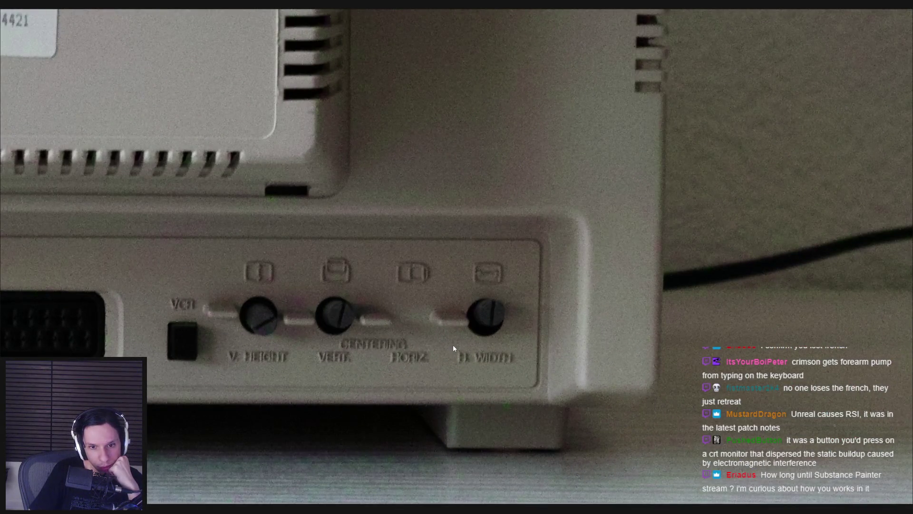
{"action": "scroll", "coordinate": [453, 345], "scroll_direction": "down", "scroll_amount": 5}
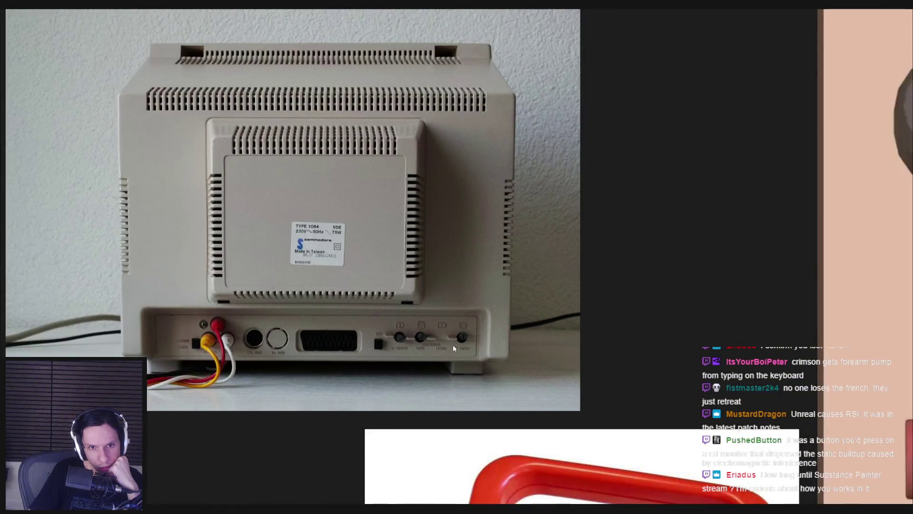
{"action": "scroll", "coordinate": [453, 345], "scroll_direction": "down", "scroll_amount": 3}
{"action": "middle_click_drag", "start_coordinate": [453, 344], "coordinate": [544, 340]}
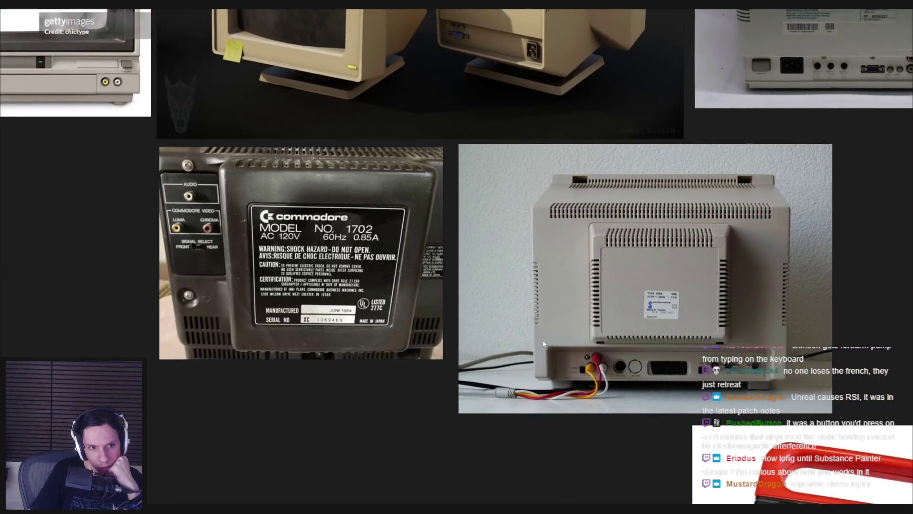
{"action": "scroll", "coordinate": [383, 287], "scroll_direction": "down", "scroll_amount": 2}
{"action": "middle_click_drag", "start_coordinate": [384, 287], "coordinate": [378, 419]}
{"action": "scroll", "coordinate": [403, 329], "scroll_direction": "up", "scroll_amount": 5}
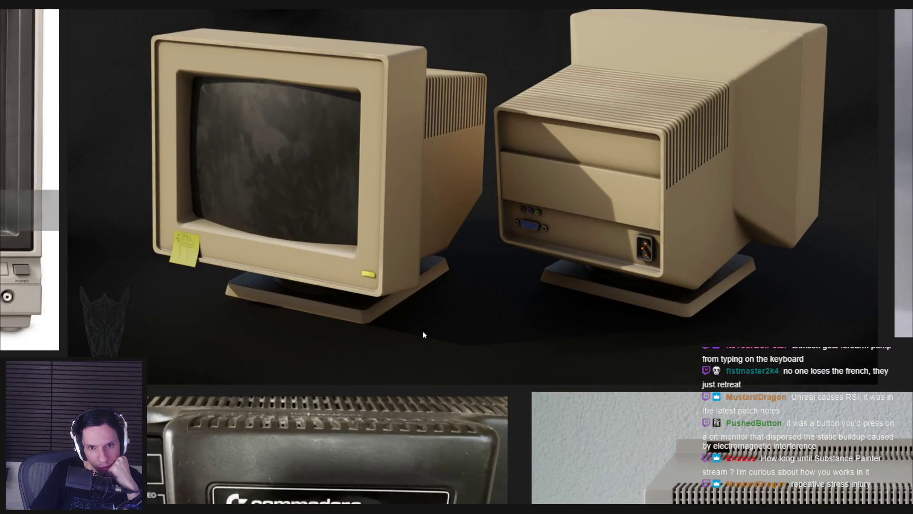
{"action": "scroll", "coordinate": [423, 330], "scroll_direction": "down", "scroll_amount": 5}
{"action": "scroll", "coordinate": [424, 330], "scroll_direction": "down", "scroll_amount": 5}
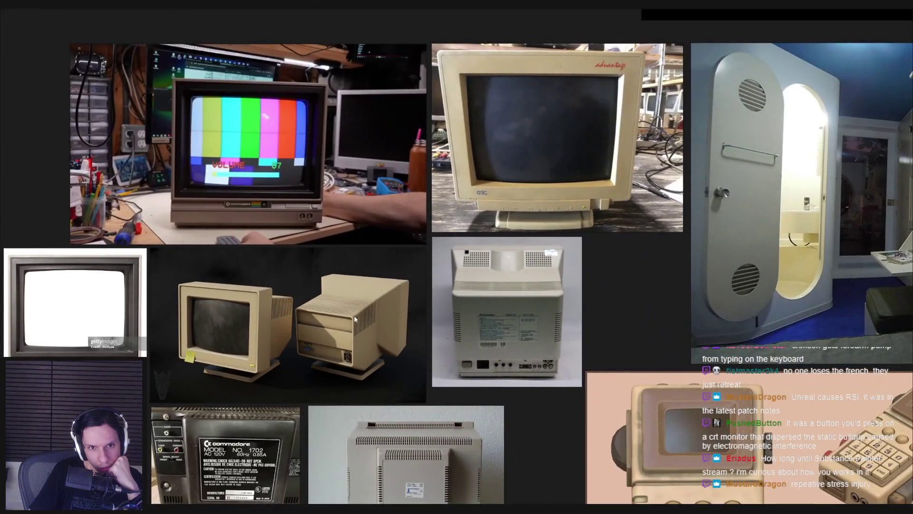
{"action": "scroll", "coordinate": [333, 297], "scroll_direction": "up", "scroll_amount": 3}
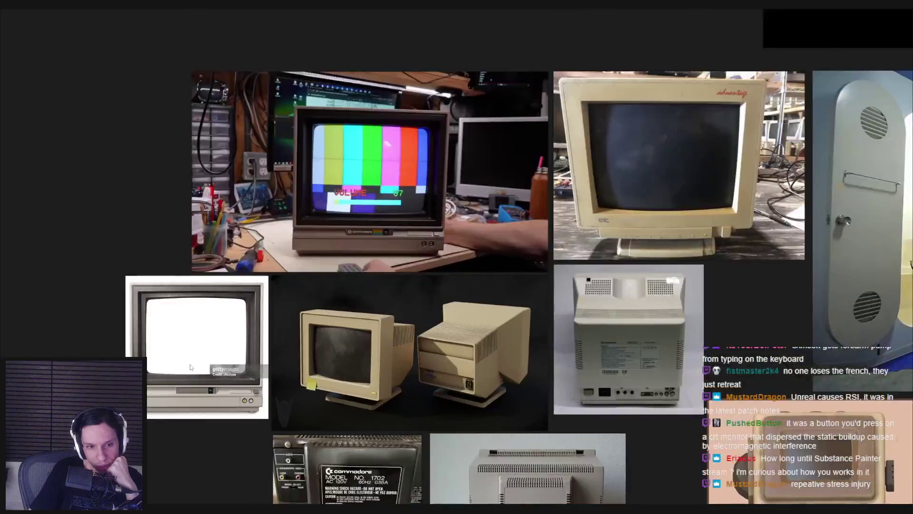
{"action": "scroll", "coordinate": [381, 290], "scroll_direction": "up", "scroll_amount": 3}
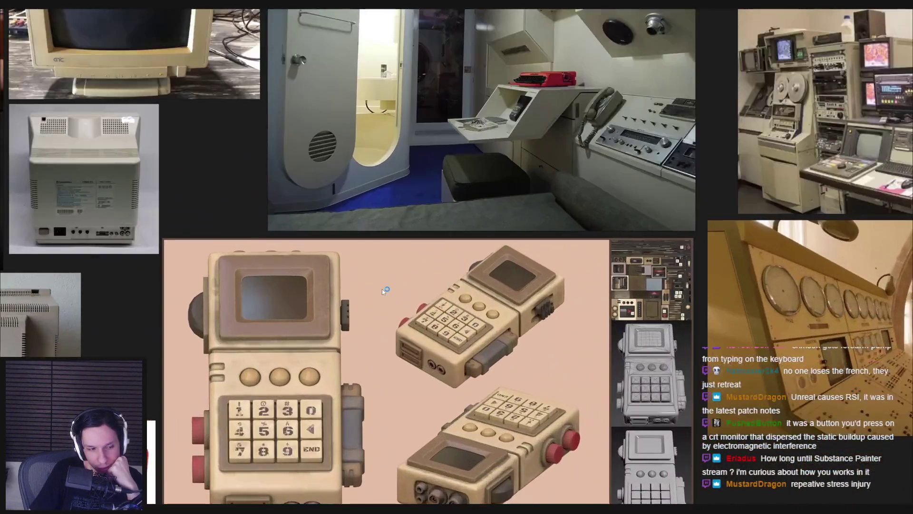
{"action": "scroll", "coordinate": [359, 278], "scroll_direction": "down", "scroll_amount": 3}
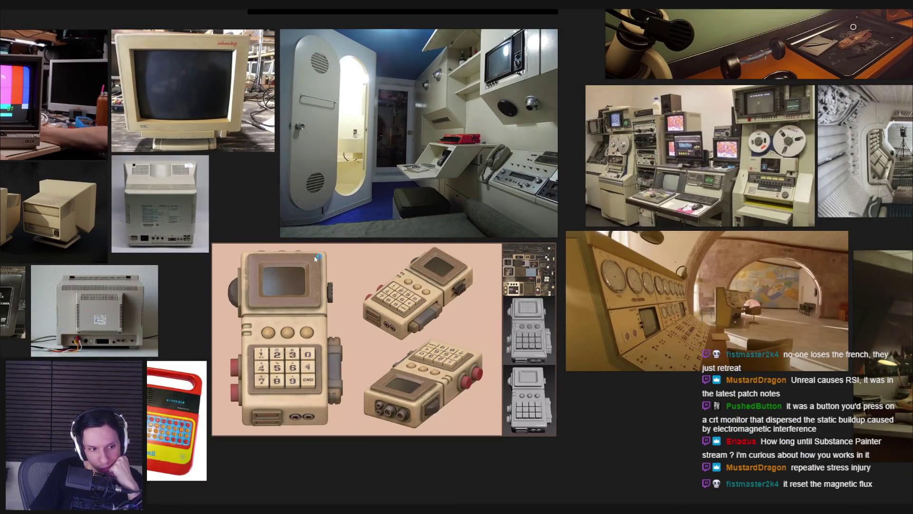
Examine the adjustment knob references up close, then return to Blender
{"action": "middle_click_drag", "start_coordinate": [314, 255], "coordinate": [418, 361]}
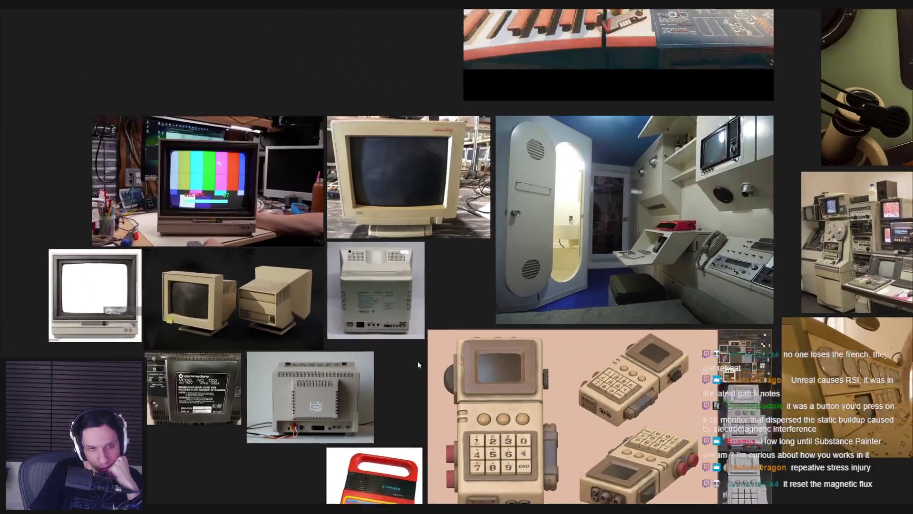
{"action": "scroll", "coordinate": [363, 269], "scroll_direction": "up", "scroll_amount": 5}
{"action": "scroll", "coordinate": [363, 269], "scroll_direction": "down", "scroll_amount": 3}
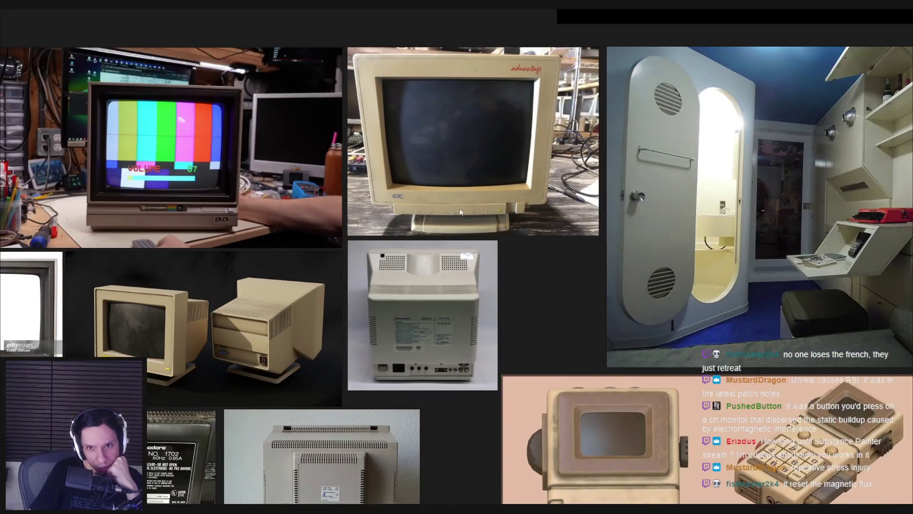
{"action": "scroll", "coordinate": [460, 211], "scroll_direction": "up", "scroll_amount": 5}
{"action": "scroll", "coordinate": [460, 212], "scroll_direction": "down", "scroll_amount": 5}
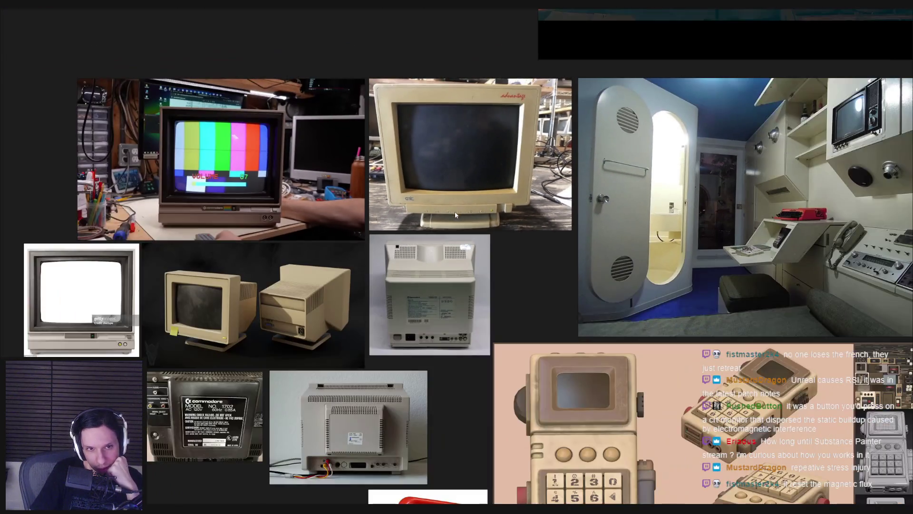
{"action": "scroll", "coordinate": [260, 236], "scroll_direction": "up", "scroll_amount": 4}
{"action": "scroll", "coordinate": [259, 236], "scroll_direction": "down", "scroll_amount": 2}
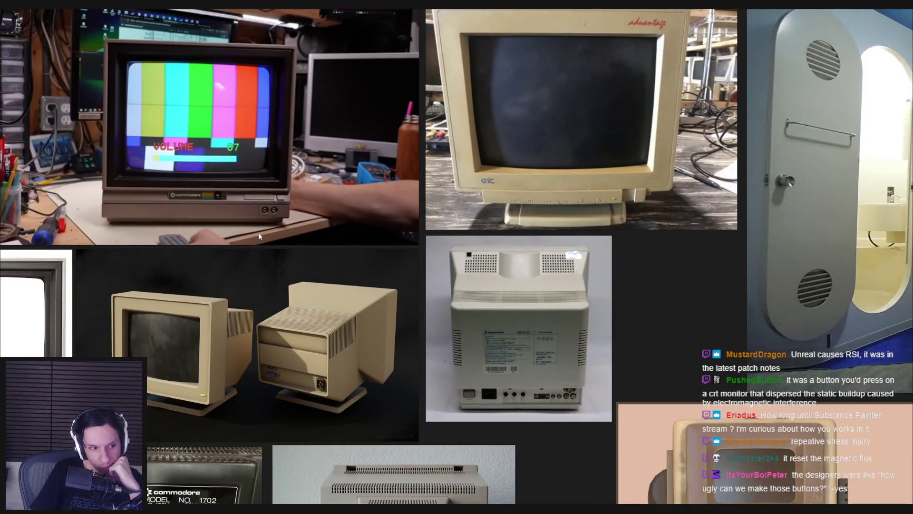
{"action": "scroll", "coordinate": [259, 236], "scroll_direction": "down", "scroll_amount": 2}
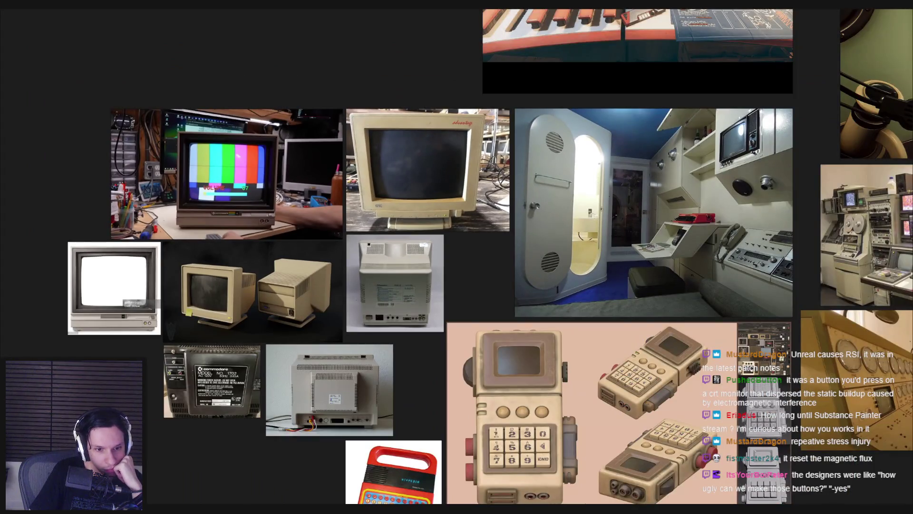
{"action": "key", "text": "alt+Tab"}
{"action": "scroll", "coordinate": [409, 280], "scroll_direction": "down", "scroll_amount": 5}
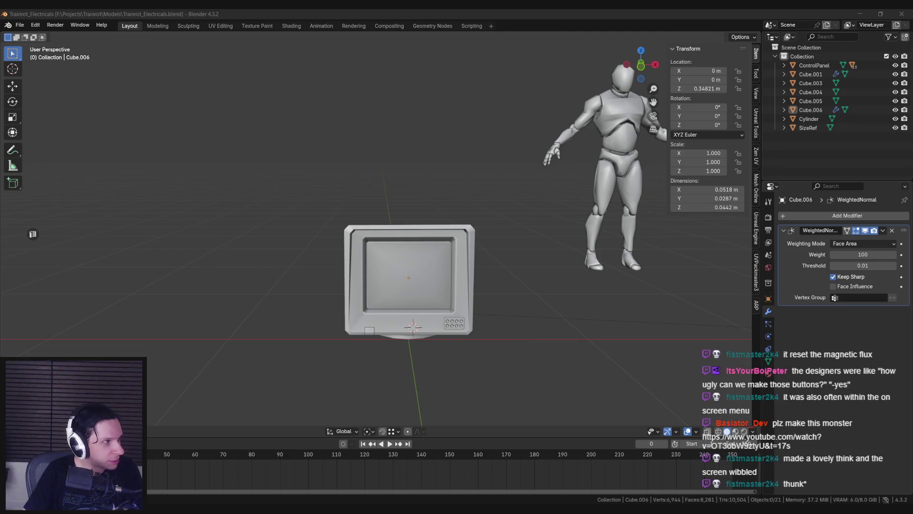
Switch to the Chrome window showing YouTube
{"action": "key", "text": "alt+Tab"}
Maximize Chrome, play the Flint's inventions clip from Cloudy With a Chance of Meatballs, then return to Blender
{"action": "double_click", "coordinate": [344, 218]}
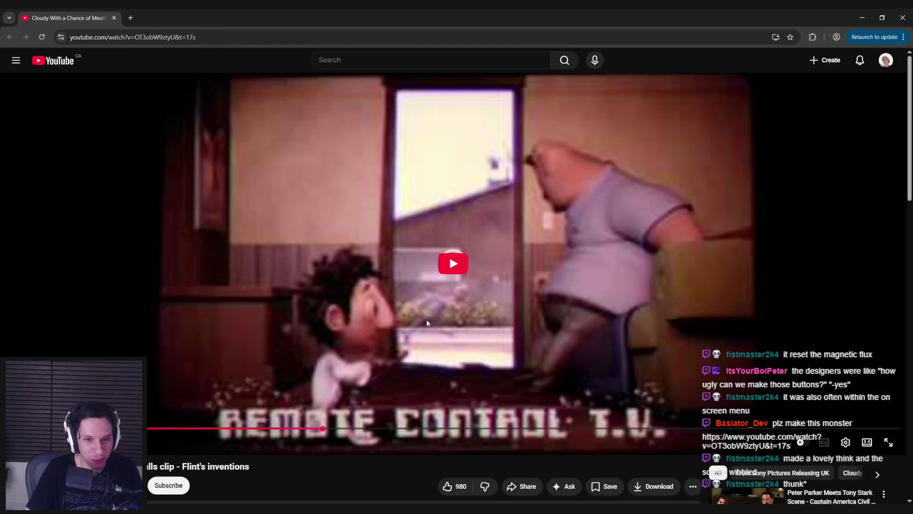
{"action": "scroll", "coordinate": [218, 373], "scroll_direction": "down", "scroll_amount": 3}
{"action": "scroll", "coordinate": [218, 373], "scroll_direction": "down", "scroll_amount": 1}
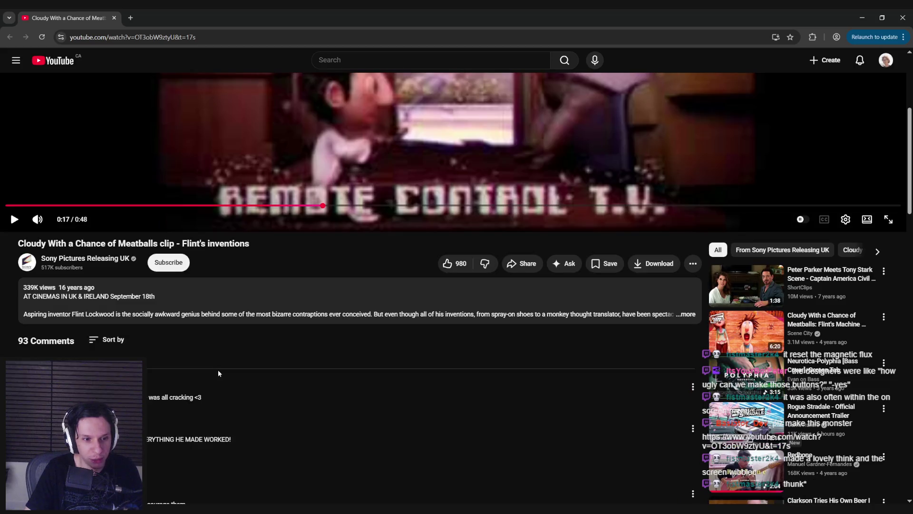
{"action": "scroll", "coordinate": [218, 370], "scroll_direction": "up", "scroll_amount": 5}
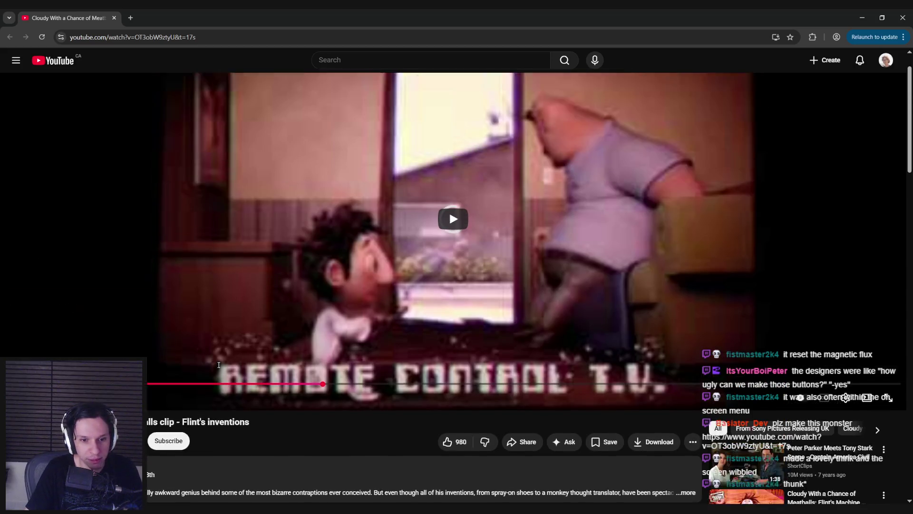
{"action": "left_click", "coordinate": [449, 255]}
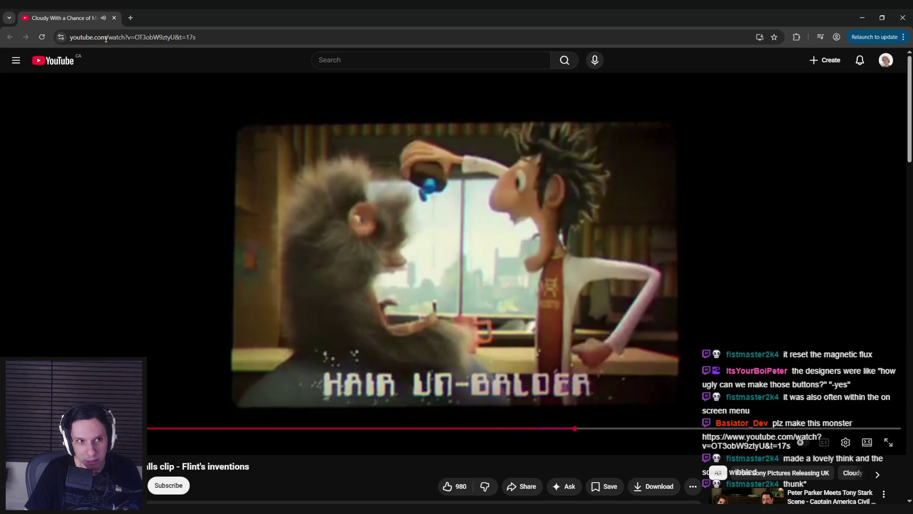
{"action": "key", "text": "alt+Tab"}
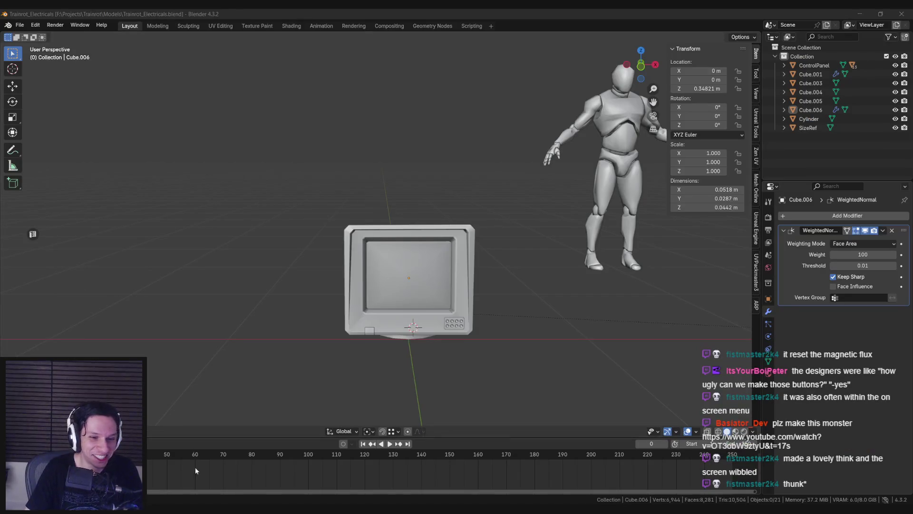
{"action": "middle_click_drag", "start_coordinate": [348, 280], "coordinate": [369, 272]}
{"action": "scroll", "coordinate": [370, 273], "scroll_direction": "up", "scroll_amount": 3}
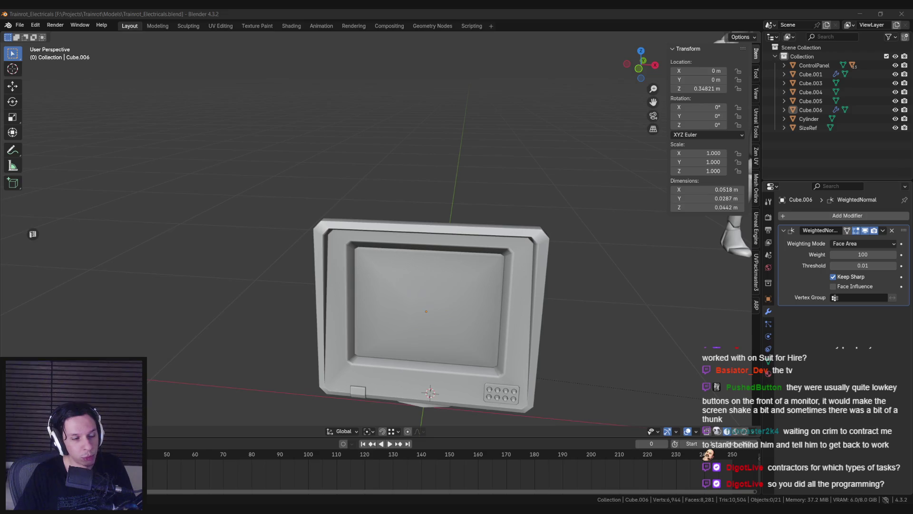
{"action": "key", "text": "KP_Divide"}
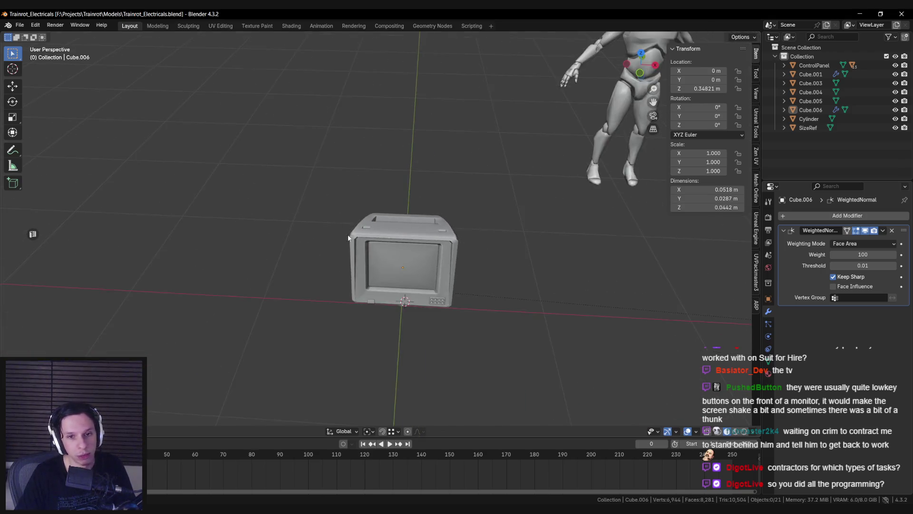
Check the monitor mesh from the right side in see-through mode, cancelling a trial Y move
{"action": "key", "text": "Tab"}
{"action": "key", "text": "KP_3"}
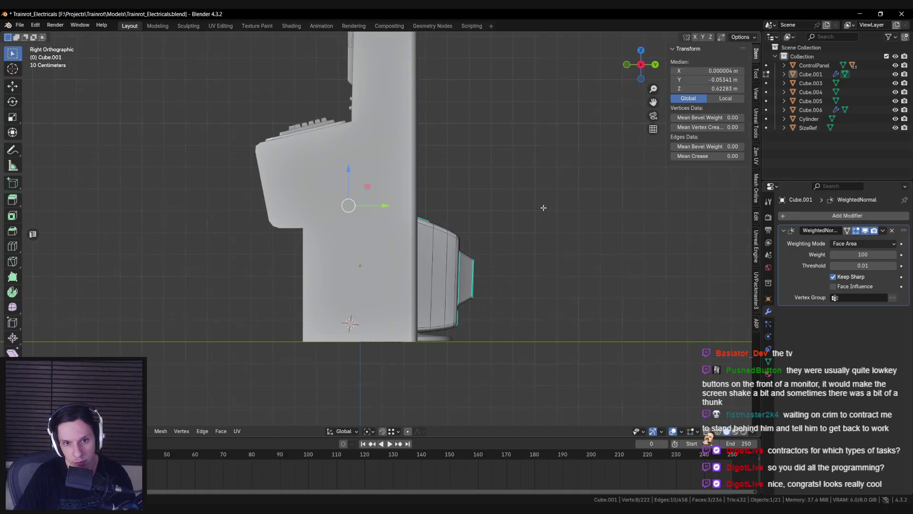
{"action": "key", "text": "alt+z"}
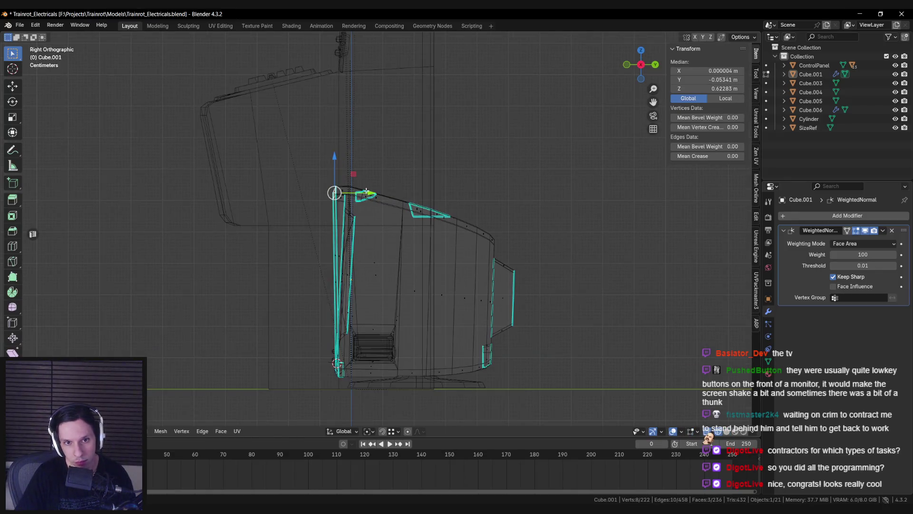
{"action": "key", "text": "g"}
{"action": "key", "text": "y"}
{"action": "key", "text": "Escape"}
{"action": "key", "text": "Tab"}
{"action": "key", "text": "alt+z"}
Save the file and frame the TV, orbiting to view it from the side
{"action": "mouse_move", "coordinate": [354, 200]}
{"action": "middle_mouse_down"}
{"action": "mouse_move", "coordinate": [446, 210]}
{"action": "mouse_move", "coordinate": [465, 230]}
{"action": "middle_mouse_up"}
{"action": "key", "text": "ctrl+s"}
{"action": "key", "text": "KP_Decimal"}
{"action": "mouse_move", "coordinate": [432, 265]}
{"action": "middle_mouse_down"}
{"action": "mouse_move", "coordinate": [349, 256]}
{"action": "mouse_move", "coordinate": [475, 247]}
{"action": "middle_mouse_up"}
{"action": "scroll", "coordinate": [477, 249], "scroll_direction": "up", "scroll_amount": 2}
{"action": "scroll", "coordinate": [471, 264], "scroll_direction": "up", "scroll_amount": 2}
{"action": "scroll", "coordinate": [476, 272], "scroll_direction": "down", "scroll_amount": 3}
Select the top and bottom inner screen edges and scale them vertically along Z
{"action": "key", "text": "Tab"}
{"action": "scroll", "coordinate": [448, 262], "scroll_direction": "up", "scroll_amount": 5}
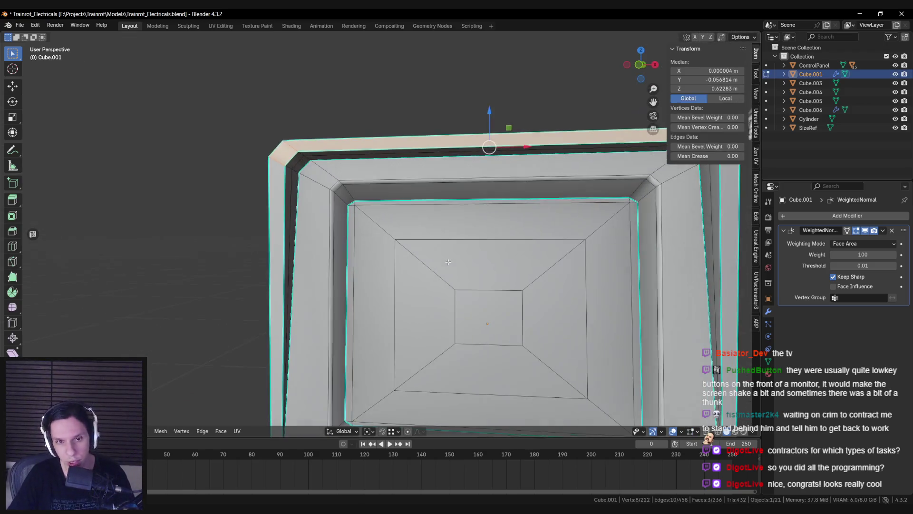
{"action": "scroll", "coordinate": [448, 262], "scroll_direction": "down", "scroll_amount": 4}
{"action": "middle_click_drag", "start_coordinate": [448, 261], "coordinate": [414, 229]}
{"action": "scroll", "coordinate": [411, 227], "scroll_direction": "down", "scroll_amount": 1}
{"action": "left_click", "coordinate": [411, 226]}
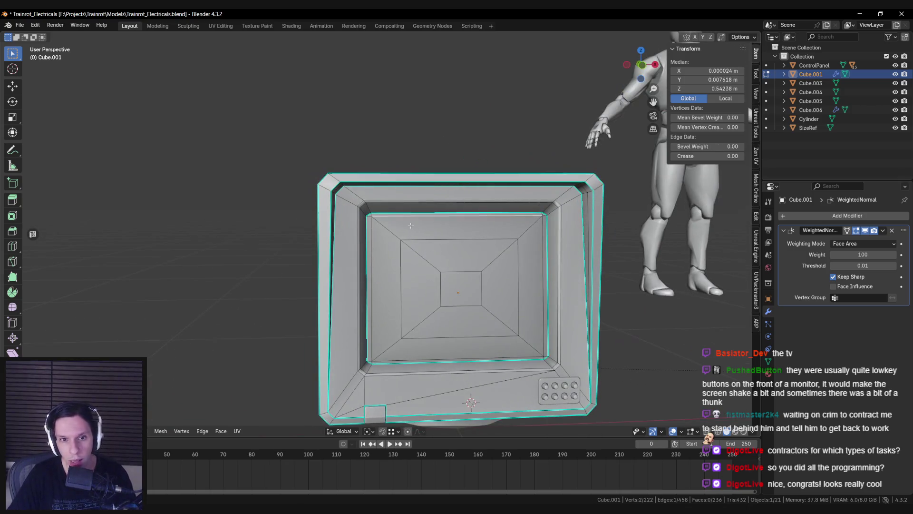
{"action": "left_click", "coordinate": [414, 357], "text": "shift"}
{"action": "middle_click_drag", "start_coordinate": [414, 358], "coordinate": [417, 337], "text": "shift"}
{"action": "key", "text": "s"}
{"action": "key", "text": "z"}
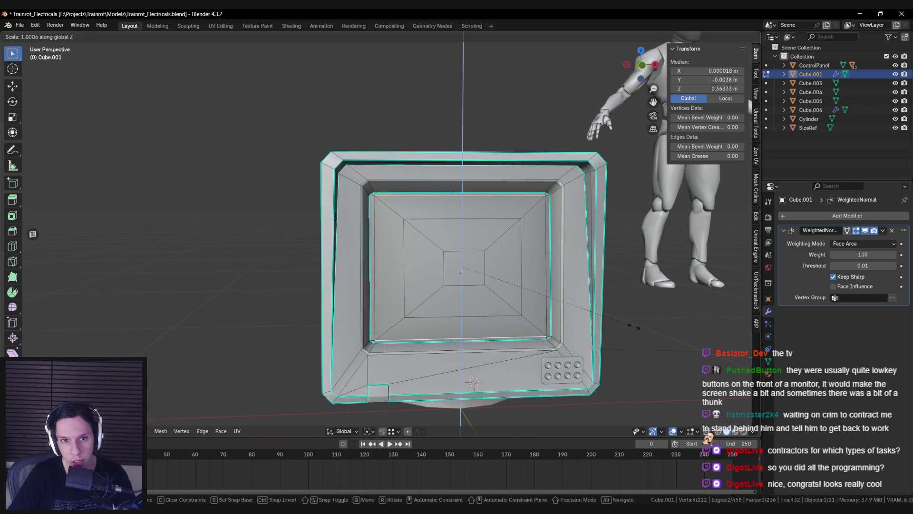
{"action": "left_click", "coordinate": [635, 327]}
Orbit around the TV to check the rescaled screen opening, then resume editing the mesh
{"action": "mouse_move", "coordinate": [408, 271]}
{"action": "middle_mouse_down"}
{"action": "mouse_move", "coordinate": [394, 257]}
{"action": "mouse_move", "coordinate": [480, 258]}
{"action": "mouse_move", "coordinate": [447, 283]}
{"action": "middle_mouse_up"}
{"action": "scroll", "coordinate": [476, 260], "scroll_direction": "down", "scroll_amount": 2}
{"action": "scroll", "coordinate": [485, 237], "scroll_direction": "up", "scroll_amount": 5}
{"action": "mouse_move", "coordinate": [485, 237]}
{"action": "middle_mouse_down"}
{"action": "mouse_move", "coordinate": [519, 228]}
{"action": "mouse_move", "coordinate": [452, 205]}
{"action": "mouse_move", "coordinate": [248, 281]}
{"action": "middle_mouse_up"}
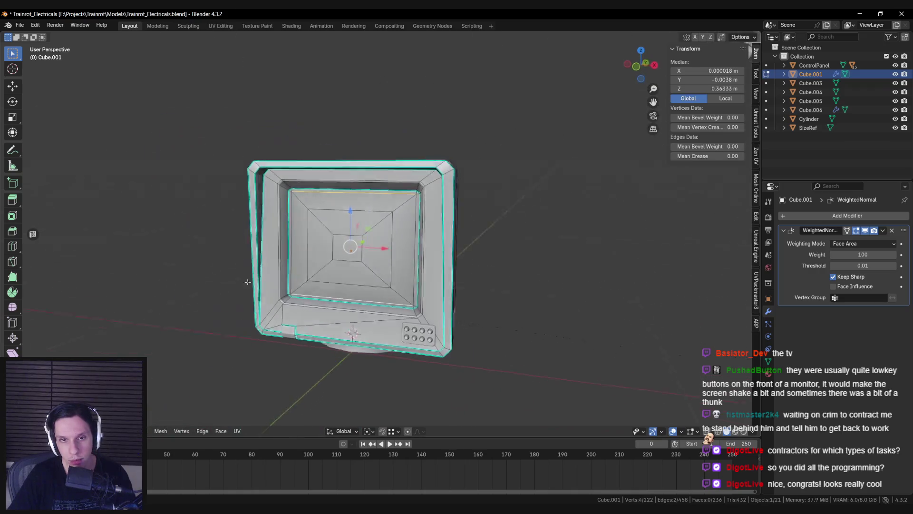
{"action": "key", "text": "Tab"}
{"action": "scroll", "coordinate": [309, 272], "scroll_direction": "down", "scroll_amount": 5}
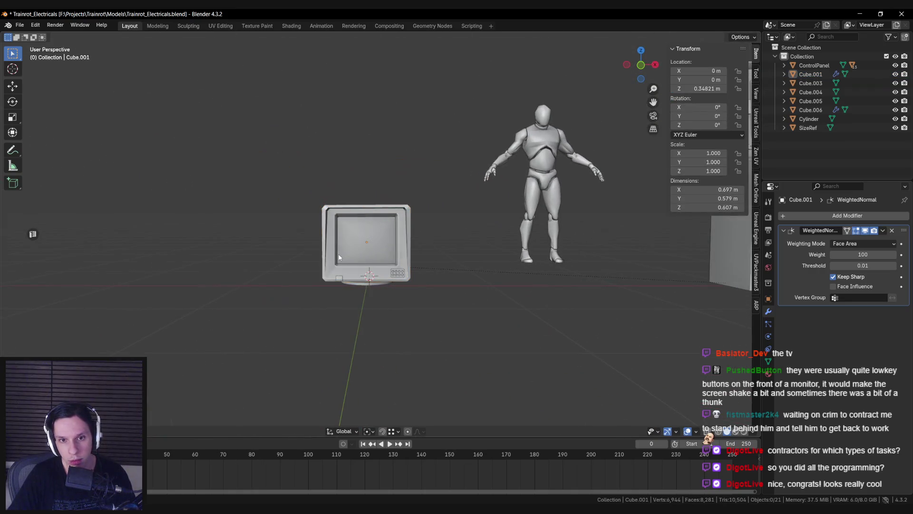
{"action": "scroll", "coordinate": [339, 257], "scroll_direction": "up", "scroll_amount": 5}
{"action": "key", "text": "Tab"}
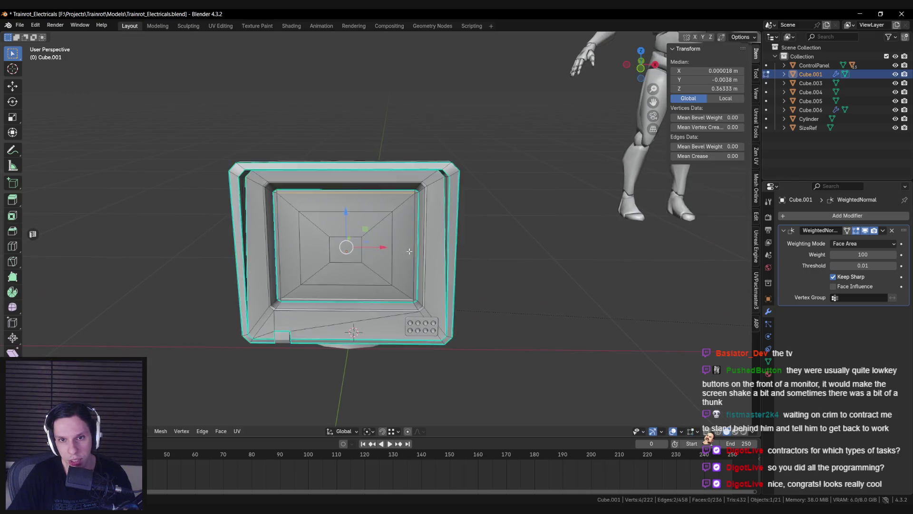
In front orthographic view, select the top rim faces of the TV frame
{"action": "middle_click_drag", "start_coordinate": [409, 252], "coordinate": [411, 238]}
{"action": "key", "text": "KP_1"}
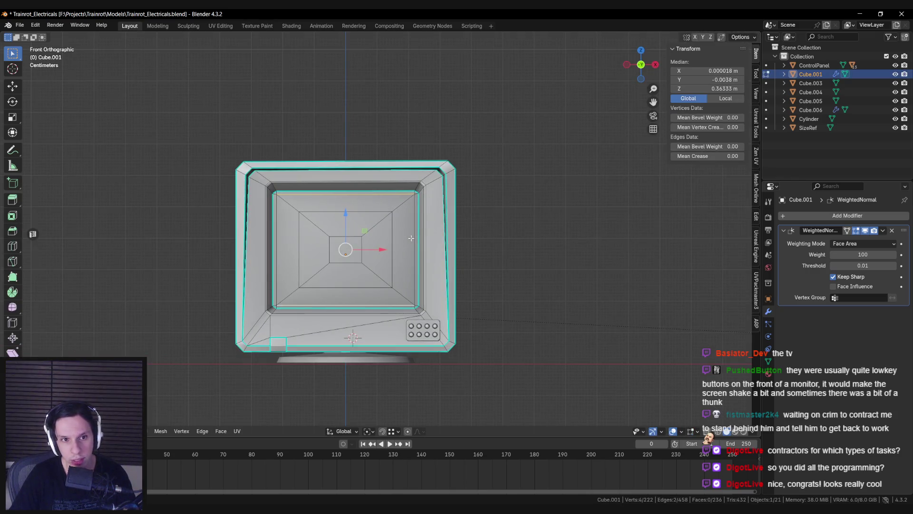
{"action": "key", "text": "alt+a"}
{"action": "left_click", "coordinate": [297, 172]}
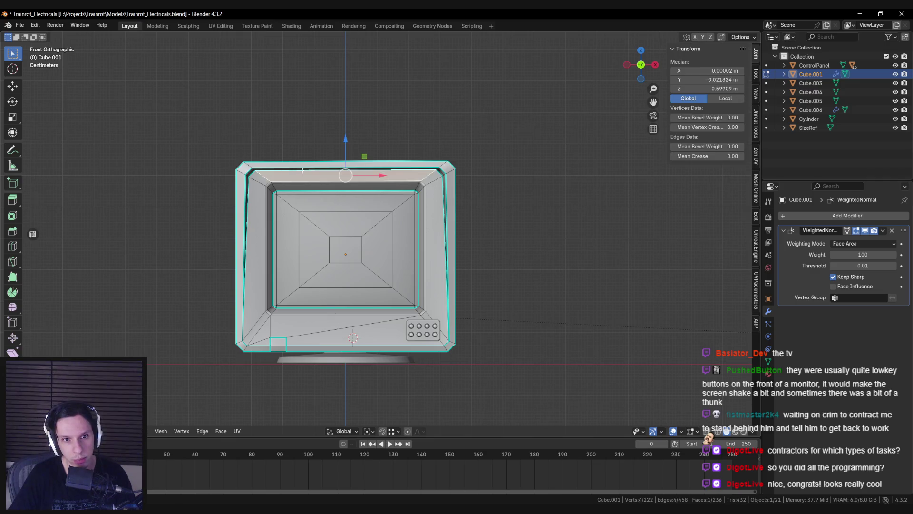
{"action": "middle_click_drag", "start_coordinate": [508, 185], "coordinate": [429, 143]}
{"action": "scroll", "coordinate": [428, 143], "scroll_direction": "up", "scroll_amount": 2}
{"action": "left_click", "coordinate": [316, 112], "text": "shift"}
{"action": "key", "text": "KP_1"}
Move the selected top faces slightly down along Z
{"action": "key", "text": "g"}
{"action": "key", "text": "z"}
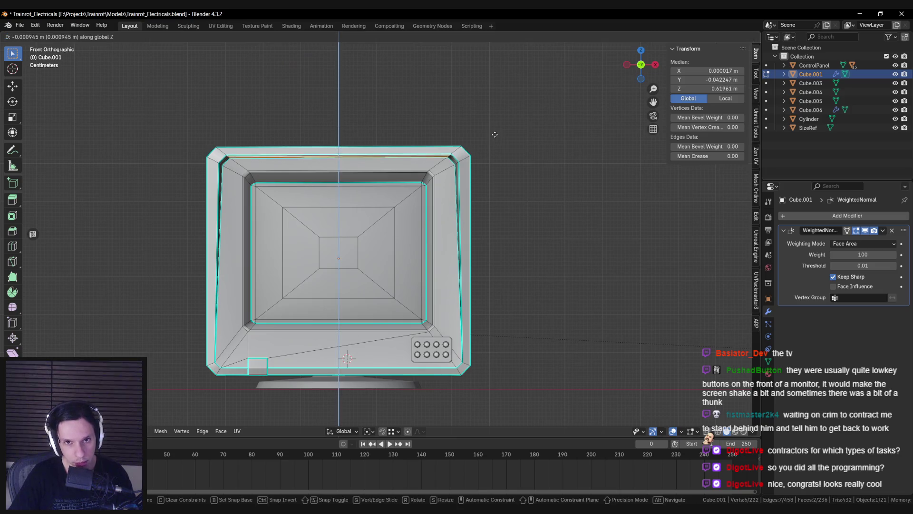
{"action": "key", "text": "Escape"}
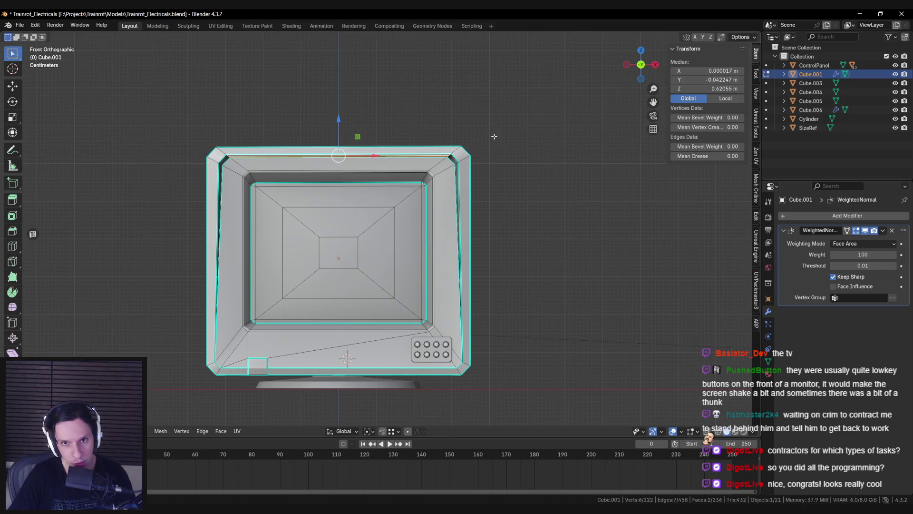
{"action": "key", "text": "g"}
{"action": "key", "text": "z"}
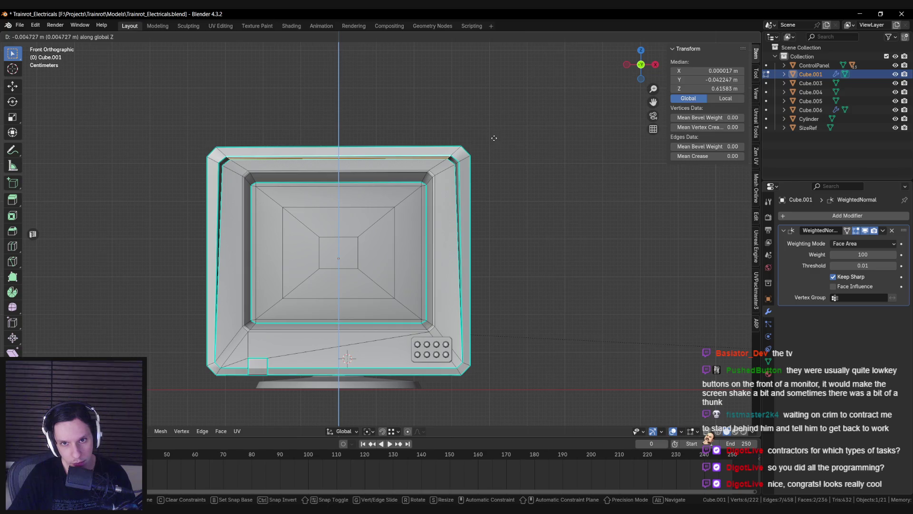
{"action": "left_click", "coordinate": [495, 140]}
Widen the top faces along X by a factor of 1.0042 and review the shape
{"action": "key", "text": "s"}
{"action": "key", "text": "x"}
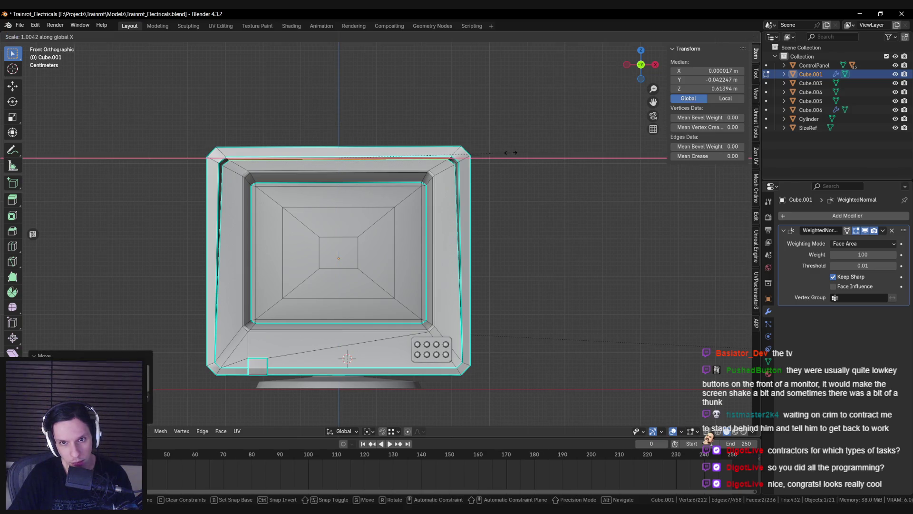
{"action": "left_click", "coordinate": [513, 153]}
{"action": "key", "text": "Tab"}
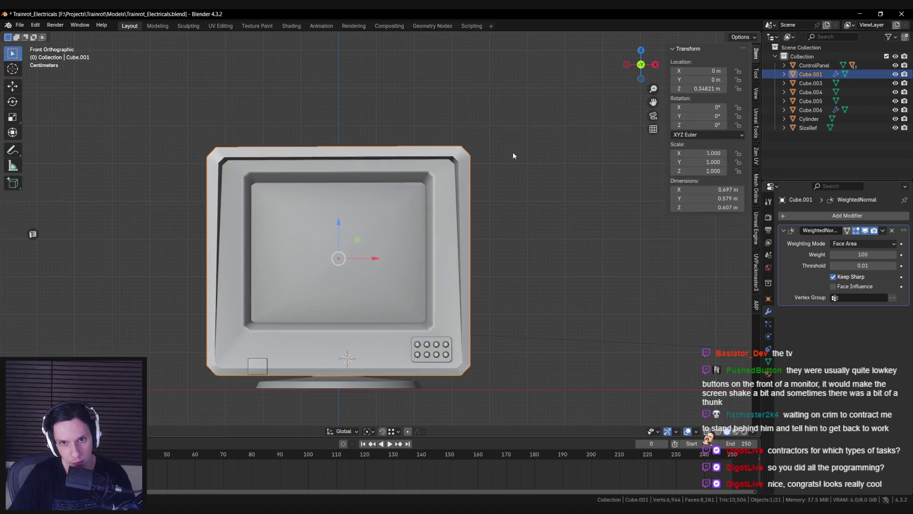
{"action": "mouse_move", "coordinate": [435, 196]}
{"action": "middle_mouse_down"}
{"action": "mouse_move", "coordinate": [499, 167]}
{"action": "mouse_move", "coordinate": [510, 174]}
{"action": "mouse_move", "coordinate": [388, 221]}
{"action": "mouse_move", "coordinate": [313, 213]}
{"action": "mouse_move", "coordinate": [426, 218]}
{"action": "middle_mouse_up"}
{"action": "key", "text": "alt+a"}
Re-enter Edit Mode on the monitor and clear the selected top edge strip
{"action": "scroll", "coordinate": [313, 209], "scroll_direction": "down", "scroll_amount": 3}
{"action": "scroll", "coordinate": [426, 218], "scroll_direction": "up", "scroll_amount": 2}
{"action": "scroll", "coordinate": [427, 218], "scroll_direction": "up", "scroll_amount": 5}
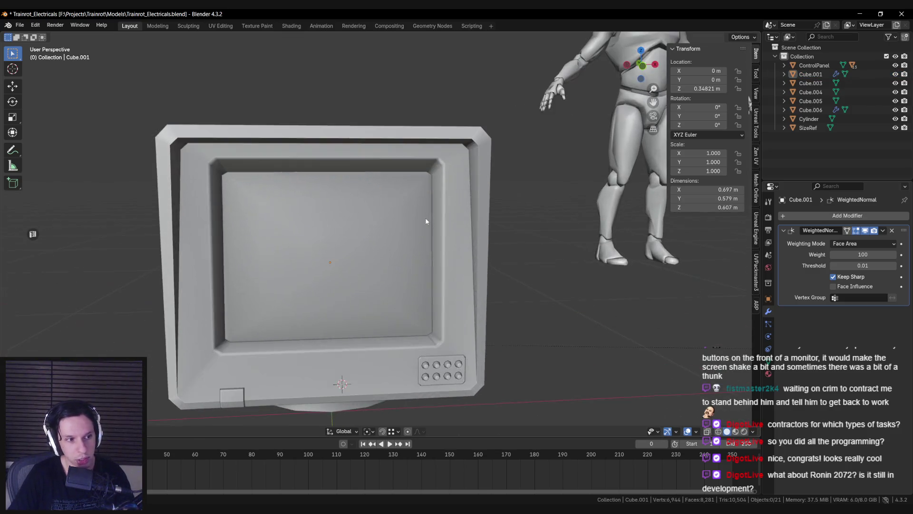
{"action": "key", "text": "Tab"}
{"action": "scroll", "coordinate": [307, 183], "scroll_direction": "down", "scroll_amount": 2}
{"action": "scroll", "coordinate": [307, 184], "scroll_direction": "up", "scroll_amount": 4}
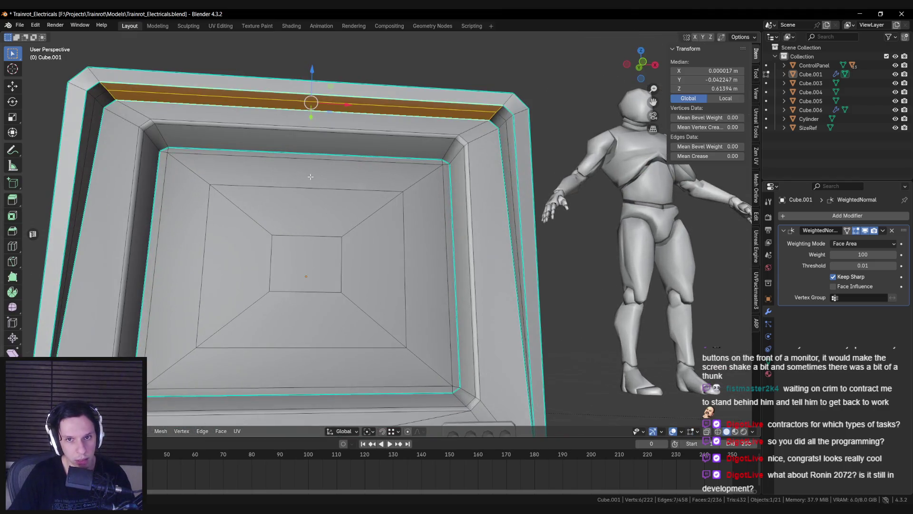
{"action": "key", "text": "alt+a"}
{"action": "scroll", "coordinate": [295, 179], "scroll_direction": "down", "scroll_amount": 4}
{"action": "scroll", "coordinate": [294, 179], "scroll_direction": "up", "scroll_amount": 2}
{"action": "scroll", "coordinate": [295, 179], "scroll_direction": "up", "scroll_amount": 3}
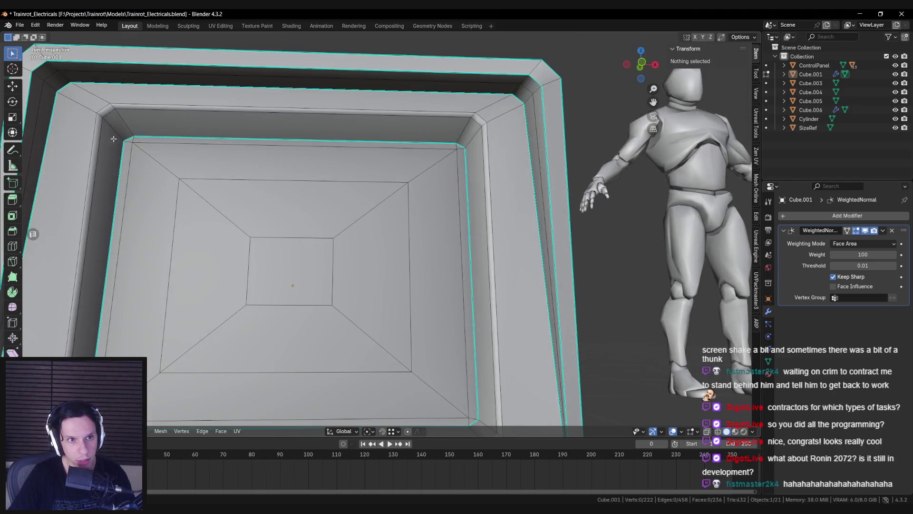
Select the entire monitor mesh and frame it in the viewport
{"action": "key", "text": "ctrl+z"}
{"action": "key", "text": "ctrl+z"}
{"action": "scroll", "coordinate": [143, 142], "scroll_direction": "down", "scroll_amount": 3}
{"action": "key", "text": "a"}
{"action": "mouse_move", "coordinate": [55, 107]}
{"action": "middle_mouse_down"}
{"action": "mouse_move", "coordinate": [84, 146]}
{"action": "mouse_move", "coordinate": [75, 131]}
{"action": "middle_mouse_up"}
{"action": "key", "text": "Tab"}
{"action": "key", "text": "Tab"}
{"action": "key", "text": "ctrl+z"}
{"action": "scroll", "coordinate": [220, 141], "scroll_direction": "down", "scroll_amount": 4}
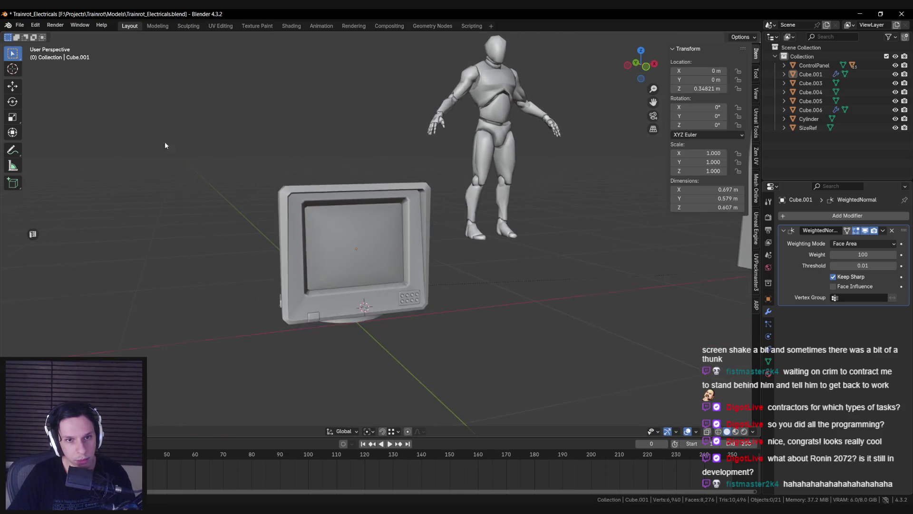
{"action": "key", "text": "a"}
{"action": "key", "text": "KP_Decimal"}
{"action": "key", "text": "Tab"}
Orbit to a front view of the TV and save the blend file
{"action": "mouse_move", "coordinate": [211, 142]}
{"action": "middle_mouse_down"}
{"action": "mouse_move", "coordinate": [196, 123]}
{"action": "mouse_move", "coordinate": [295, 180]}
{"action": "mouse_move", "coordinate": [434, 224]}
{"action": "mouse_move", "coordinate": [333, 253]}
{"action": "mouse_move", "coordinate": [251, 239]}
{"action": "middle_mouse_up"}
{"action": "scroll", "coordinate": [305, 261], "scroll_direction": "up", "scroll_amount": 5}
{"action": "key", "text": "Tab"}
{"action": "scroll", "coordinate": [306, 261], "scroll_direction": "down", "scroll_amount": 5}
{"action": "scroll", "coordinate": [251, 239], "scroll_direction": "down", "scroll_amount": 3}
{"action": "key", "text": "Tab"}
{"action": "scroll", "coordinate": [252, 237], "scroll_direction": "down", "scroll_amount": 4}
{"action": "scroll", "coordinate": [338, 247], "scroll_direction": "up", "scroll_amount": 5}
{"action": "key", "text": "ctrl+s"}
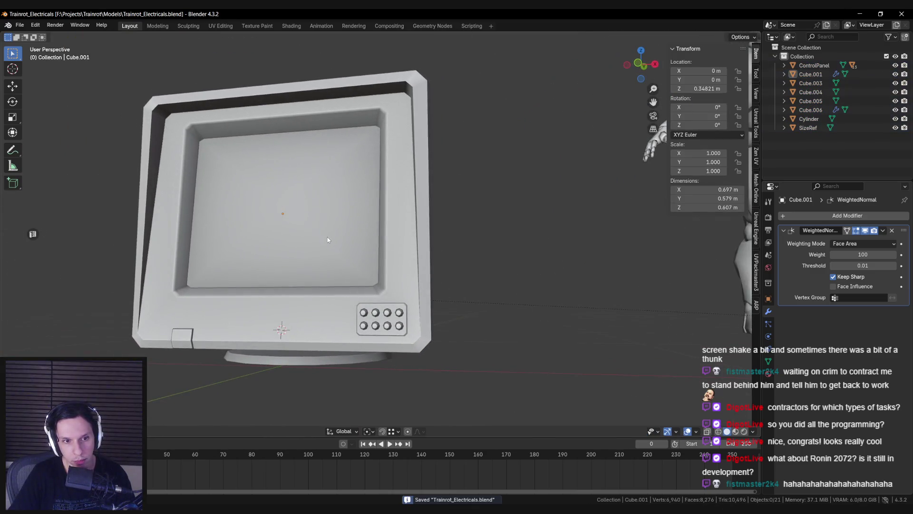
Mark the edge loop around the monitor screen as sharp
{"action": "middle_click_drag", "start_coordinate": [327, 237], "coordinate": [308, 229]}
{"action": "scroll", "coordinate": [308, 229], "scroll_direction": "down", "scroll_amount": 2}
{"action": "scroll", "coordinate": [301, 224], "scroll_direction": "down", "scroll_amount": 3}
{"action": "key", "text": "Tab"}
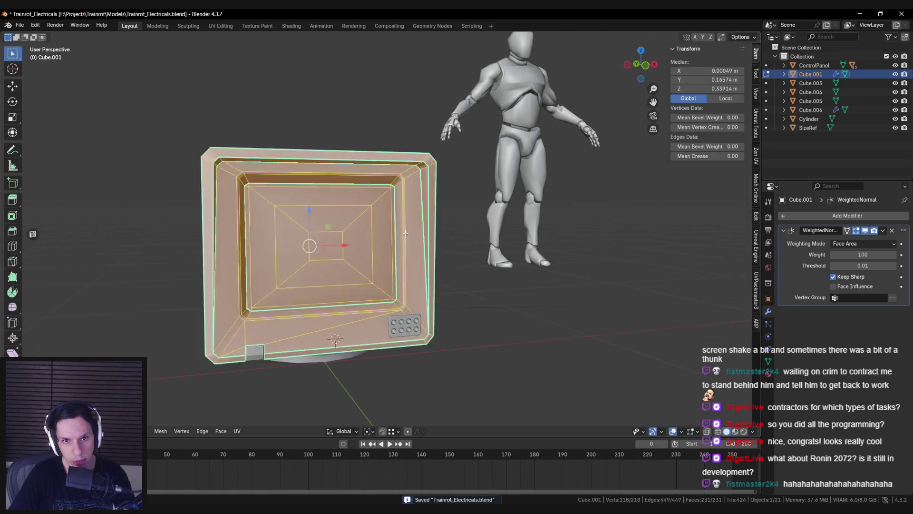
{"action": "scroll", "coordinate": [300, 224], "scroll_direction": "up", "scroll_amount": 6}
{"action": "left_click", "coordinate": [448, 212], "text": "alt"}
{"action": "key", "text": "ctrl+e"}
{"action": "left_click", "coordinate": [452, 216]}
{"action": "scroll", "coordinate": [285, 229], "scroll_direction": "down", "scroll_amount": 4}
{"action": "key", "text": "Tab"}
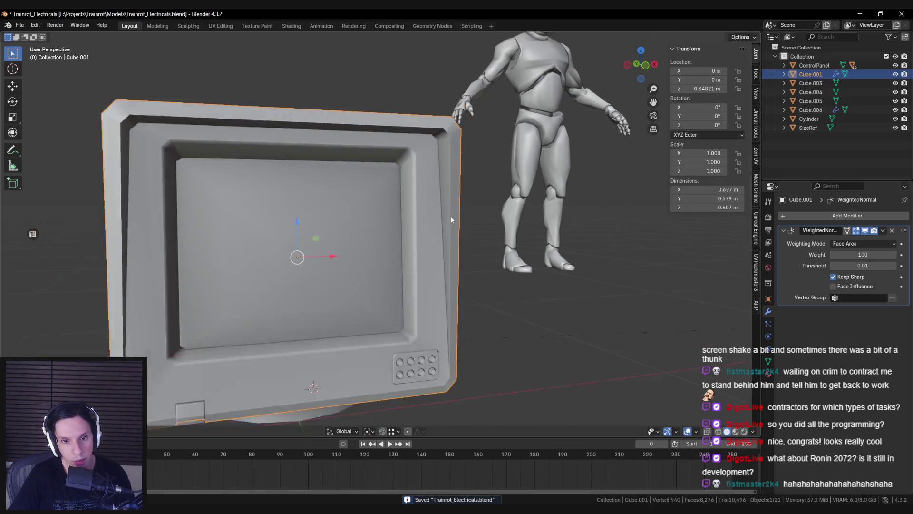
Check the sharp-edge shading in object mode and save Trainrot_Electricals.blend again
{"action": "key", "text": "Tab"}
{"action": "scroll", "coordinate": [200, 368], "scroll_direction": "up", "scroll_amount": 4}
{"action": "key", "text": "Tab"}
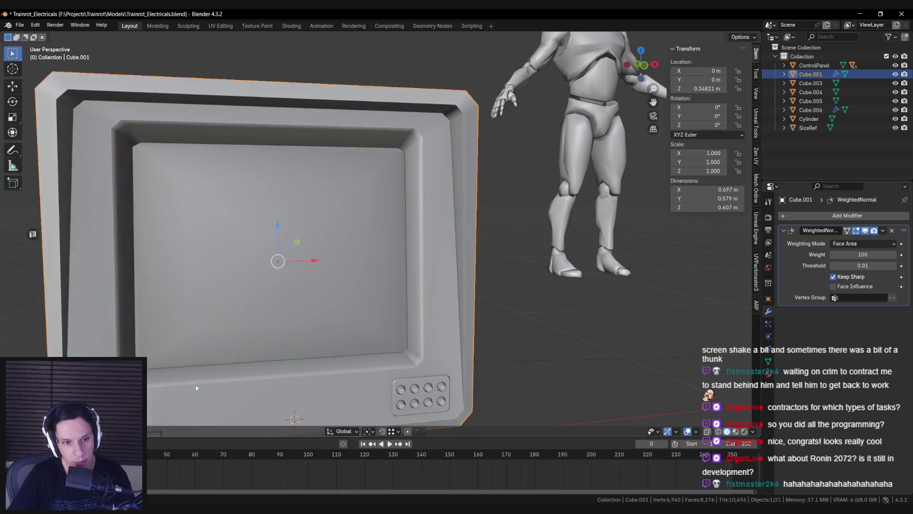
{"action": "scroll", "coordinate": [195, 368], "scroll_direction": "down", "scroll_amount": 4}
{"action": "scroll", "coordinate": [191, 367], "scroll_direction": "up", "scroll_amount": 3}
{"action": "key", "text": "Tab"}
{"action": "key", "text": "Tab"}
{"action": "key", "text": "Tab"}
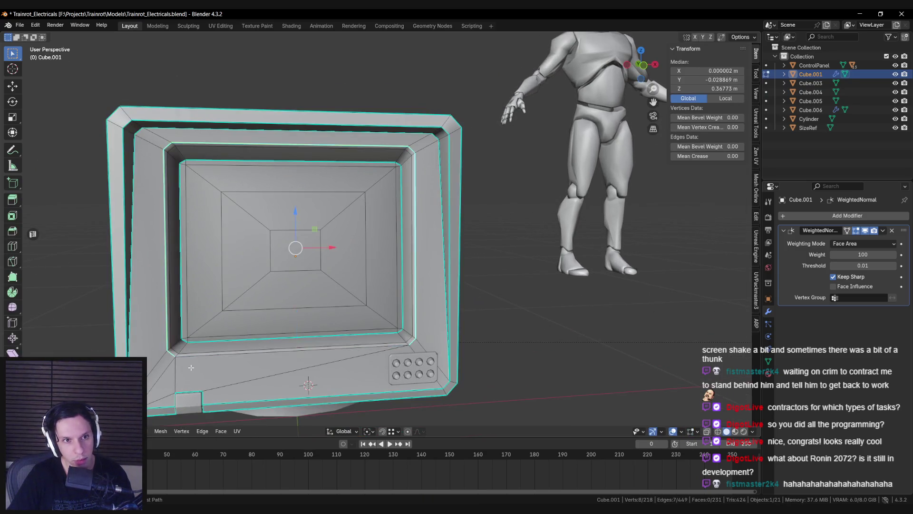
{"action": "key", "text": "Tab"}
{"action": "scroll", "coordinate": [205, 323], "scroll_direction": "down", "scroll_amount": 4}
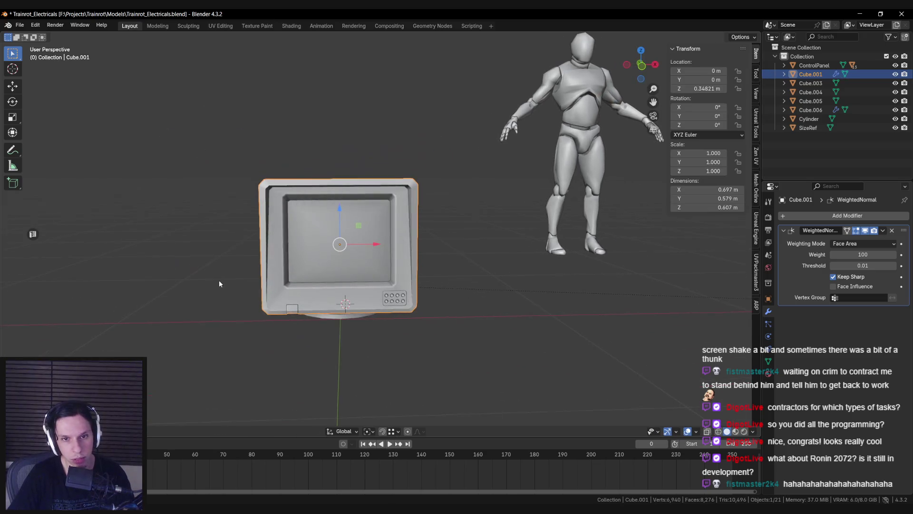
{"action": "key", "text": "ctrl+s"}
Deselect the TV, snap to the front orthographic view, and switch to the reference image board
{"action": "mouse_move", "coordinate": [219, 280]}
{"action": "middle_mouse_down"}
{"action": "mouse_move", "coordinate": [201, 319]}
{"action": "mouse_move", "coordinate": [330, 286]}
{"action": "mouse_move", "coordinate": [327, 325]}
{"action": "mouse_move", "coordinate": [293, 343]}
{"action": "mouse_move", "coordinate": [387, 307]}
{"action": "mouse_move", "coordinate": [446, 310]}
{"action": "mouse_move", "coordinate": [442, 335]}
{"action": "mouse_move", "coordinate": [444, 322]}
{"action": "mouse_move", "coordinate": [388, 250]}
{"action": "mouse_move", "coordinate": [398, 240]}
{"action": "mouse_move", "coordinate": [359, 252]}
{"action": "mouse_move", "coordinate": [459, 275]}
{"action": "mouse_move", "coordinate": [395, 243]}
{"action": "mouse_move", "coordinate": [362, 286]}
{"action": "middle_mouse_up"}
{"action": "scroll", "coordinate": [218, 286], "scroll_direction": "up", "scroll_amount": 3}
{"action": "scroll", "coordinate": [203, 322], "scroll_direction": "down", "scroll_amount": 3}
{"action": "scroll", "coordinate": [387, 308], "scroll_direction": "up", "scroll_amount": 4}
{"action": "scroll", "coordinate": [445, 322], "scroll_direction": "down", "scroll_amount": 4}
{"action": "scroll", "coordinate": [459, 276], "scroll_direction": "up", "scroll_amount": 3}
{"action": "left_click", "coordinate": [531, 287]}
{"action": "scroll", "coordinate": [531, 287], "scroll_direction": "down", "scroll_amount": 4}
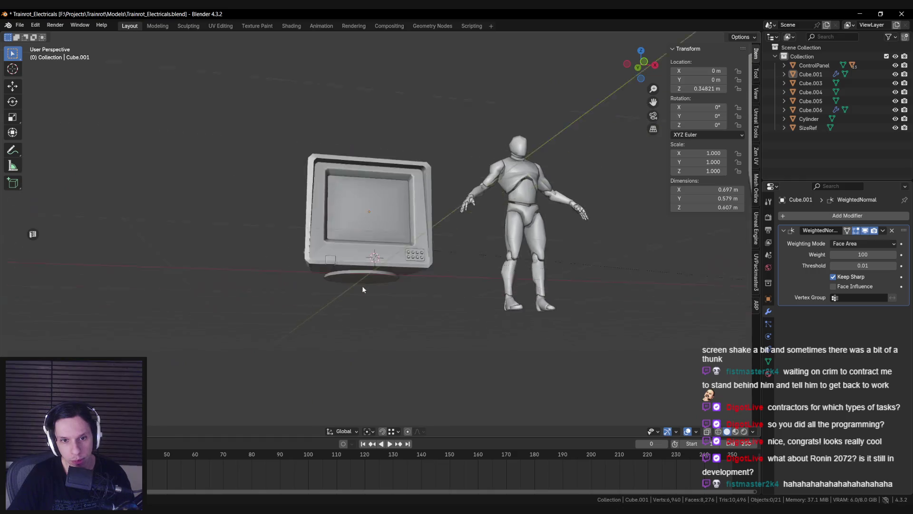
{"action": "scroll", "coordinate": [361, 285], "scroll_direction": "up", "scroll_amount": 3}
{"action": "key", "text": "KP_1"}
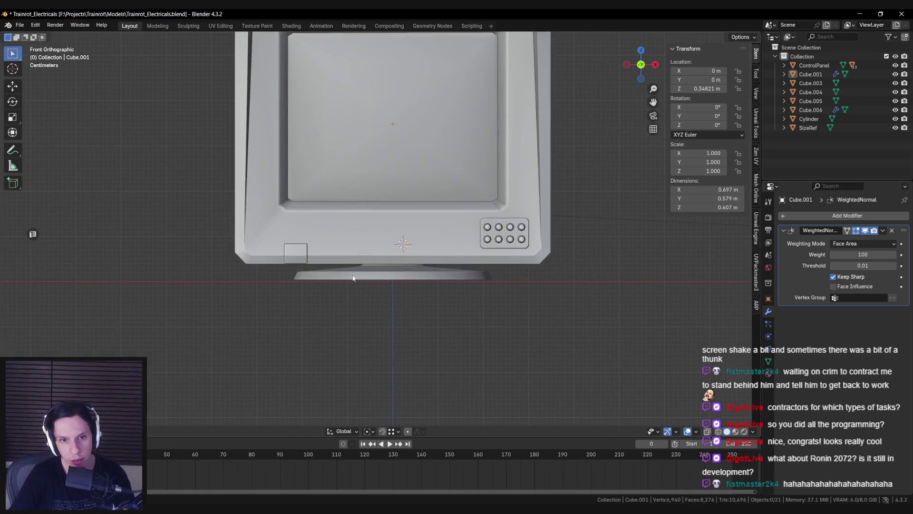
{"action": "scroll", "coordinate": [353, 278], "scroll_direction": "down", "scroll_amount": 2}
{"action": "key", "text": "alt+Tab"}
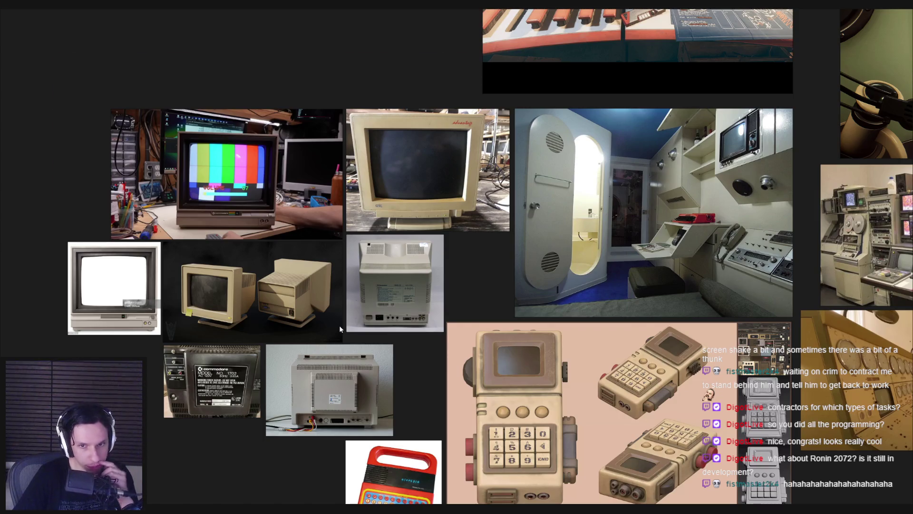
{"action": "scroll", "coordinate": [338, 324], "scroll_direction": "up", "scroll_amount": 3}
{"action": "middle_click_drag", "start_coordinate": [284, 324], "coordinate": [453, 291]}
{"action": "scroll", "coordinate": [400, 293], "scroll_direction": "up", "scroll_amount": 3}
{"action": "scroll", "coordinate": [401, 299], "scroll_direction": "down", "scroll_amount": 3}
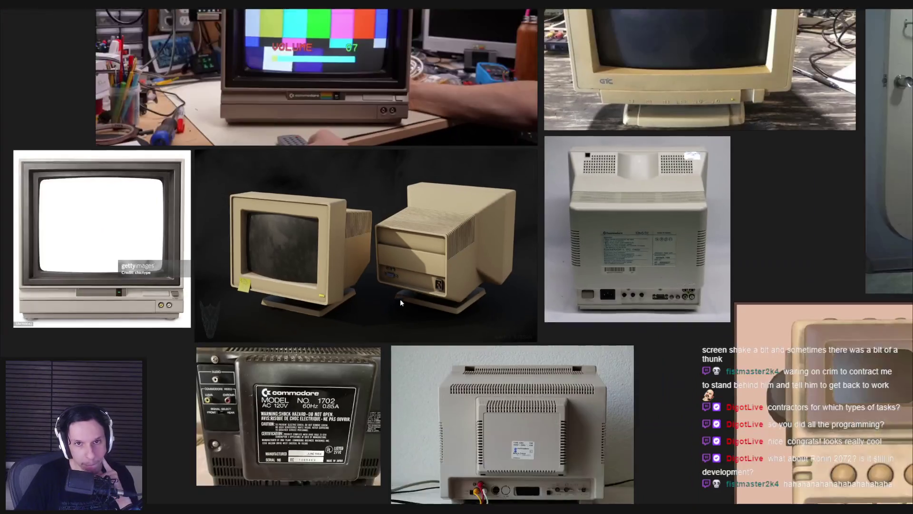
{"action": "scroll", "coordinate": [401, 302], "scroll_direction": "down", "scroll_amount": 2}
{"action": "scroll", "coordinate": [390, 359], "scroll_direction": "down", "scroll_amount": 2}
{"action": "middle_click_drag", "start_coordinate": [388, 364], "coordinate": [148, 350]}
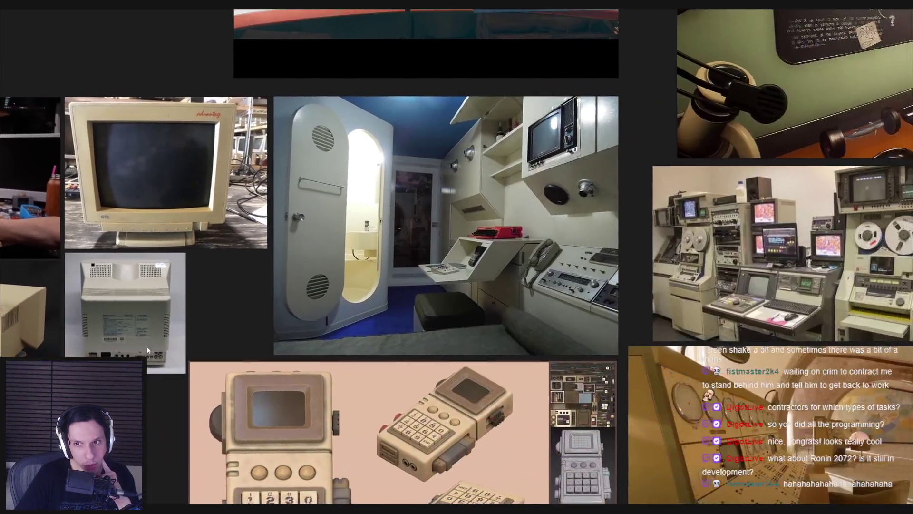
{"action": "scroll", "coordinate": [298, 320], "scroll_direction": "down", "scroll_amount": 3}
{"action": "middle_click_drag", "start_coordinate": [485, 398], "coordinate": [448, 387]}
{"action": "scroll", "coordinate": [542, 408], "scroll_direction": "up", "scroll_amount": 1}
{"action": "mouse_move", "coordinate": [543, 408]}
{"action": "middle_mouse_down"}
{"action": "mouse_move", "coordinate": [468, 362]}
{"action": "mouse_move", "coordinate": [230, 386]}
{"action": "mouse_move", "coordinate": [530, 338]}
{"action": "middle_mouse_up"}
{"action": "scroll", "coordinate": [230, 385], "scroll_direction": "up", "scroll_amount": 3}
{"action": "scroll", "coordinate": [230, 385], "scroll_direction": "down", "scroll_amount": 1}
{"action": "scroll", "coordinate": [529, 338], "scroll_direction": "down", "scroll_amount": 1}
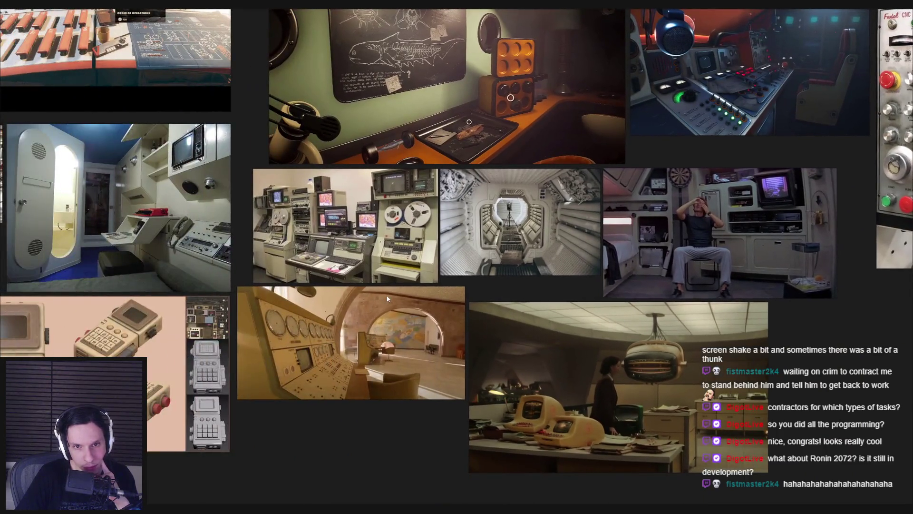
{"action": "middle_click_drag", "start_coordinate": [388, 299], "coordinate": [570, 259]}
{"action": "middle_click_drag", "start_coordinate": [148, 459], "coordinate": [244, 458]}
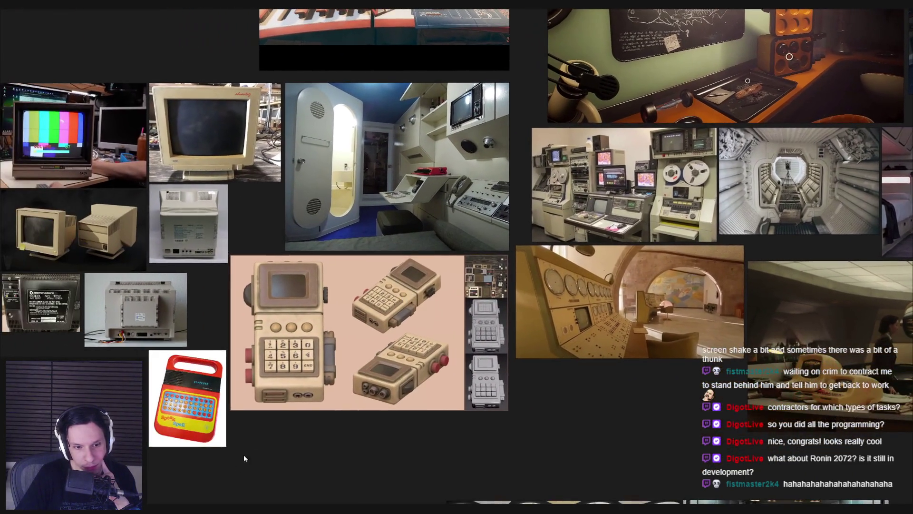
{"action": "key", "text": "alt+Tab"}
{"action": "key", "text": "alt+Tab"}
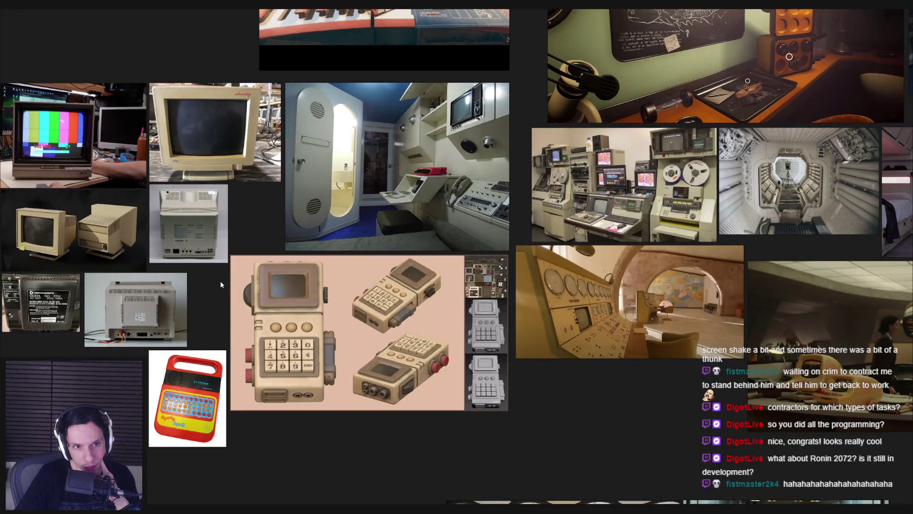
{"action": "scroll", "coordinate": [220, 285], "scroll_direction": "up", "scroll_amount": 3}
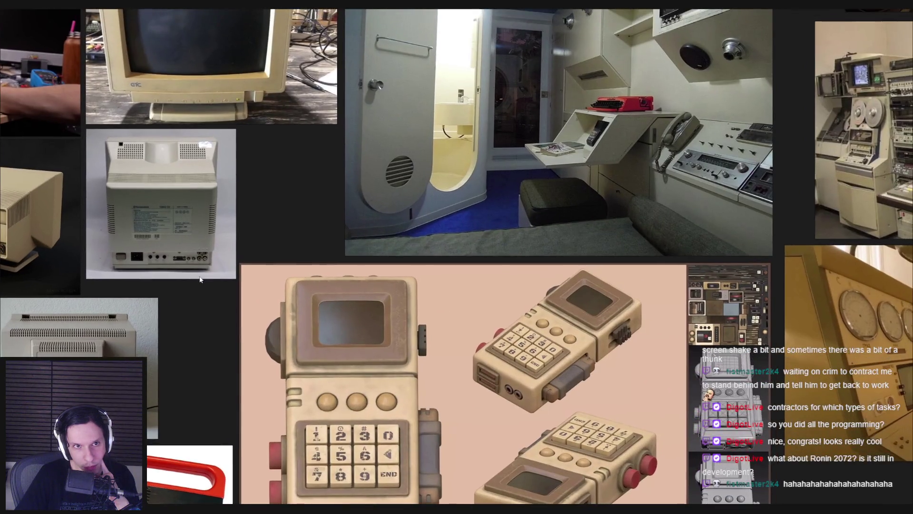
{"action": "middle_click_drag", "start_coordinate": [200, 280], "coordinate": [203, 299]}
{"action": "scroll", "coordinate": [203, 298], "scroll_direction": "down", "scroll_amount": 3}
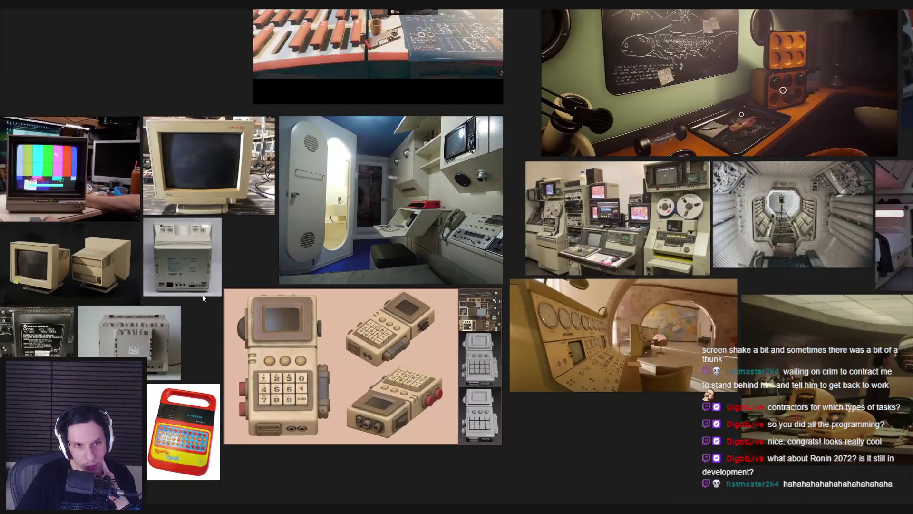
{"action": "scroll", "coordinate": [203, 298], "scroll_direction": "up", "scroll_amount": 5}
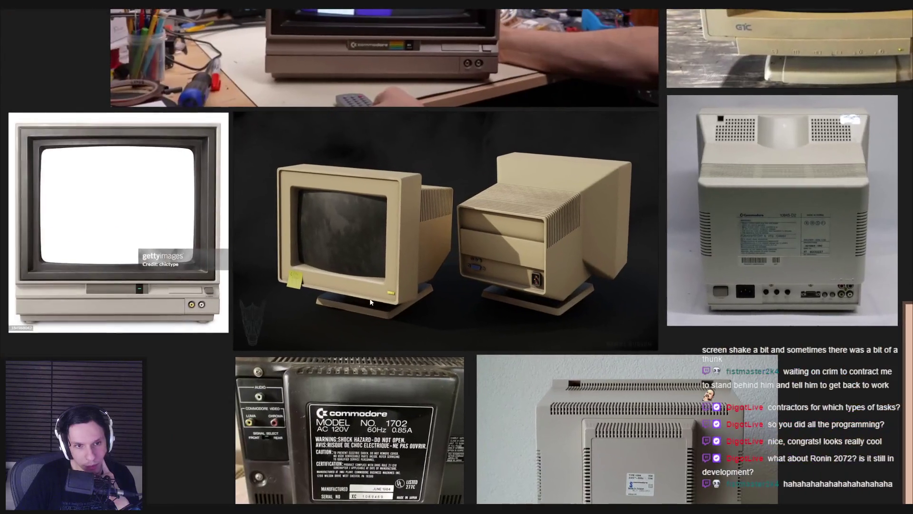
{"action": "scroll", "coordinate": [371, 302], "scroll_direction": "down", "scroll_amount": 3}
{"action": "scroll", "coordinate": [283, 304], "scroll_direction": "up", "scroll_amount": 1}
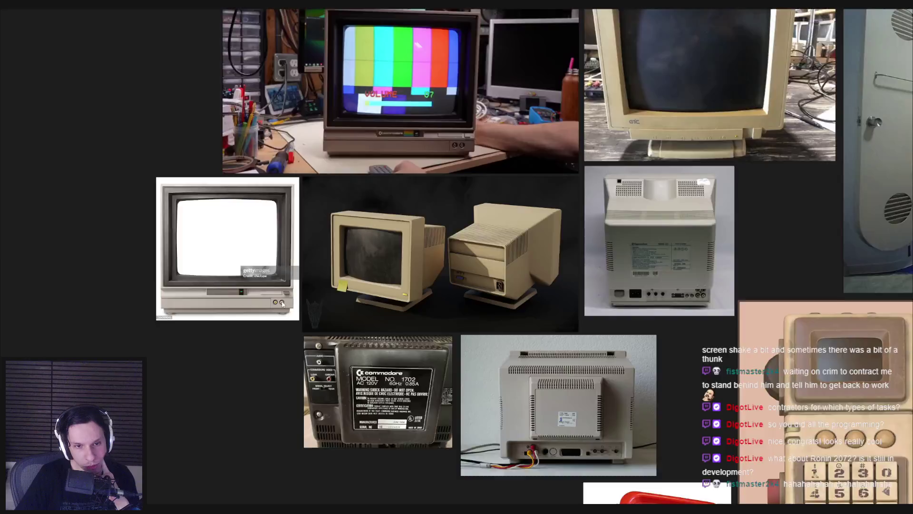
{"action": "scroll", "coordinate": [282, 304], "scroll_direction": "up", "scroll_amount": 3}
{"action": "scroll", "coordinate": [283, 306], "scroll_direction": "down", "scroll_amount": 2}
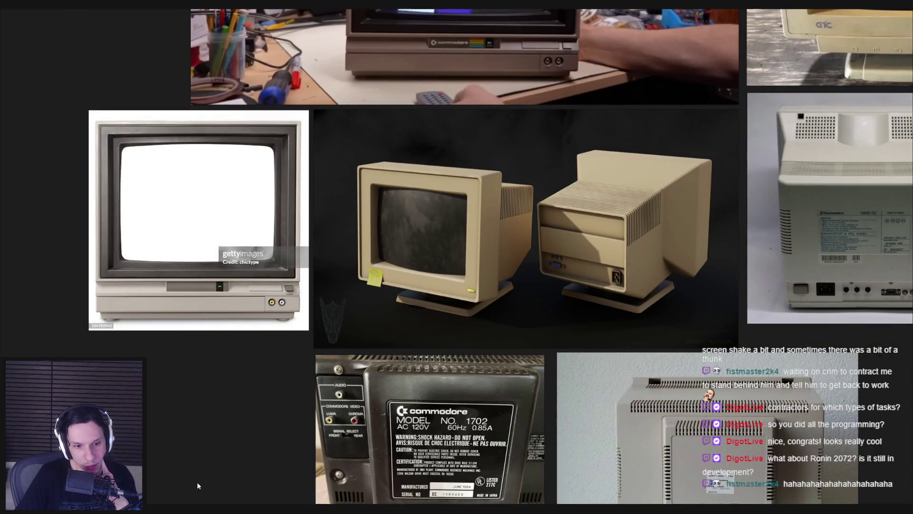
{"action": "key", "text": "alt+Tab"}
{"action": "key", "text": "alt+Tab"}
{"action": "key", "text": "alt+Tab"}
{"action": "key", "text": "alt+Tab"}
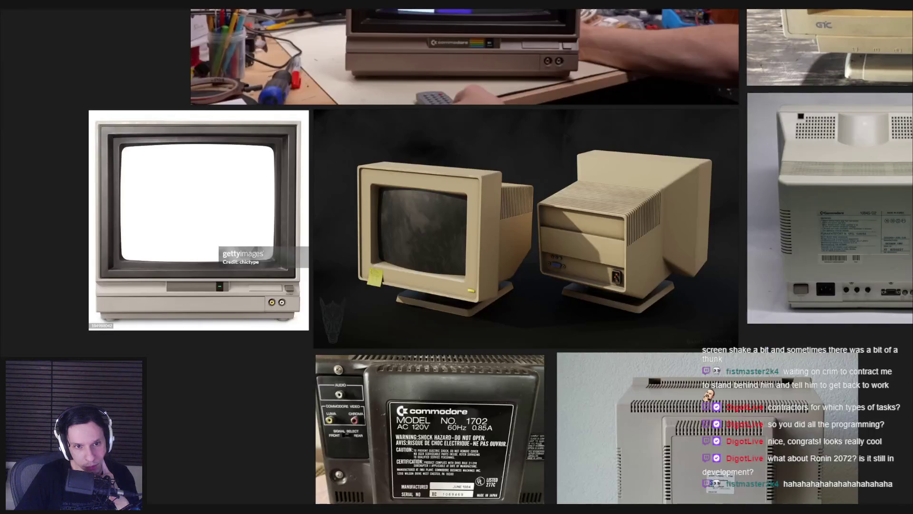
{"action": "scroll", "coordinate": [269, 306], "scroll_direction": "up", "scroll_amount": 5}
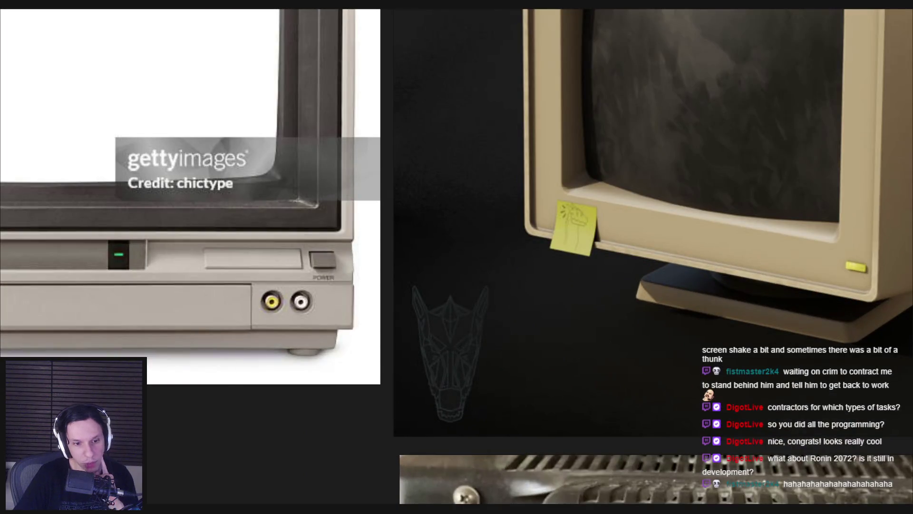
{"action": "key", "text": "alt+Tab"}
{"action": "key", "text": "Tab"}
{"action": "scroll", "coordinate": [362, 238], "scroll_direction": "up", "scroll_amount": 3}
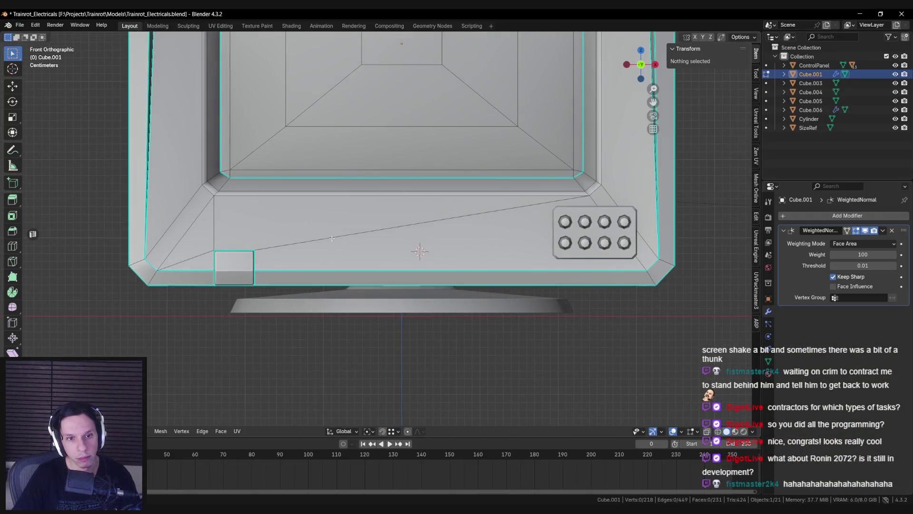
Select the monitor's lower bezel face and inset it
{"action": "scroll", "coordinate": [429, 214], "scroll_direction": "down", "scroll_amount": 3}
{"action": "key", "text": "Tab"}
{"action": "left_click", "coordinate": [429, 214]}
{"action": "key", "text": "Tab"}
{"action": "middle_click_drag", "start_coordinate": [429, 213], "coordinate": [333, 217]}
{"action": "left_click", "coordinate": [316, 215]}
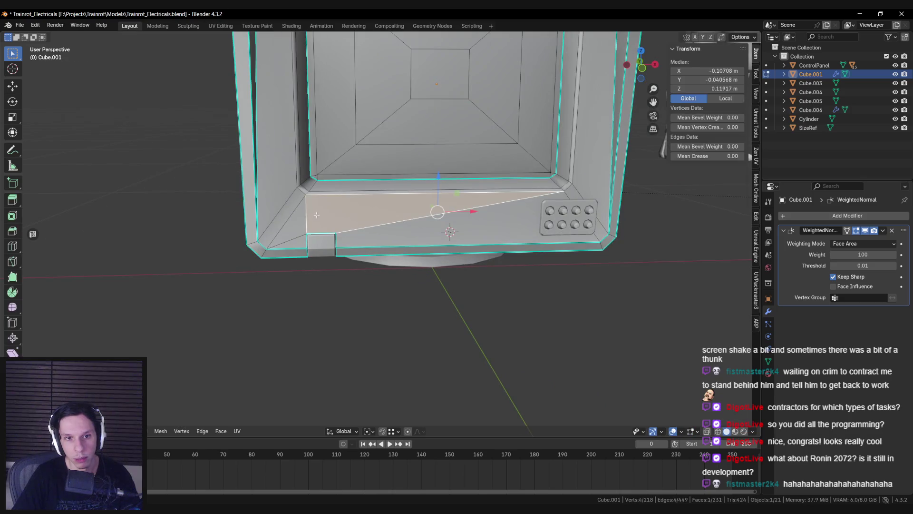
{"action": "scroll", "coordinate": [320, 213], "scroll_direction": "up", "scroll_amount": 2}
{"action": "scroll", "coordinate": [354, 229], "scroll_direction": "up", "scroll_amount": 2}
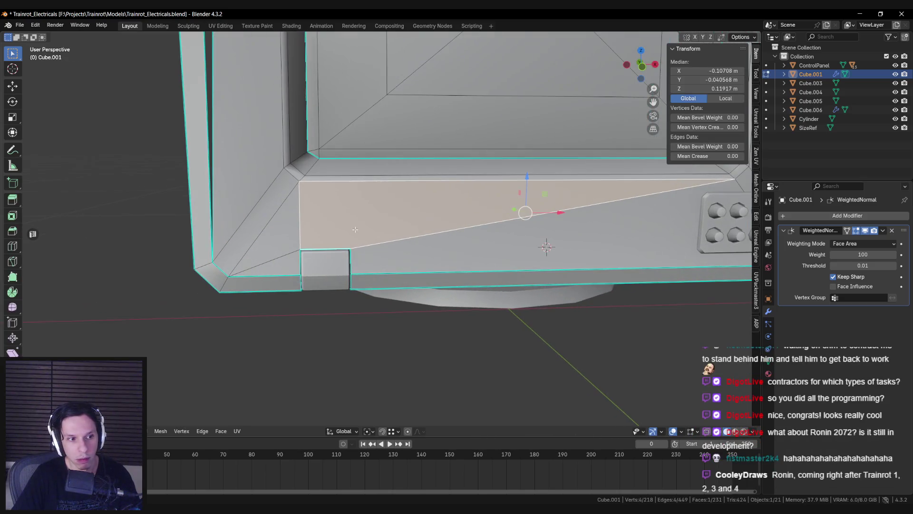
{"action": "key", "text": "i"}
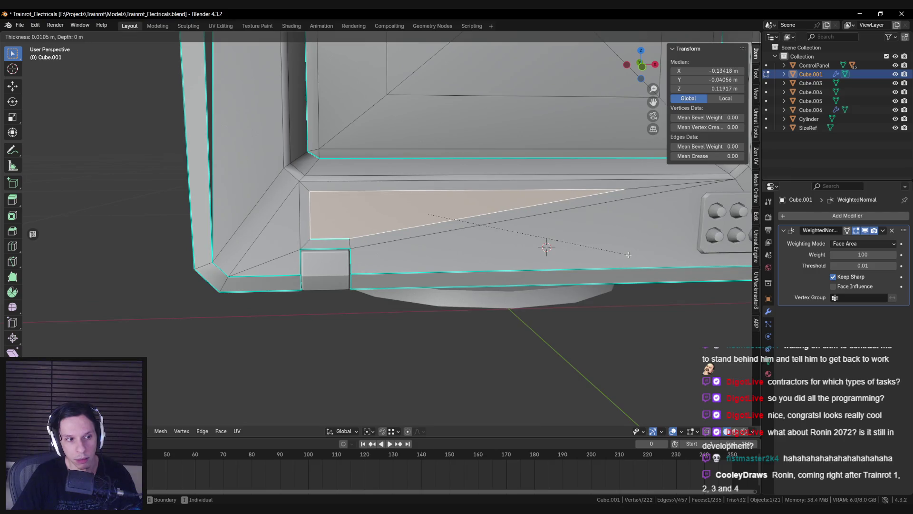
{"action": "left_click", "coordinate": [628, 255]}
Connect the inset corner vertex to the bezel corner vertex with a new edge
{"action": "key", "text": "alt+a"}
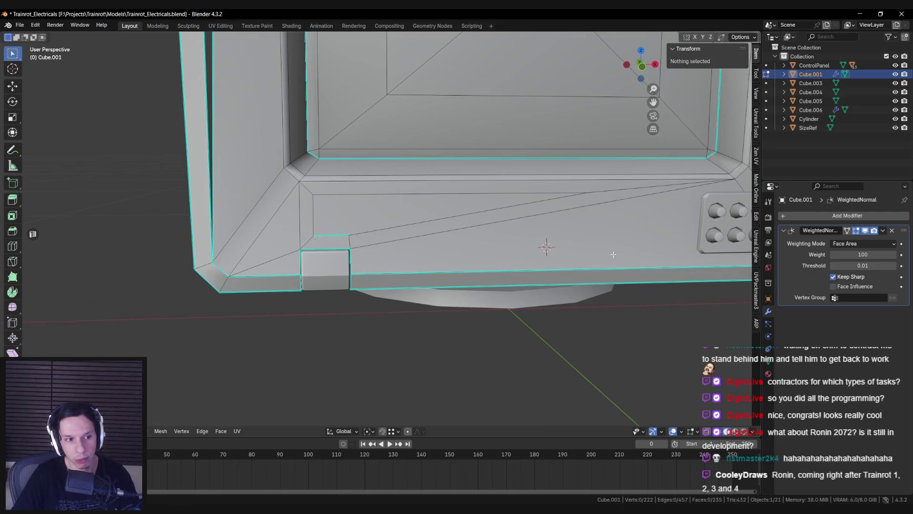
{"action": "scroll", "coordinate": [585, 255], "scroll_direction": "down", "scroll_amount": 2}
{"action": "middle_click_drag", "start_coordinate": [584, 255], "coordinate": [385, 246], "text": "shift"}
{"action": "left_click", "coordinate": [185, 244]}
{"action": "left_click", "coordinate": [580, 255], "text": "shift"}
{"action": "key", "text": "j"}
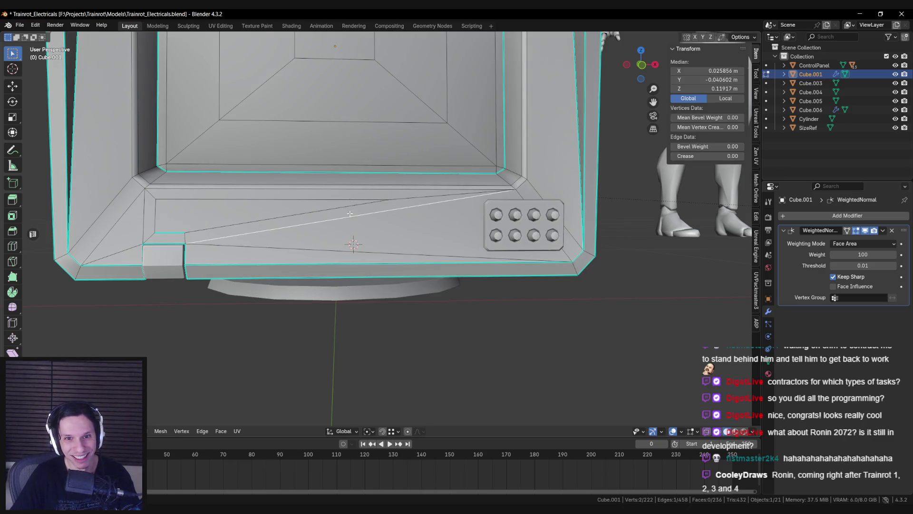
{"action": "key", "text": "alt+a"}
Slide the inset corner vertex left and move the vertical edge right to widen the panel
{"action": "middle_click_drag", "start_coordinate": [232, 234], "coordinate": [444, 232], "text": "shift"}
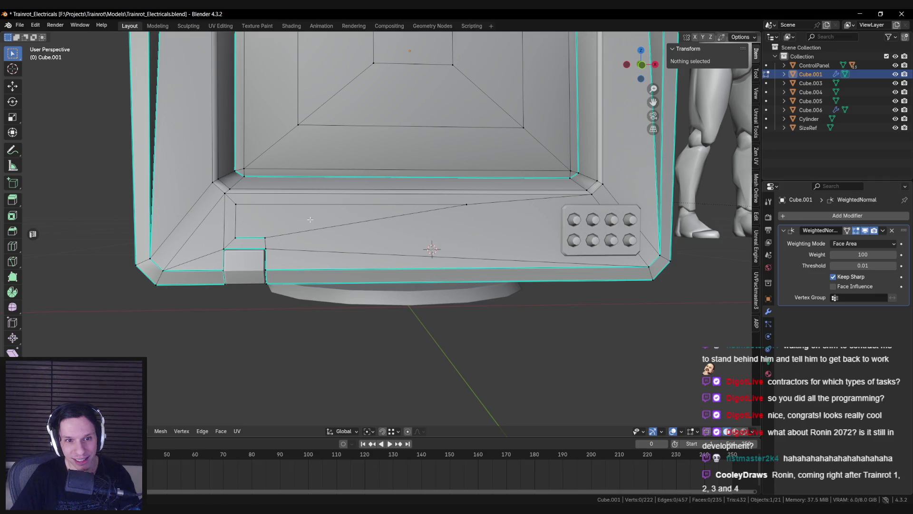
{"action": "left_click", "coordinate": [470, 203]}
{"action": "key", "text": "g"}
{"action": "key", "text": "g"}
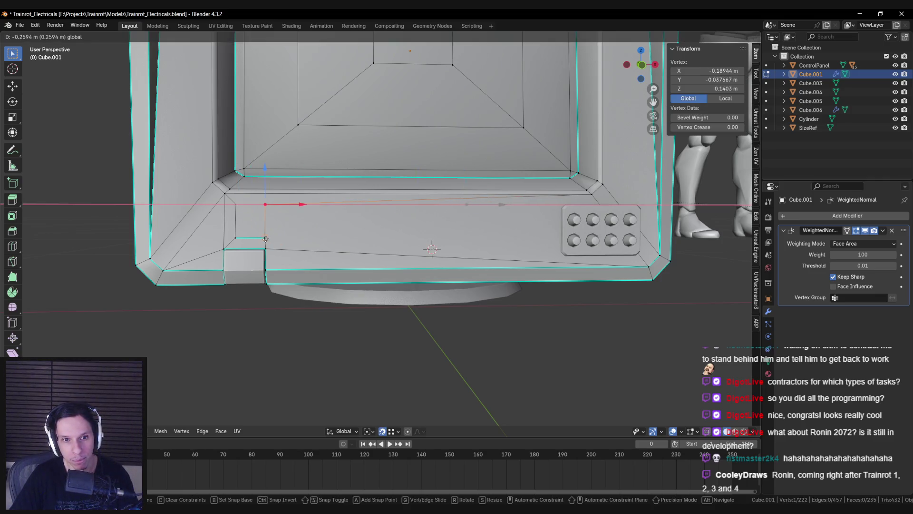
{"action": "left_click", "coordinate": [271, 219]}
{"action": "key", "text": "alt+a"}
{"action": "left_click", "coordinate": [265, 220]}
{"action": "left_click_drag", "start_coordinate": [300, 221], "coordinate": [368, 221]}
Join two more vertices with an edge so the panel connects cleanly
{"action": "key", "text": "Tab"}
{"action": "key", "text": "Tab"}
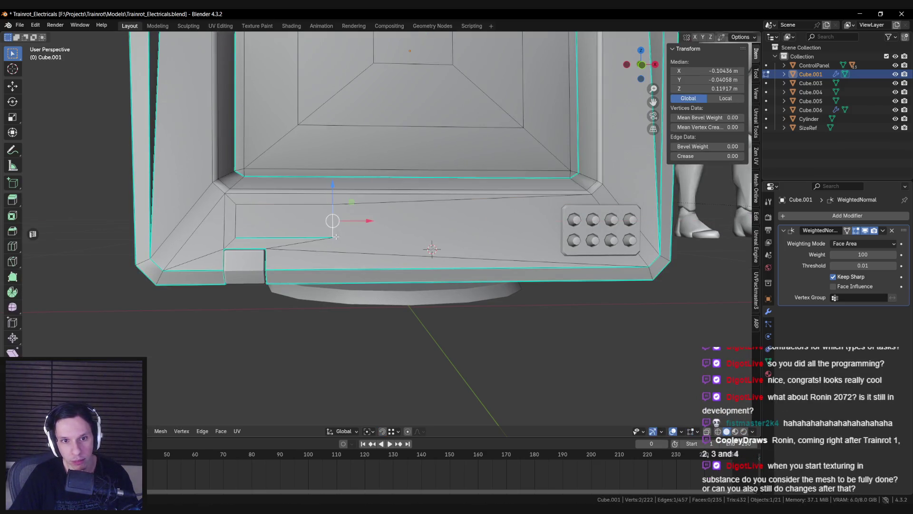
{"action": "left_click", "coordinate": [333, 237]}
{"action": "left_click", "coordinate": [647, 266], "text": "shift"}
{"action": "key", "text": "j"}
{"action": "key", "text": "alt+a"}
Inspect the monitor's lower-left corner and check the inset panel shape in object mode
{"action": "middle_click_drag", "start_coordinate": [605, 262], "coordinate": [328, 244]}
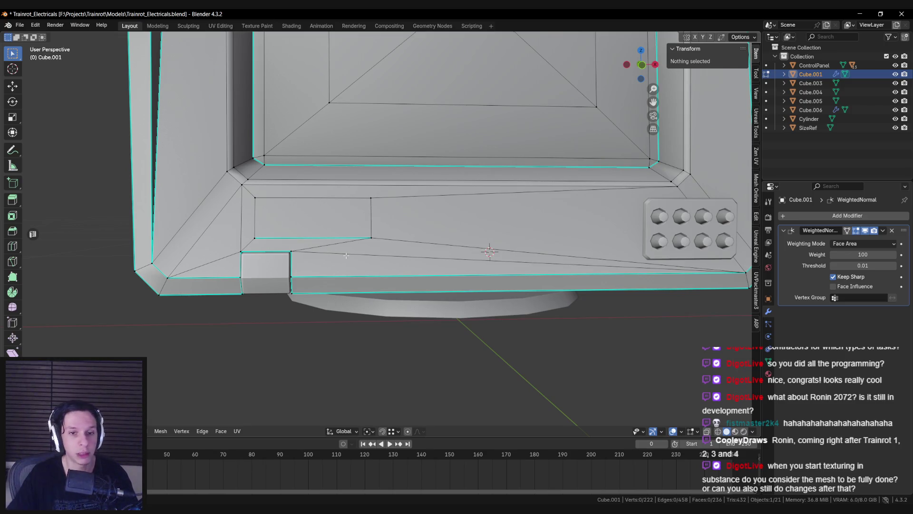
{"action": "scroll", "coordinate": [338, 253], "scroll_direction": "down", "scroll_amount": 3}
{"action": "scroll", "coordinate": [333, 266], "scroll_direction": "up", "scroll_amount": 3}
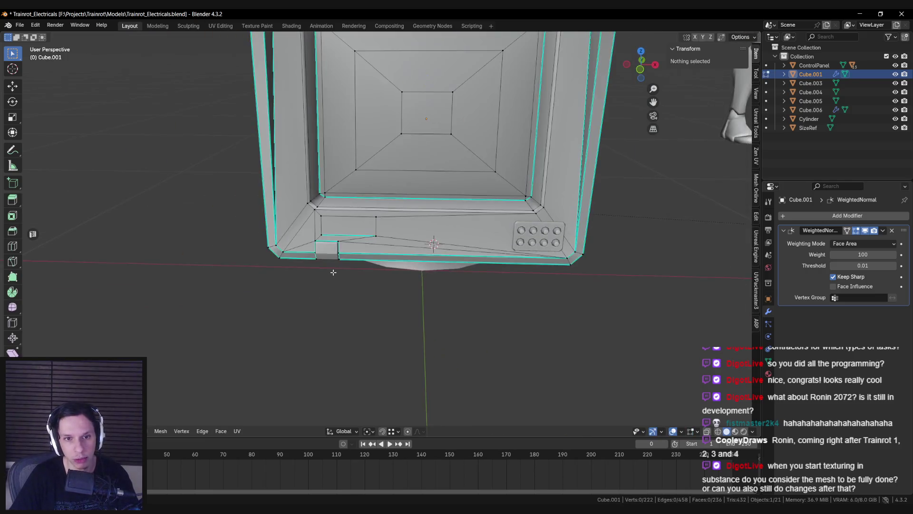
{"action": "middle_click_drag", "start_coordinate": [335, 255], "coordinate": [285, 244]}
{"action": "scroll", "coordinate": [286, 244], "scroll_direction": "down", "scroll_amount": 3}
{"action": "key", "text": "Tab"}
{"action": "key", "text": "Tab"}
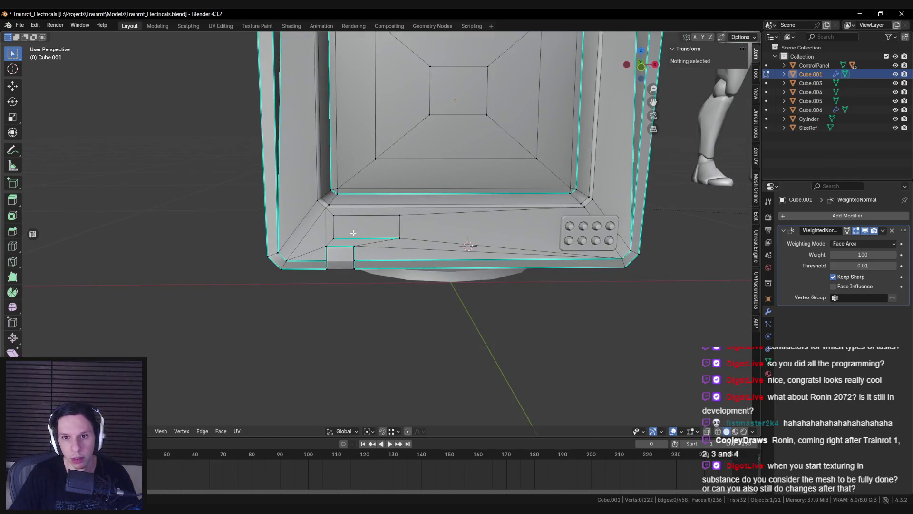
{"action": "scroll", "coordinate": [359, 235], "scroll_direction": "down", "scroll_amount": 2}
{"action": "key", "text": "Tab"}
{"action": "scroll", "coordinate": [359, 235], "scroll_direction": "down", "scroll_amount": 2}
{"action": "scroll", "coordinate": [359, 235], "scroll_direction": "up", "scroll_amount": 3}
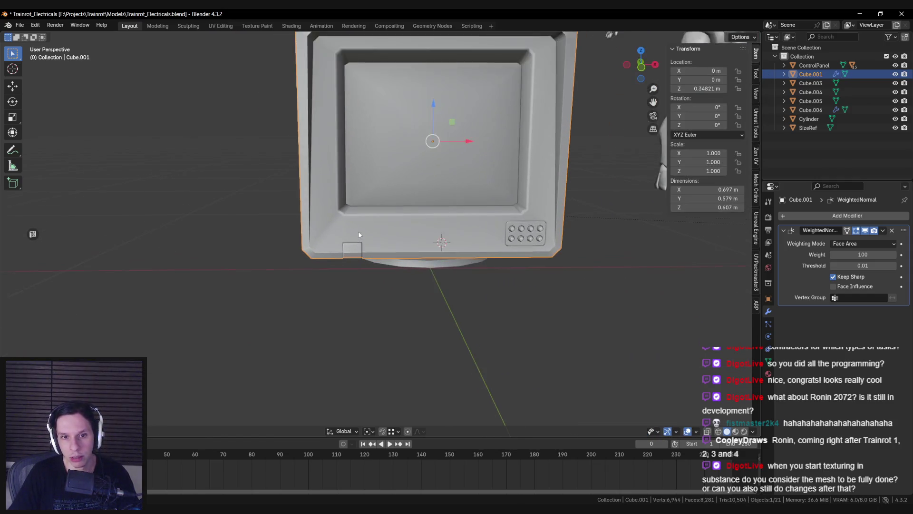
Select the rectangular inset face beside the notch, then return to object mode
{"action": "scroll", "coordinate": [383, 229], "scroll_direction": "down", "scroll_amount": 1}
{"action": "key", "text": "Tab"}
{"action": "scroll", "coordinate": [382, 229], "scroll_direction": "up", "scroll_amount": 2}
{"action": "left_click", "coordinate": [349, 247]}
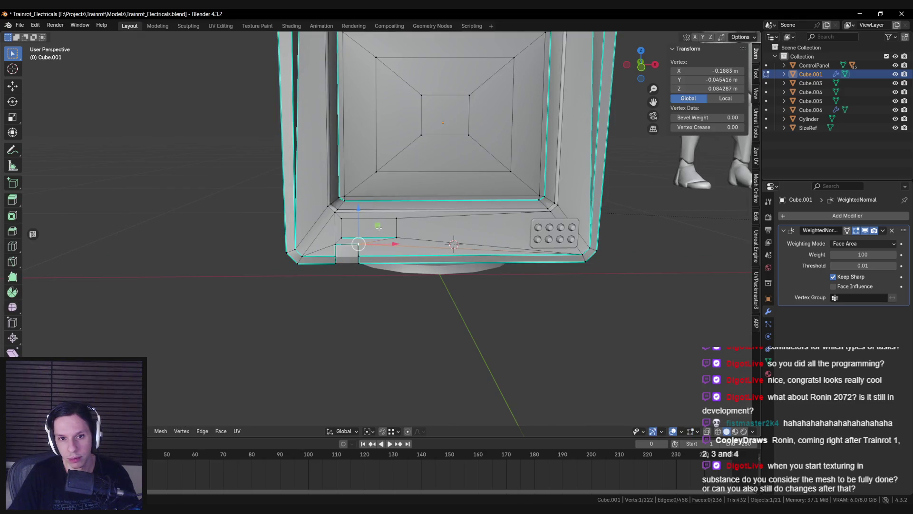
{"action": "scroll", "coordinate": [371, 229], "scroll_direction": "up", "scroll_amount": 1}
{"action": "left_click", "coordinate": [371, 230]}
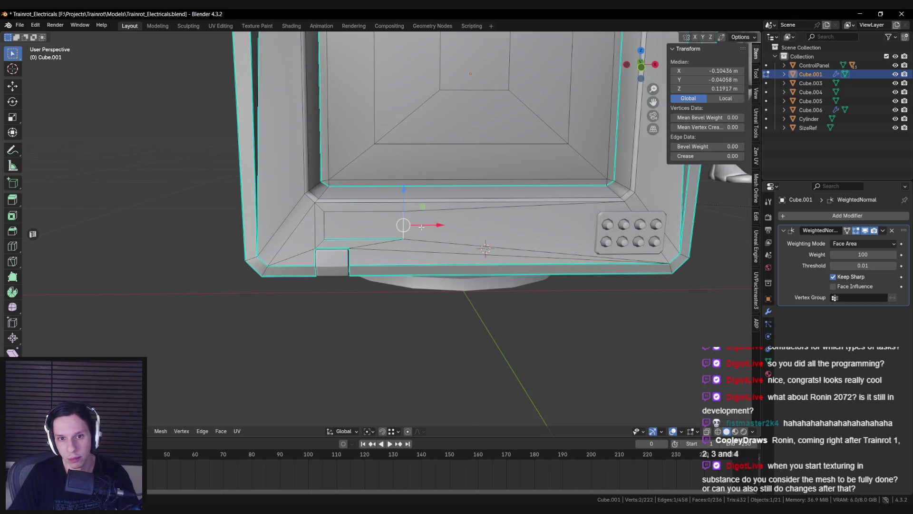
{"action": "key", "text": "Tab"}
{"action": "scroll", "coordinate": [412, 235], "scroll_direction": "down", "scroll_amount": 2}
{"action": "scroll", "coordinate": [412, 235], "scroll_direction": "up", "scroll_amount": 1}
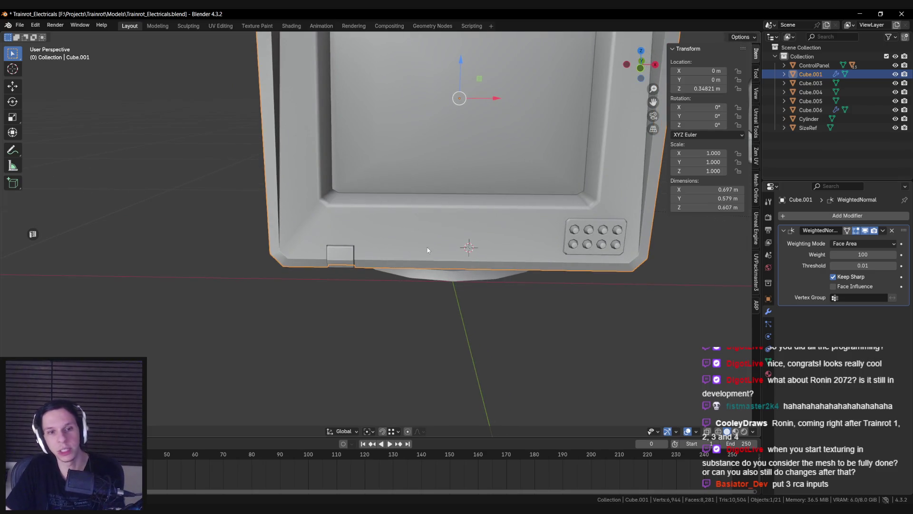
{"action": "scroll", "coordinate": [419, 238], "scroll_direction": "up", "scroll_amount": 3}
Reselect the inset panel's edge and face from a new angle, then clear the selection
{"action": "key", "text": "Tab"}
{"action": "left_click", "coordinate": [428, 233]}
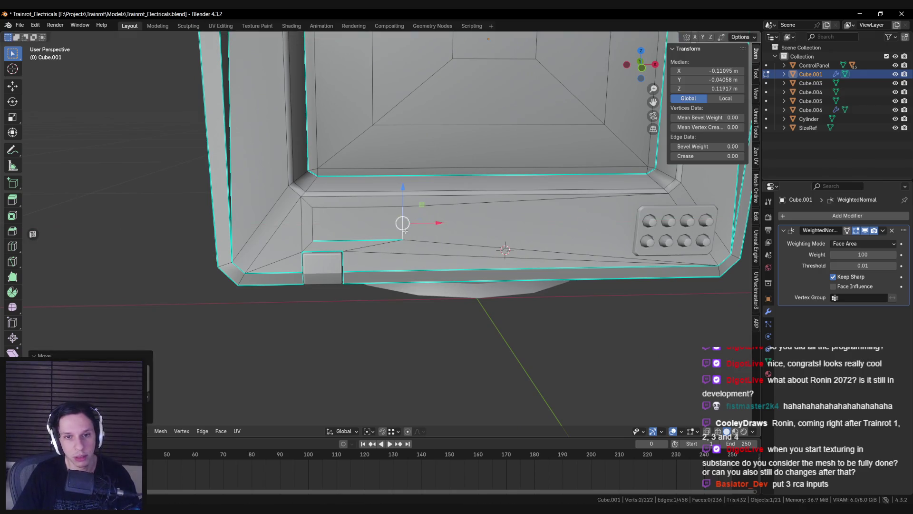
{"action": "key", "text": "alt+a"}
{"action": "scroll", "coordinate": [429, 227], "scroll_direction": "up", "scroll_amount": 2}
{"action": "mouse_move", "coordinate": [429, 228]}
{"action": "middle_mouse_down"}
{"action": "mouse_move", "coordinate": [362, 240]}
{"action": "mouse_move", "coordinate": [389, 256]}
{"action": "mouse_move", "coordinate": [442, 247]}
{"action": "mouse_move", "coordinate": [368, 248]}
{"action": "middle_mouse_up"}
{"action": "left_click", "coordinate": [368, 247]}
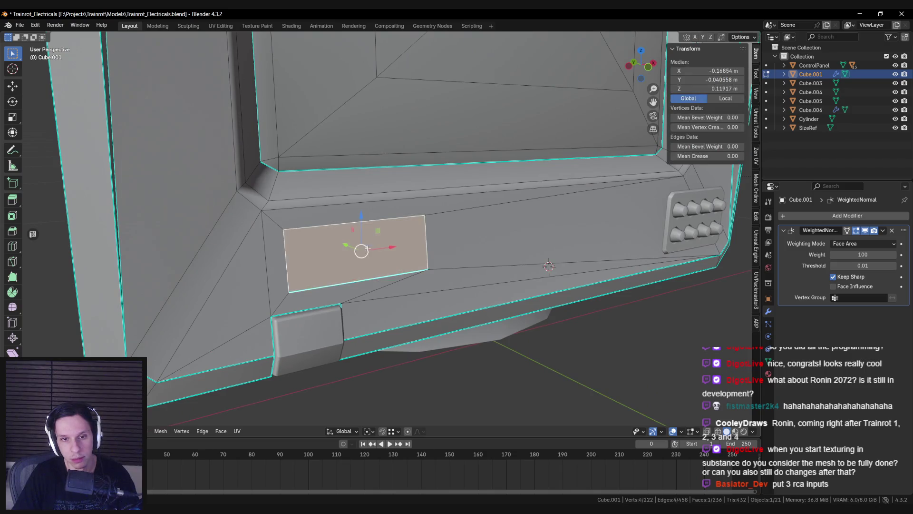
{"action": "scroll", "coordinate": [376, 266], "scroll_direction": "up", "scroll_amount": 2}
{"action": "middle_click_drag", "start_coordinate": [384, 281], "coordinate": [367, 286]}
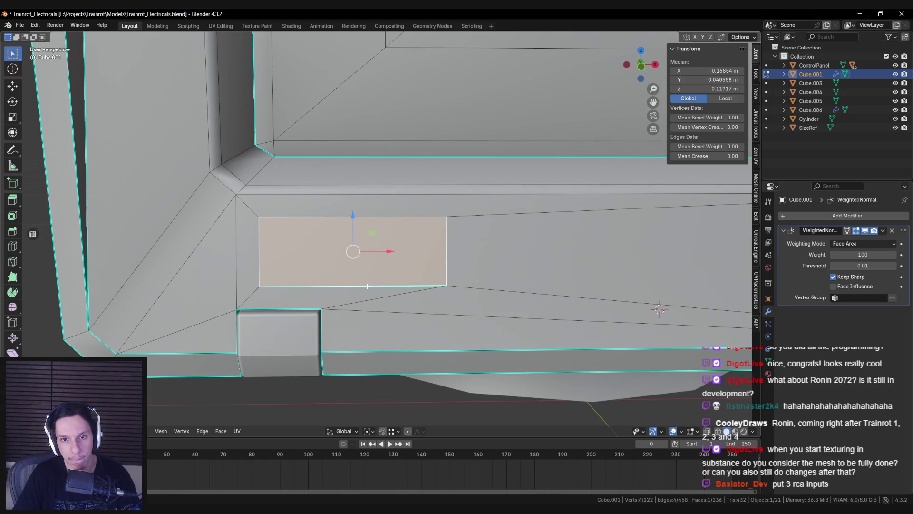
{"action": "key", "text": "alt+a"}
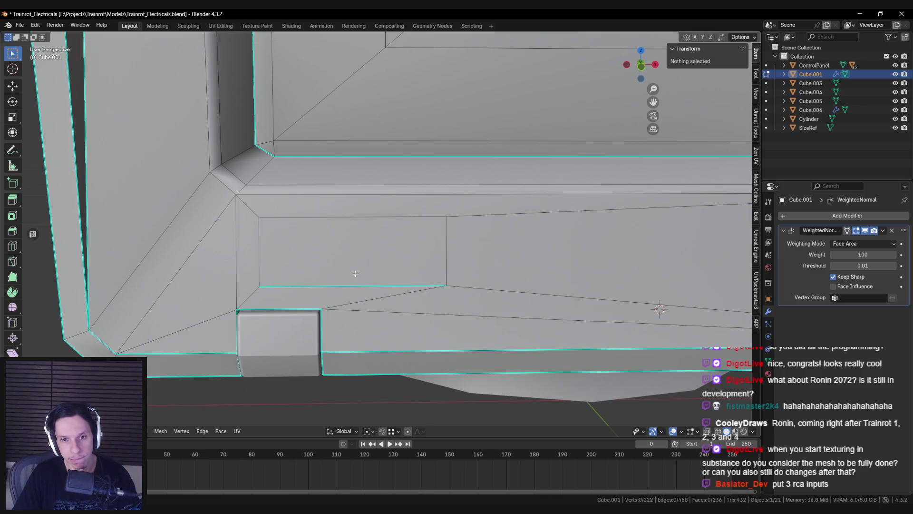
{"action": "scroll", "coordinate": [354, 258], "scroll_direction": "down", "scroll_amount": 3}
{"action": "key", "text": "Tab"}
{"action": "scroll", "coordinate": [355, 259], "scroll_direction": "down", "scroll_amount": 3}
{"action": "middle_click_drag", "start_coordinate": [354, 266], "coordinate": [352, 272]}
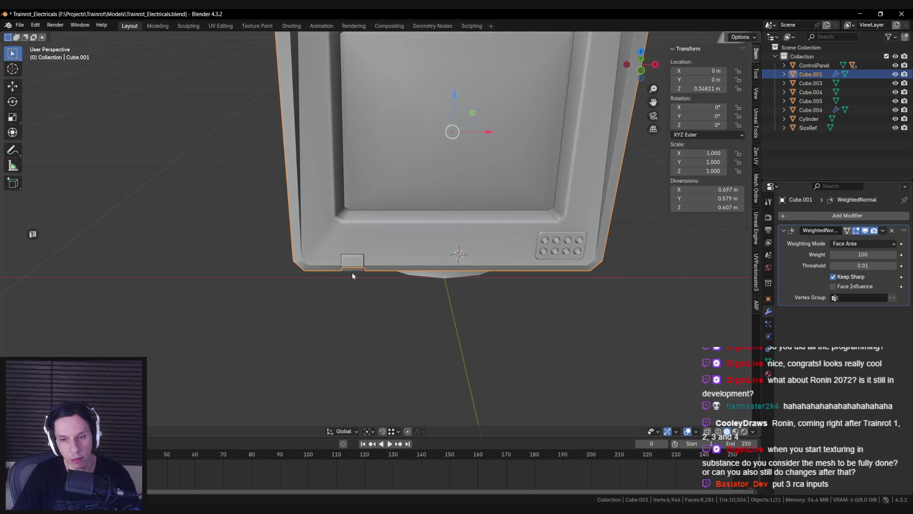
Simplify the bezel geometry beside the notch, leaving a long diagonal edge by the inset
{"action": "key", "text": "Tab"}
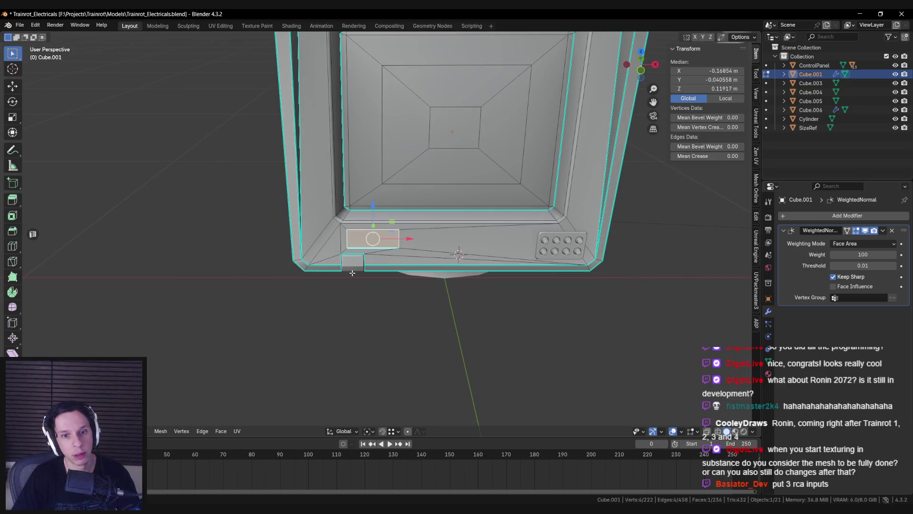
{"action": "scroll", "coordinate": [352, 272], "scroll_direction": "up", "scroll_amount": 4}
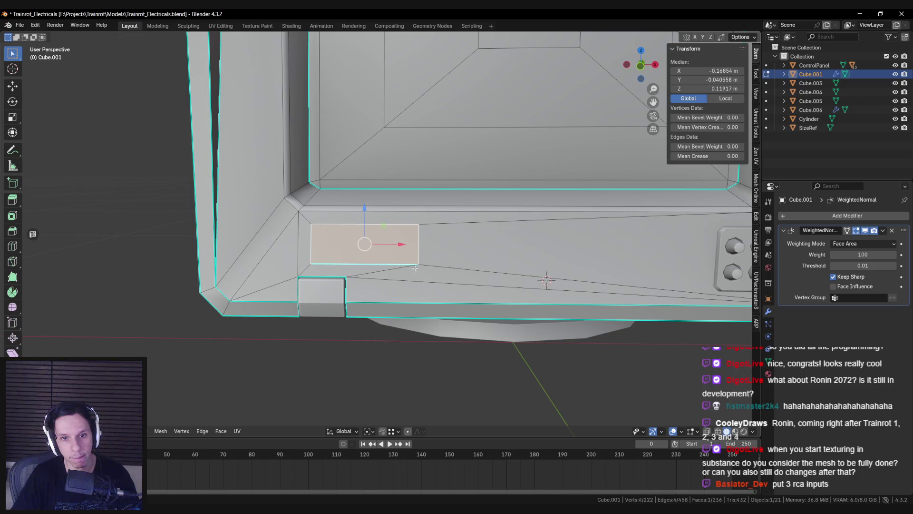
{"action": "key", "text": "alt+a"}
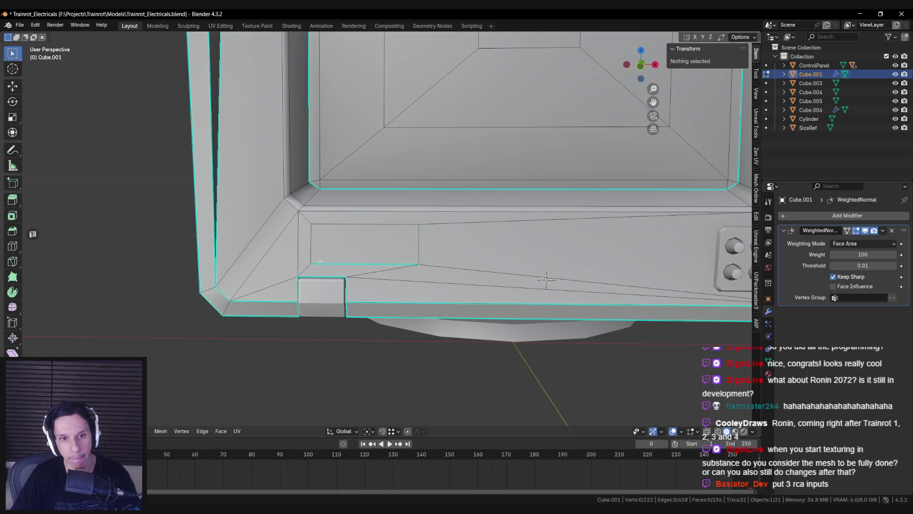
{"action": "scroll", "coordinate": [320, 261], "scroll_direction": "down", "scroll_amount": 4}
{"action": "key", "text": "Tab"}
{"action": "key", "text": "Tab"}
{"action": "key", "text": "Tab"}
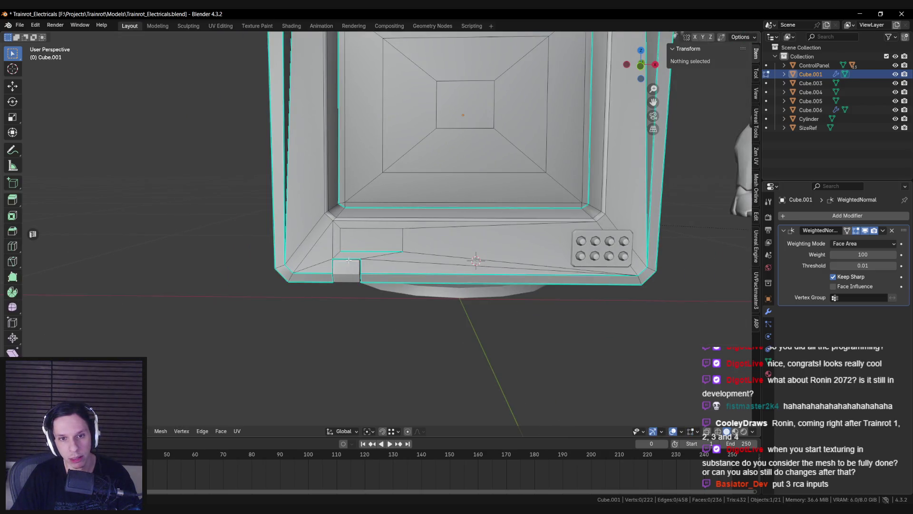
{"action": "key", "text": "Tab"}
{"action": "key", "text": "Tab"}
{"action": "key", "text": "Tab"}
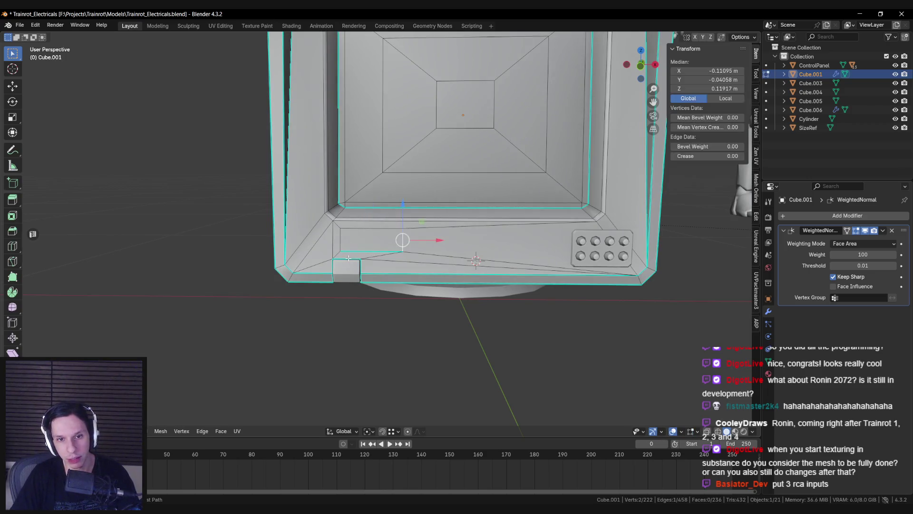
{"action": "key", "text": "Tab"}
{"action": "key", "text": "Tab"}
{"action": "key", "text": "Tab"}
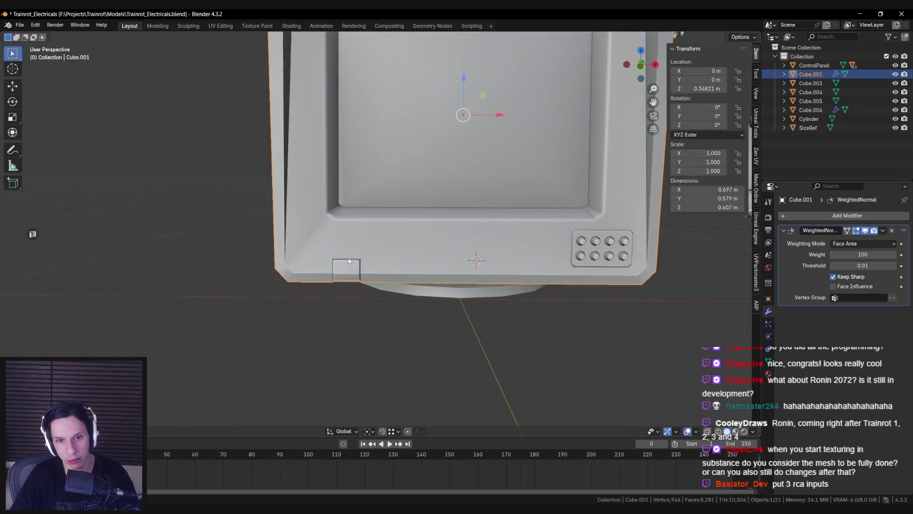
{"action": "key", "text": "ctrl+z"}
{"action": "key", "text": "ctrl+z"}
{"action": "key", "text": "ctrl+z"}
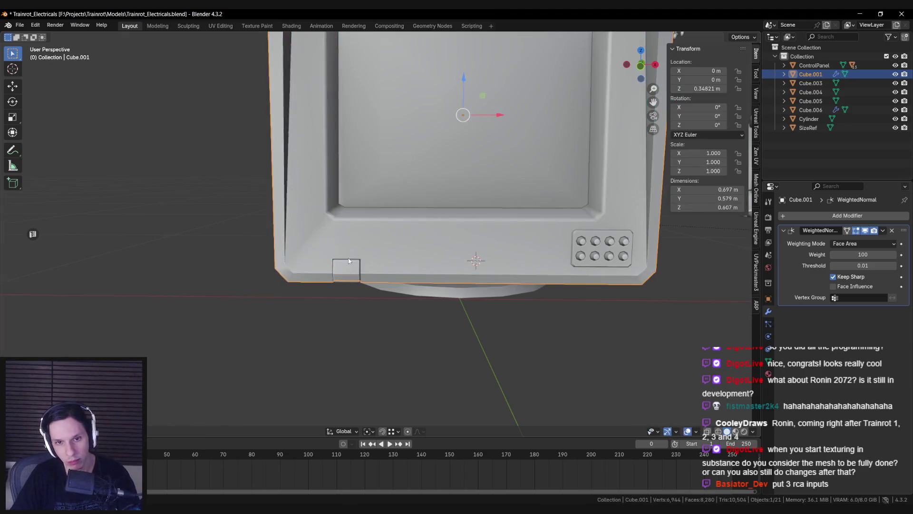
{"action": "key", "text": "ctrl+z"}
{"action": "key", "text": "ctrl+z"}
{"action": "key", "text": "ctrl+z"}
{"action": "key", "text": "ctrl+z"}
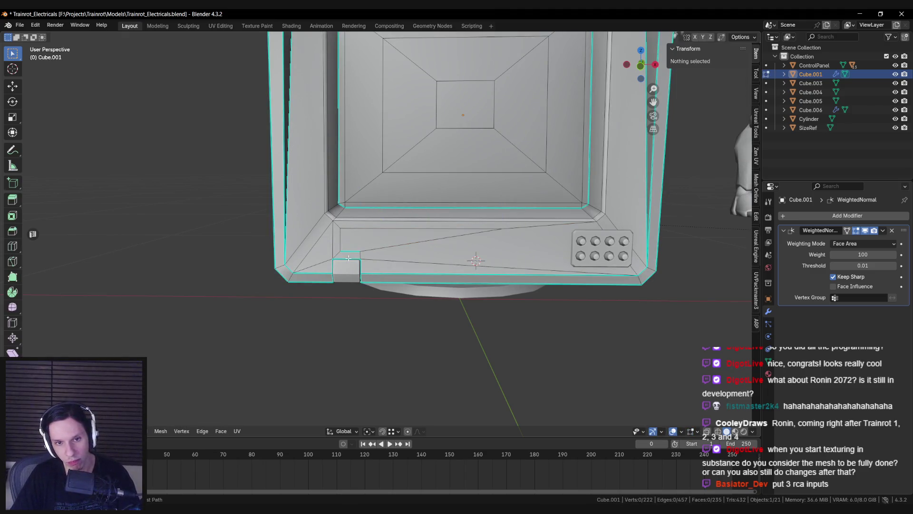
{"action": "key", "text": "ctrl+z"}
{"action": "key", "text": "ctrl+z"}
{"action": "key", "text": "ctrl+z"}
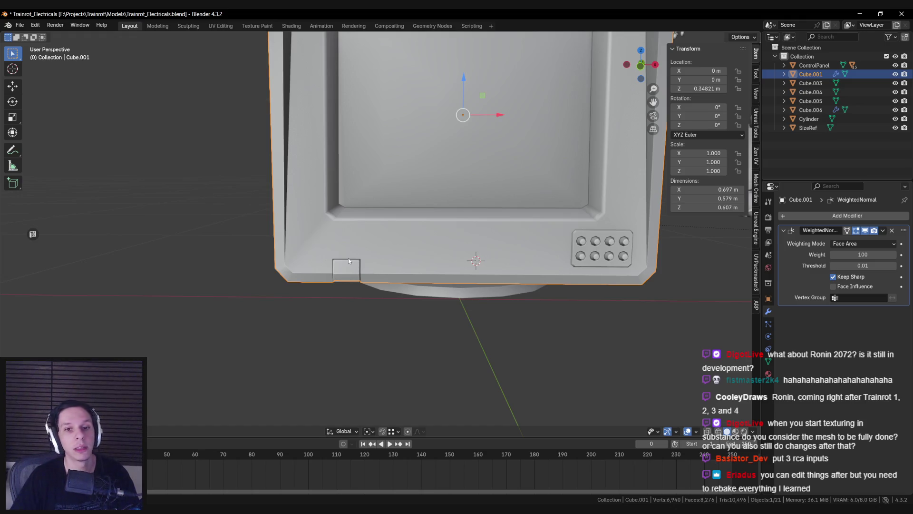
View the monitor from above and save the file with Ctrl+S
{"action": "scroll", "coordinate": [349, 258], "scroll_direction": "down", "scroll_amount": 3}
{"action": "scroll", "coordinate": [369, 280], "scroll_direction": "up", "scroll_amount": 3}
{"action": "mouse_move", "coordinate": [373, 245]}
{"action": "middle_mouse_down"}
{"action": "mouse_move", "coordinate": [387, 230]}
{"action": "mouse_move", "coordinate": [333, 292]}
{"action": "mouse_move", "coordinate": [358, 259]}
{"action": "mouse_move", "coordinate": [441, 283]}
{"action": "mouse_move", "coordinate": [440, 303]}
{"action": "mouse_move", "coordinate": [300, 330]}
{"action": "mouse_move", "coordinate": [393, 312]}
{"action": "mouse_move", "coordinate": [347, 273]}
{"action": "mouse_move", "coordinate": [301, 307]}
{"action": "mouse_move", "coordinate": [391, 318]}
{"action": "mouse_move", "coordinate": [361, 328]}
{"action": "mouse_move", "coordinate": [340, 259]}
{"action": "middle_mouse_up"}
{"action": "key", "text": "ctrl+s"}
View the monitor from the side and frame its lower bezel and button panel
{"action": "scroll", "coordinate": [371, 307], "scroll_direction": "down", "scroll_amount": 3}
{"action": "scroll", "coordinate": [371, 307], "scroll_direction": "up", "scroll_amount": 3}
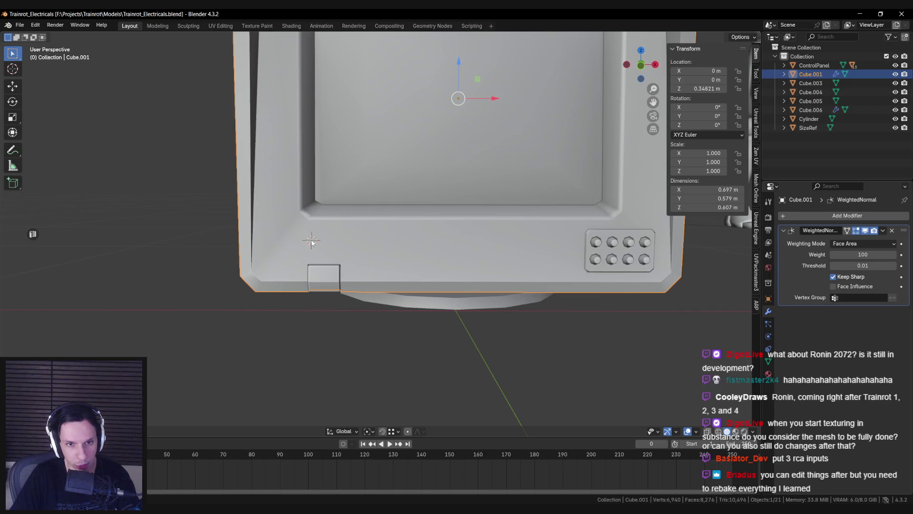
{"action": "mouse_move", "coordinate": [312, 243]}
{"action": "middle_mouse_down"}
{"action": "mouse_move", "coordinate": [403, 267]}
{"action": "mouse_move", "coordinate": [362, 255]}
{"action": "middle_mouse_up"}
{"action": "scroll", "coordinate": [375, 259], "scroll_direction": "down", "scroll_amount": 2}
{"action": "scroll", "coordinate": [385, 266], "scroll_direction": "up", "scroll_amount": 4}
{"action": "scroll", "coordinate": [362, 255], "scroll_direction": "down", "scroll_amount": 3}
{"action": "scroll", "coordinate": [357, 252], "scroll_direction": "up", "scroll_amount": 3}
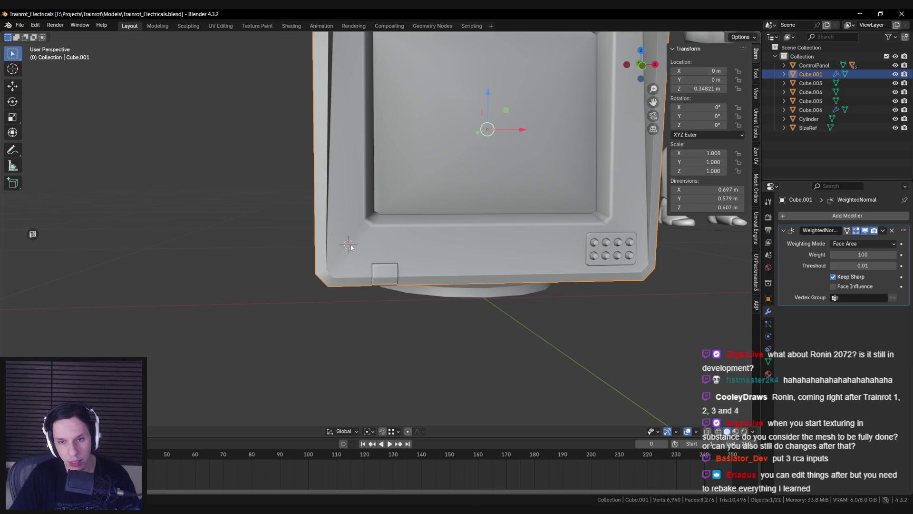
{"action": "scroll", "coordinate": [352, 247], "scroll_direction": "down", "scroll_amount": 5}
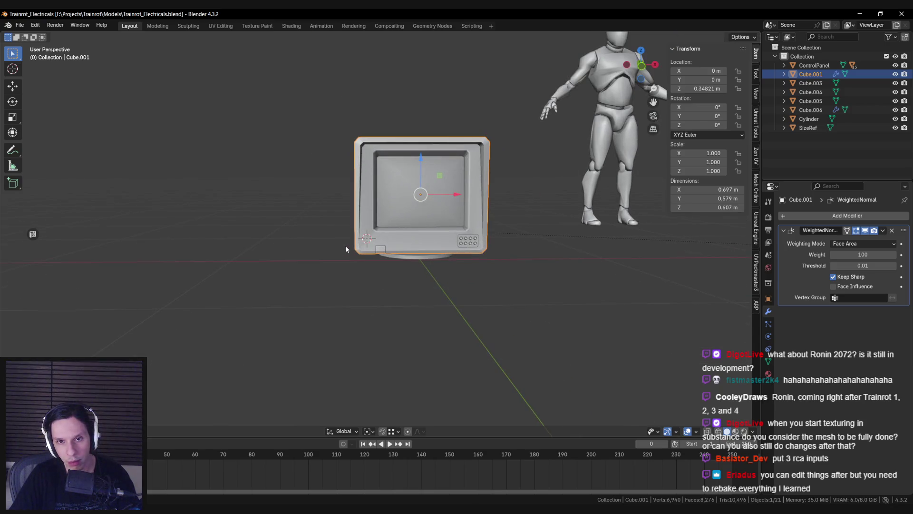
{"action": "scroll", "coordinate": [346, 248], "scroll_direction": "up", "scroll_amount": 5}
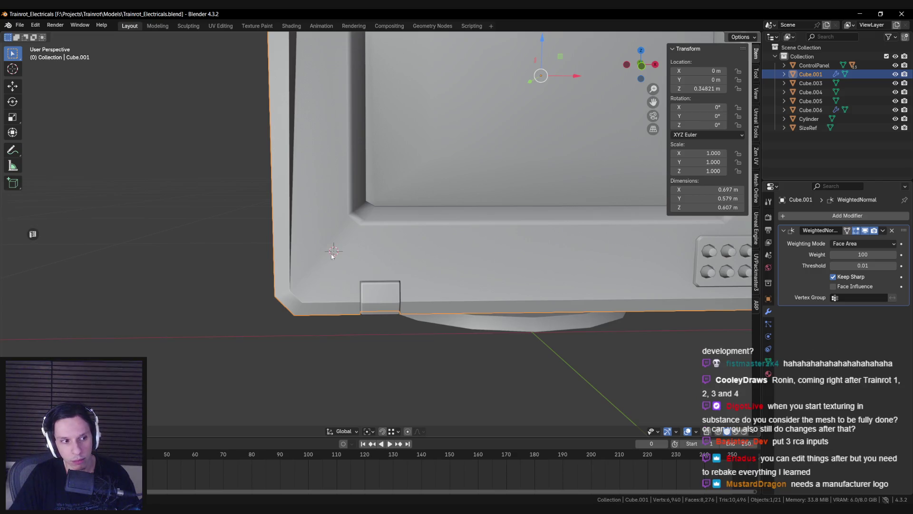
{"action": "middle_click_drag", "start_coordinate": [535, 294], "coordinate": [379, 284], "text": "shift"}
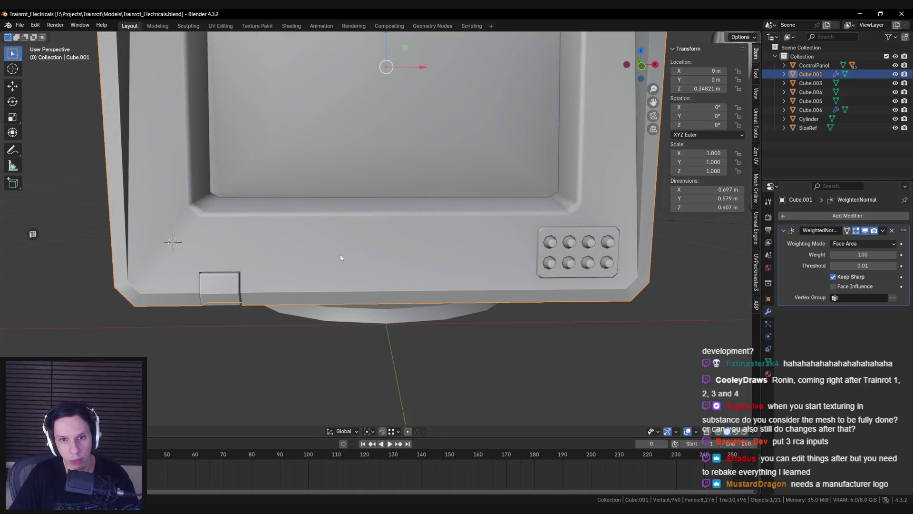
{"action": "scroll", "coordinate": [340, 258], "scroll_direction": "down", "scroll_amount": 2}
{"action": "middle_click_drag", "start_coordinate": [178, 364], "coordinate": [257, 373], "text": "shift"}
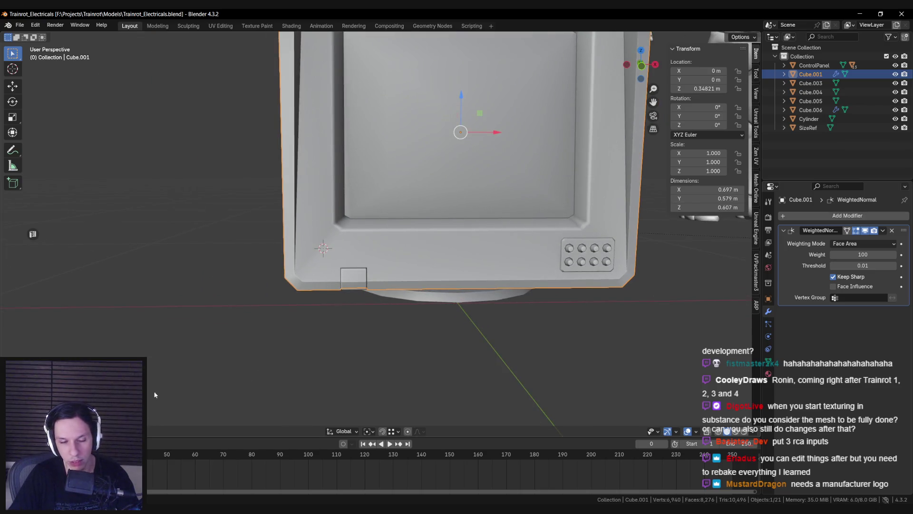
Compare the bezel with the CRT reference images in PureRef, then return to Blender
{"action": "key", "text": "alt+Tab"}
{"action": "scroll", "coordinate": [181, 438], "scroll_direction": "down", "scroll_amount": 2}
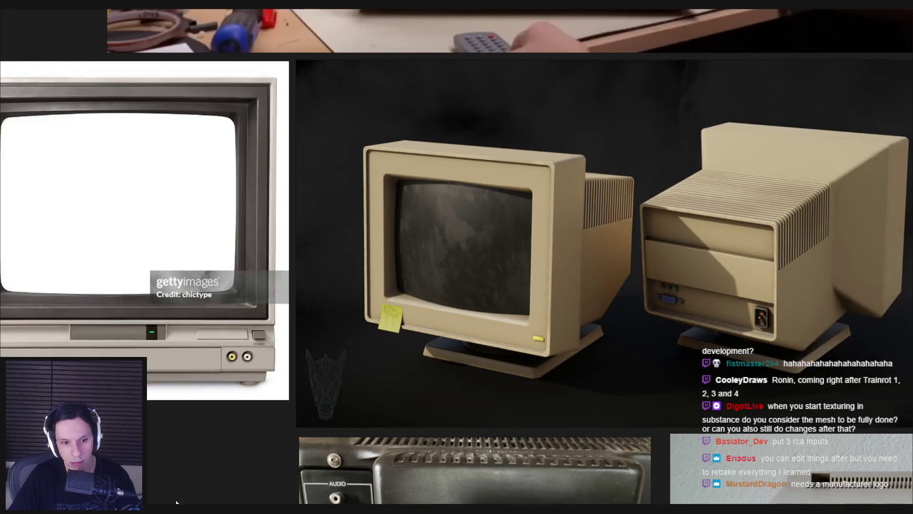
{"action": "key", "text": "alt+Tab"}
{"action": "scroll", "coordinate": [290, 292], "scroll_direction": "down", "scroll_amount": 3}
{"action": "scroll", "coordinate": [289, 299], "scroll_direction": "down", "scroll_amount": 3}
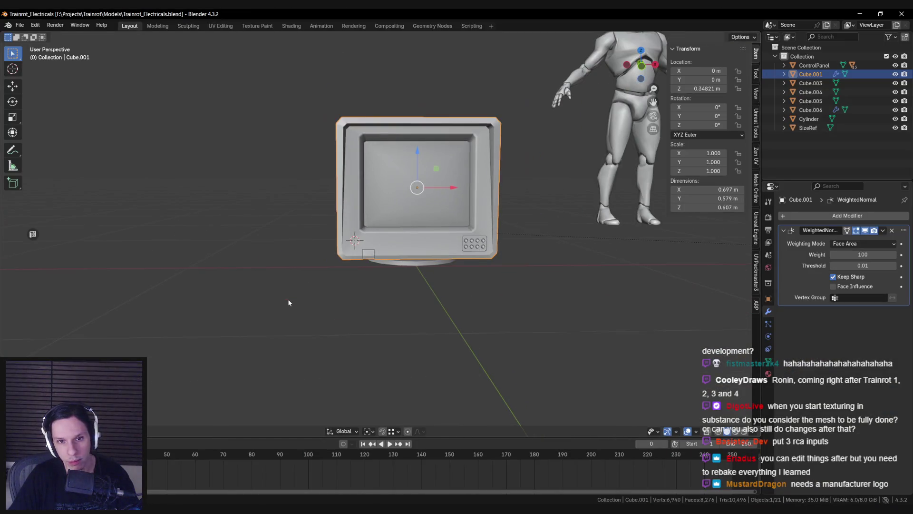
{"action": "scroll", "coordinate": [287, 295], "scroll_direction": "up", "scroll_amount": 4}
Widen the small Cube.006 RCA box by moving one side's vertices along X
{"action": "left_click", "coordinate": [334, 287], "text": "shift"}
{"action": "key", "text": "Tab"}
{"action": "mouse_move", "coordinate": [333, 293]}
{"action": "middle_mouse_down"}
{"action": "mouse_move", "coordinate": [336, 254]}
{"action": "mouse_move", "coordinate": [399, 150]}
{"action": "mouse_move", "coordinate": [561, 299]}
{"action": "mouse_move", "coordinate": [404, 249]}
{"action": "mouse_move", "coordinate": [405, 271]}
{"action": "mouse_move", "coordinate": [400, 261]}
{"action": "middle_mouse_up"}
{"action": "key", "text": "alt+z"}
{"action": "key", "text": "ctrl+l"}
{"action": "key", "text": "b"}
{"action": "key", "text": "alt+z"}
{"action": "key", "text": "g"}
{"action": "key", "text": "x"}
{"action": "left_click", "coordinate": [400, 262]}
{"action": "key", "text": "Tab"}
{"action": "key", "text": "Tab"}
{"action": "key", "text": "Tab"}
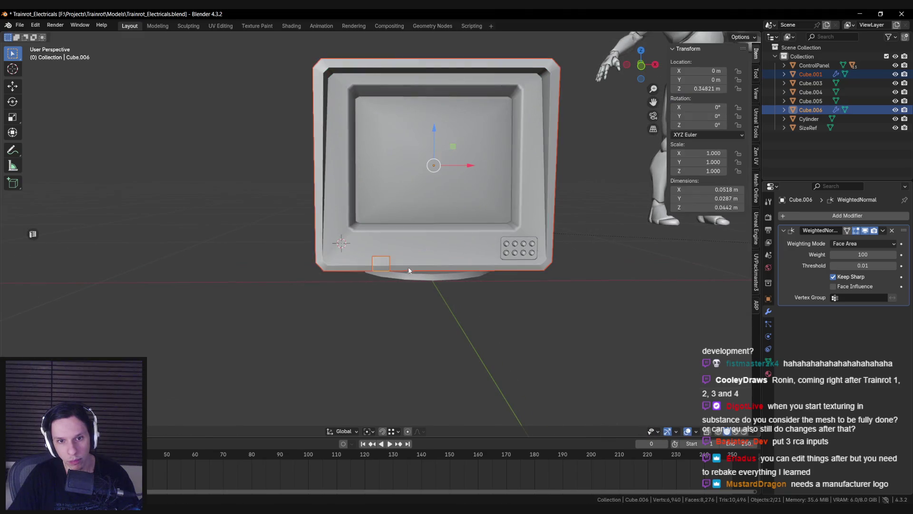
Select the monitor body and briefly enter and leave its Edit Mode
{"action": "scroll", "coordinate": [381, 256], "scroll_direction": "up", "scroll_amount": 2}
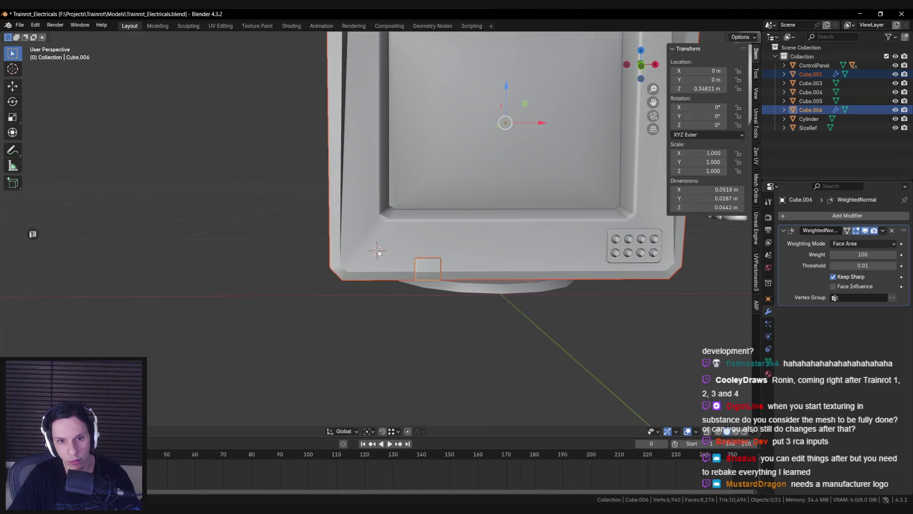
{"action": "left_click", "coordinate": [379, 252]}
{"action": "key", "text": "Tab"}
{"action": "scroll", "coordinate": [379, 259], "scroll_direction": "up", "scroll_amount": 2}
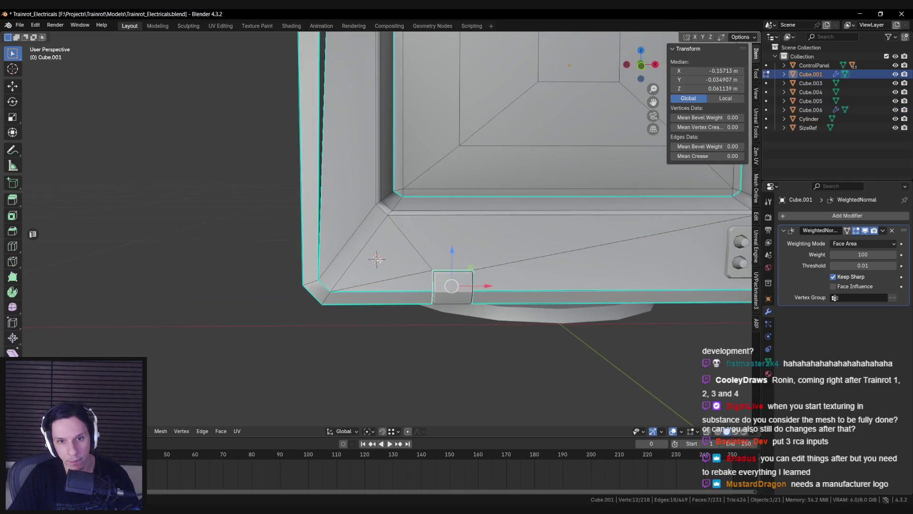
{"action": "key", "text": "Tab"}
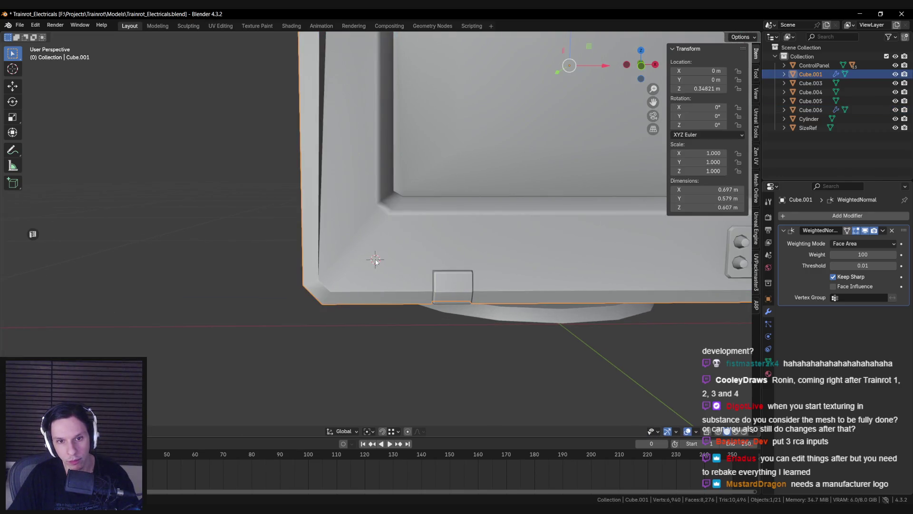
{"action": "scroll", "coordinate": [376, 259], "scroll_direction": "down", "scroll_amount": 3}
Save the file and add a 12-sided cylinder at the bezel notch
{"action": "key", "text": "ctrl+s"}
{"action": "key", "text": "F3"}
{"action": "type", "text": "cylind"}
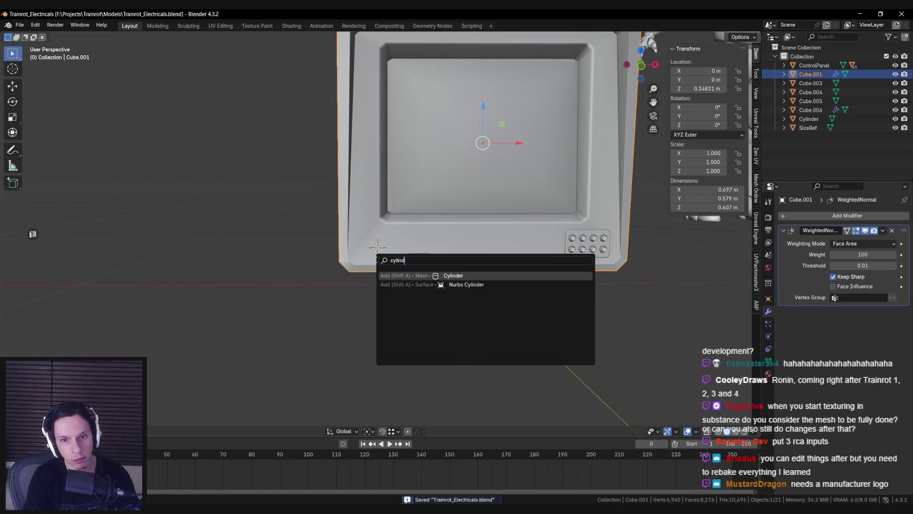
{"action": "key", "text": "Return"}
{"action": "type", "text": "2"}
{"action": "key", "text": "Return"}
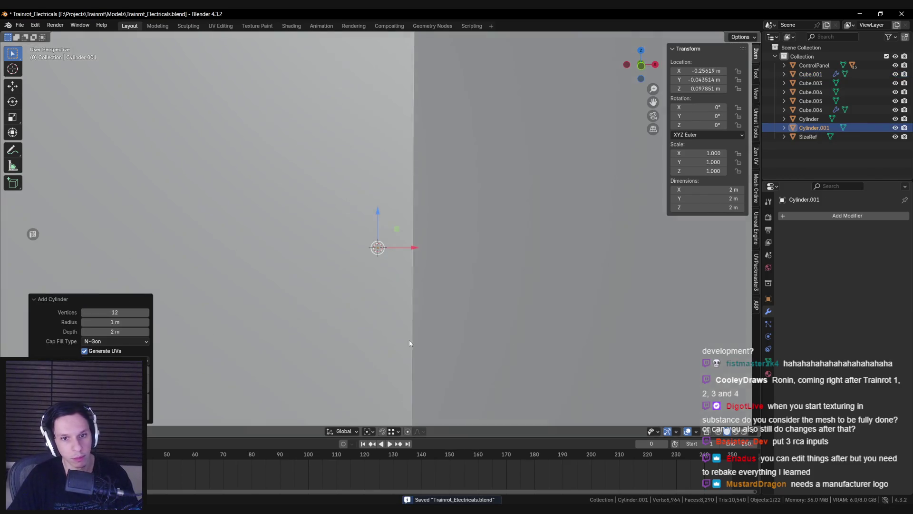
Shrink the cylinder and tilt it 78.611° around the X axis to face forward
{"action": "scroll", "coordinate": [335, 329], "scroll_direction": "down", "scroll_amount": 3}
{"action": "key", "text": "s"}
{"action": "left_click", "coordinate": [442, 285]}
{"action": "scroll", "coordinate": [610, 386], "scroll_direction": "up", "scroll_amount": 5}
{"action": "key", "text": "s"}
{"action": "left_click", "coordinate": [409, 274]}
{"action": "mouse_move", "coordinate": [409, 273]}
{"action": "middle_mouse_down"}
{"action": "mouse_move", "coordinate": [478, 315]}
{"action": "mouse_move", "coordinate": [550, 315]}
{"action": "mouse_move", "coordinate": [494, 284]}
{"action": "mouse_move", "coordinate": [500, 299]}
{"action": "mouse_move", "coordinate": [509, 289]}
{"action": "mouse_move", "coordinate": [465, 302]}
{"action": "mouse_move", "coordinate": [368, 252]}
{"action": "mouse_move", "coordinate": [372, 235]}
{"action": "middle_mouse_up"}
{"action": "key", "text": "r"}
{"action": "key", "text": "x"}
{"action": "left_click", "coordinate": [380, 299]}
{"action": "scroll", "coordinate": [446, 298], "scroll_direction": "up", "scroll_amount": 3}
{"action": "key", "text": "s"}
{"action": "left_click", "coordinate": [427, 286]}
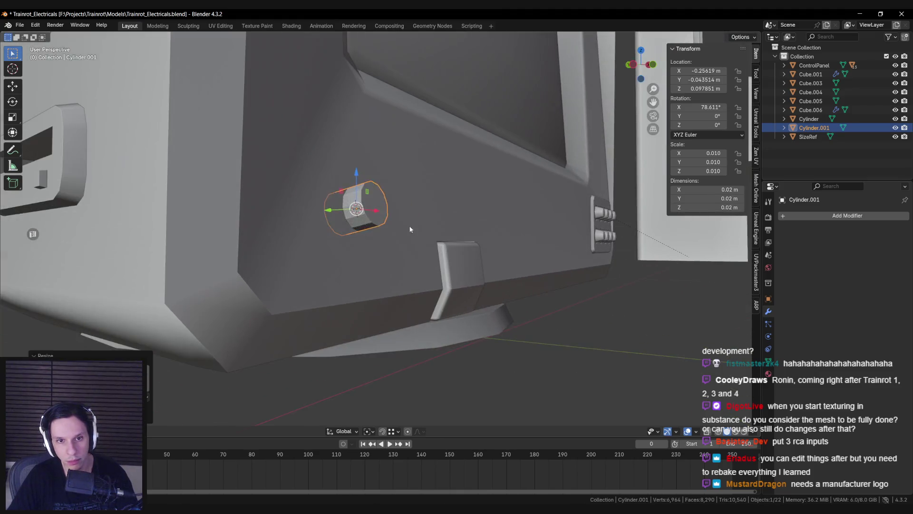
Delete the unneeded cylinder vertices using X-ray selection in Edit Mode
{"action": "key", "text": "Tab"}
{"action": "key", "text": "alt+z"}
{"action": "left_click_drag", "start_coordinate": [279, 170], "coordinate": [347, 285]}
{"action": "key", "text": "x"}
{"action": "left_click", "coordinate": [333, 272]}
{"action": "key", "text": "alt+z"}
Move the cylinder's end cap along its local axis and scale it smaller
{"action": "middle_click_drag", "start_coordinate": [385, 224], "coordinate": [375, 209]}
{"action": "left_click", "coordinate": [374, 204]}
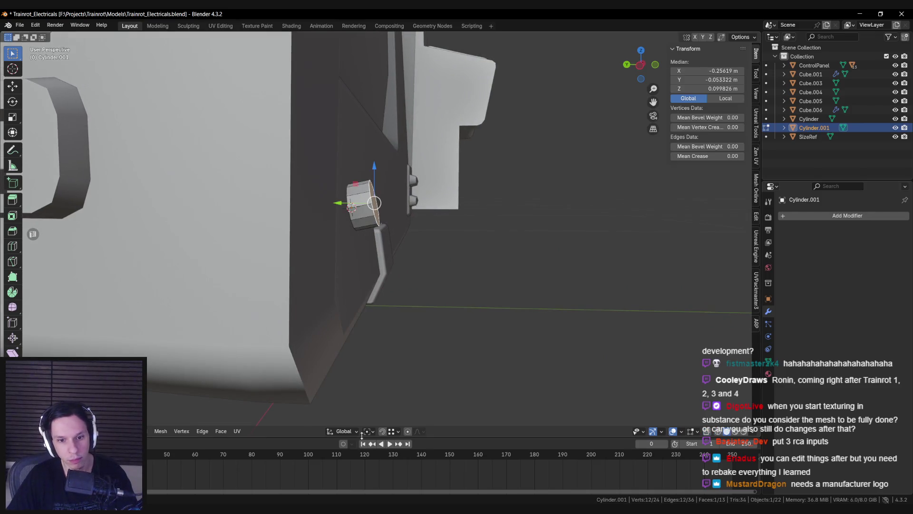
{"action": "left_click", "coordinate": [343, 431]}
{"action": "left_click", "coordinate": [328, 358]}
{"action": "key", "text": "g"}
{"action": "key", "text": "z"}
{"action": "left_click", "coordinate": [408, 198]}
{"action": "middle_click_drag", "start_coordinate": [408, 198], "coordinate": [433, 202]}
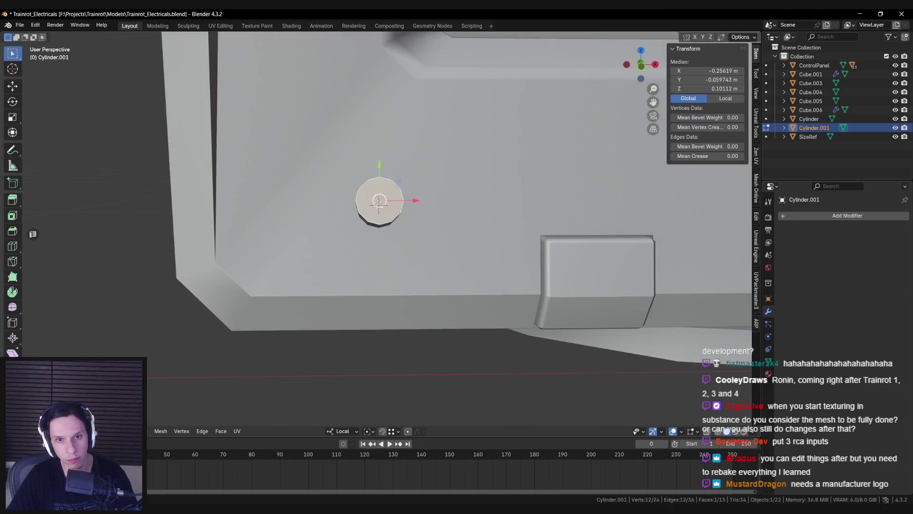
{"action": "key", "text": "s"}
{"action": "left_click", "coordinate": [478, 233]}
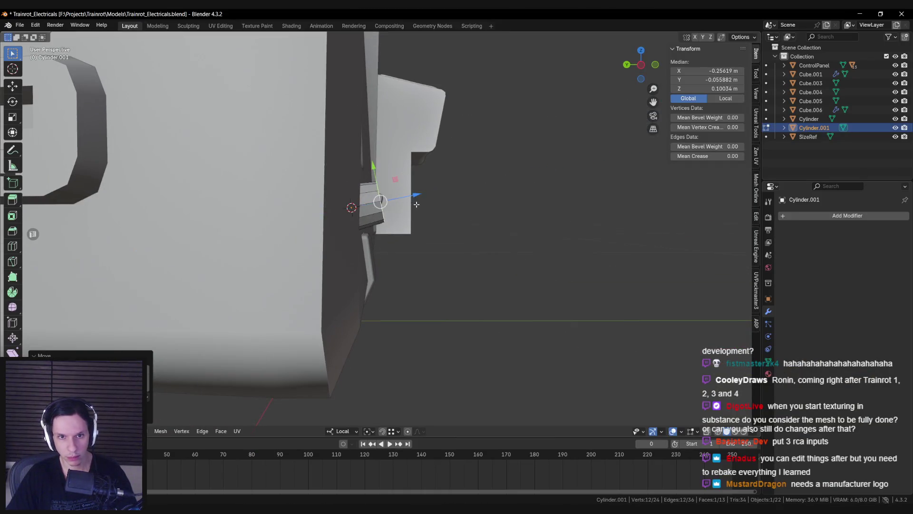
Scale the whole cylinder across its width only, excluding Z
{"action": "middle_click_drag", "start_coordinate": [523, 256], "coordinate": [476, 259]}
{"action": "scroll", "coordinate": [457, 261], "scroll_direction": "up", "scroll_amount": 3}
{"action": "key", "text": "alt+a"}
{"action": "scroll", "coordinate": [457, 261], "scroll_direction": "down", "scroll_amount": 5}
{"action": "scroll", "coordinate": [452, 259], "scroll_direction": "up", "scroll_amount": 6}
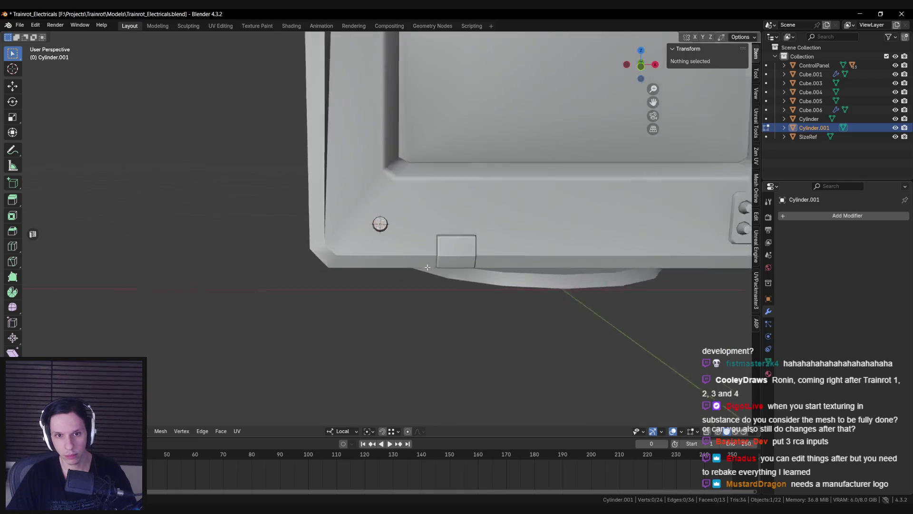
{"action": "key", "text": "a"}
{"action": "key", "text": "s"}
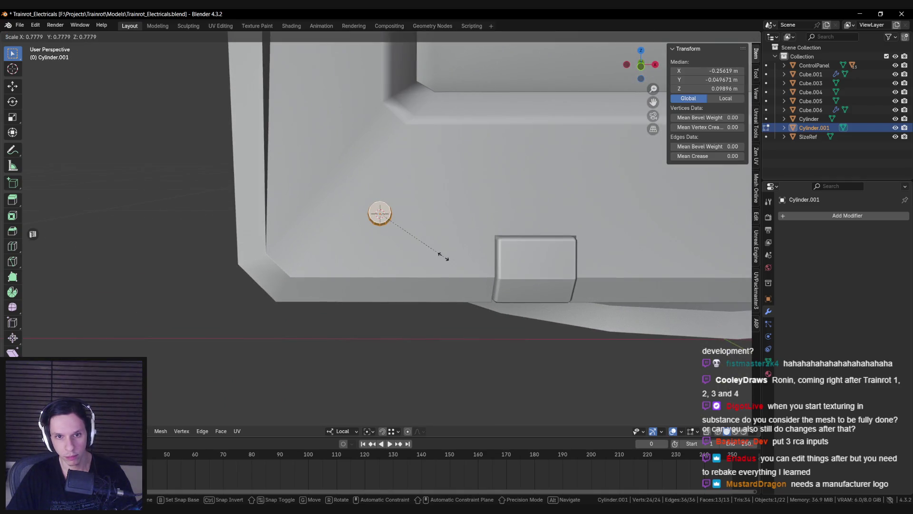
{"action": "middle_click_drag", "start_coordinate": [449, 259], "coordinate": [471, 249], "text": "alt"}
{"action": "key", "text": "shift+z"}
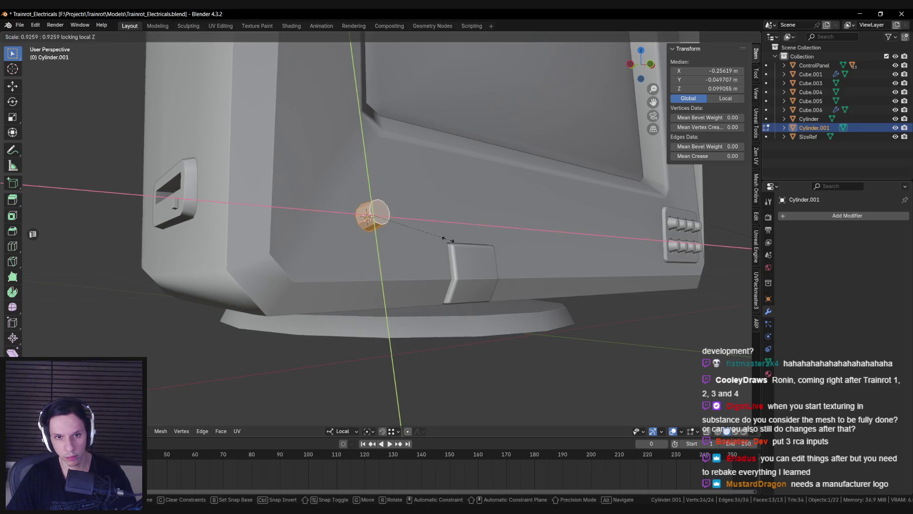
{"action": "middle_click_drag", "start_coordinate": [437, 236], "coordinate": [380, 212], "text": "alt"}
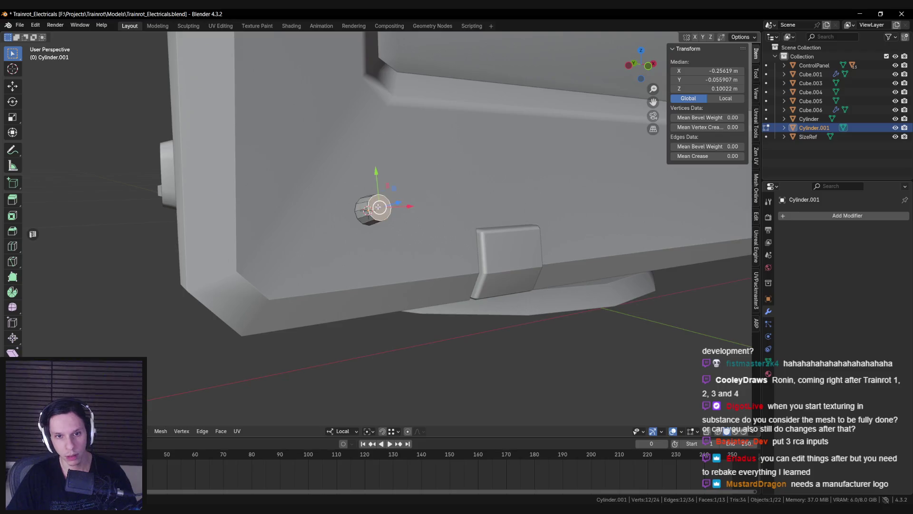
{"action": "key", "text": "alt+Tab"}
{"action": "key", "text": "alt+Tab"}
Inset the front face, extrude it inward, and merge it at centre to form the hole
{"action": "key", "text": "i"}
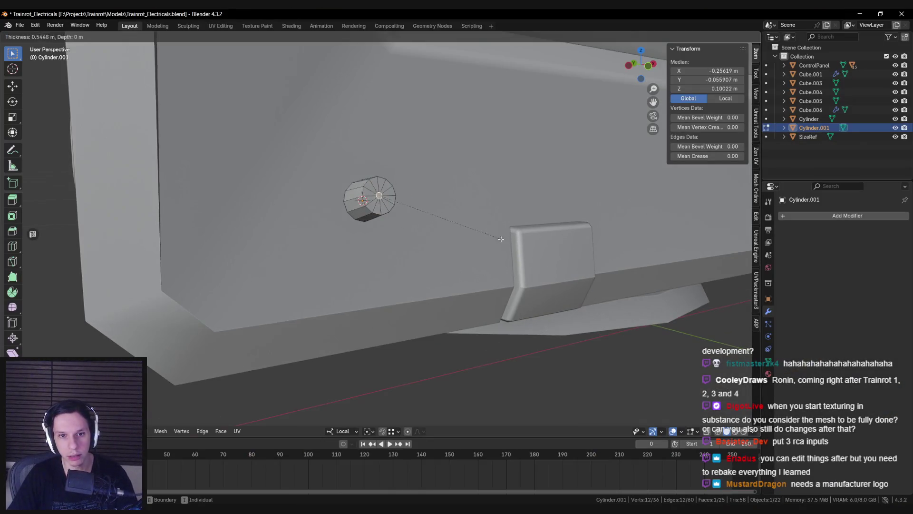
{"action": "left_click", "coordinate": [506, 240]}
{"action": "middle_click_drag", "start_coordinate": [506, 240], "coordinate": [404, 191]}
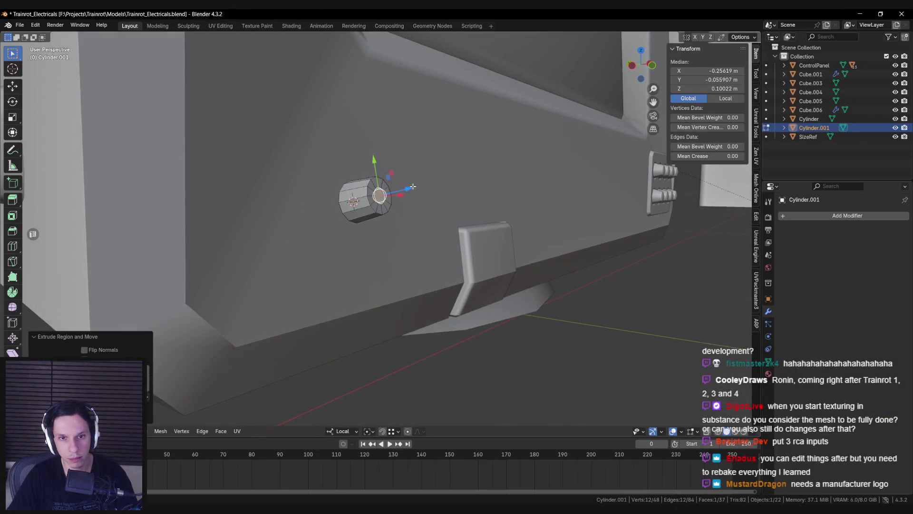
{"action": "key", "text": "e"}
{"action": "right_click", "coordinate": [393, 194]}
{"action": "key", "text": "m"}
{"action": "left_click", "coordinate": [398, 204]}
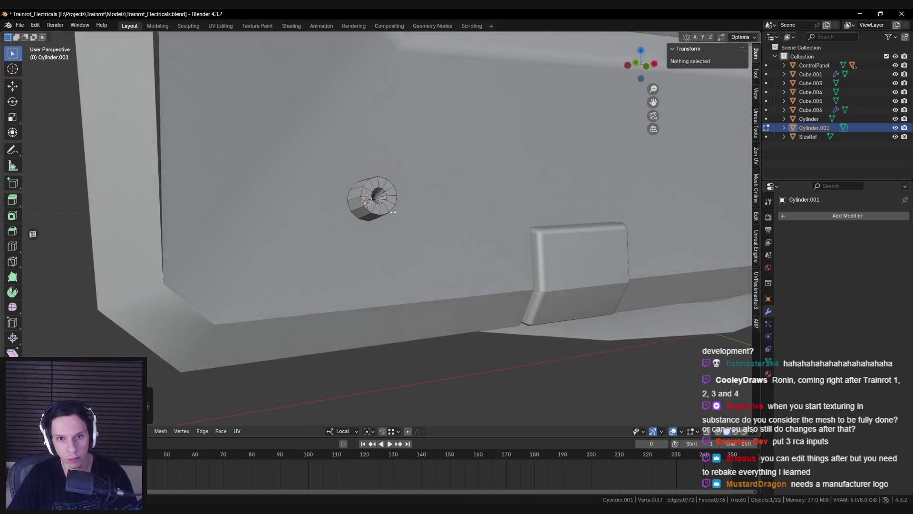
{"action": "scroll", "coordinate": [418, 198], "scroll_direction": "up", "scroll_amount": 3}
{"action": "key", "text": "alt+z"}
{"action": "mouse_move", "coordinate": [418, 198]}
{"action": "middle_mouse_down"}
{"action": "mouse_move", "coordinate": [375, 181]}
{"action": "mouse_move", "coordinate": [409, 190]}
{"action": "middle_mouse_up"}
{"action": "key", "text": "alt+z"}
Mark the hole's rim edge loop as sharp and return to Object Mode
{"action": "key", "text": "a"}
{"action": "left_click", "coordinate": [375, 181], "text": "alt"}
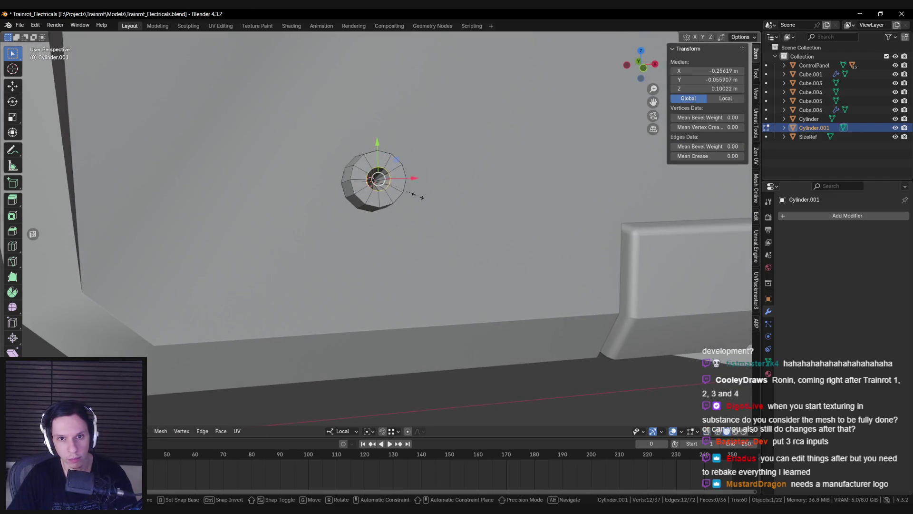
{"action": "key", "text": "s"}
{"action": "left_click", "coordinate": [414, 195]}
{"action": "key", "text": "ctrl+e"}
{"action": "left_click", "coordinate": [419, 198]}
{"action": "left_click", "coordinate": [351, 177], "text": "alt"}
{"action": "key", "text": "ctrl+e"}
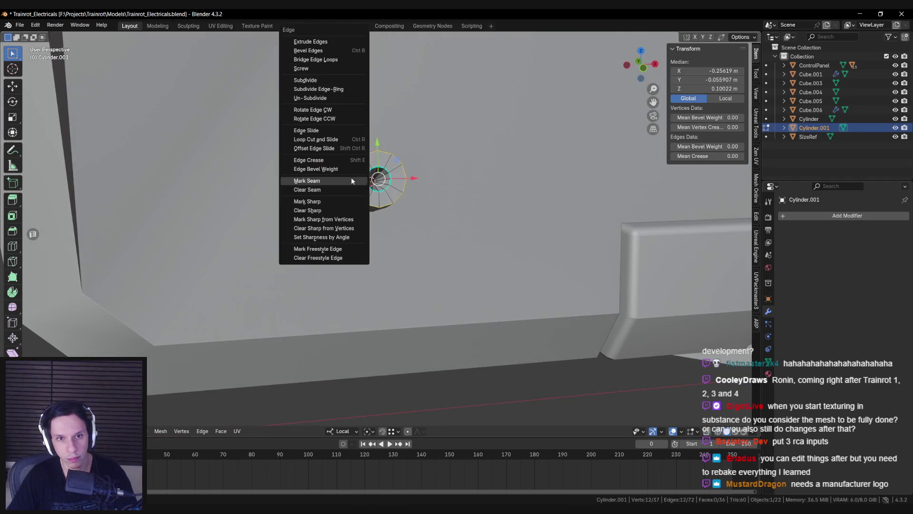
{"action": "left_click", "coordinate": [351, 200]}
{"action": "key", "text": "Tab"}
{"action": "scroll", "coordinate": [376, 209], "scroll_direction": "down", "scroll_amount": 3}
{"action": "key", "text": "alt+a"}
{"action": "mouse_move", "coordinate": [388, 218]}
{"action": "middle_mouse_down"}
{"action": "mouse_move", "coordinate": [372, 271]}
{"action": "mouse_move", "coordinate": [327, 269]}
{"action": "mouse_move", "coordinate": [334, 256]}
{"action": "mouse_move", "coordinate": [426, 252]}
{"action": "middle_mouse_up"}
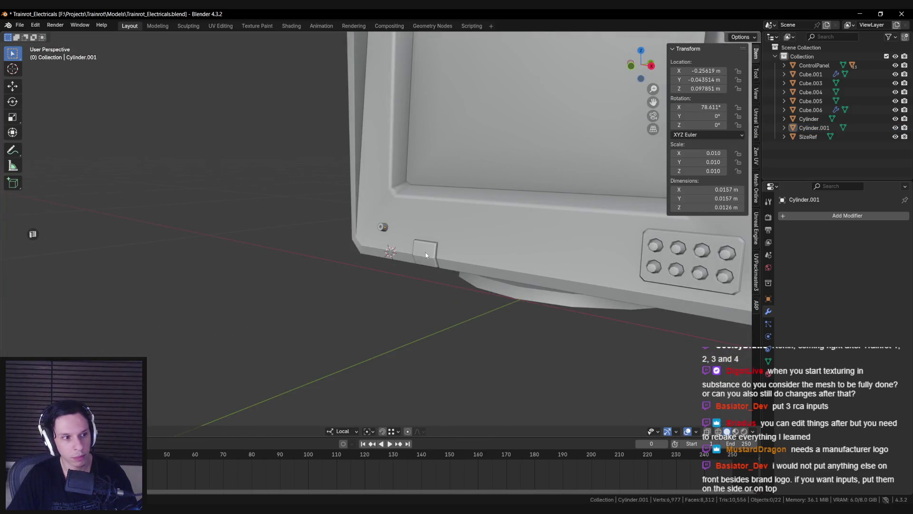
Move the jack cylinder left along X and check it against the reference images
{"action": "scroll", "coordinate": [426, 252], "scroll_direction": "up", "scroll_amount": 4}
{"action": "scroll", "coordinate": [425, 252], "scroll_direction": "up", "scroll_amount": 1}
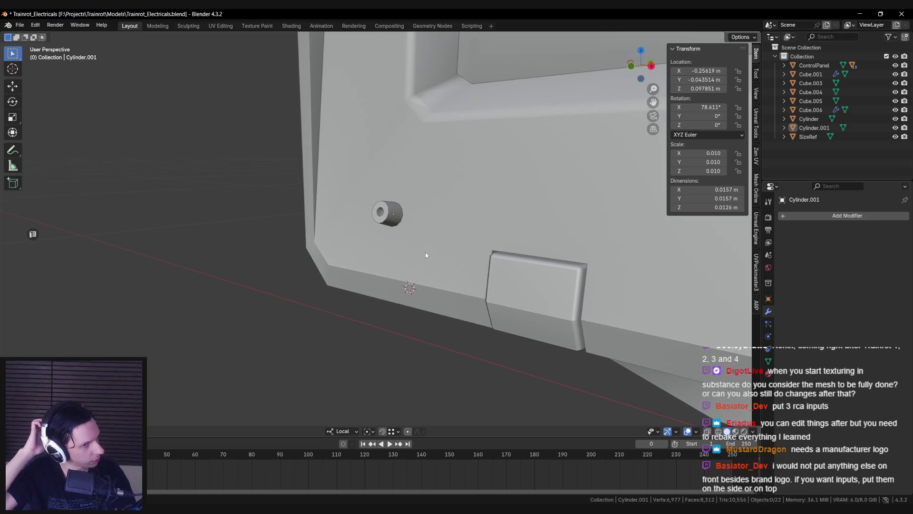
{"action": "scroll", "coordinate": [425, 252], "scroll_direction": "down", "scroll_amount": 3}
{"action": "mouse_move", "coordinate": [438, 252]}
{"action": "middle_mouse_down"}
{"action": "mouse_move", "coordinate": [453, 261]}
{"action": "mouse_move", "coordinate": [381, 231]}
{"action": "middle_mouse_up"}
{"action": "scroll", "coordinate": [381, 231], "scroll_direction": "down", "scroll_amount": 3}
{"action": "scroll", "coordinate": [381, 230], "scroll_direction": "up", "scroll_amount": 4}
{"action": "left_click", "coordinate": [378, 222]}
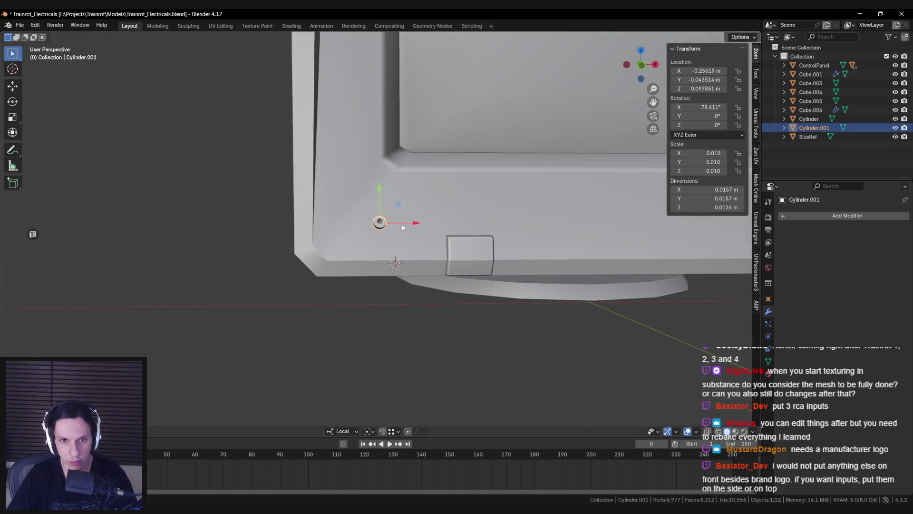
{"action": "key", "text": "g"}
{"action": "key", "text": "x"}
{"action": "left_click", "coordinate": [376, 226]}
{"action": "key", "text": "alt+Tab"}
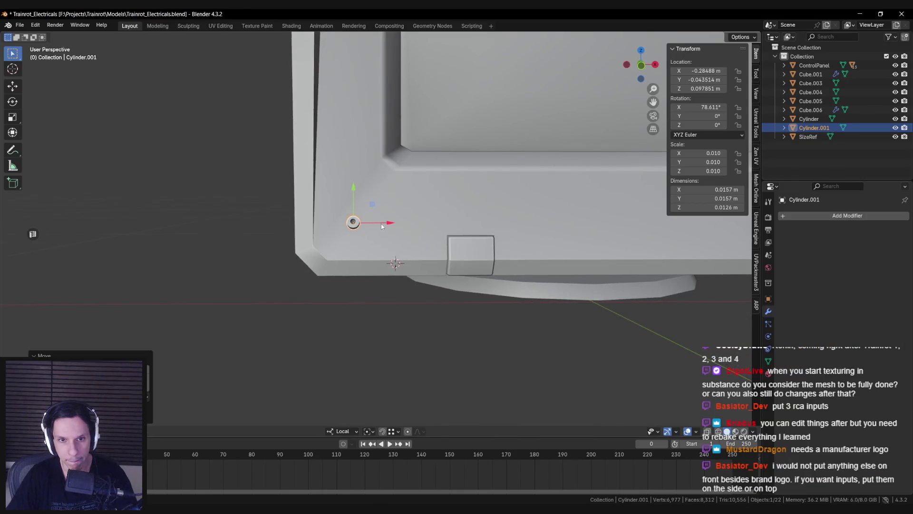
Inspect the jack mesh in Edit Mode from a low side view
{"action": "mouse_move", "coordinate": [381, 223]}
{"action": "middle_mouse_down"}
{"action": "mouse_move", "coordinate": [421, 235]}
{"action": "mouse_move", "coordinate": [384, 210]}
{"action": "middle_mouse_up"}
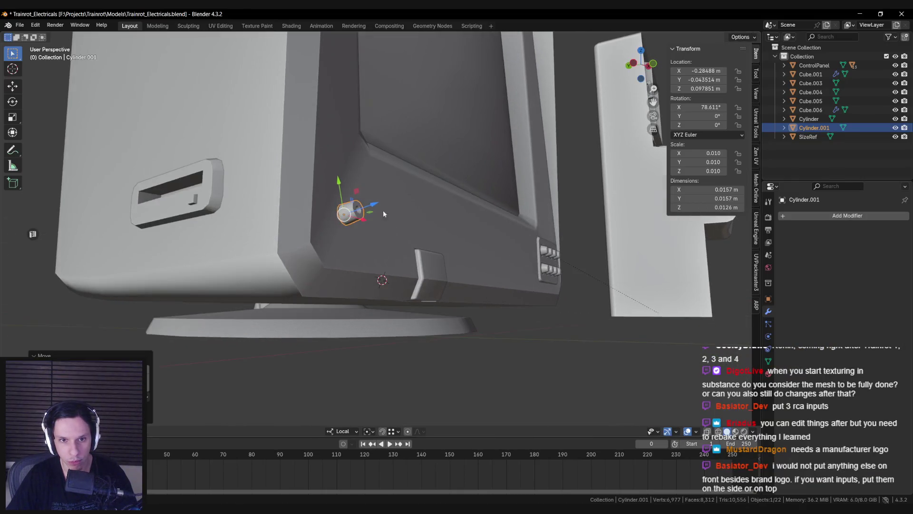
{"action": "key", "text": "Tab"}
{"action": "scroll", "coordinate": [383, 210], "scroll_direction": "up", "scroll_amount": 3}
{"action": "mouse_move", "coordinate": [318, 207]}
{"action": "middle_mouse_down"}
{"action": "mouse_move", "coordinate": [362, 208]}
{"action": "mouse_move", "coordinate": [352, 224]}
{"action": "mouse_move", "coordinate": [335, 211]}
{"action": "middle_mouse_up"}
{"action": "key", "text": "Tab"}
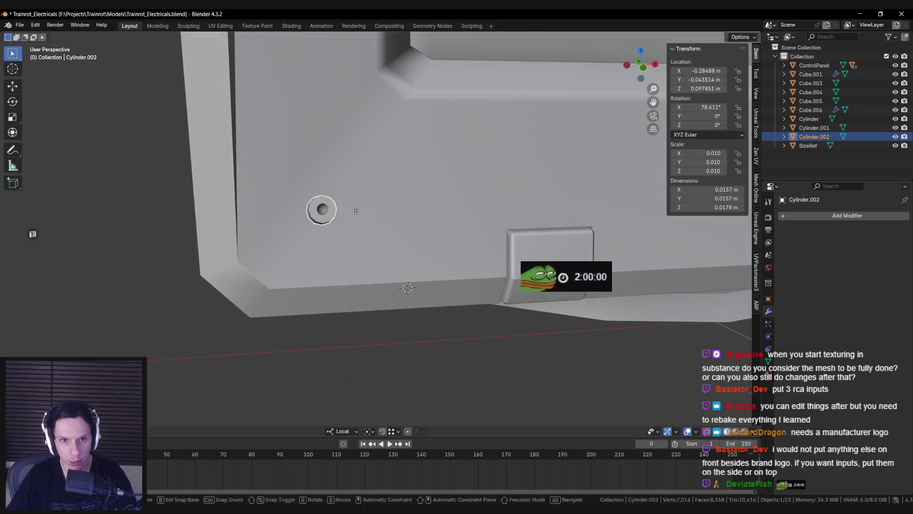
Duplicate the jack along X to complete a row of three jacks
{"action": "key", "text": "shift+d"}
{"action": "key", "text": "x"}
{"action": "middle_click_drag", "start_coordinate": [406, 210], "coordinate": [404, 213], "text": "alt"}
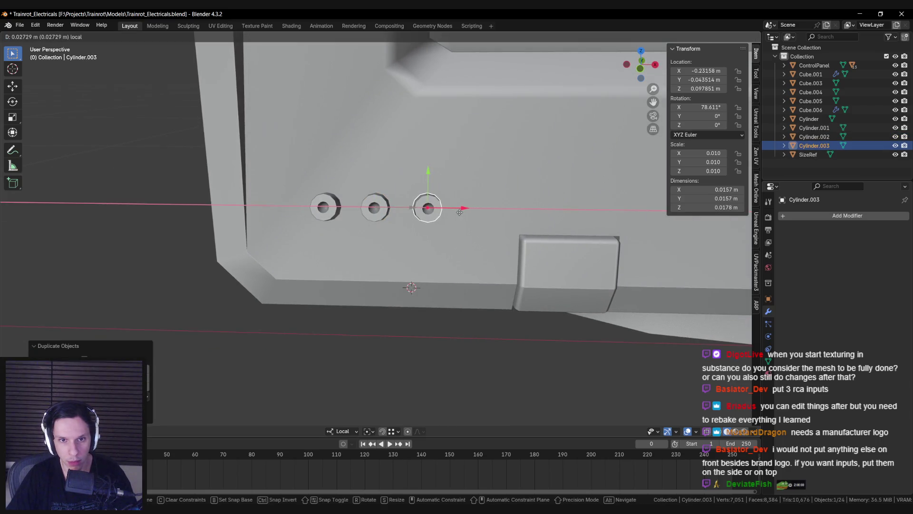
{"action": "left_click", "coordinate": [459, 212]}
{"action": "key", "text": "alt+a"}
{"action": "scroll", "coordinate": [460, 212], "scroll_direction": "down", "scroll_amount": 5}
{"action": "mouse_move", "coordinate": [460, 212]}
{"action": "middle_mouse_down"}
{"action": "mouse_move", "coordinate": [461, 224]}
{"action": "mouse_move", "coordinate": [446, 206]}
{"action": "mouse_move", "coordinate": [398, 235]}
{"action": "middle_mouse_up"}
{"action": "scroll", "coordinate": [446, 206], "scroll_direction": "down", "scroll_amount": 3}
{"action": "scroll", "coordinate": [398, 236], "scroll_direction": "up", "scroll_amount": 8}
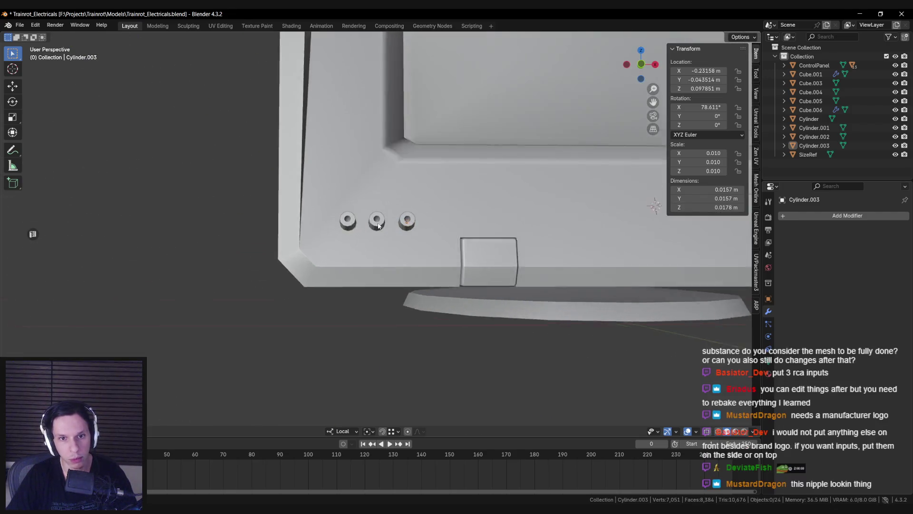
{"action": "scroll", "coordinate": [379, 226], "scroll_direction": "up", "scroll_amount": 3}
Select the monitor bezel mesh and enter its Edit Mode
{"action": "left_click", "coordinate": [375, 235]}
{"action": "key", "text": "Tab"}
{"action": "scroll", "coordinate": [410, 234], "scroll_direction": "up", "scroll_amount": 2}
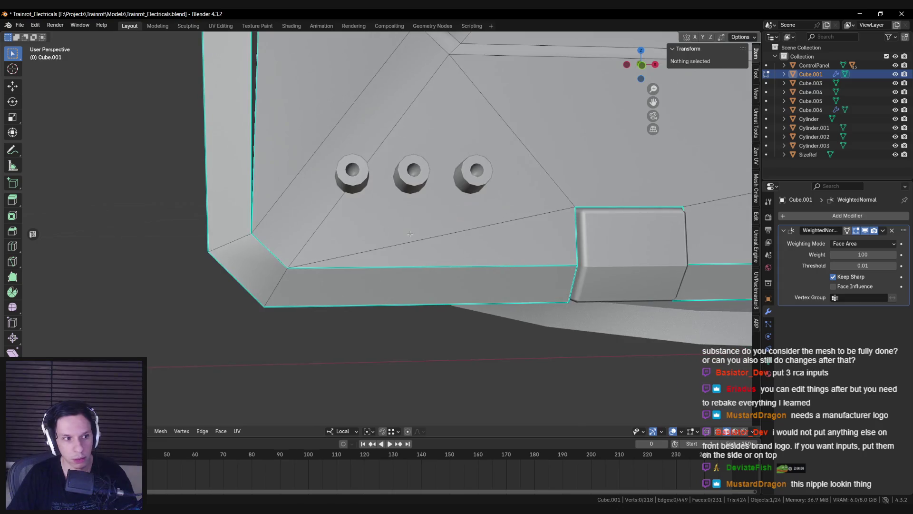
Try insetting the bevel strip and triangle faces behind the jacks, then undo the inset
{"action": "scroll", "coordinate": [410, 234], "scroll_direction": "down", "scroll_amount": 5}
{"action": "scroll", "coordinate": [429, 202], "scroll_direction": "up", "scroll_amount": 4}
{"action": "scroll", "coordinate": [370, 220], "scroll_direction": "up", "scroll_amount": 4}
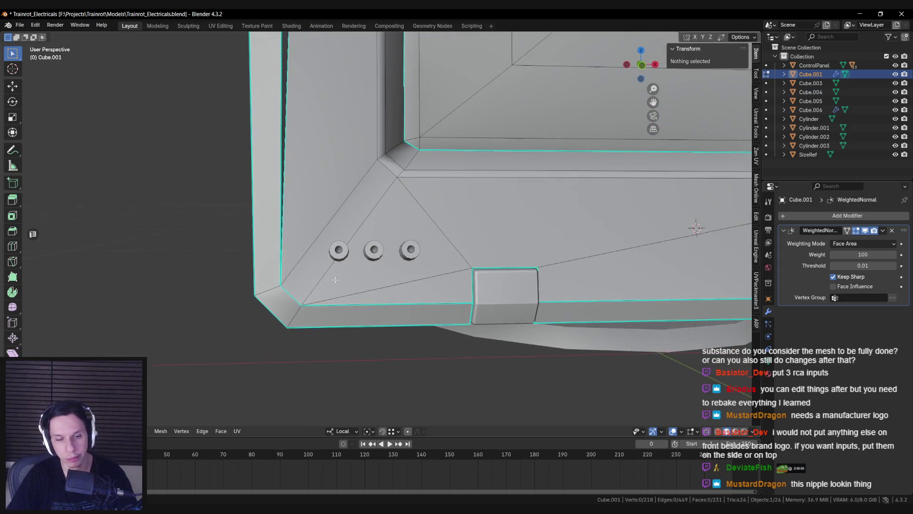
{"action": "scroll", "coordinate": [334, 278], "scroll_direction": "down", "scroll_amount": 5}
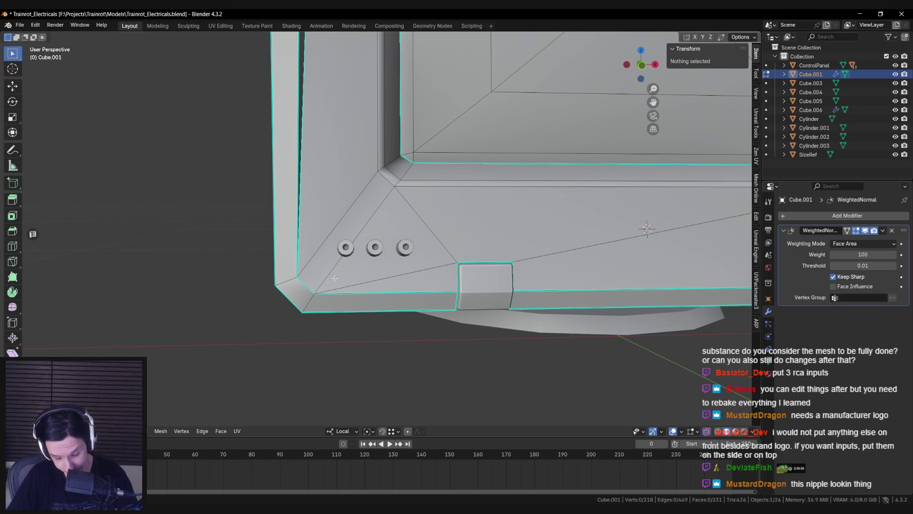
{"action": "scroll", "coordinate": [335, 279], "scroll_direction": "up", "scroll_amount": 1}
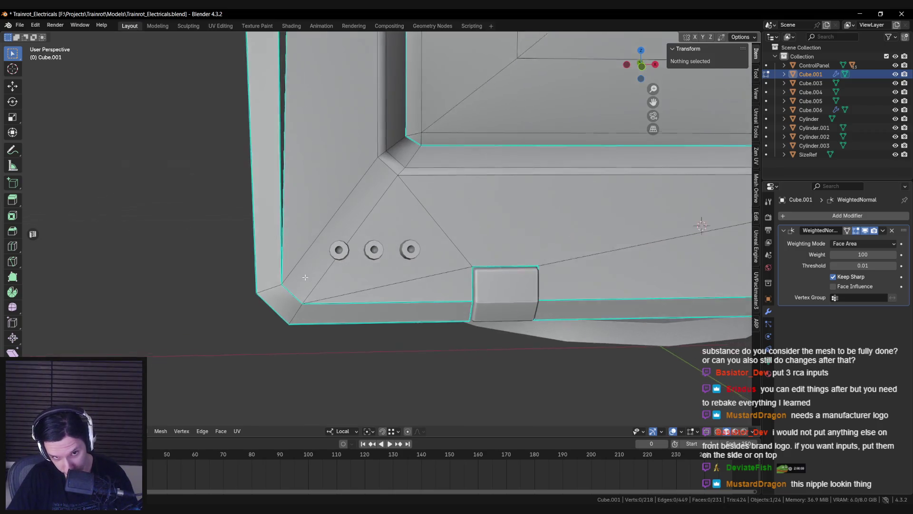
{"action": "left_click", "coordinate": [338, 228]}
{"action": "left_click", "coordinate": [425, 270], "text": "shift"}
{"action": "scroll", "coordinate": [424, 270], "scroll_direction": "up", "scroll_amount": 1}
{"action": "key", "text": "i"}
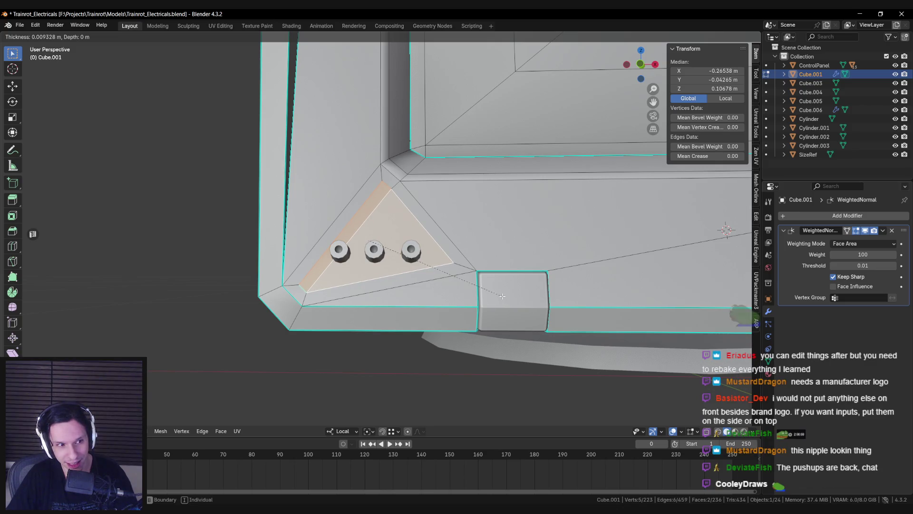
{"action": "left_click", "coordinate": [503, 296]}
{"action": "mouse_move", "coordinate": [503, 296]}
{"action": "middle_mouse_down"}
{"action": "mouse_move", "coordinate": [324, 291]}
{"action": "mouse_move", "coordinate": [342, 267]}
{"action": "middle_mouse_up"}
{"action": "key", "text": "ctrl+z"}
Leave Edit Mode and start sliding the middle jack (Cylinder.002) along its local X
{"action": "key", "text": "alt+a"}
{"action": "scroll", "coordinate": [323, 291], "scroll_direction": "down", "scroll_amount": 2}
{"action": "key", "text": "Tab"}
{"action": "scroll", "coordinate": [342, 268], "scroll_direction": "up", "scroll_amount": 4}
{"action": "left_click", "coordinate": [374, 251]}
{"action": "key", "text": "g"}
{"action": "key", "text": "x"}
{"action": "key", "text": "x"}
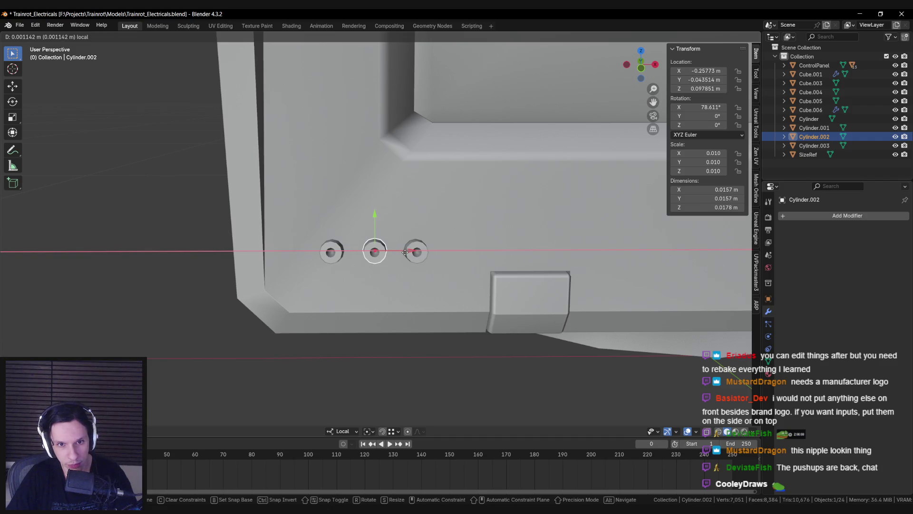
Confirm the middle jack's new position and set the transform orientation to Global
{"action": "left_click", "coordinate": [405, 253]}
{"action": "left_click", "coordinate": [342, 431]}
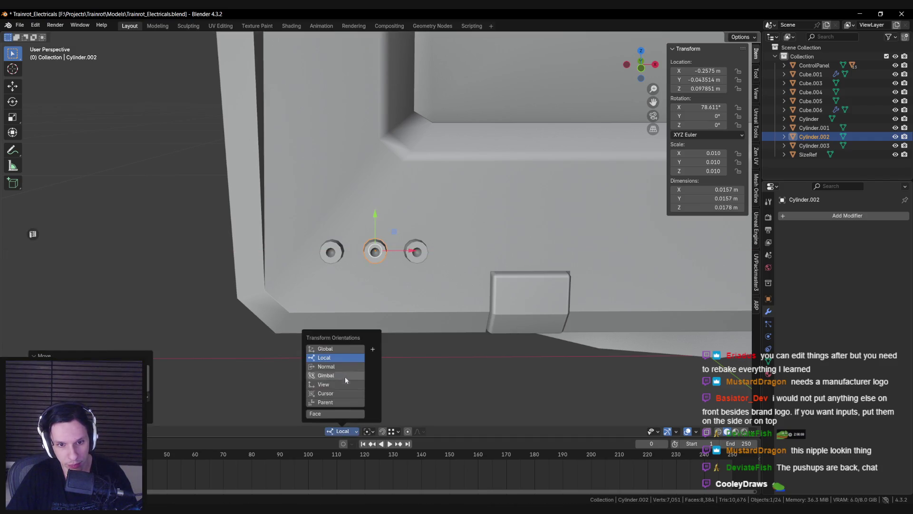
{"action": "left_click", "coordinate": [341, 352]}
Select the bezel mesh (Cube.001), inspect its lower front in Edit Mode, then exit
{"action": "scroll", "coordinate": [391, 254], "scroll_direction": "down", "scroll_amount": 3}
{"action": "scroll", "coordinate": [391, 254], "scroll_direction": "up", "scroll_amount": 3}
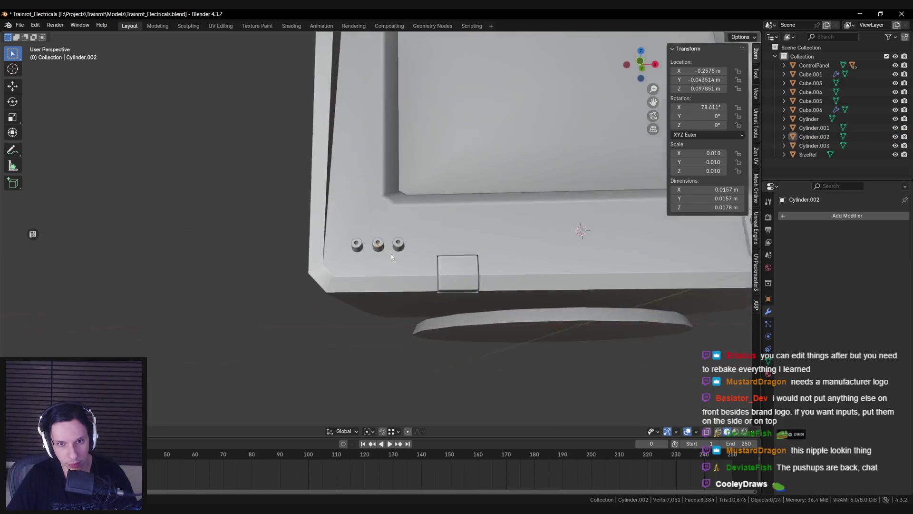
{"action": "left_click_drag", "start_coordinate": [409, 254], "coordinate": [410, 255]}
{"action": "scroll", "coordinate": [395, 255], "scroll_direction": "down", "scroll_amount": 3}
{"action": "key", "text": "alt+a"}
{"action": "middle_click_drag", "start_coordinate": [385, 259], "coordinate": [382, 276]}
{"action": "left_click", "coordinate": [383, 276]}
{"action": "key", "text": "Tab"}
{"action": "scroll", "coordinate": [379, 294], "scroll_direction": "up", "scroll_amount": 5}
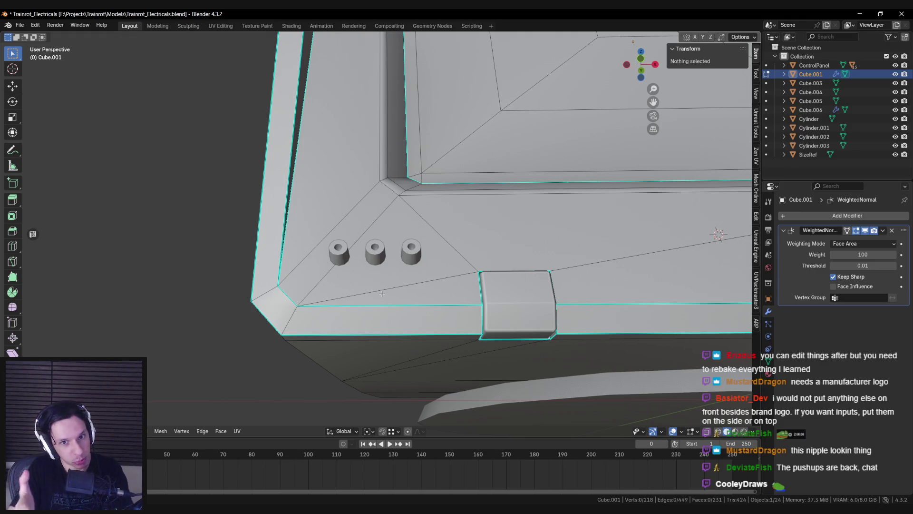
{"action": "mouse_move", "coordinate": [369, 265]}
{"action": "middle_mouse_down"}
{"action": "mouse_move", "coordinate": [375, 291]}
{"action": "mouse_move", "coordinate": [403, 317]}
{"action": "mouse_move", "coordinate": [397, 239]}
{"action": "mouse_move", "coordinate": [417, 282]}
{"action": "middle_mouse_up"}
{"action": "key", "text": "Tab"}
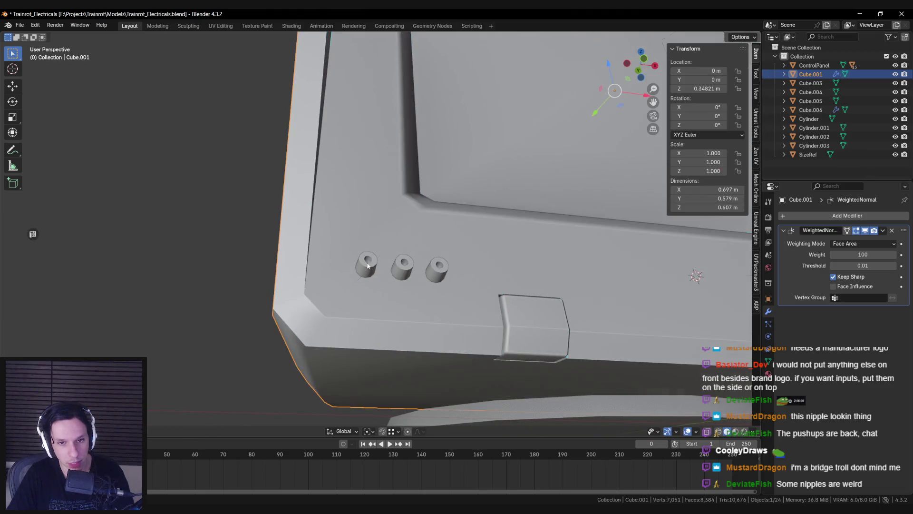
Duplicate the first jack in place and scale the copy up
{"action": "left_click", "coordinate": [368, 267]}
{"action": "key", "text": "shift+d"}
{"action": "right_click", "coordinate": [392, 279]}
{"action": "key", "text": "s"}
{"action": "left_click", "coordinate": [432, 285]}
Delete the copy's top ring of vertices and fill the open end with a face
{"action": "key", "text": "Tab"}
{"action": "mouse_move", "coordinate": [432, 285]}
{"action": "middle_mouse_down"}
{"action": "mouse_move", "coordinate": [379, 281]}
{"action": "mouse_move", "coordinate": [356, 303]}
{"action": "middle_mouse_up"}
{"action": "left_click", "coordinate": [357, 303], "text": "alt+shift"}
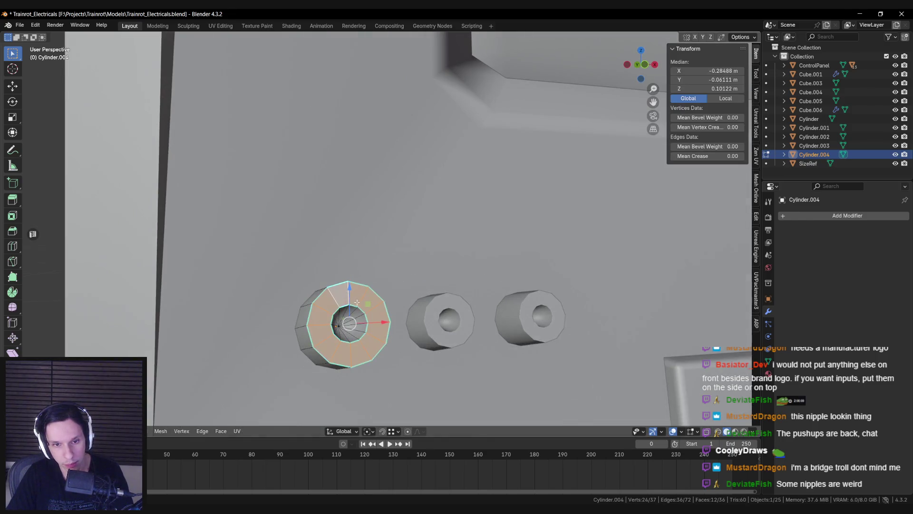
{"action": "key", "text": "x"}
{"action": "left_click", "coordinate": [375, 329]}
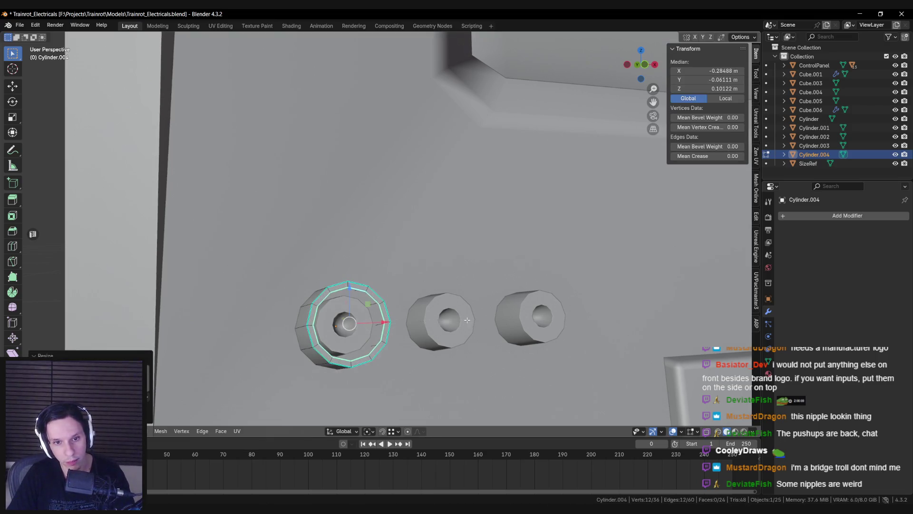
{"action": "middle_click_drag", "start_coordinate": [468, 320], "coordinate": [368, 281]}
{"action": "key", "text": "a"}
{"action": "key", "text": "alt+z"}
{"action": "key", "text": "alt+z"}
{"action": "key", "text": "shift+z"}
{"action": "key", "text": "f"}
{"action": "key", "text": "alt+a"}
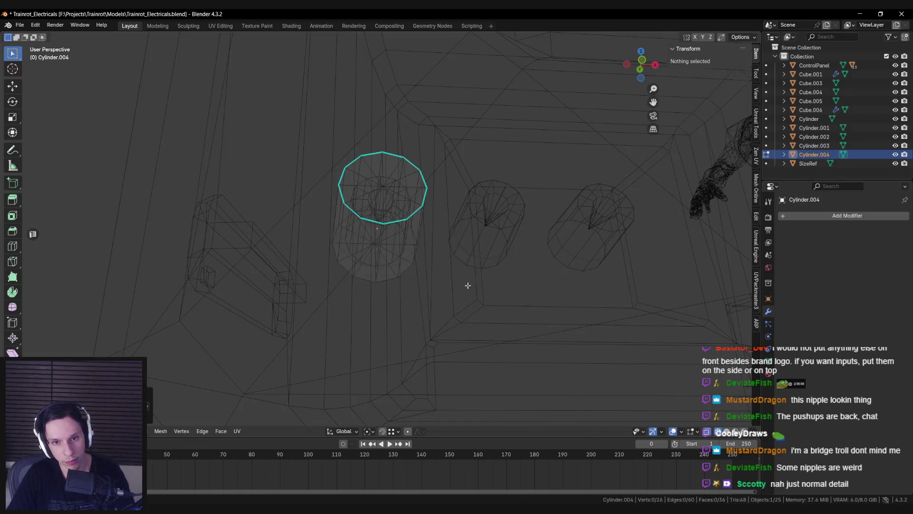
Shrink the cylinder's bottom ring and move it along Z to taper the plug
{"action": "mouse_move", "coordinate": [403, 224]}
{"action": "middle_mouse_down"}
{"action": "mouse_move", "coordinate": [373, 251]}
{"action": "mouse_move", "coordinate": [379, 300]}
{"action": "middle_mouse_up"}
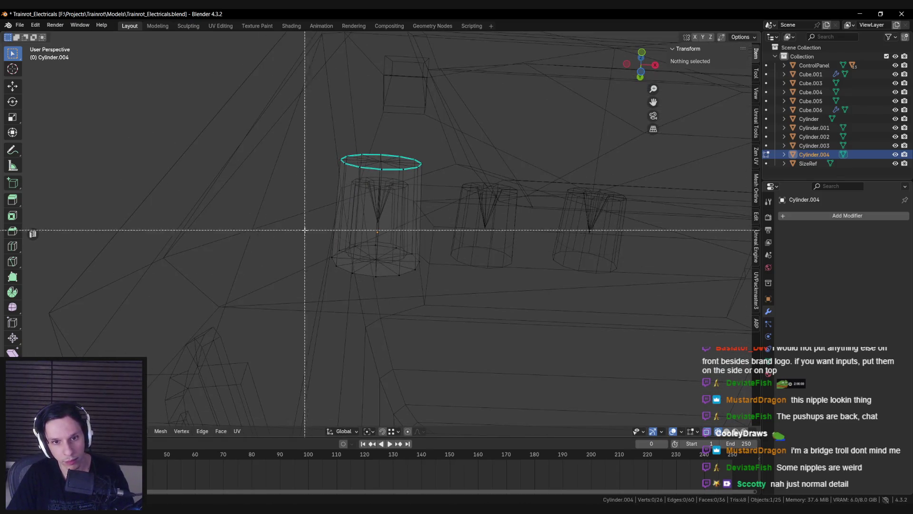
{"action": "left_click_drag", "start_coordinate": [305, 229], "coordinate": [444, 287]}
{"action": "middle_click_drag", "start_coordinate": [444, 287], "coordinate": [447, 285]}
{"action": "key", "text": "s"}
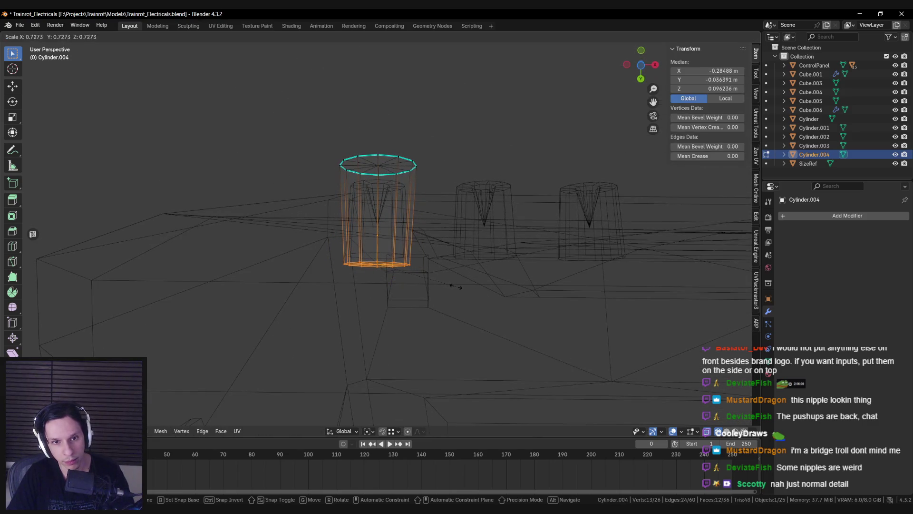
{"action": "left_click", "coordinate": [433, 289]}
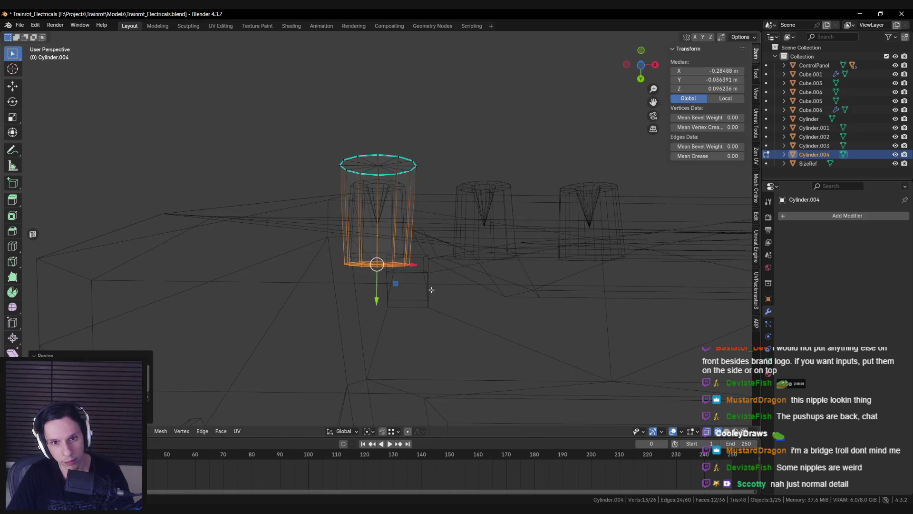
{"action": "key", "text": "g"}
{"action": "key", "text": "z"}
{"action": "left_click", "coordinate": [377, 286]}
Switch to Local orientation and slide the bottom ring along the cylinder's own Z axis
{"action": "mouse_move", "coordinate": [377, 287]}
{"action": "middle_mouse_down"}
{"action": "mouse_move", "coordinate": [271, 326]}
{"action": "mouse_move", "coordinate": [277, 361]}
{"action": "mouse_move", "coordinate": [344, 359]}
{"action": "middle_mouse_up"}
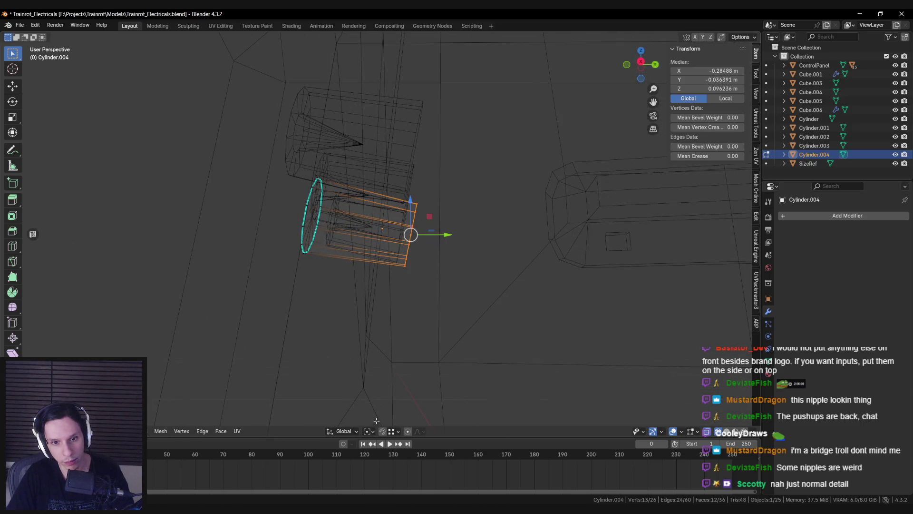
{"action": "left_click", "coordinate": [343, 431]}
{"action": "left_click", "coordinate": [324, 357]}
{"action": "key", "text": "g"}
{"action": "key", "text": "z"}
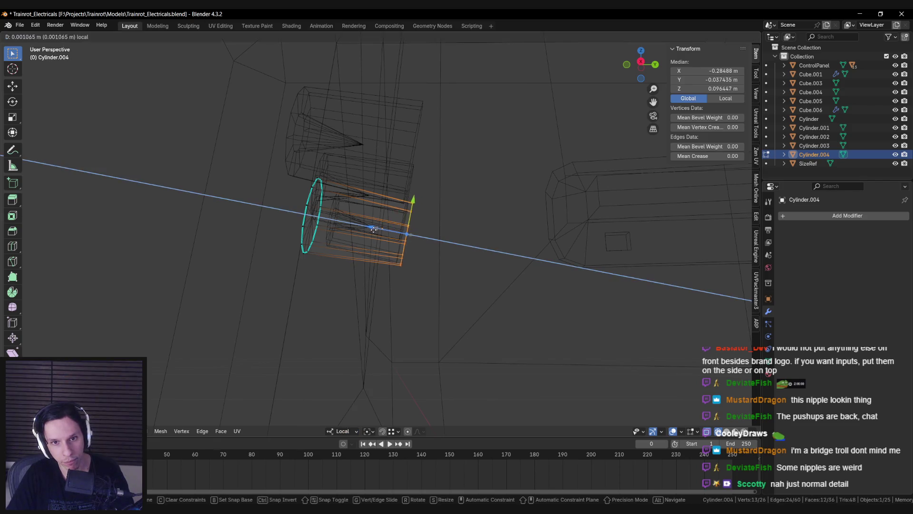
{"action": "left_click", "coordinate": [369, 228]}
Return to solid shading and exit Edit Mode on the finished plug cylinder
{"action": "key", "text": "shift+z"}
{"action": "mouse_move", "coordinate": [369, 228]}
{"action": "middle_mouse_down"}
{"action": "mouse_move", "coordinate": [417, 282]}
{"action": "mouse_move", "coordinate": [407, 255]}
{"action": "mouse_move", "coordinate": [367, 222]}
{"action": "mouse_move", "coordinate": [367, 233]}
{"action": "mouse_move", "coordinate": [378, 237]}
{"action": "mouse_move", "coordinate": [378, 222]}
{"action": "middle_mouse_up"}
{"action": "key", "text": "Tab"}
{"action": "key", "text": "Tab"}
{"action": "key", "text": "shift+z"}
{"action": "key", "text": "shift+z"}
{"action": "key", "text": "Tab"}
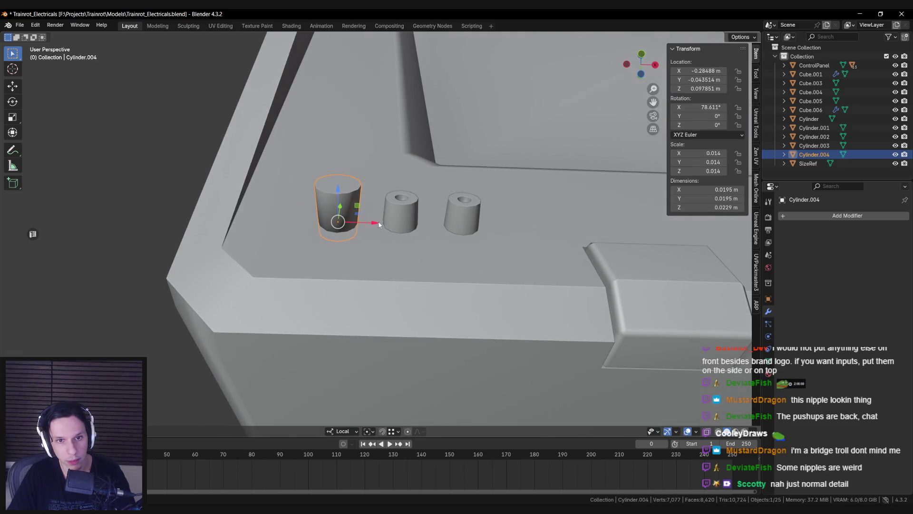
{"action": "left_click", "coordinate": [832, 217]}
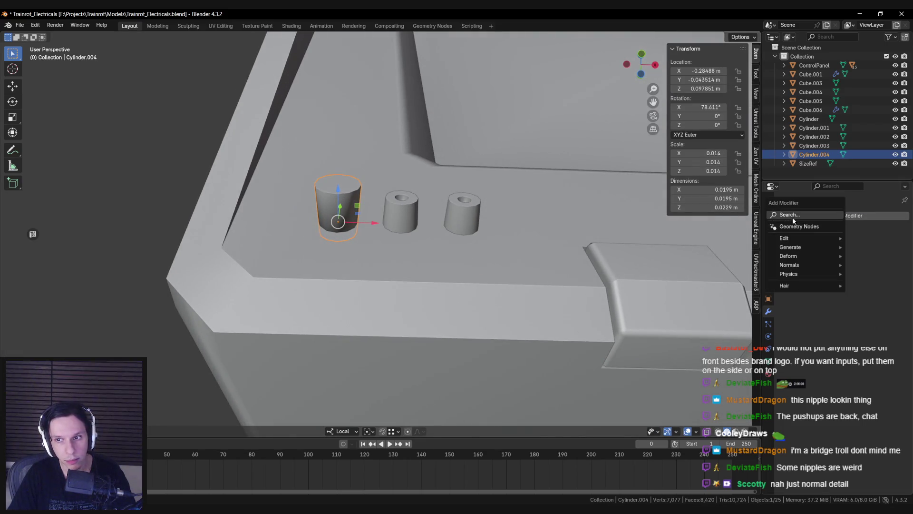
Add an Array modifier to the plug with Count 3 and Factor X 1.4, then apply it
{"action": "left_click", "coordinate": [809, 216]}
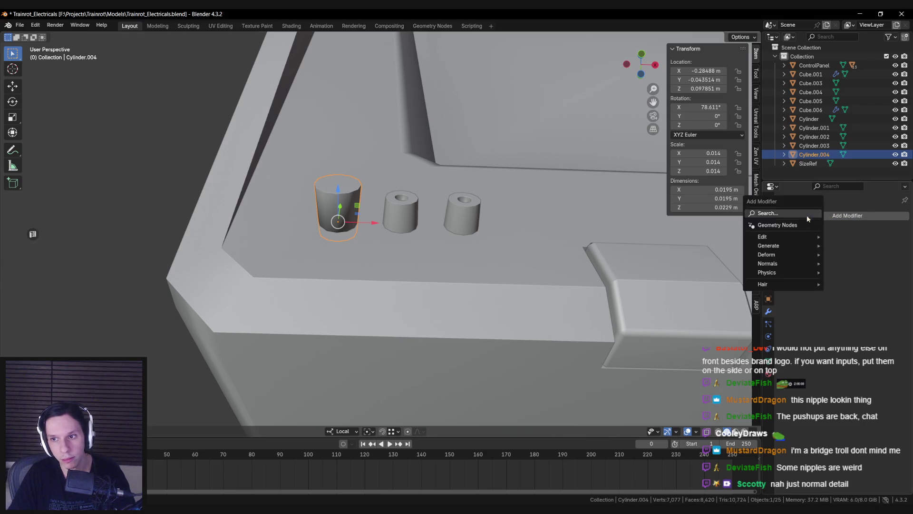
{"action": "mouse_move", "coordinate": [760, 256]}
{"action": "left_click", "coordinate": [742, 249]}
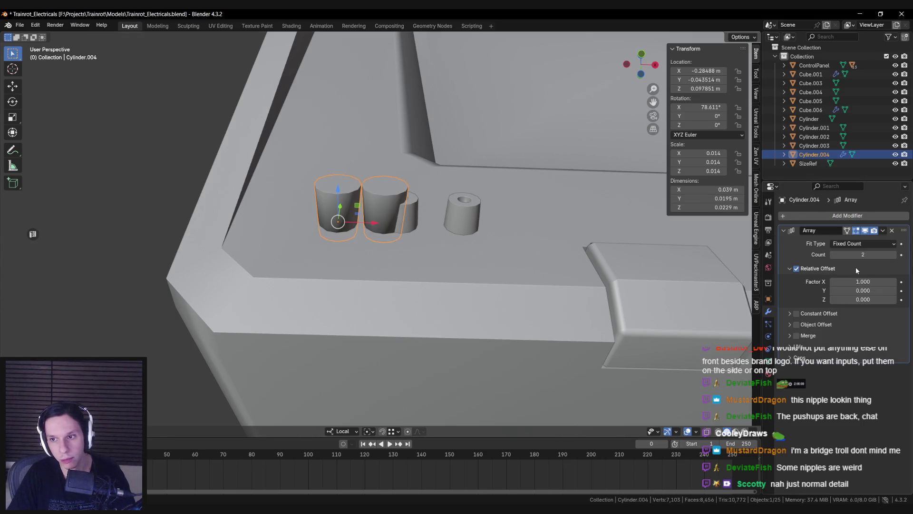
{"action": "left_click_drag", "start_coordinate": [863, 282], "coordinate": [882, 281]}
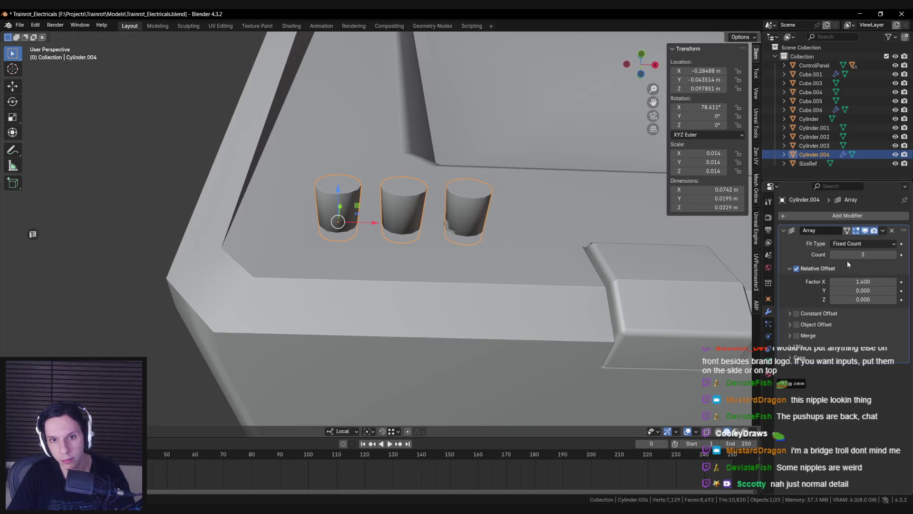
{"action": "middle_click_drag", "start_coordinate": [666, 264], "coordinate": [649, 267]}
{"action": "left_click", "coordinate": [822, 218]}
{"action": "left_click", "coordinate": [482, 261]}
{"action": "key", "text": "ctrl+z"}
{"action": "left_click", "coordinate": [883, 230]}
Add a Boolean modifier to Cube.001, move it above WeightedNormal, then remove it
{"action": "left_click", "coordinate": [835, 241]}
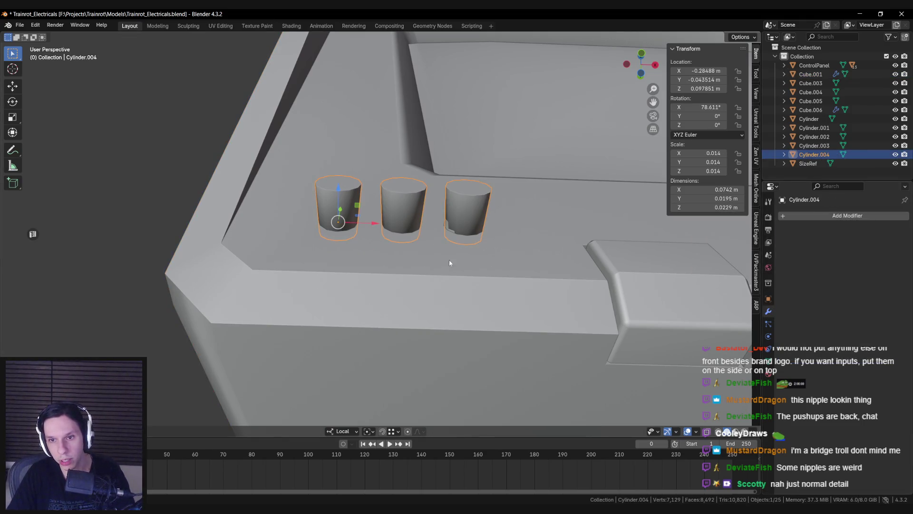
{"action": "left_click", "coordinate": [449, 260]}
{"action": "left_click", "coordinate": [823, 217]}
{"action": "type", "text": "bool"}
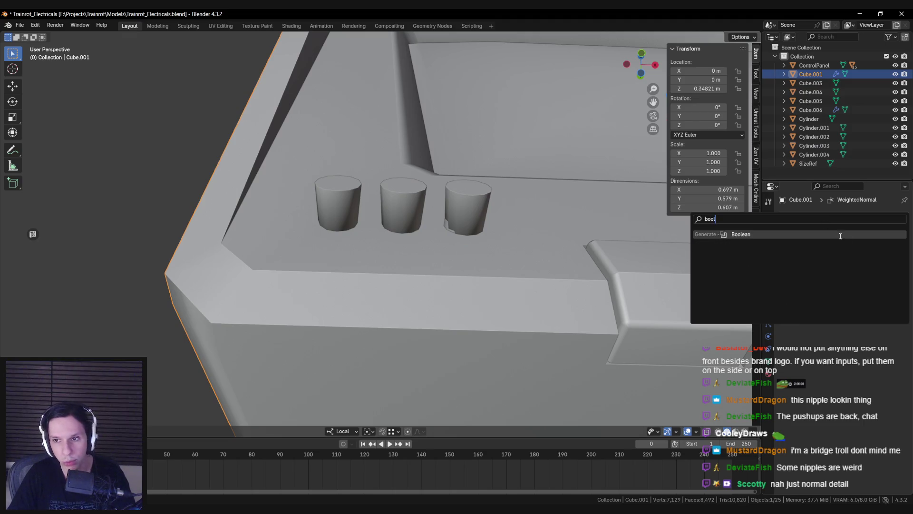
{"action": "key", "text": "Return"}
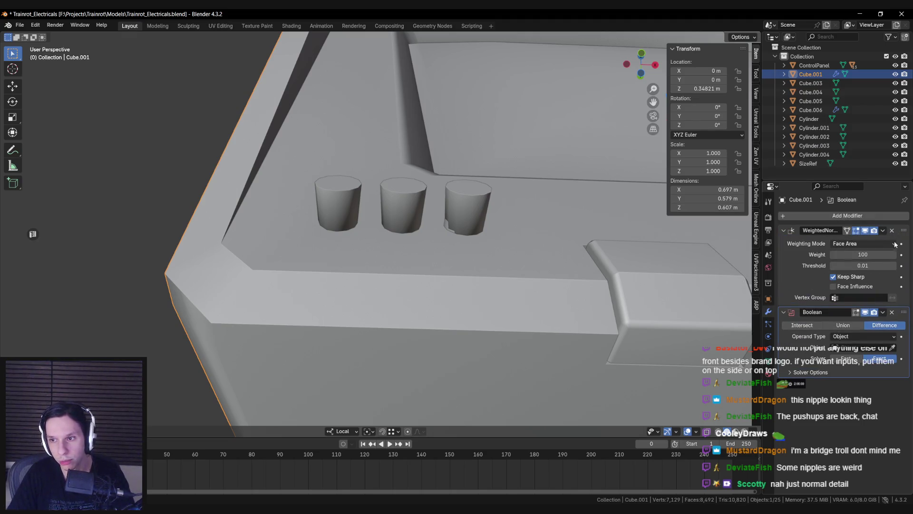
{"action": "left_click_drag", "start_coordinate": [905, 312], "coordinate": [904, 230]}
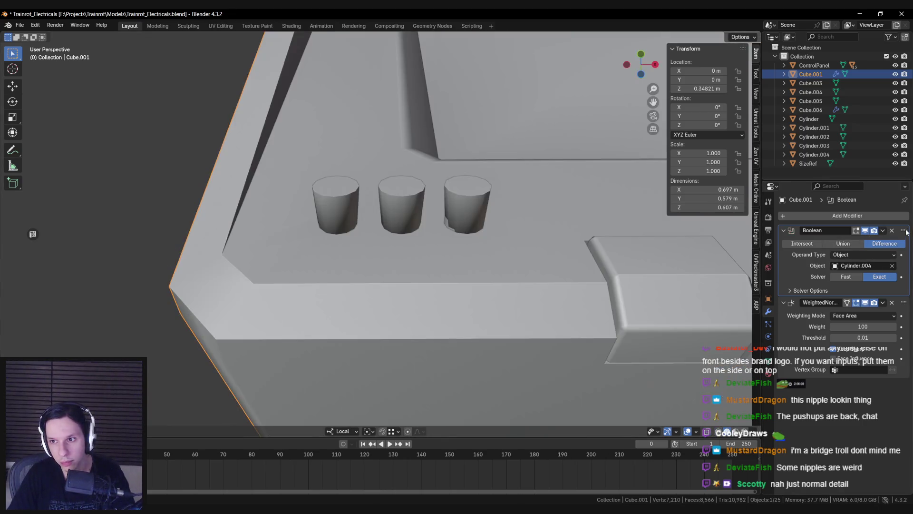
{"action": "left_click", "coordinate": [883, 230]}
{"action": "left_click", "coordinate": [840, 239]}
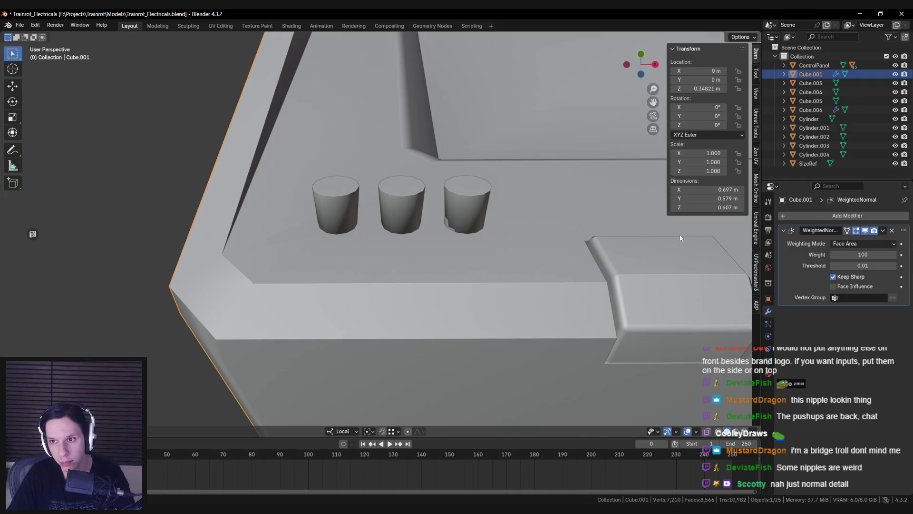
{"action": "left_click", "coordinate": [415, 194]}
Merge a stray vertex pair near the jack dimples at the last-selected vertex
{"action": "key", "text": "h"}
{"action": "key", "text": "h"}
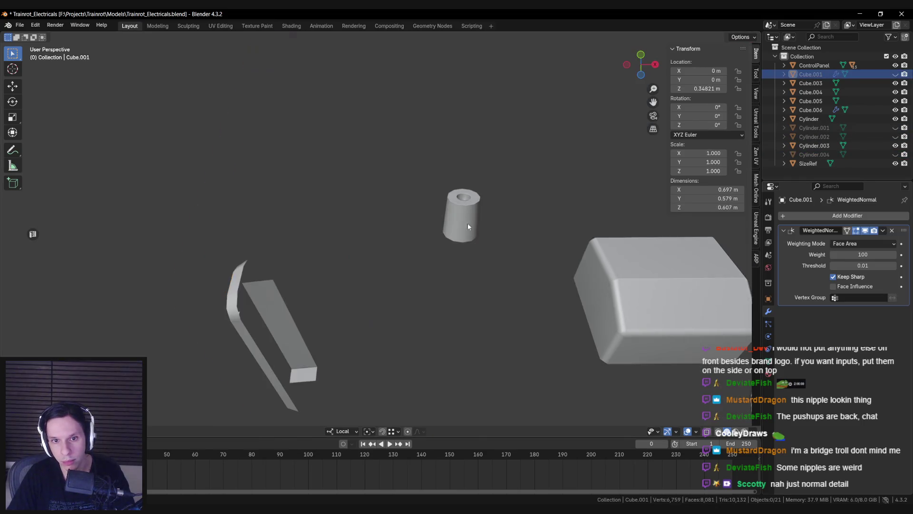
{"action": "key", "text": "ctrl+z"}
{"action": "key", "text": "ctrl+z"}
{"action": "key", "text": "ctrl+z"}
{"action": "key", "text": "alt+a"}
{"action": "mouse_move", "coordinate": [399, 236]}
{"action": "middle_mouse_down"}
{"action": "mouse_move", "coordinate": [396, 290]}
{"action": "mouse_move", "coordinate": [428, 272]}
{"action": "mouse_move", "coordinate": [398, 294]}
{"action": "mouse_move", "coordinate": [429, 281]}
{"action": "mouse_move", "coordinate": [414, 276]}
{"action": "middle_mouse_up"}
{"action": "left_click", "coordinate": [435, 276]}
{"action": "left_click", "coordinate": [411, 245], "text": "shift"}
{"action": "key", "text": "m"}
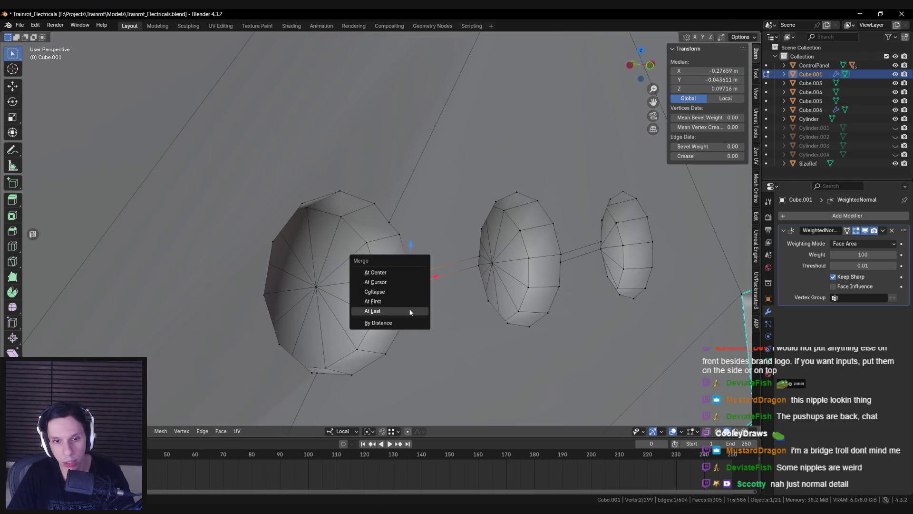
{"action": "left_click", "coordinate": [410, 311]}
Delete the large surrounding face and the face between two dimples, then view the CRT reference
{"action": "scroll", "coordinate": [406, 281], "scroll_direction": "up", "scroll_amount": 2}
{"action": "left_click", "coordinate": [407, 281]}
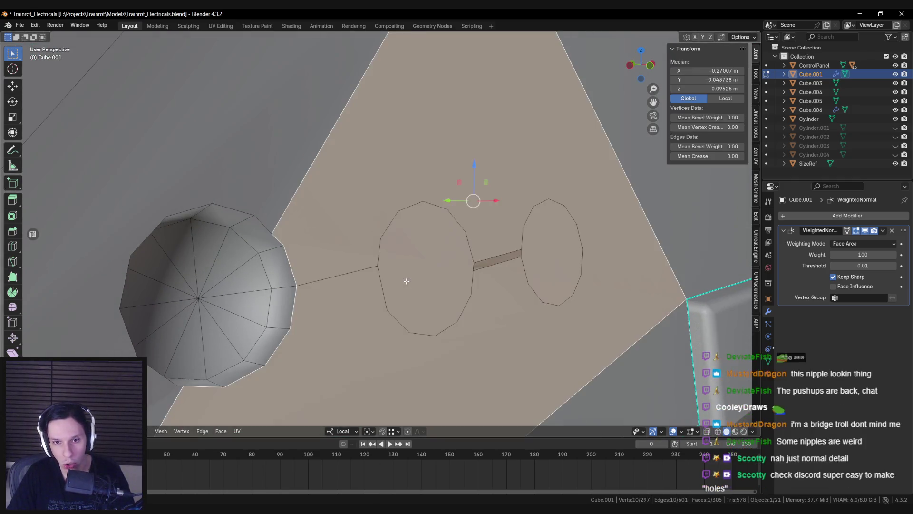
{"action": "scroll", "coordinate": [406, 281], "scroll_direction": "down", "scroll_amount": 3}
{"action": "key", "text": "x"}
{"action": "left_click", "coordinate": [375, 311]}
{"action": "mouse_move", "coordinate": [376, 311]}
{"action": "middle_mouse_down"}
{"action": "mouse_move", "coordinate": [341, 337]}
{"action": "mouse_move", "coordinate": [373, 284]}
{"action": "mouse_move", "coordinate": [362, 306]}
{"action": "mouse_move", "coordinate": [460, 289]}
{"action": "mouse_move", "coordinate": [367, 302]}
{"action": "mouse_move", "coordinate": [442, 304]}
{"action": "mouse_move", "coordinate": [428, 281]}
{"action": "mouse_move", "coordinate": [443, 278]}
{"action": "middle_mouse_up"}
{"action": "left_click", "coordinate": [460, 289]}
{"action": "key", "text": "x"}
{"action": "left_click", "coordinate": [469, 292]}
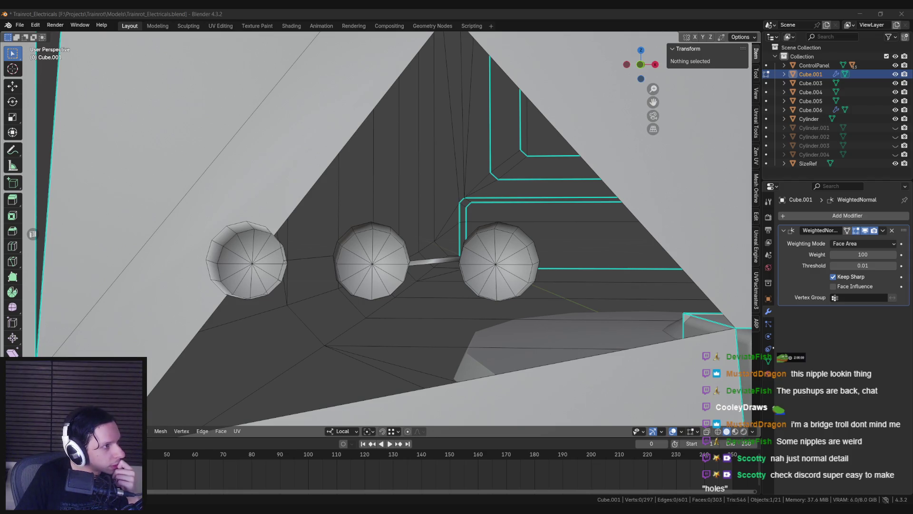
{"action": "key", "text": "super+shift+Right"}
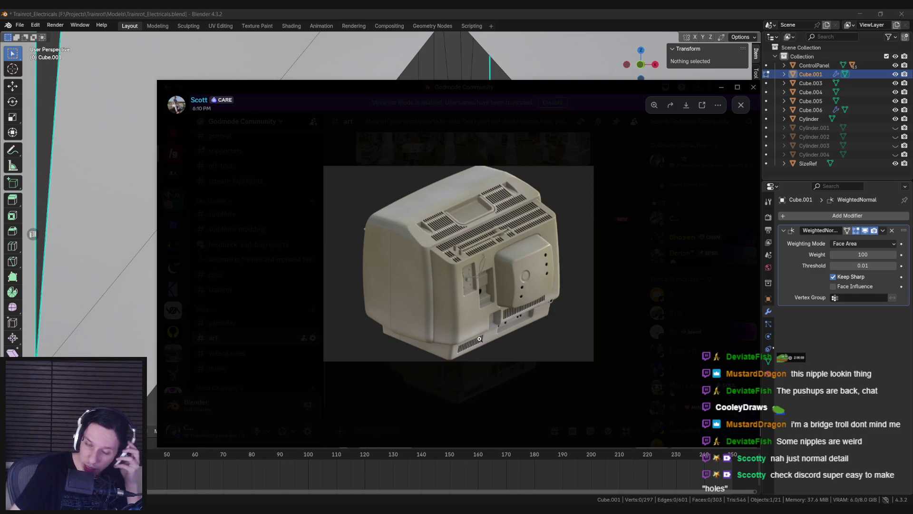
Close the reference photo, return to Object Mode and hide the tapered plug row (Cylinder.004)
{"action": "left_click", "coordinate": [516, 408]}
{"action": "key", "text": "super+shift+Left"}
{"action": "scroll", "coordinate": [369, 252], "scroll_direction": "down", "scroll_amount": 5}
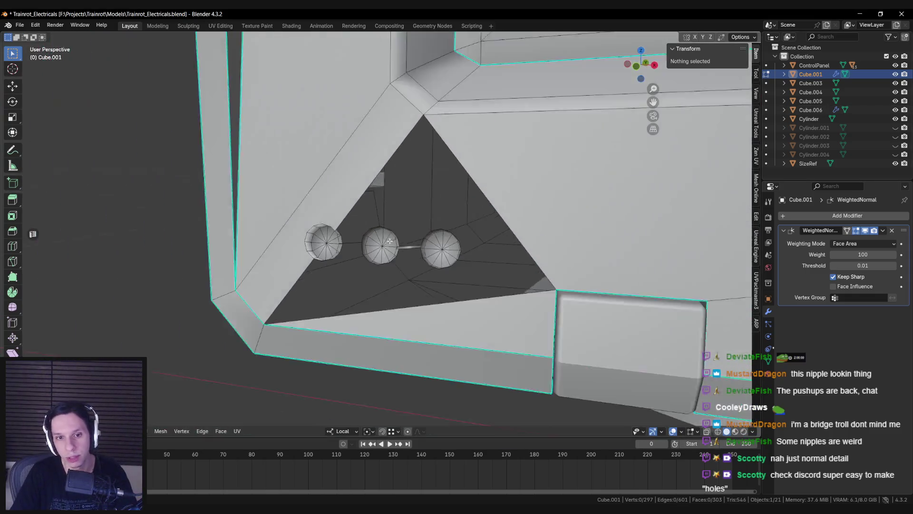
{"action": "key", "text": "Tab"}
{"action": "mouse_move", "coordinate": [369, 252]}
{"action": "middle_mouse_down"}
{"action": "mouse_move", "coordinate": [344, 238]}
{"action": "mouse_move", "coordinate": [354, 255]}
{"action": "mouse_move", "coordinate": [366, 242]}
{"action": "mouse_move", "coordinate": [376, 260]}
{"action": "mouse_move", "coordinate": [396, 265]}
{"action": "mouse_move", "coordinate": [385, 232]}
{"action": "middle_mouse_up"}
{"action": "left_click", "coordinate": [350, 240]}
{"action": "key", "text": "h"}
Orbit in close to the triangular recess and select the jack cylinders
{"action": "left_click", "coordinate": [350, 238]}
{"action": "scroll", "coordinate": [376, 260], "scroll_direction": "down", "scroll_amount": 5}
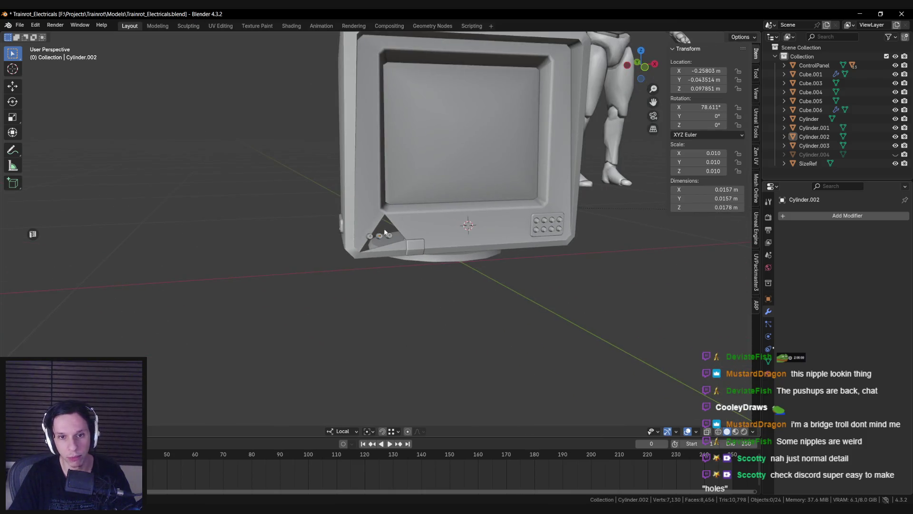
{"action": "mouse_move", "coordinate": [479, 177]}
{"action": "middle_mouse_down"}
{"action": "mouse_move", "coordinate": [474, 230]}
{"action": "mouse_move", "coordinate": [396, 267]}
{"action": "mouse_move", "coordinate": [516, 291]}
{"action": "mouse_move", "coordinate": [426, 326]}
{"action": "mouse_move", "coordinate": [333, 285]}
{"action": "middle_mouse_up"}
{"action": "scroll", "coordinate": [333, 285], "scroll_direction": "up", "scroll_amount": 4}
{"action": "scroll", "coordinate": [312, 277], "scroll_direction": "up", "scroll_amount": 3}
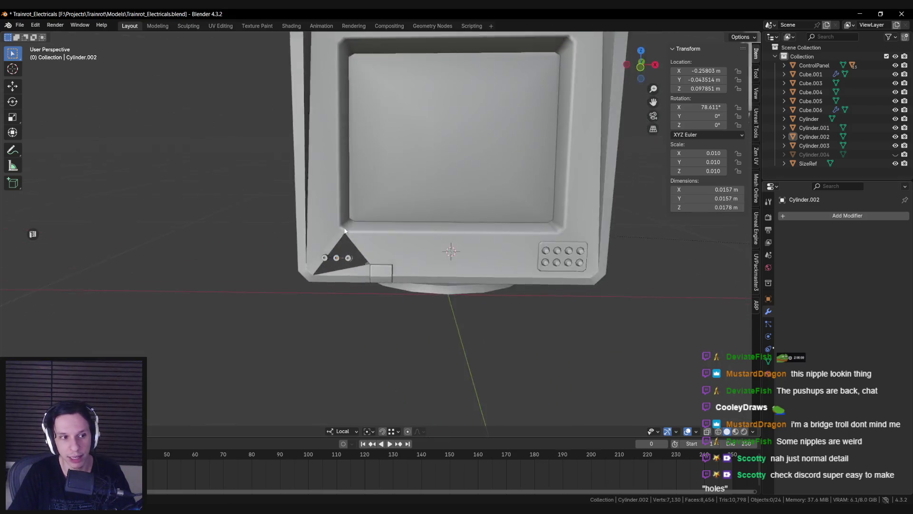
{"action": "scroll", "coordinate": [312, 277], "scroll_direction": "down", "scroll_amount": 5}
{"action": "mouse_move", "coordinate": [401, 216]}
{"action": "middle_mouse_down"}
{"action": "mouse_move", "coordinate": [186, 273]}
{"action": "mouse_move", "coordinate": [324, 293]}
{"action": "middle_mouse_up"}
{"action": "scroll", "coordinate": [186, 273], "scroll_direction": "up", "scroll_amount": 5}
{"action": "scroll", "coordinate": [324, 293], "scroll_direction": "up", "scroll_amount": 3}
{"action": "middle_click_drag", "start_coordinate": [324, 239], "coordinate": [360, 153]}
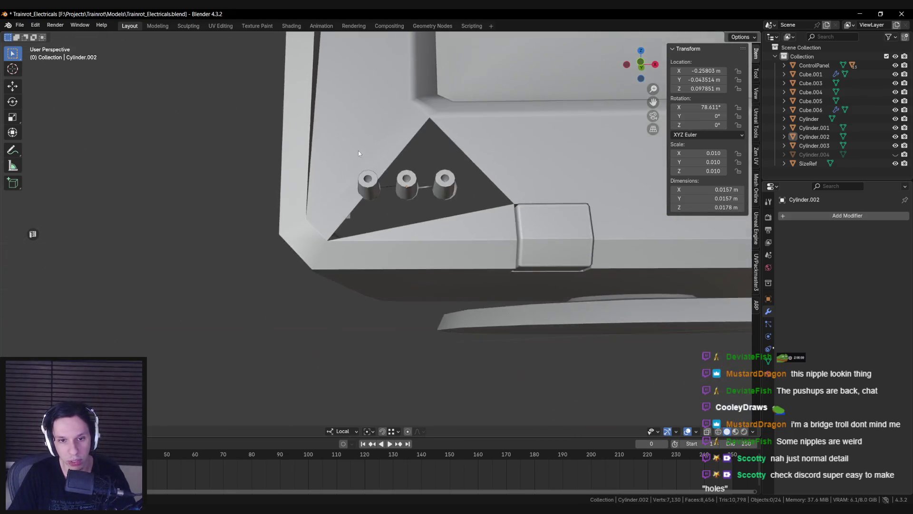
{"action": "scroll", "coordinate": [345, 225], "scroll_direction": "up", "scroll_amount": 3}
{"action": "scroll", "coordinate": [345, 226], "scroll_direction": "down", "scroll_amount": 2}
{"action": "scroll", "coordinate": [324, 203], "scroll_direction": "up", "scroll_amount": 3}
{"action": "left_click", "coordinate": [346, 167]}
Hide the jack cylinders and enter Edit Mode on the monitor body
{"action": "key", "text": "h"}
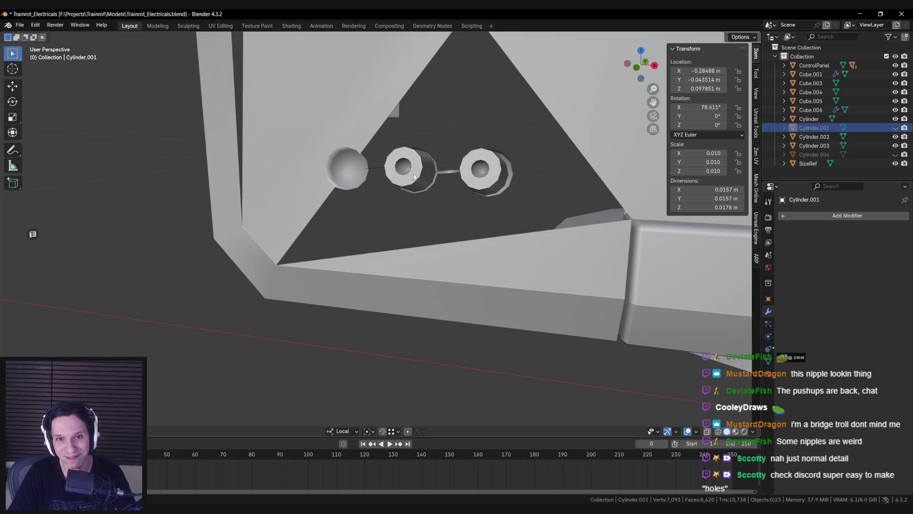
{"action": "left_click", "coordinate": [414, 171]}
{"action": "key", "text": "h"}
{"action": "left_click", "coordinate": [471, 185]}
{"action": "key", "text": "h"}
{"action": "left_click", "coordinate": [471, 185]}
{"action": "key", "text": "Tab"}
Collapse the connecting edges between the jack dimples into their last vertices
{"action": "mouse_move", "coordinate": [471, 185]}
{"action": "middle_mouse_down"}
{"action": "mouse_move", "coordinate": [398, 169]}
{"action": "mouse_move", "coordinate": [373, 206]}
{"action": "mouse_move", "coordinate": [505, 204]}
{"action": "mouse_move", "coordinate": [399, 239]}
{"action": "mouse_move", "coordinate": [380, 206]}
{"action": "mouse_move", "coordinate": [317, 188]}
{"action": "middle_mouse_up"}
{"action": "scroll", "coordinate": [401, 207], "scroll_direction": "up", "scroll_amount": 2}
{"action": "left_click", "coordinate": [505, 204]}
{"action": "left_click", "coordinate": [380, 205]}
{"action": "key", "text": "m"}
{"action": "left_click", "coordinate": [371, 208]}
{"action": "scroll", "coordinate": [360, 197], "scroll_direction": "up", "scroll_amount": 2}
{"action": "left_click", "coordinate": [316, 188]}
{"action": "key", "text": "m"}
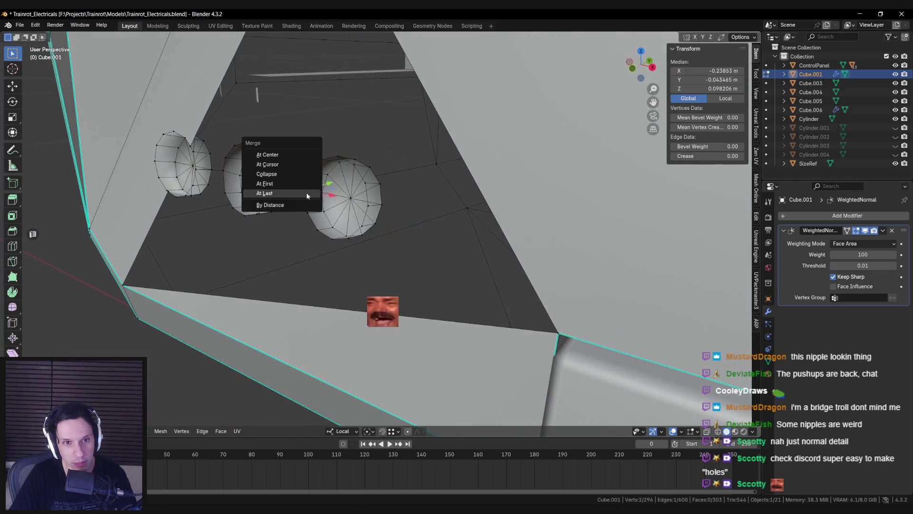
{"action": "left_click", "coordinate": [306, 192]}
{"action": "scroll", "coordinate": [299, 234], "scroll_direction": "up", "scroll_amount": 2}
Mark the dimple rim loops as sharp
{"action": "middle_click_drag", "start_coordinate": [299, 234], "coordinate": [400, 238]}
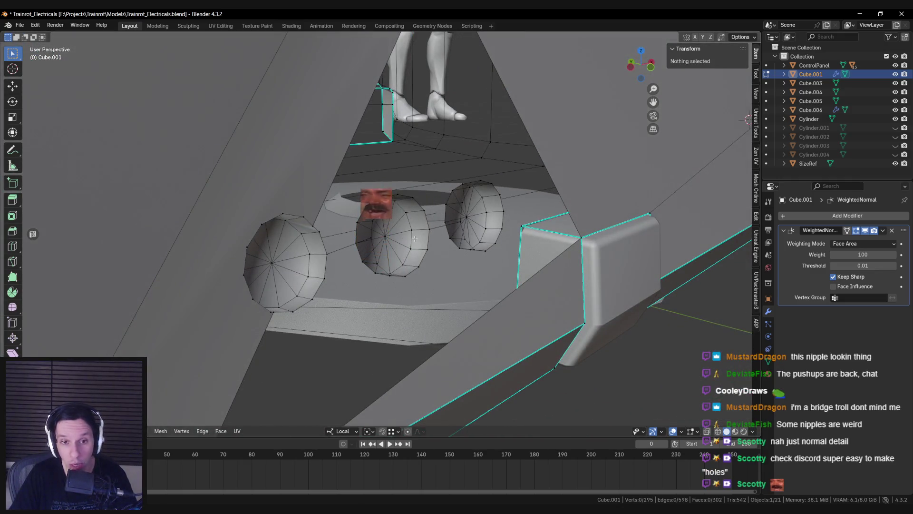
{"action": "left_click", "coordinate": [417, 236], "text": "alt"}
{"action": "right_click", "coordinate": [312, 260]}
{"action": "left_click", "coordinate": [309, 259]}
{"action": "key", "text": "alt+a"}
Dissolve the stray vertices by the left cap and its rim
{"action": "mouse_move", "coordinate": [310, 259]}
{"action": "middle_mouse_down"}
{"action": "mouse_move", "coordinate": [387, 204]}
{"action": "mouse_move", "coordinate": [365, 251]}
{"action": "mouse_move", "coordinate": [347, 218]}
{"action": "mouse_move", "coordinate": [349, 261]}
{"action": "mouse_move", "coordinate": [306, 282]}
{"action": "middle_mouse_up"}
{"action": "scroll", "coordinate": [323, 247], "scroll_direction": "up", "scroll_amount": 2}
{"action": "scroll", "coordinate": [387, 202], "scroll_direction": "up", "scroll_amount": 3}
{"action": "left_click", "coordinate": [387, 202]}
{"action": "key", "text": "ctrl+x"}
{"action": "left_click", "coordinate": [347, 218]}
{"action": "key", "text": "ctrl+x"}
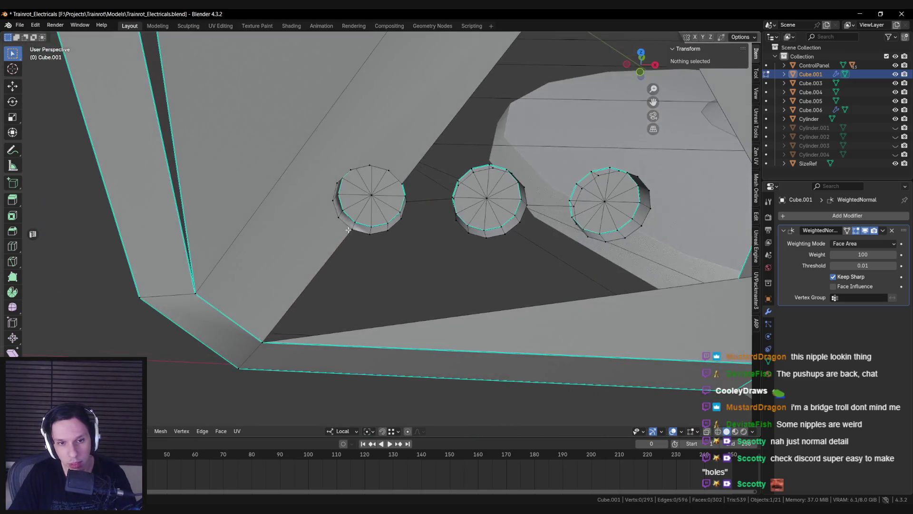
Fill the gap between the left and right caps with a face
{"action": "left_click", "coordinate": [306, 281]}
{"action": "left_click", "coordinate": [587, 251], "text": "ctrl"}
{"action": "key", "text": "j"}
{"action": "mouse_move", "coordinate": [587, 251]}
{"action": "middle_mouse_down"}
{"action": "mouse_move", "coordinate": [304, 265]}
{"action": "mouse_move", "coordinate": [366, 256]}
{"action": "mouse_move", "coordinate": [376, 222]}
{"action": "mouse_move", "coordinate": [394, 219]}
{"action": "middle_mouse_up"}
{"action": "key", "text": "ctrl+z"}
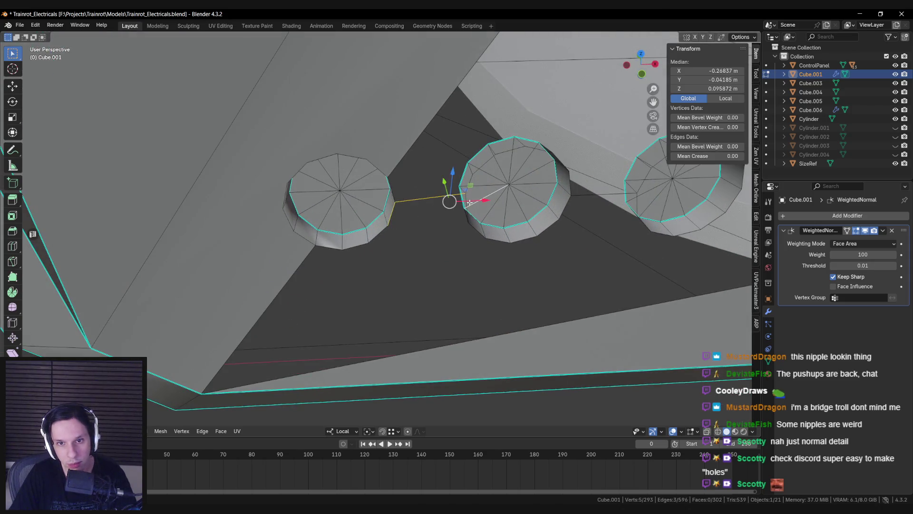
{"action": "key", "text": "f"}
{"action": "key", "text": "alt+a"}
Select the socket tube's boundary loops via Select Boundary Loop and mark them sharp
{"action": "middle_click_drag", "start_coordinate": [444, 209], "coordinate": [403, 175]}
{"action": "left_click", "coordinate": [402, 176], "text": "shift"}
{"action": "left_click", "coordinate": [403, 151], "text": "ctrl+alt"}
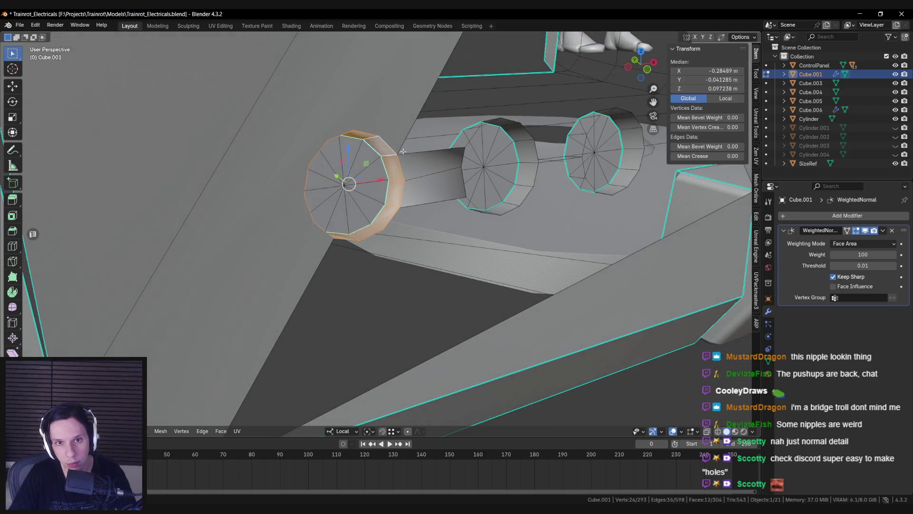
{"action": "key", "text": "F3"}
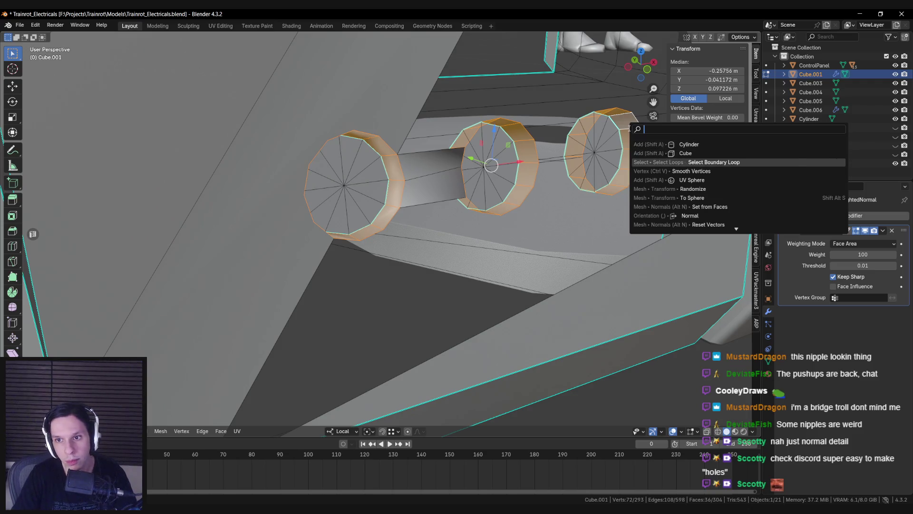
{"action": "key", "text": "Return"}
{"action": "key", "text": "ctrl+e"}
{"action": "left_click", "coordinate": [589, 201]}
Delete the long face between the sockets
{"action": "left_click", "coordinate": [431, 153]}
{"action": "key", "text": "KP_Decimal"}
{"action": "mouse_move", "coordinate": [312, 194]}
{"action": "middle_mouse_down"}
{"action": "mouse_move", "coordinate": [363, 179]}
{"action": "mouse_move", "coordinate": [398, 190]}
{"action": "mouse_move", "coordinate": [406, 217]}
{"action": "mouse_move", "coordinate": [341, 238]}
{"action": "middle_mouse_up"}
{"action": "left_click", "coordinate": [333, 186]}
{"action": "key", "text": "x"}
{"action": "left_click", "coordinate": [363, 176]}
Fill the gaps between the socket cylinders with new faces
{"action": "left_click", "coordinate": [397, 181]}
{"action": "left_click", "coordinate": [342, 239]}
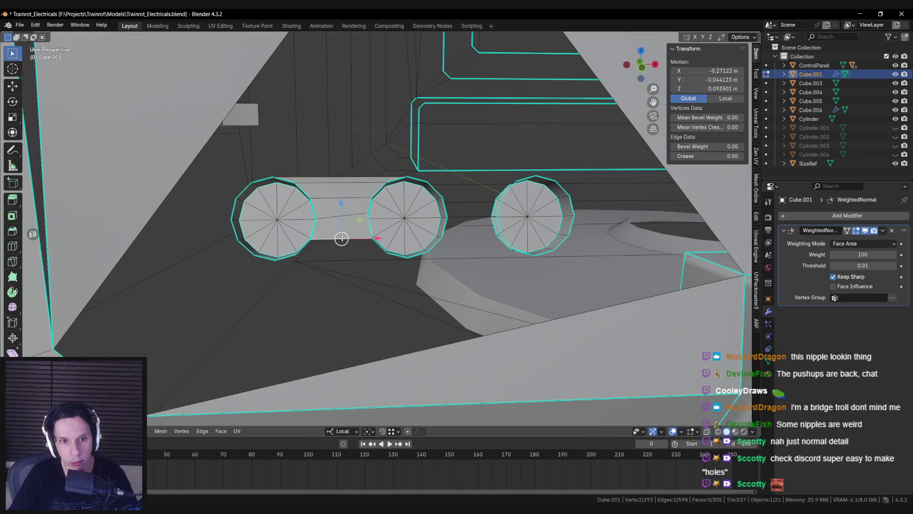
{"action": "middle_click_drag", "start_coordinate": [465, 236], "coordinate": [340, 228]}
{"action": "left_click", "coordinate": [341, 229]}
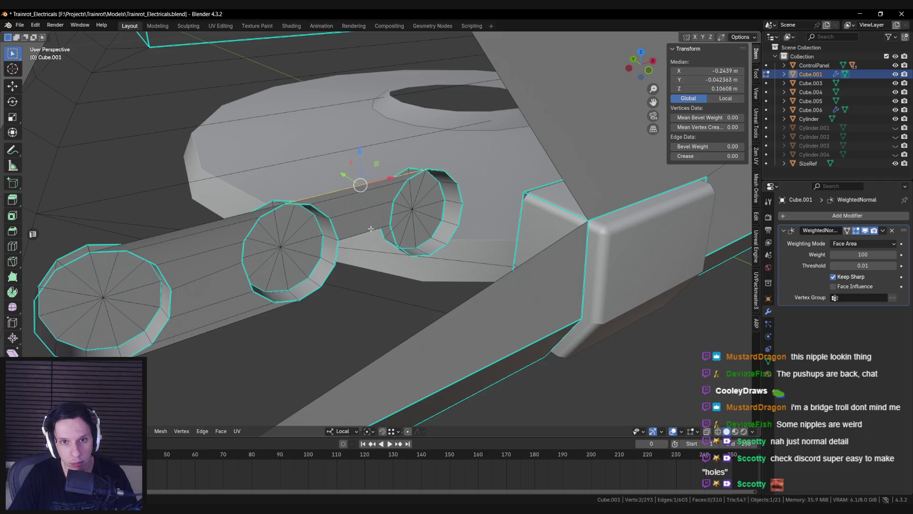
{"action": "key", "text": "alt+a"}
{"action": "mouse_move", "coordinate": [369, 276]}
{"action": "middle_mouse_down"}
{"action": "mouse_move", "coordinate": [306, 272]}
{"action": "mouse_move", "coordinate": [430, 239]}
{"action": "middle_mouse_up"}
{"action": "scroll", "coordinate": [429, 239], "scroll_direction": "up", "scroll_amount": 2}
{"action": "left_click", "coordinate": [472, 217]}
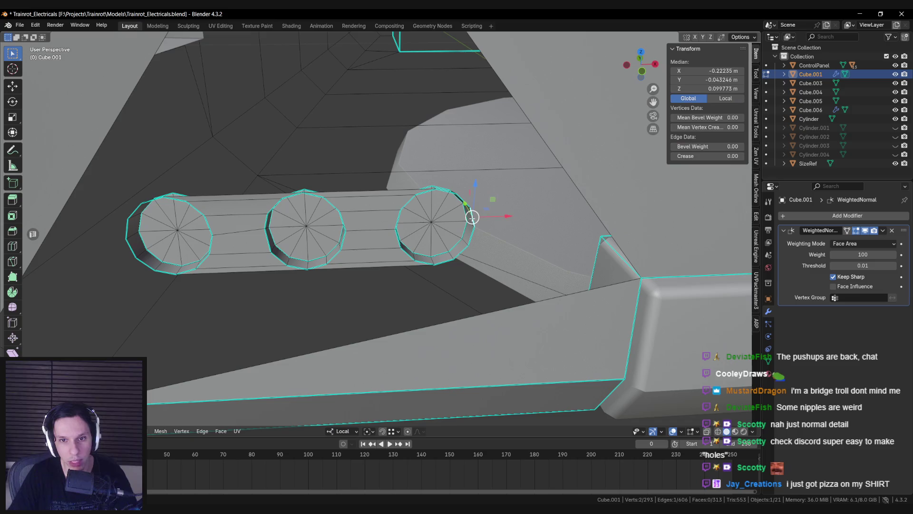
{"action": "key", "text": "f"}
{"action": "mouse_move", "coordinate": [604, 196]}
{"action": "middle_mouse_down"}
{"action": "mouse_move", "coordinate": [490, 149]}
{"action": "mouse_move", "coordinate": [444, 231]}
{"action": "mouse_move", "coordinate": [432, 232]}
{"action": "middle_mouse_up"}
{"action": "key", "text": "alt+a"}
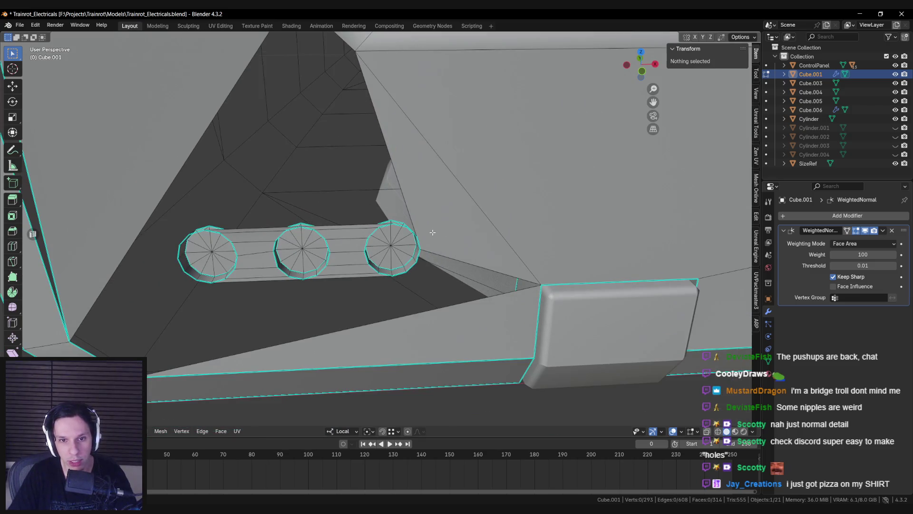
Remove the stray face in front of the three sockets
{"action": "scroll", "coordinate": [398, 216], "scroll_direction": "down", "scroll_amount": 3}
{"action": "scroll", "coordinate": [357, 175], "scroll_direction": "up", "scroll_amount": 3}
{"action": "middle_click_drag", "start_coordinate": [358, 176], "coordinate": [500, 314]}
{"action": "left_click", "coordinate": [617, 322]}
{"action": "key", "text": "ctrl+z"}
{"action": "key", "text": "ctrl+z"}
{"action": "key", "text": "ctrl+z"}
{"action": "middle_click_drag", "start_coordinate": [616, 322], "coordinate": [426, 300], "text": "shift"}
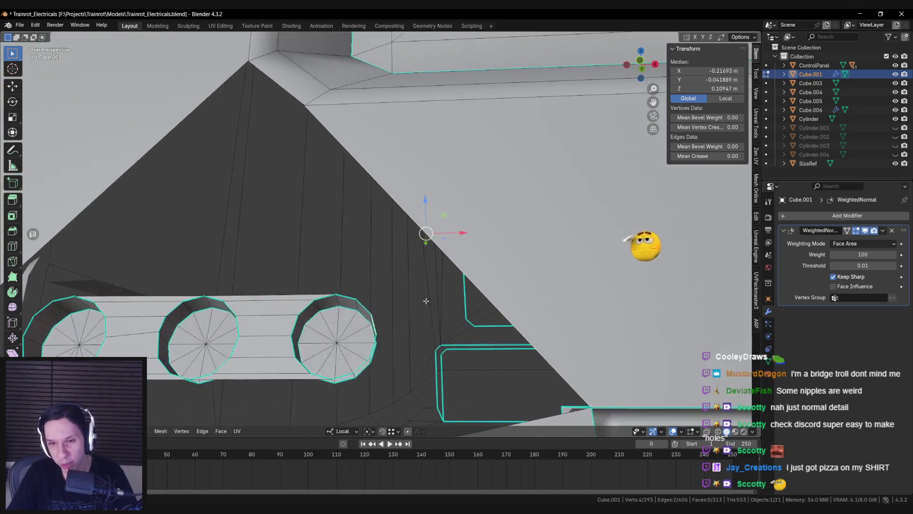
{"action": "key", "text": "alt+a"}
{"action": "scroll", "coordinate": [426, 301], "scroll_direction": "down", "scroll_amount": 6}
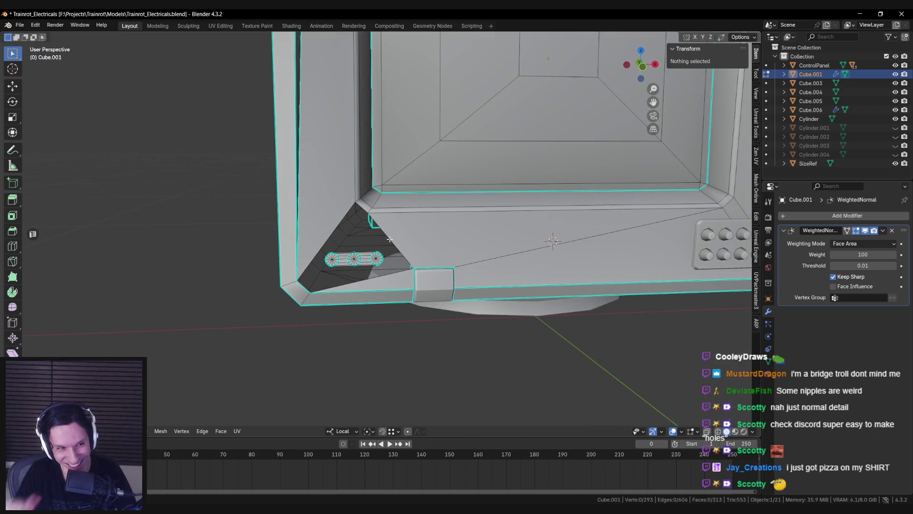
{"action": "scroll", "coordinate": [390, 239], "scroll_direction": "up", "scroll_amount": 4}
Inspect the triangular recess in Object Mode
{"action": "key", "text": "Tab"}
{"action": "scroll", "coordinate": [372, 296], "scroll_direction": "down", "scroll_amount": 4}
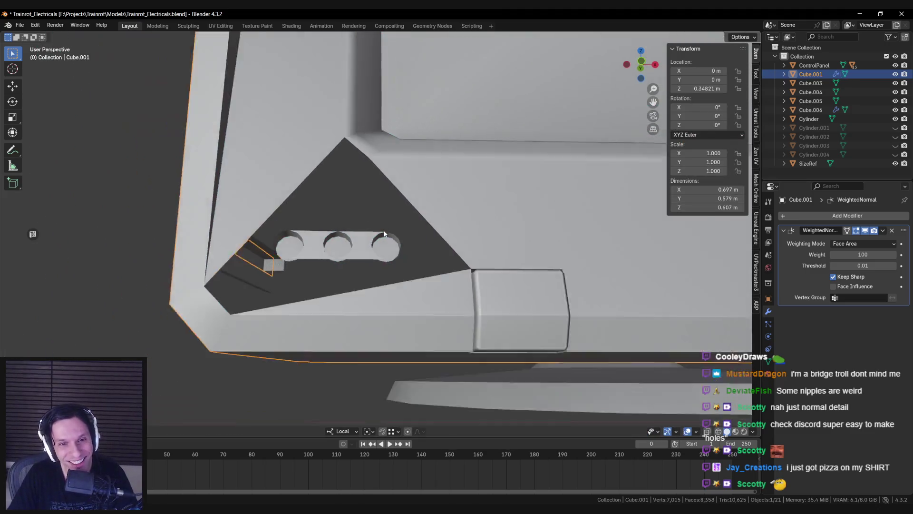
{"action": "middle_click_drag", "start_coordinate": [372, 298], "coordinate": [295, 281]}
{"action": "key", "text": "Tab"}
{"action": "scroll", "coordinate": [410, 189], "scroll_direction": "up", "scroll_amount": 3}
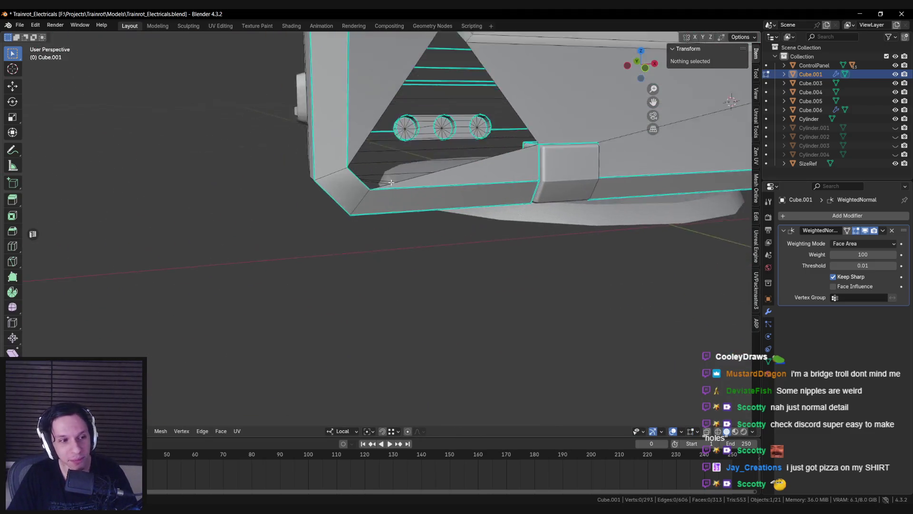
{"action": "middle_click_drag", "start_coordinate": [410, 190], "coordinate": [333, 204]}
{"action": "key", "text": "Tab"}
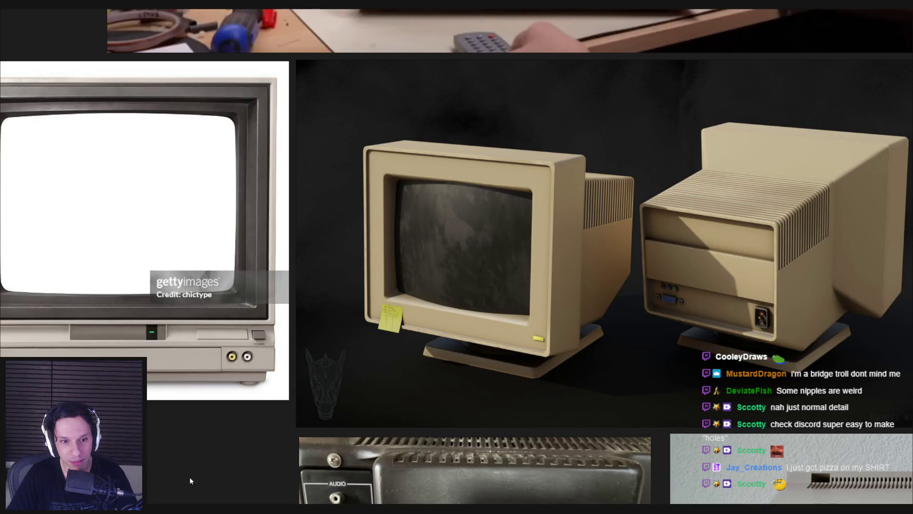
{"action": "scroll", "coordinate": [189, 480], "scroll_direction": "up", "scroll_amount": 5}
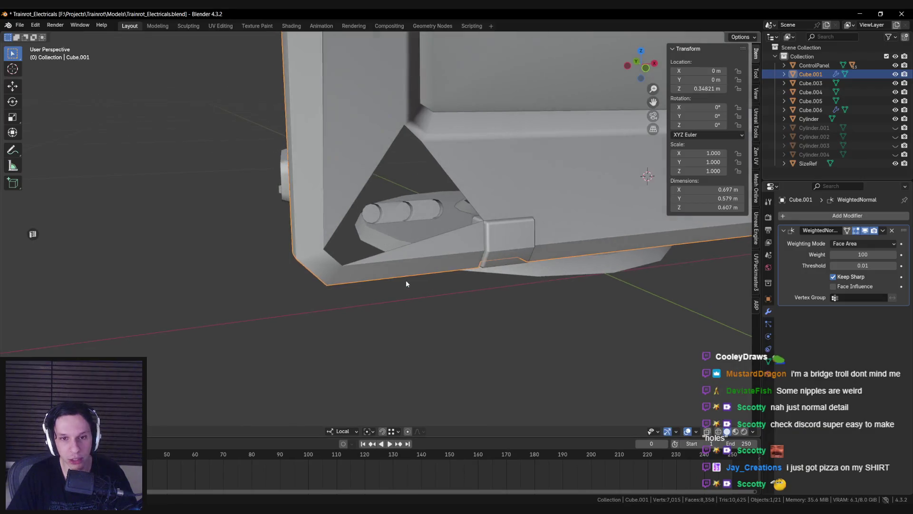
{"action": "scroll", "coordinate": [406, 284], "scroll_direction": "up", "scroll_amount": 3}
{"action": "mouse_move", "coordinate": [407, 284]}
{"action": "middle_mouse_down"}
{"action": "mouse_move", "coordinate": [395, 214]}
{"action": "mouse_move", "coordinate": [378, 198]}
{"action": "mouse_move", "coordinate": [362, 220]}
{"action": "mouse_move", "coordinate": [378, 253]}
{"action": "middle_mouse_up"}
{"action": "scroll", "coordinate": [379, 198], "scroll_direction": "down", "scroll_amount": 3}
{"action": "scroll", "coordinate": [380, 200], "scroll_direction": "up", "scroll_amount": 4}
{"action": "key", "text": "Tab"}
{"action": "scroll", "coordinate": [380, 200], "scroll_direction": "up", "scroll_amount": 2}
{"action": "scroll", "coordinate": [381, 236], "scroll_direction": "up", "scroll_amount": 4}
{"action": "scroll", "coordinate": [494, 221], "scroll_direction": "down", "scroll_amount": 2}
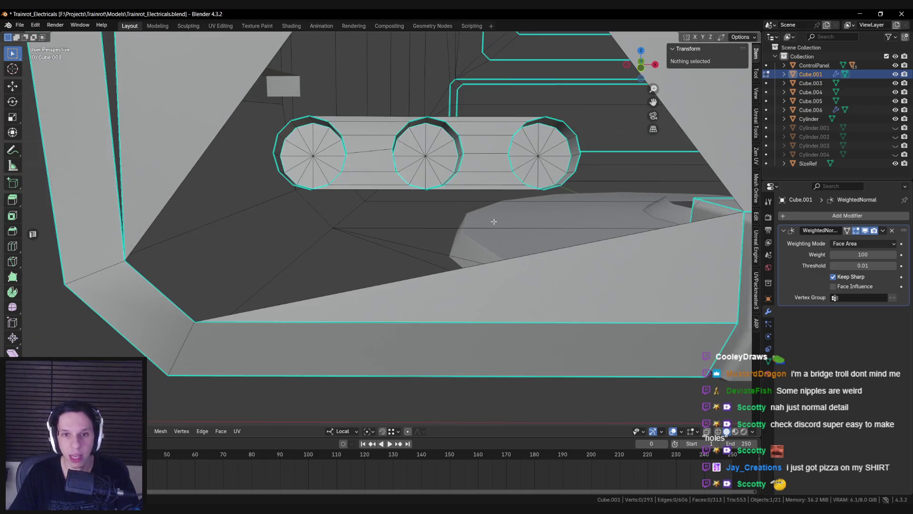
Delete the unused Cylinder.004 object
{"action": "mouse_move", "coordinate": [493, 221]}
{"action": "middle_mouse_down"}
{"action": "mouse_move", "coordinate": [399, 168]}
{"action": "mouse_move", "coordinate": [399, 195]}
{"action": "mouse_move", "coordinate": [441, 195]}
{"action": "mouse_move", "coordinate": [377, 213]}
{"action": "mouse_move", "coordinate": [376, 186]}
{"action": "mouse_move", "coordinate": [343, 174]}
{"action": "mouse_move", "coordinate": [431, 172]}
{"action": "middle_mouse_up"}
{"action": "key", "text": "a"}
{"action": "key", "text": "alt+a"}
{"action": "scroll", "coordinate": [399, 168], "scroll_direction": "down", "scroll_amount": 2}
{"action": "key", "text": "Tab"}
{"action": "key", "text": "Delete"}
Select the whole socket tube on the monitor body Cube.001
{"action": "left_click", "coordinate": [429, 200]}
{"action": "key", "text": "Tab"}
{"action": "scroll", "coordinate": [361, 178], "scroll_direction": "up", "scroll_amount": 3}
{"action": "key", "text": "alt+z"}
{"action": "left_click", "coordinate": [334, 170]}
{"action": "left_click", "coordinate": [337, 174]}
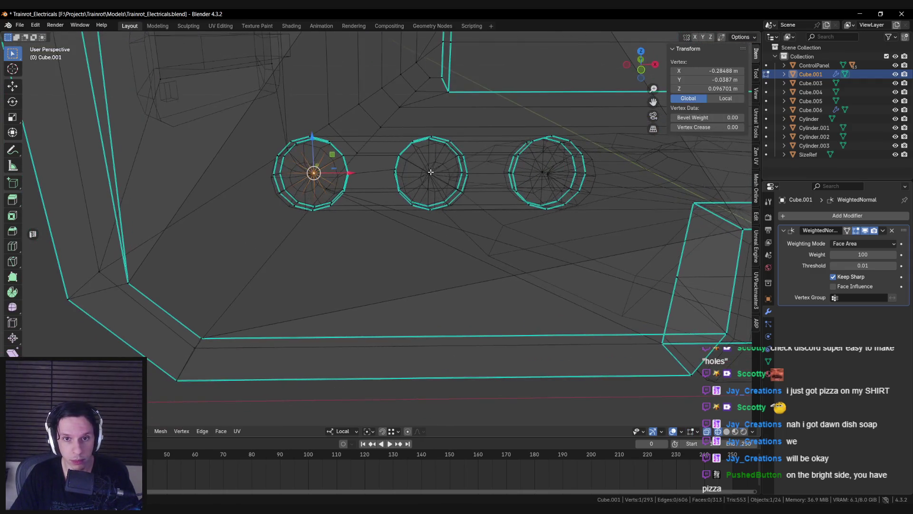
{"action": "key", "text": "ctrl+l"}
{"action": "key", "text": "alt+z"}
{"action": "mouse_move", "coordinate": [562, 187]}
{"action": "middle_mouse_down"}
{"action": "mouse_move", "coordinate": [409, 219]}
{"action": "mouse_move", "coordinate": [378, 177]}
{"action": "middle_mouse_up"}
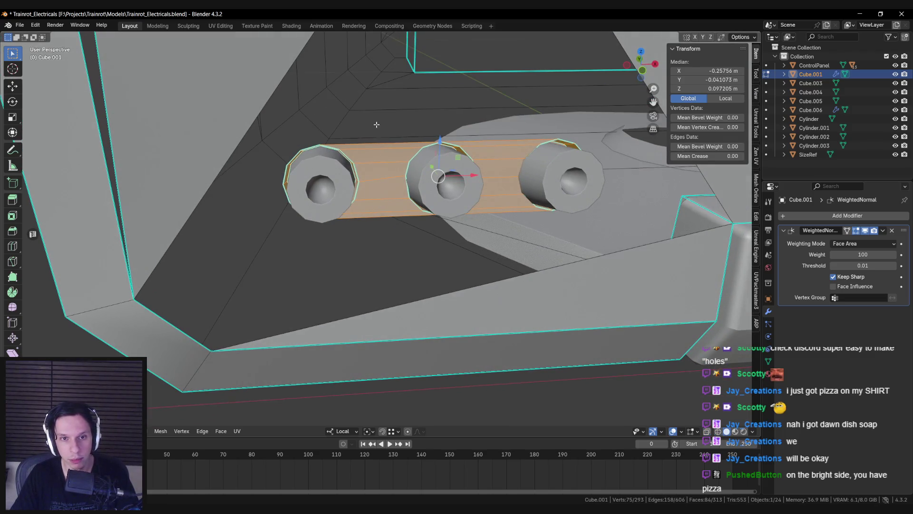
{"action": "middle_click_drag", "start_coordinate": [503, 230], "coordinate": [452, 276]}
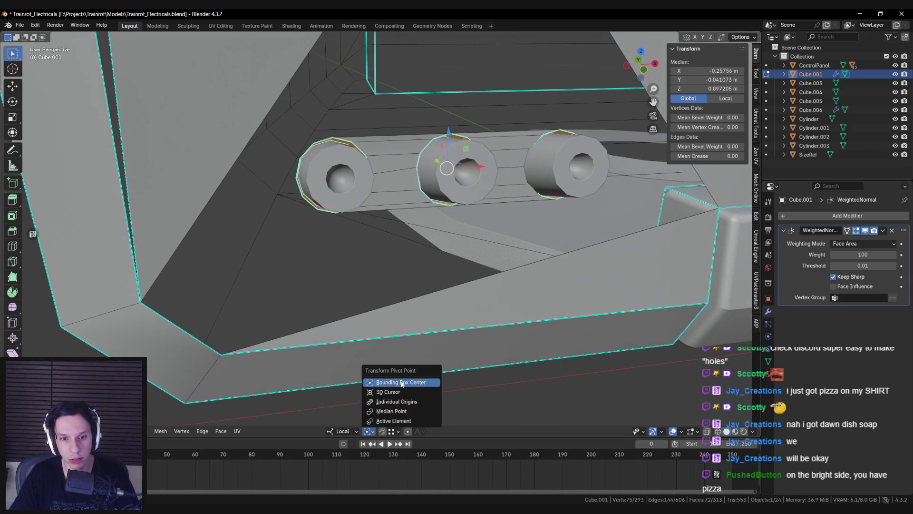
Scale the socket tube up to enlarge the three RCA sockets
{"action": "key", "text": "s"}
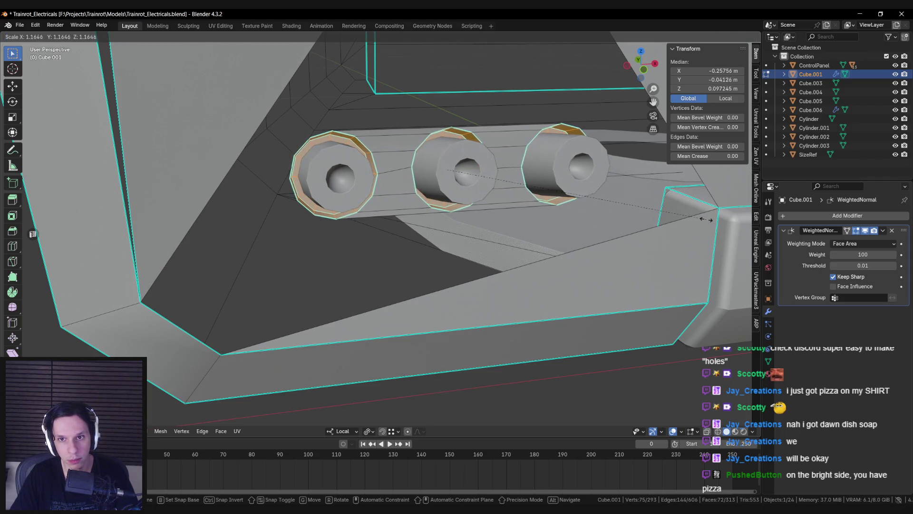
{"action": "left_click", "coordinate": [713, 219]}
{"action": "scroll", "coordinate": [647, 241], "scroll_direction": "down", "scroll_amount": 5}
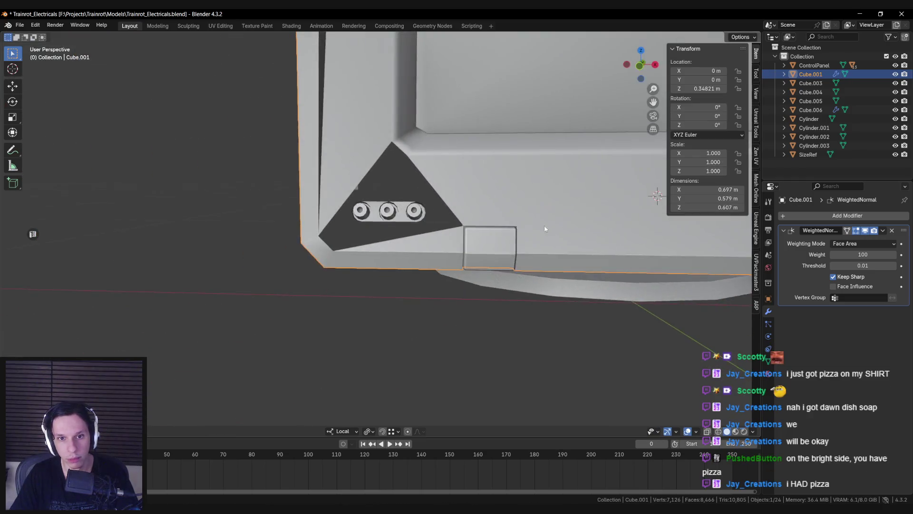
{"action": "scroll", "coordinate": [500, 257], "scroll_direction": "up", "scroll_amount": 5}
{"action": "scroll", "coordinate": [502, 233], "scroll_direction": "up", "scroll_amount": 3}
{"action": "mouse_move", "coordinate": [500, 257]}
{"action": "middle_mouse_down"}
{"action": "mouse_move", "coordinate": [501, 233]}
{"action": "mouse_move", "coordinate": [437, 223]}
{"action": "mouse_move", "coordinate": [320, 182]}
{"action": "mouse_move", "coordinate": [378, 180]}
{"action": "mouse_move", "coordinate": [364, 176]}
{"action": "mouse_move", "coordinate": [360, 202]}
{"action": "middle_mouse_up"}
{"action": "key", "text": "s"}
{"action": "left_click", "coordinate": [502, 230]}
{"action": "scroll", "coordinate": [374, 166], "scroll_direction": "up", "scroll_amount": 2}
Rescale the socket rim loops, then shrink them slightly
{"action": "left_click", "coordinate": [362, 200], "text": "alt"}
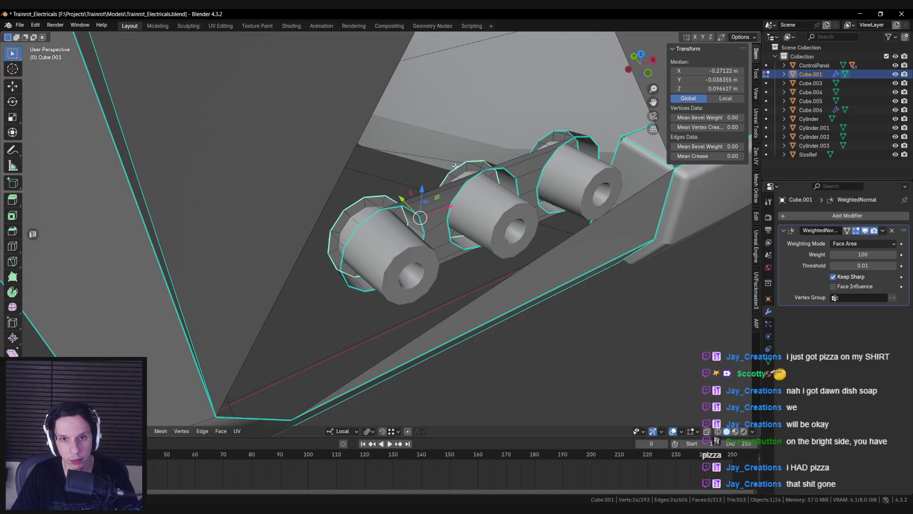
{"action": "left_click", "coordinate": [544, 138], "text": "alt+shift"}
{"action": "key", "text": "s"}
{"action": "left_click", "coordinate": [645, 182]}
{"action": "mouse_move", "coordinate": [645, 183]}
{"action": "middle_mouse_down"}
{"action": "mouse_move", "coordinate": [563, 181]}
{"action": "mouse_move", "coordinate": [566, 206]}
{"action": "middle_mouse_up"}
{"action": "key", "text": "Tab"}
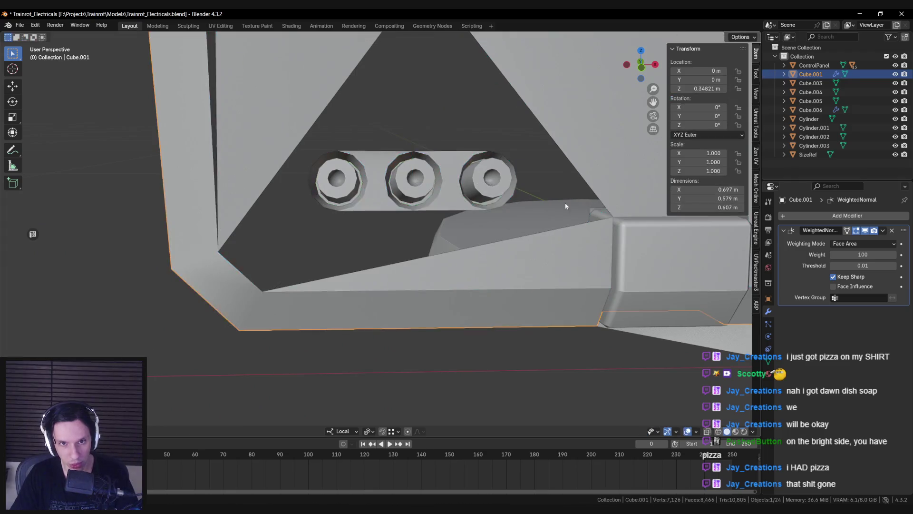
{"action": "key", "text": "Tab"}
{"action": "key", "text": "s"}
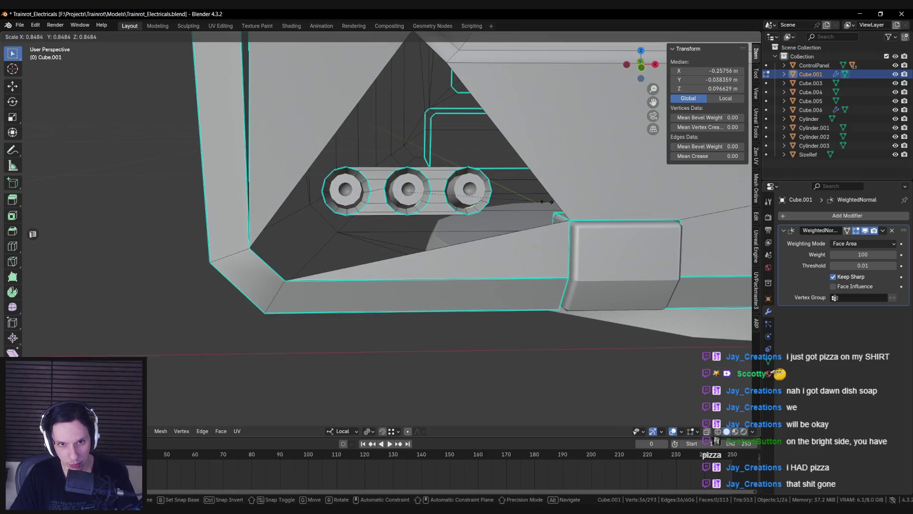
{"action": "left_click", "coordinate": [547, 202]}
{"action": "scroll", "coordinate": [415, 172], "scroll_direction": "up", "scroll_amount": 3}
{"action": "key", "text": "alt+a"}
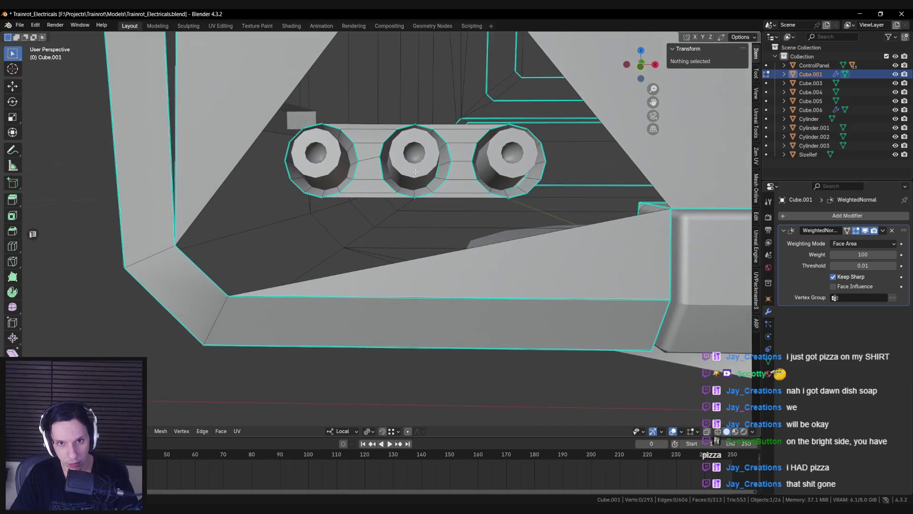
Delete the sockets' centre vertices to open them into real holes
{"action": "key", "text": "KP_Divide"}
{"action": "scroll", "coordinate": [336, 243], "scroll_direction": "up", "scroll_amount": 3}
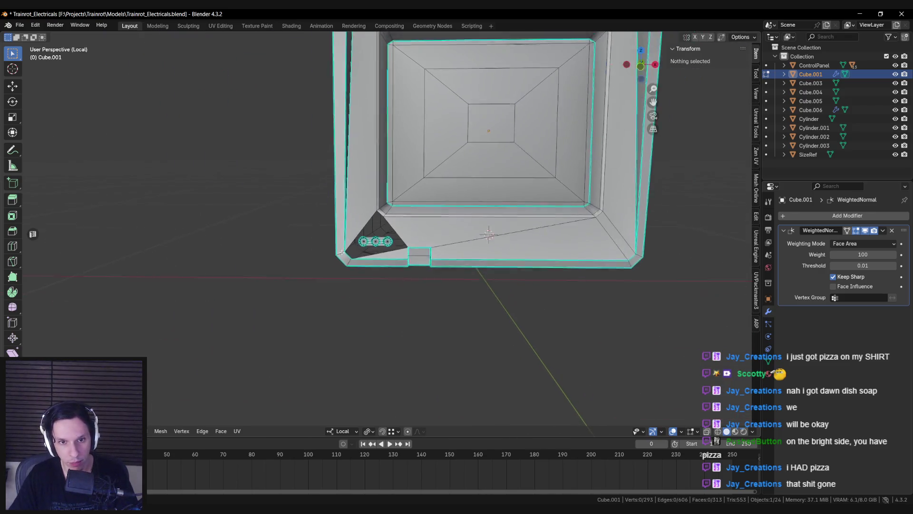
{"action": "scroll", "coordinate": [336, 244], "scroll_direction": "up", "scroll_amount": 2}
{"action": "left_click", "coordinate": [336, 244]}
{"action": "key", "text": "x"}
{"action": "left_click", "coordinate": [391, 227]}
{"action": "key", "text": "KP_Divide"}
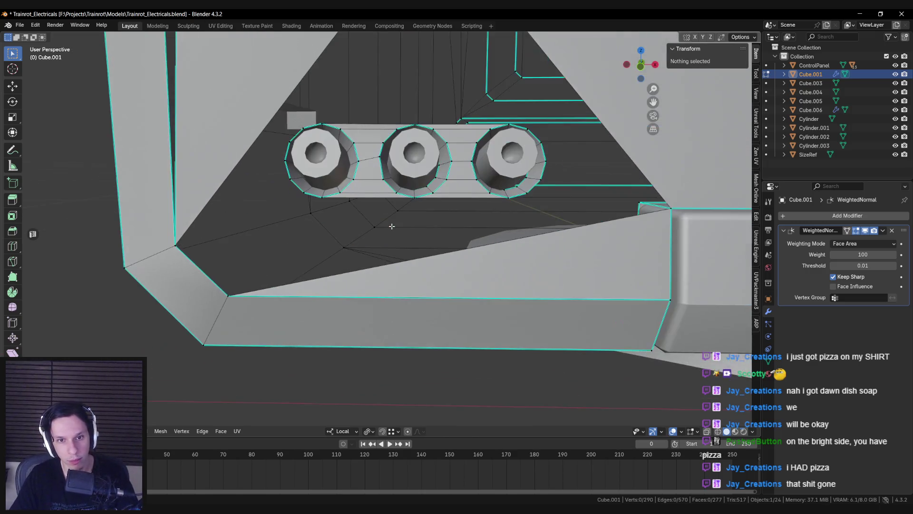
{"action": "key", "text": "Tab"}
Slide plugs Cylinder.002 and Cylinder.003 along X into their holes
{"action": "left_click", "coordinate": [419, 181]}
{"action": "mouse_move", "coordinate": [419, 181]}
{"action": "middle_mouse_down"}
{"action": "mouse_move", "coordinate": [442, 150]}
{"action": "mouse_move", "coordinate": [513, 147]}
{"action": "mouse_move", "coordinate": [479, 169]}
{"action": "mouse_move", "coordinate": [468, 160]}
{"action": "middle_mouse_up"}
{"action": "key", "text": "x"}
{"action": "left_click", "coordinate": [417, 137]}
{"action": "left_click", "coordinate": [511, 146]}
{"action": "key", "text": "g"}
{"action": "key", "text": "x"}
{"action": "left_click", "coordinate": [471, 158]}
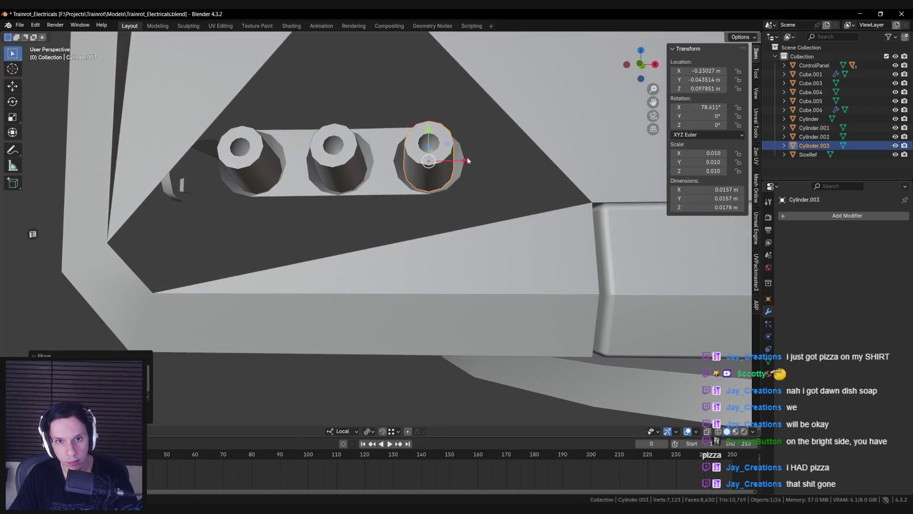
{"action": "key", "text": "alt+a"}
Hide Cylinder.003 and return to editing the monitor body Cube.001
{"action": "scroll", "coordinate": [402, 237], "scroll_direction": "down", "scroll_amount": 8}
{"action": "scroll", "coordinate": [366, 240], "scroll_direction": "up", "scroll_amount": 8}
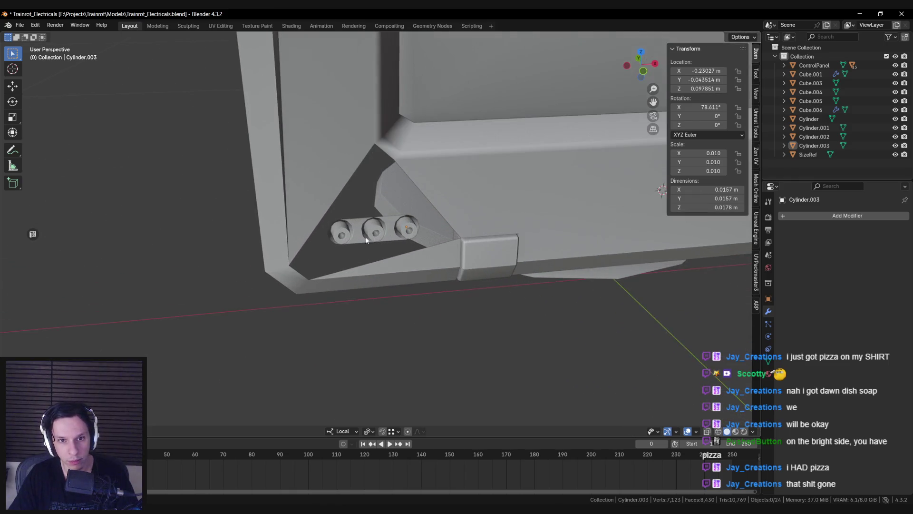
{"action": "key", "text": "h"}
{"action": "left_click", "coordinate": [392, 246]}
{"action": "key", "text": "Tab"}
Set the pivot point to Bounding Box Center and the transform orientation to Global
{"action": "middle_click_drag", "start_coordinate": [392, 246], "coordinate": [411, 286]}
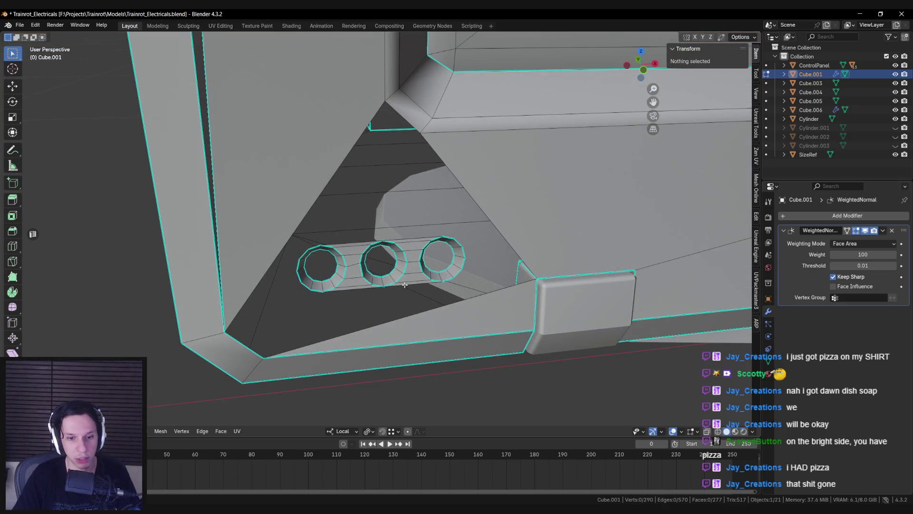
{"action": "scroll", "coordinate": [405, 285], "scroll_direction": "up", "scroll_amount": 3}
{"action": "left_click", "coordinate": [369, 432]}
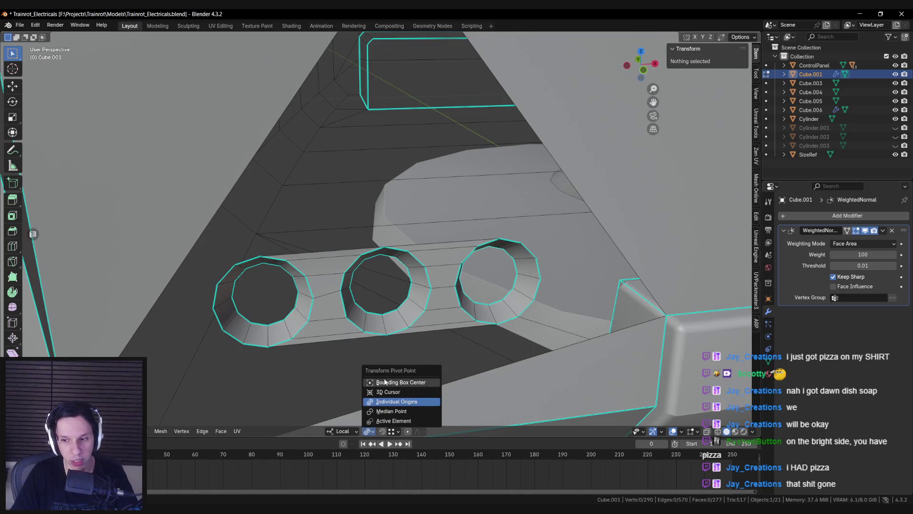
{"action": "left_click", "coordinate": [385, 382]}
{"action": "left_click", "coordinate": [352, 431]}
{"action": "left_click", "coordinate": [333, 350]}
{"action": "scroll", "coordinate": [321, 233], "scroll_direction": "down", "scroll_amount": 4}
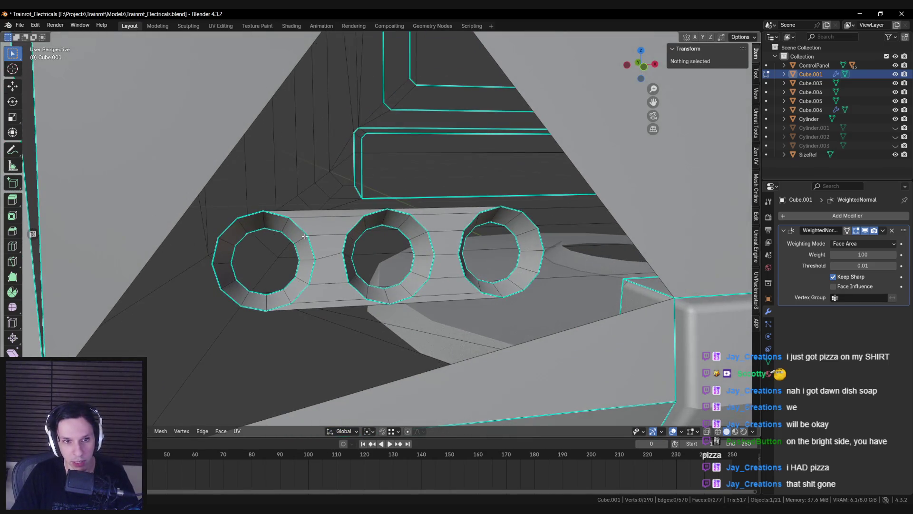
{"action": "scroll", "coordinate": [321, 233], "scroll_direction": "down", "scroll_amount": 3}
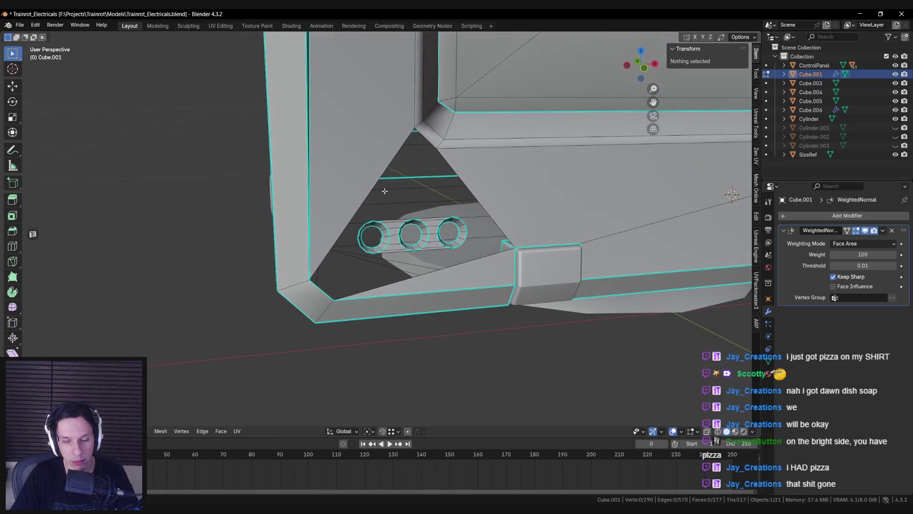
{"action": "scroll", "coordinate": [384, 191], "scroll_direction": "up", "scroll_amount": 5}
Pick an edge below the holes and try a loop cut across the panel, cancelling it
{"action": "middle_click_drag", "start_coordinate": [413, 253], "coordinate": [407, 217]}
{"action": "left_click", "coordinate": [405, 215]}
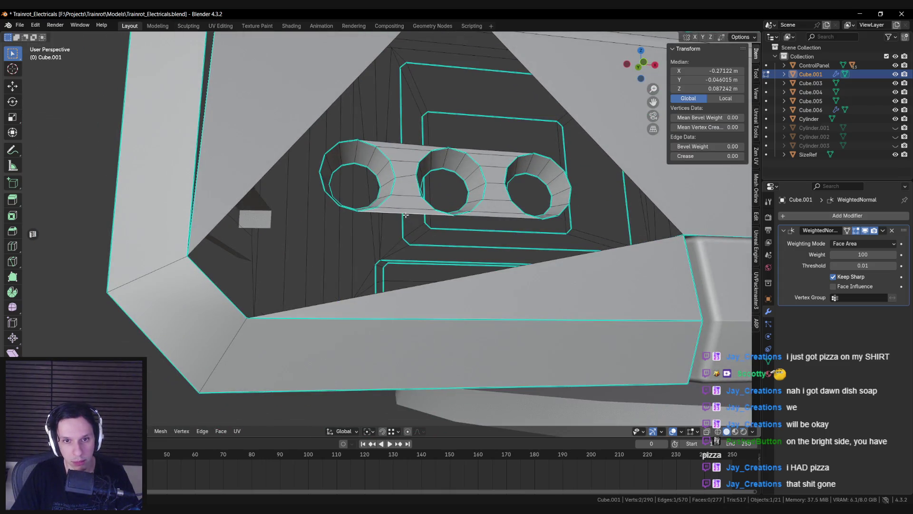
{"action": "left_click", "coordinate": [417, 301]}
{"action": "mouse_move", "coordinate": [417, 301]}
{"action": "middle_mouse_down"}
{"action": "mouse_move", "coordinate": [437, 288]}
{"action": "mouse_move", "coordinate": [421, 297]}
{"action": "middle_mouse_up"}
{"action": "left_click", "coordinate": [428, 295]}
{"action": "key", "text": "ctrl+r"}
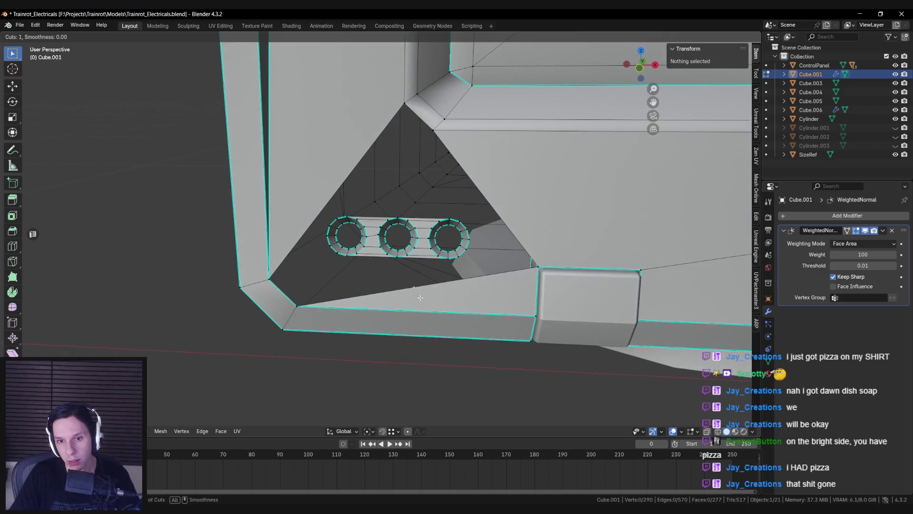
{"action": "key", "text": "Escape"}
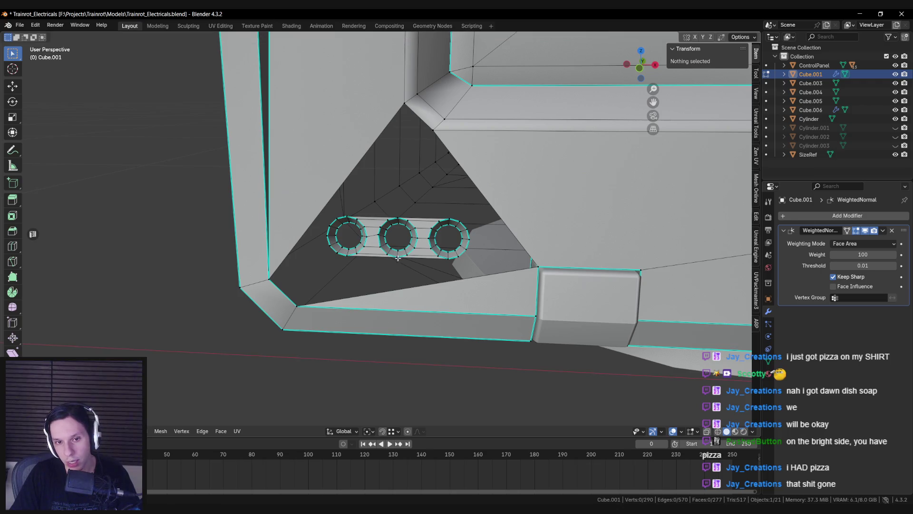
Fill a face between the hole strip and the triangle, then fill the lower triangle
{"action": "middle_click_drag", "start_coordinate": [398, 260], "coordinate": [405, 263]}
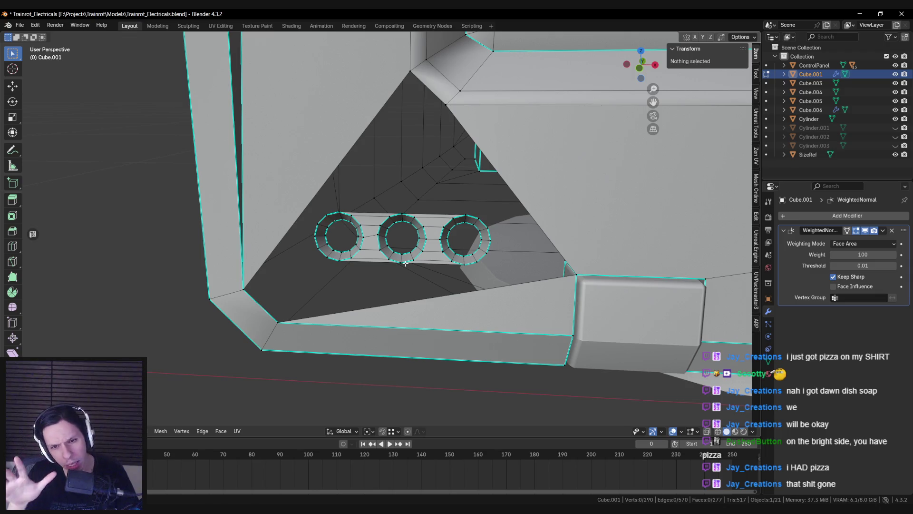
{"action": "key", "text": "Tab"}
{"action": "scroll", "coordinate": [402, 262], "scroll_direction": "down", "scroll_amount": 5}
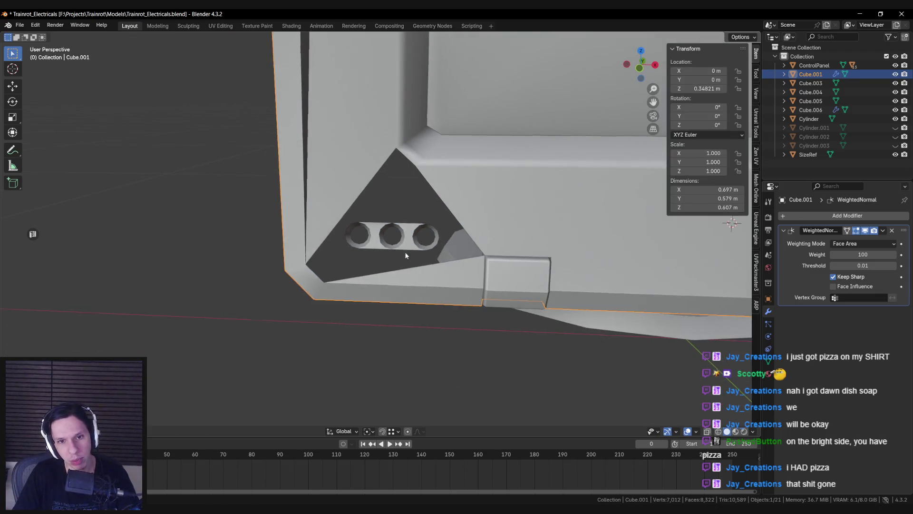
{"action": "scroll", "coordinate": [414, 241], "scroll_direction": "down", "scroll_amount": 3}
{"action": "key", "text": "Tab"}
{"action": "scroll", "coordinate": [402, 271], "scroll_direction": "up", "scroll_amount": 8}
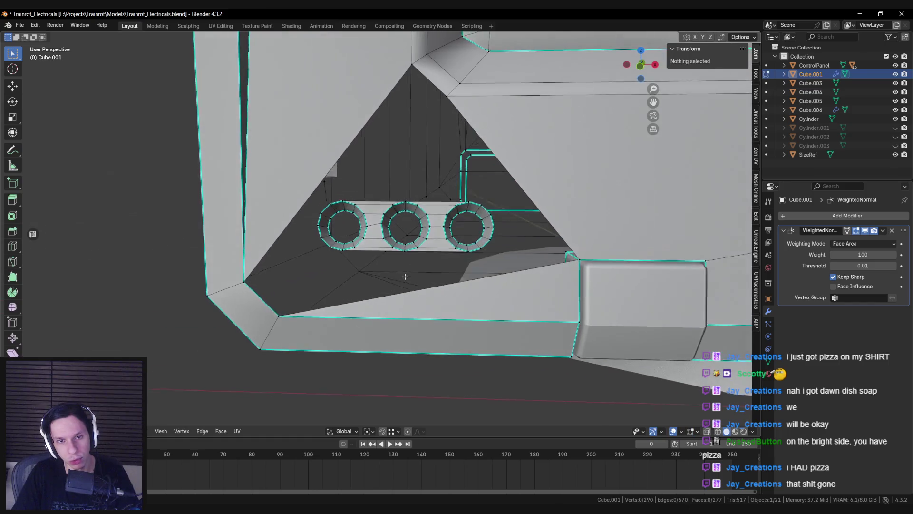
{"action": "scroll", "coordinate": [403, 275], "scroll_direction": "down", "scroll_amount": 2}
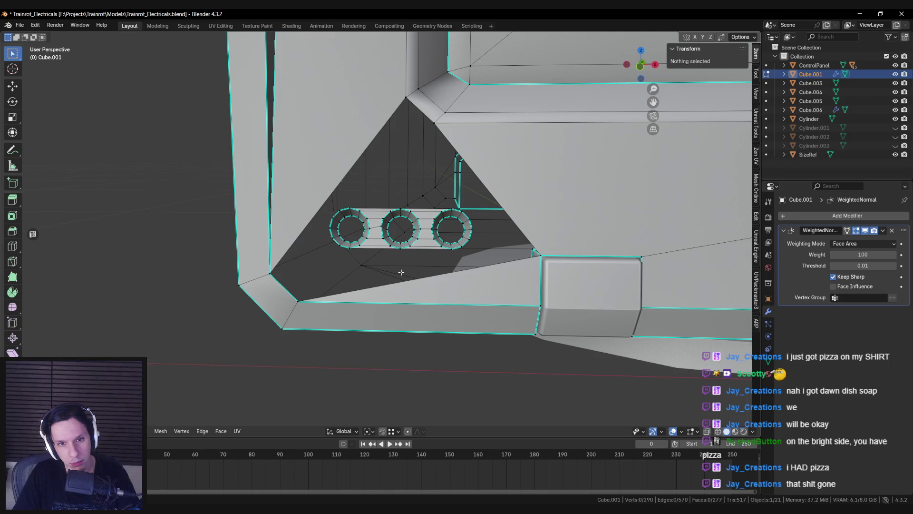
{"action": "left_click", "coordinate": [402, 209]}
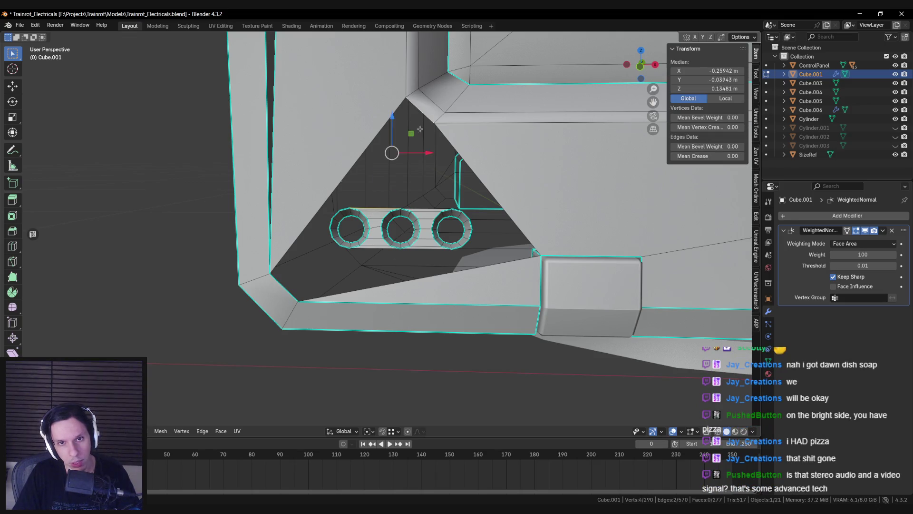
{"action": "key", "text": "f"}
{"action": "left_click", "coordinate": [371, 172]}
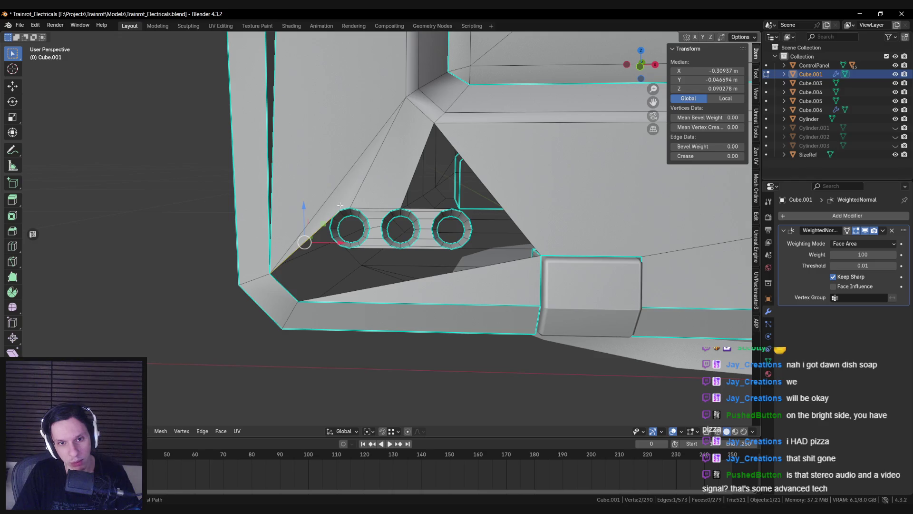
{"action": "key", "text": "ctrl+z"}
{"action": "scroll", "coordinate": [430, 282], "scroll_direction": "up", "scroll_amount": 5}
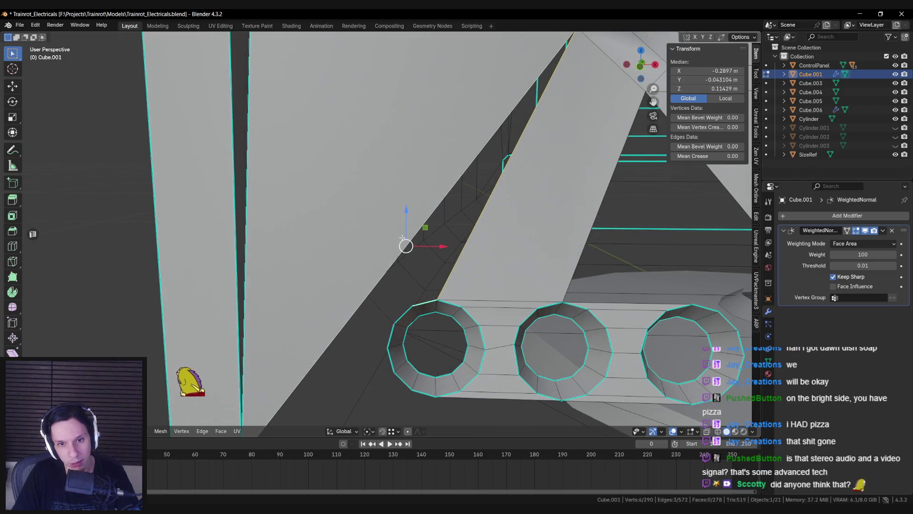
{"action": "scroll", "coordinate": [402, 238], "scroll_direction": "down", "scroll_amount": 2}
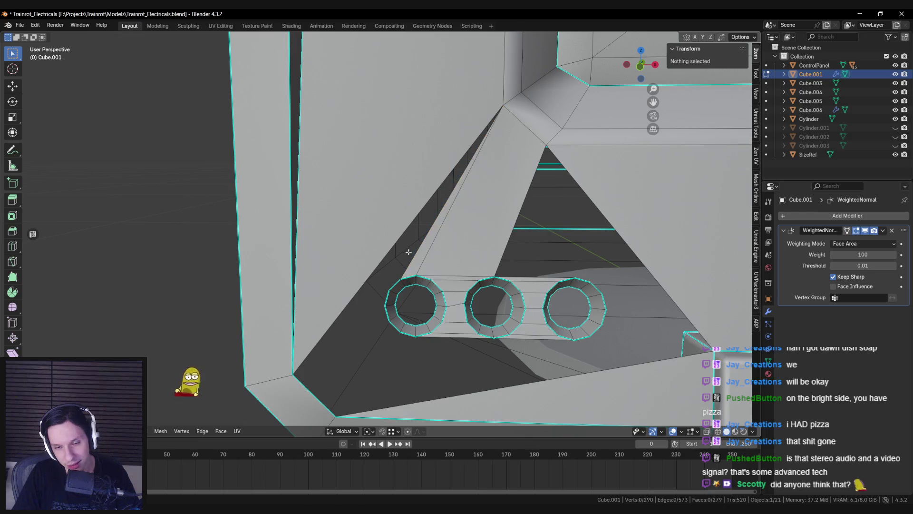
{"action": "key", "text": "f"}
{"action": "key", "text": "f"}
Fill the remaining gaps in the left triangle and the dark triangle below the holes
{"action": "middle_click_drag", "start_coordinate": [408, 301], "coordinate": [399, 238], "text": "shift"}
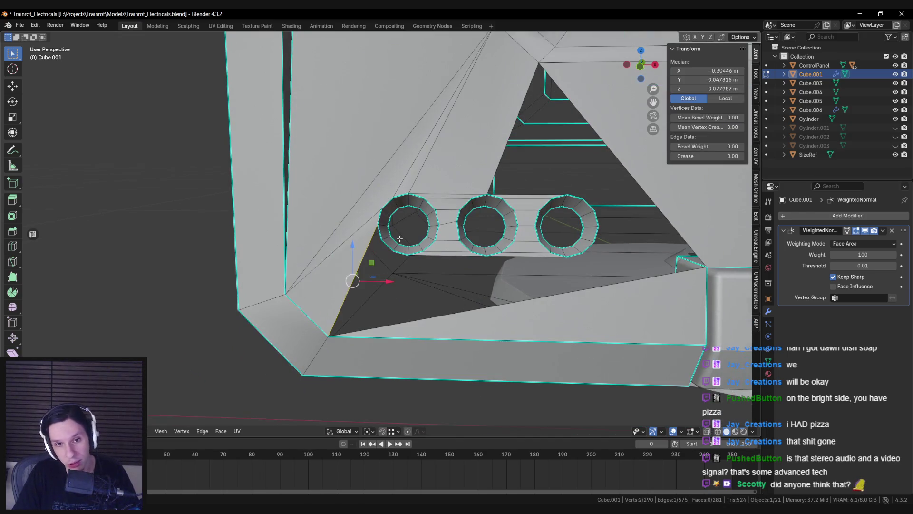
{"action": "key", "text": "f"}
{"action": "key", "text": "f"}
{"action": "key", "text": "ctrl+z"}
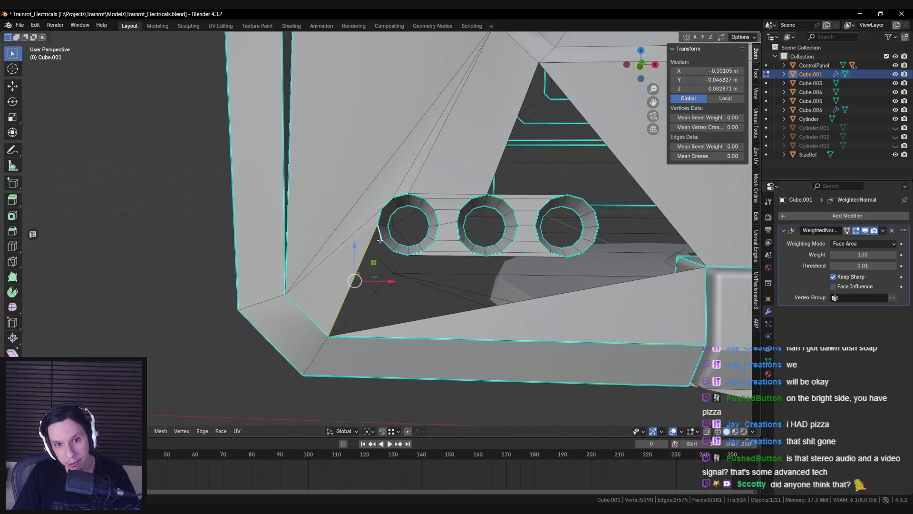
{"action": "key", "text": "f"}
{"action": "key", "text": "f"}
{"action": "left_click", "coordinate": [403, 254]}
{"action": "key", "text": "f"}
{"action": "left_click", "coordinate": [405, 259]}
{"action": "left_click", "coordinate": [402, 266]}
{"action": "key", "text": "f"}
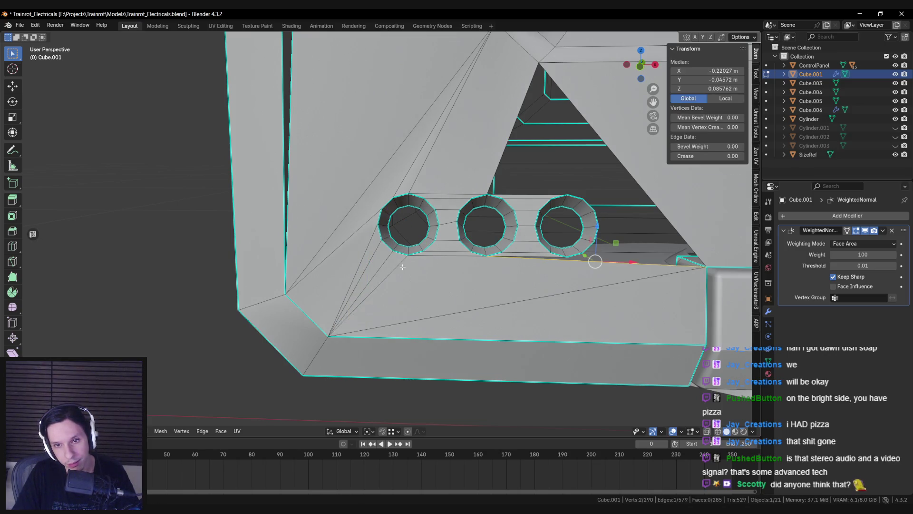
{"action": "key", "text": "ctrl+z"}
{"action": "key", "text": "f"}
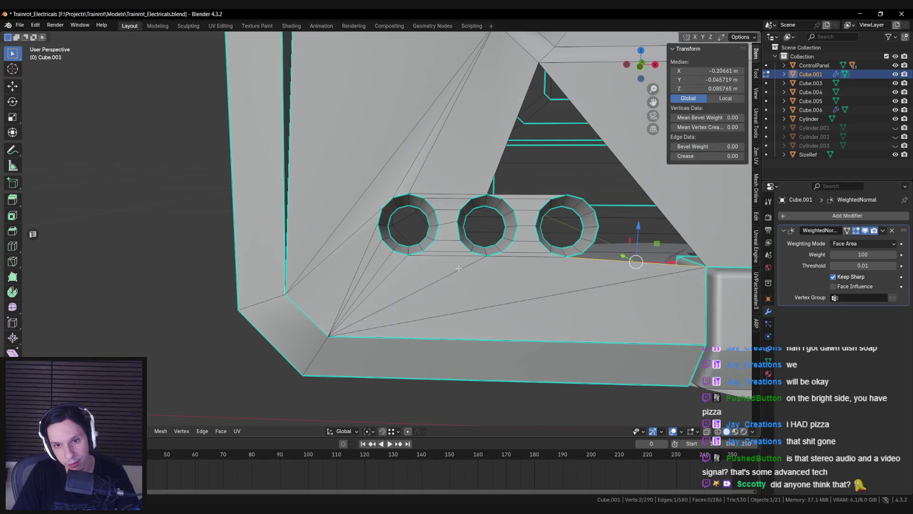
Inspect the filled faces in object mode and from below the panel, then resume mesh editing
{"action": "scroll", "coordinate": [592, 244], "scroll_direction": "down", "scroll_amount": 2}
{"action": "scroll", "coordinate": [391, 269], "scroll_direction": "up", "scroll_amount": 2}
{"action": "key", "text": "Tab"}
{"action": "scroll", "coordinate": [390, 269], "scroll_direction": "down", "scroll_amount": 6}
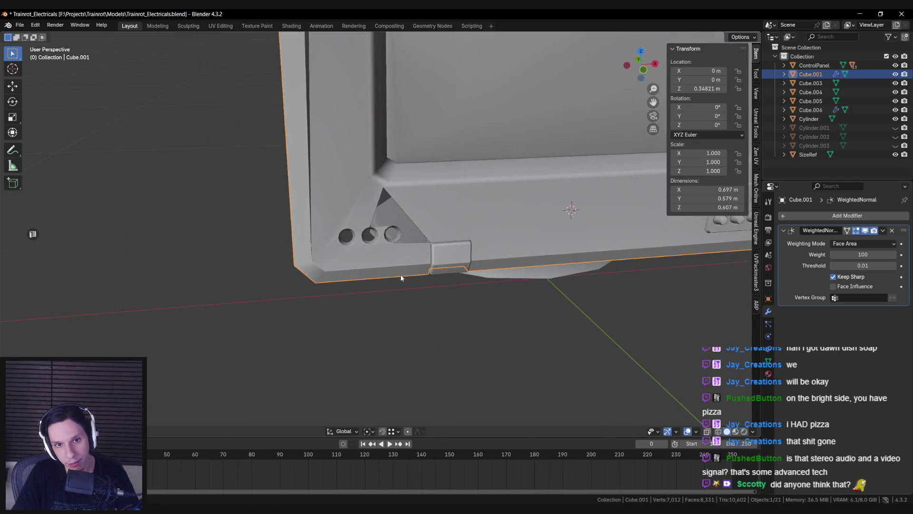
{"action": "key", "text": "Tab"}
{"action": "scroll", "coordinate": [342, 246], "scroll_direction": "up", "scroll_amount": 5}
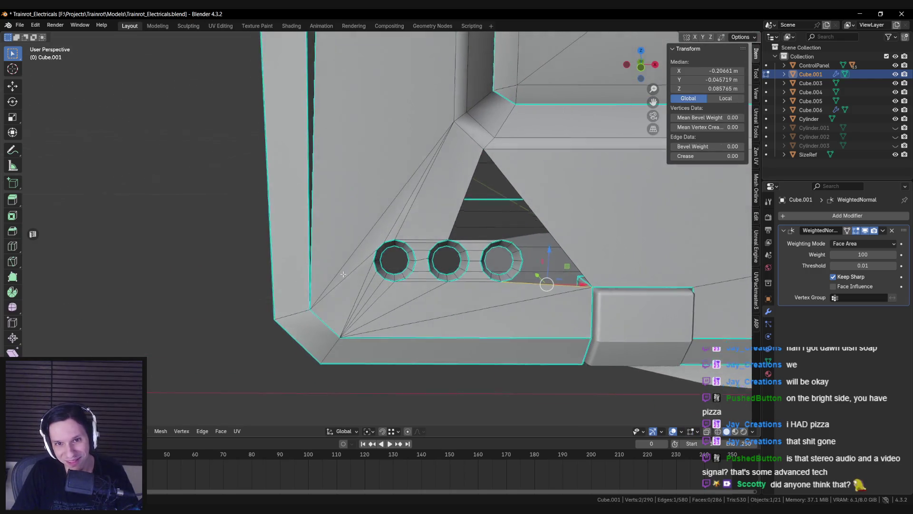
{"action": "key", "text": "Tab"}
{"action": "scroll", "coordinate": [339, 264], "scroll_direction": "down", "scroll_amount": 2}
{"action": "scroll", "coordinate": [338, 272], "scroll_direction": "up", "scroll_amount": 2}
{"action": "mouse_move", "coordinate": [338, 272]}
{"action": "middle_mouse_down"}
{"action": "mouse_move", "coordinate": [338, 214]}
{"action": "mouse_move", "coordinate": [386, 238]}
{"action": "mouse_move", "coordinate": [392, 269]}
{"action": "middle_mouse_up"}
{"action": "scroll", "coordinate": [393, 269], "scroll_direction": "down", "scroll_amount": 5}
{"action": "scroll", "coordinate": [392, 269], "scroll_direction": "up", "scroll_amount": 5}
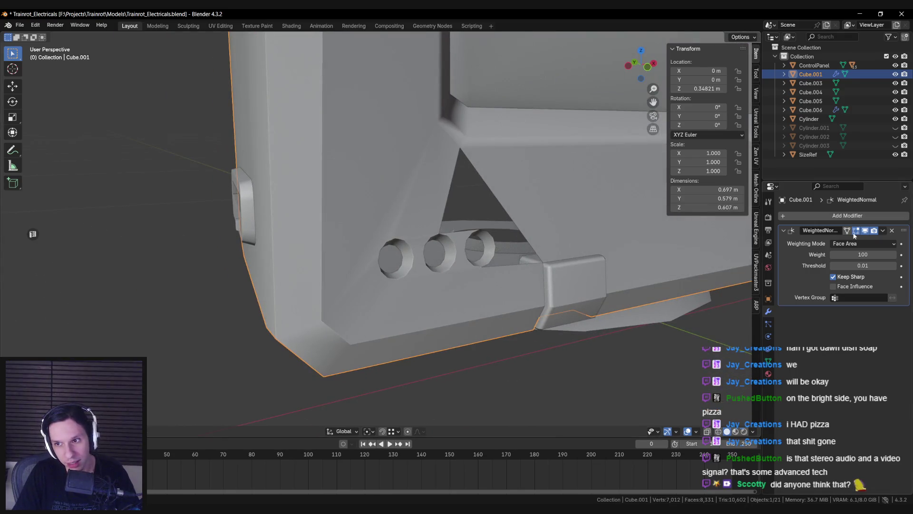
{"action": "key", "text": "Tab"}
{"action": "scroll", "coordinate": [404, 208], "scroll_direction": "up", "scroll_amount": 5}
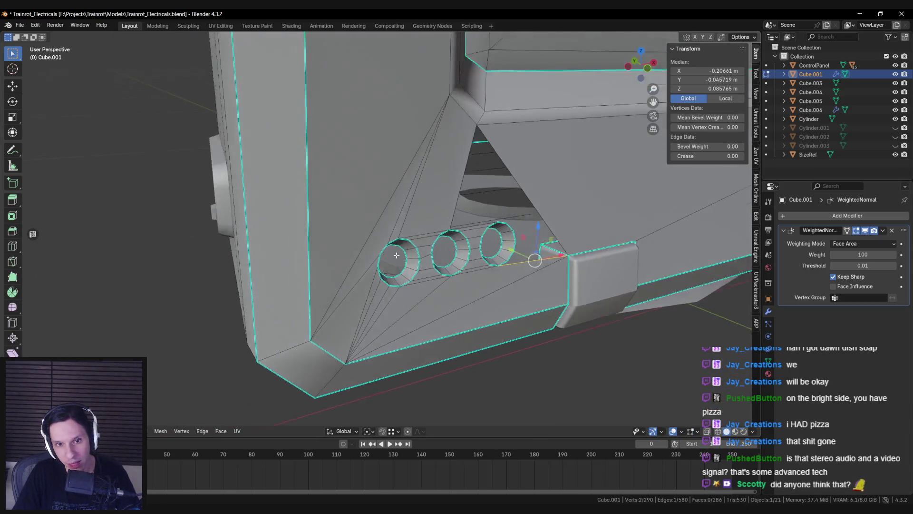
{"action": "mouse_move", "coordinate": [404, 208]}
{"action": "middle_mouse_down"}
{"action": "mouse_move", "coordinate": [393, 153]}
{"action": "mouse_move", "coordinate": [401, 180]}
{"action": "mouse_move", "coordinate": [376, 176]}
{"action": "mouse_move", "coordinate": [415, 208]}
{"action": "mouse_move", "coordinate": [388, 230]}
{"action": "mouse_move", "coordinate": [478, 292]}
{"action": "mouse_move", "coordinate": [363, 351]}
{"action": "mouse_move", "coordinate": [270, 349]}
{"action": "mouse_move", "coordinate": [269, 369]}
{"action": "mouse_move", "coordinate": [300, 347]}
{"action": "mouse_move", "coordinate": [341, 337]}
{"action": "mouse_move", "coordinate": [350, 353]}
{"action": "mouse_move", "coordinate": [344, 369]}
{"action": "mouse_move", "coordinate": [404, 263]}
{"action": "mouse_move", "coordinate": [333, 275]}
{"action": "middle_mouse_up"}
Select the fan faces around the holes and even them out from the face menu
{"action": "key", "text": "alt+a"}
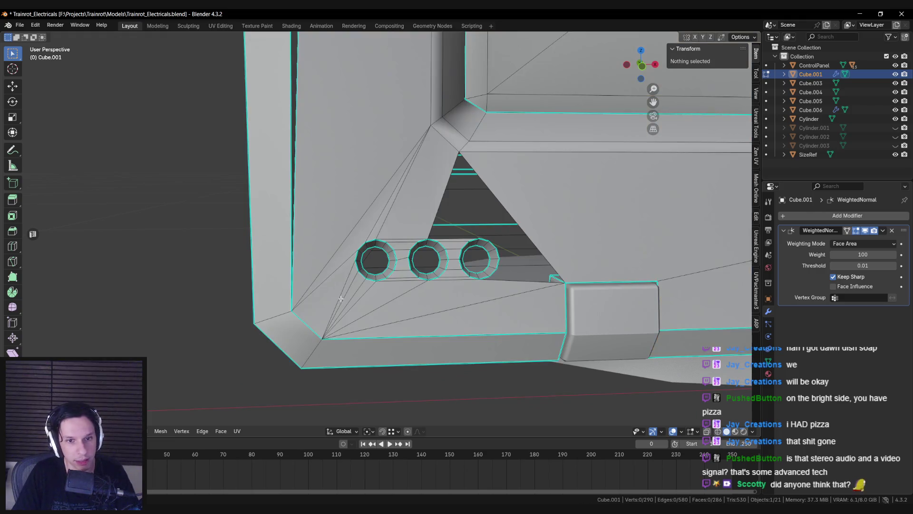
{"action": "left_click_drag", "start_coordinate": [386, 312], "coordinate": [341, 303]}
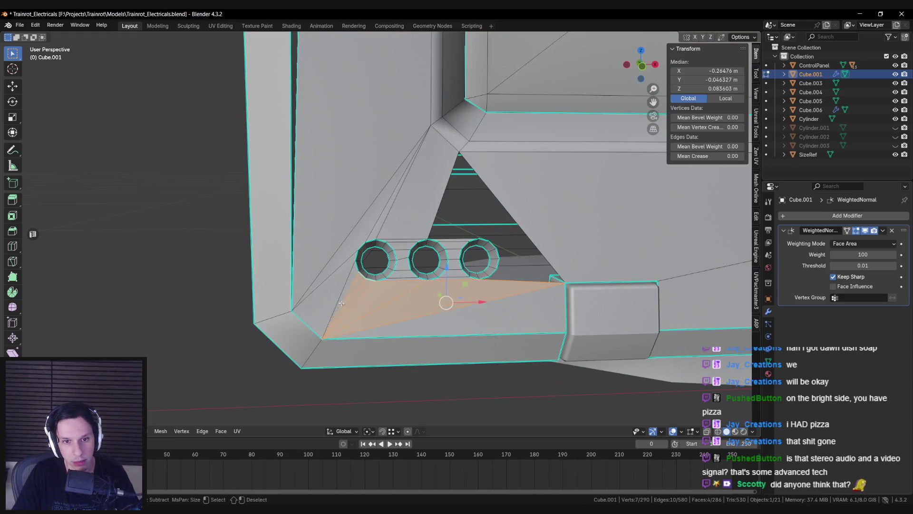
{"action": "right_click", "coordinate": [411, 211]}
{"action": "mouse_move", "coordinate": [418, 211]}
{"action": "left_click", "coordinate": [455, 226]}
{"action": "key", "text": "Tab"}
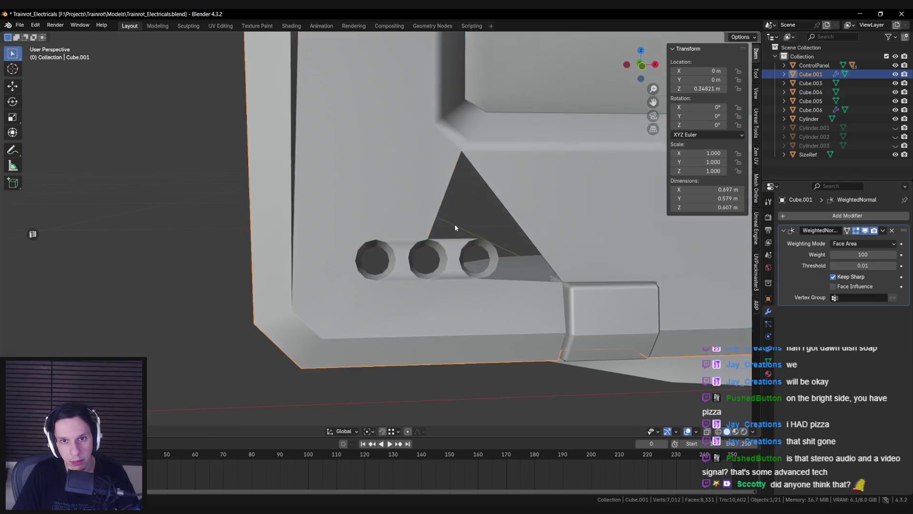
{"action": "scroll", "coordinate": [447, 247], "scroll_direction": "down", "scroll_amount": 3}
{"action": "scroll", "coordinate": [448, 246], "scroll_direction": "down", "scroll_amount": 5}
{"action": "scroll", "coordinate": [444, 241], "scroll_direction": "up", "scroll_amount": 10}
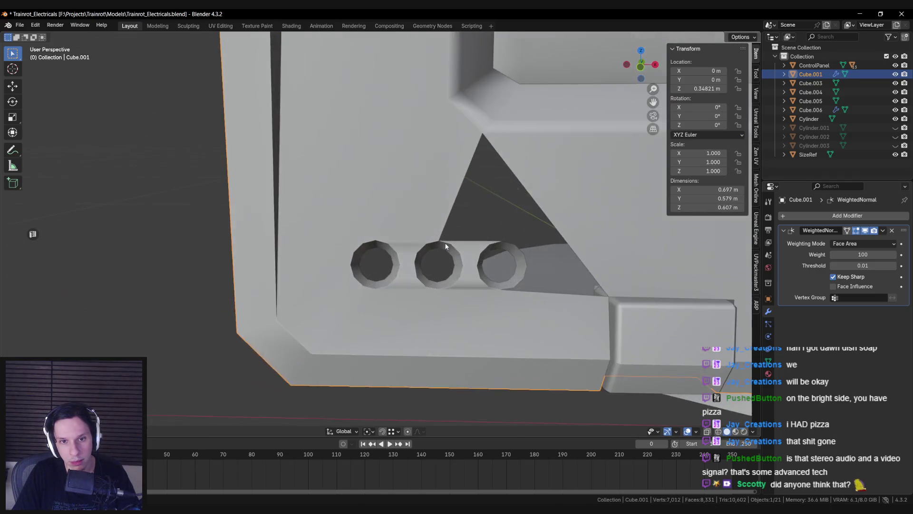
{"action": "key", "text": "Tab"}
{"action": "scroll", "coordinate": [419, 253], "scroll_direction": "up", "scroll_amount": 3}
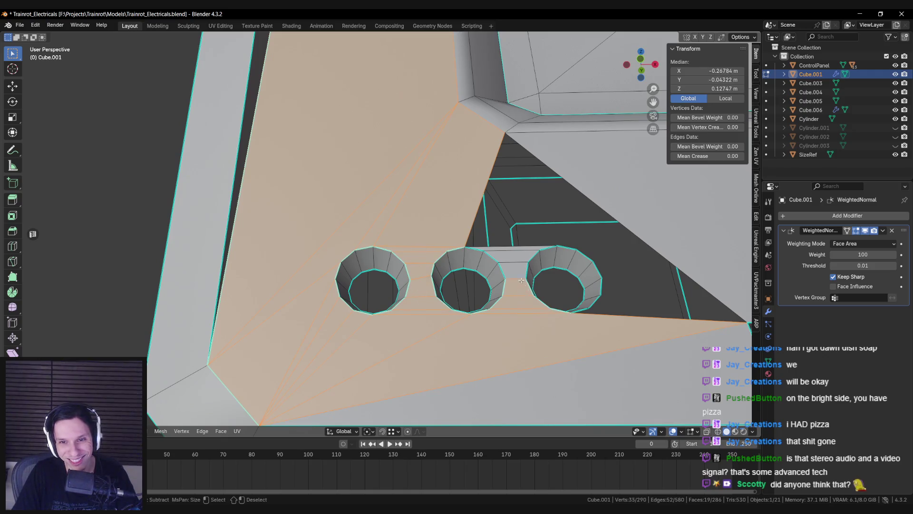
Flatten the selected faces around the holes into one plane with LoopTools Flatten
{"action": "right_click", "coordinate": [516, 249]}
{"action": "mouse_move", "coordinate": [517, 249]}
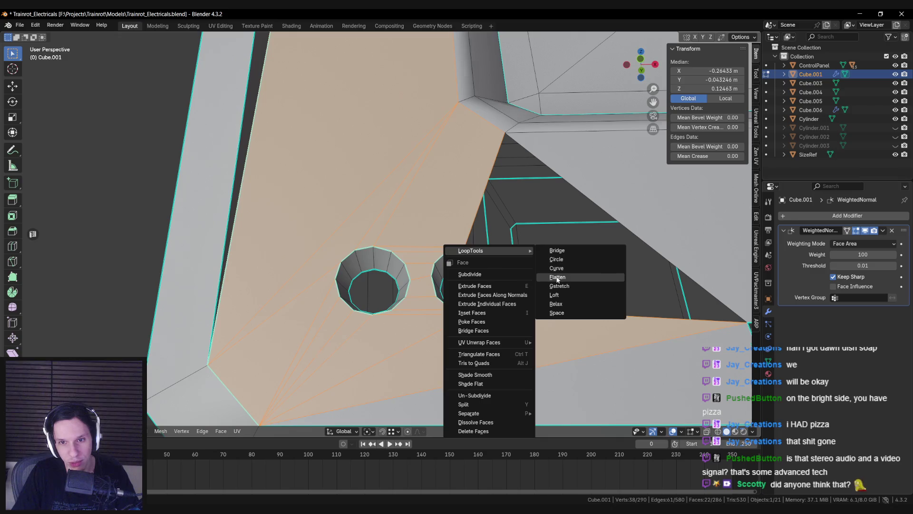
{"action": "left_click", "coordinate": [557, 277]}
{"action": "scroll", "coordinate": [557, 277], "scroll_direction": "down", "scroll_amount": 2}
{"action": "mouse_move", "coordinate": [557, 277]}
{"action": "middle_mouse_down"}
{"action": "mouse_move", "coordinate": [406, 291]}
{"action": "mouse_move", "coordinate": [379, 312]}
{"action": "mouse_move", "coordinate": [383, 339]}
{"action": "middle_mouse_up"}
{"action": "mouse_move", "coordinate": [388, 339]}
{"action": "middle_mouse_down"}
{"action": "mouse_move", "coordinate": [380, 295]}
{"action": "mouse_move", "coordinate": [399, 255]}
{"action": "mouse_move", "coordinate": [416, 269]}
{"action": "middle_mouse_up"}
{"action": "left_click", "coordinate": [416, 269]}
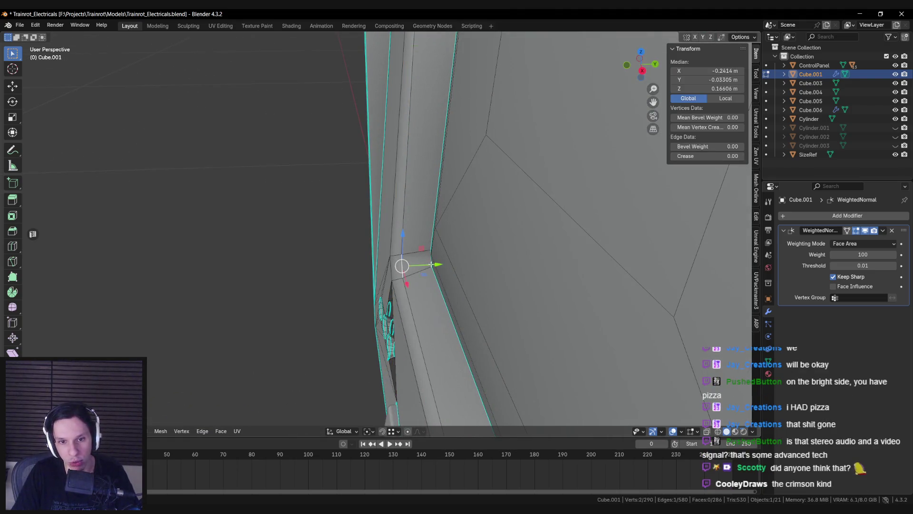
{"action": "key", "text": "Tab"}
{"action": "key", "text": "KP_Decimal"}
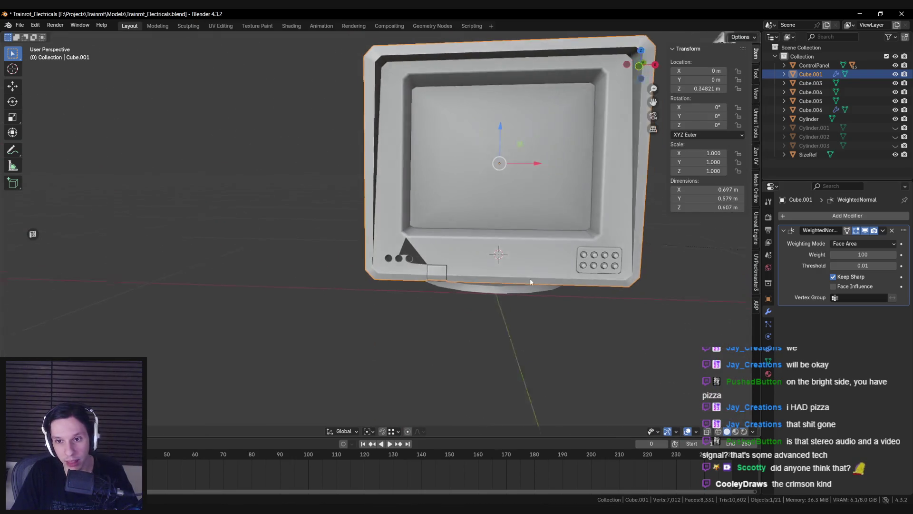
Frame the lower-left corner and fill a face from the edge under the right hole
{"action": "key", "text": "Tab"}
{"action": "key", "text": "KP_Decimal"}
{"action": "key", "text": "Tab"}
{"action": "scroll", "coordinate": [392, 208], "scroll_direction": "up", "scroll_amount": 3}
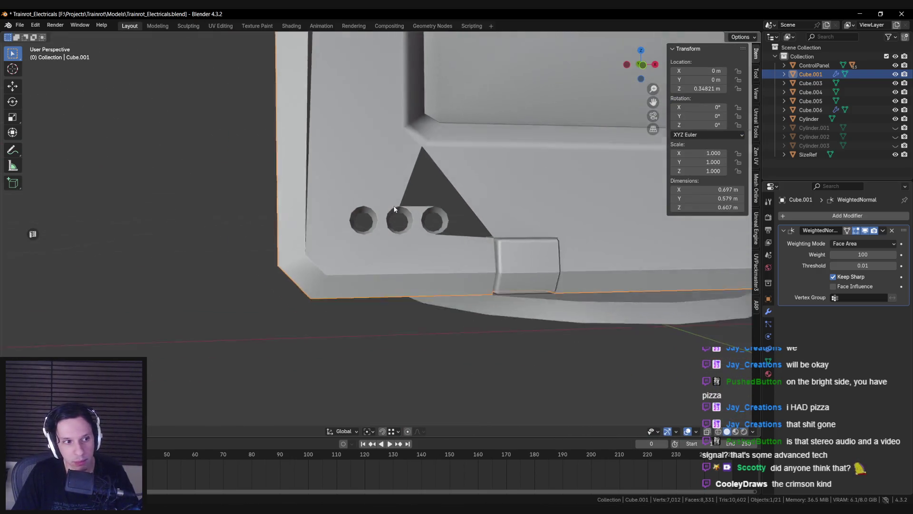
{"action": "scroll", "coordinate": [394, 209], "scroll_direction": "down", "scroll_amount": 8}
{"action": "scroll", "coordinate": [390, 217], "scroll_direction": "up", "scroll_amount": 5}
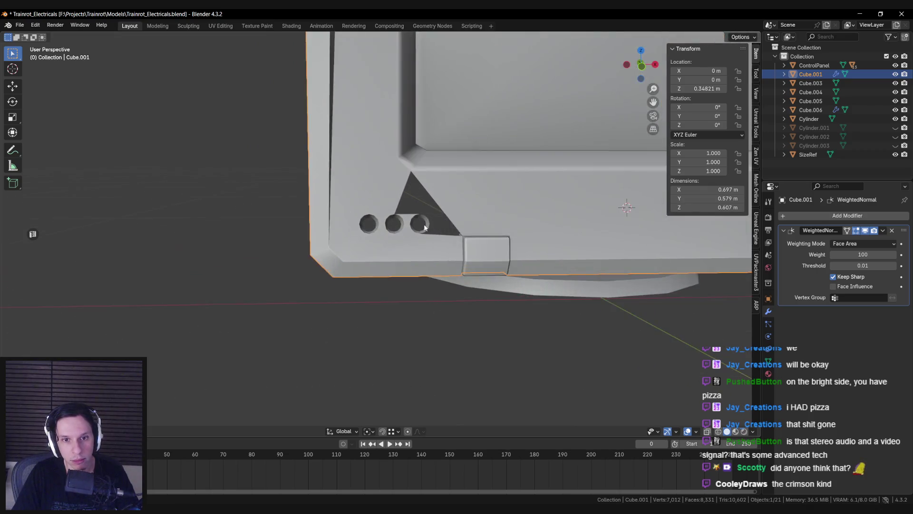
{"action": "key", "text": "Tab"}
{"action": "scroll", "coordinate": [416, 261], "scroll_direction": "up", "scroll_amount": 4}
{"action": "scroll", "coordinate": [416, 261], "scroll_direction": "up", "scroll_amount": 1}
{"action": "left_click", "coordinate": [437, 246]}
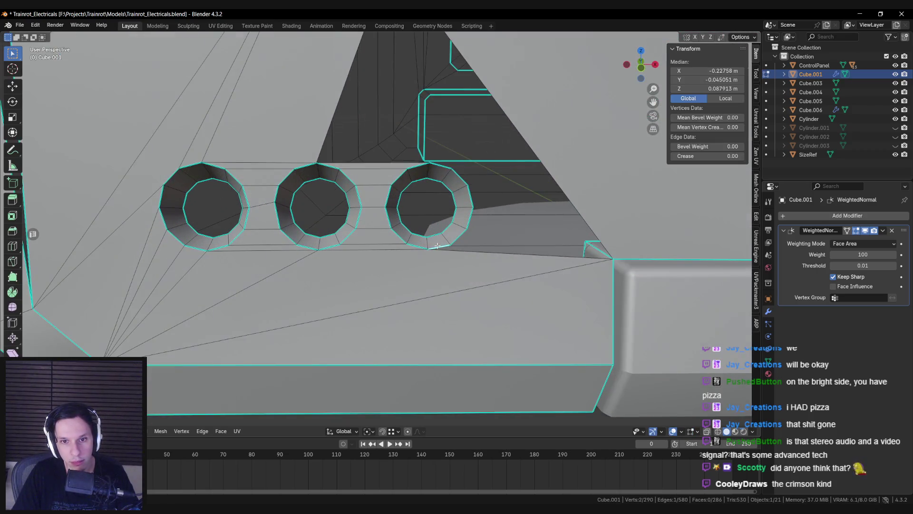
{"action": "key", "text": "f"}
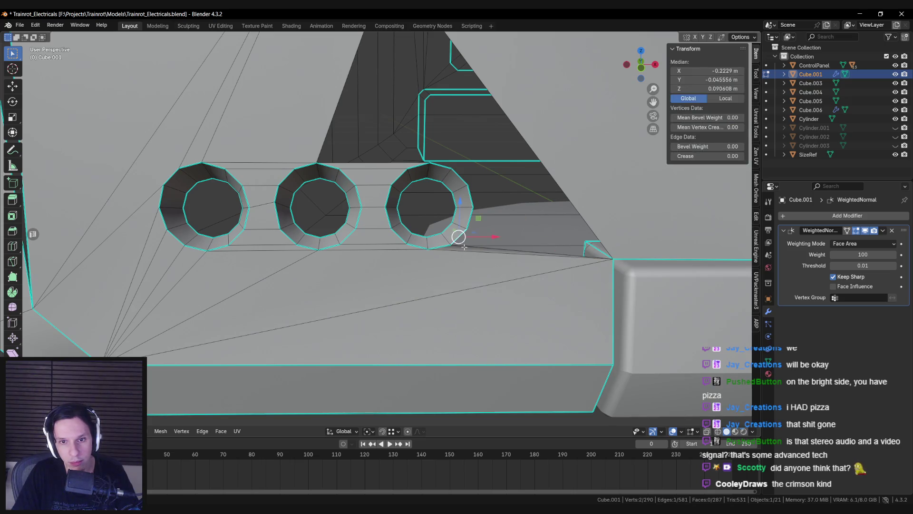
Connect the triangle apex to the rings with J and fill the triangular hole above them
{"action": "scroll", "coordinate": [438, 262], "scroll_direction": "up", "scroll_amount": 3}
{"action": "key", "text": "Tab"}
{"action": "mouse_move", "coordinate": [438, 262]}
{"action": "middle_mouse_down"}
{"action": "mouse_move", "coordinate": [341, 247]}
{"action": "mouse_move", "coordinate": [390, 223]}
{"action": "mouse_move", "coordinate": [383, 247]}
{"action": "middle_mouse_up"}
{"action": "key", "text": "Tab"}
{"action": "left_click", "coordinate": [391, 208], "text": "alt"}
{"action": "left_click", "coordinate": [383, 248]}
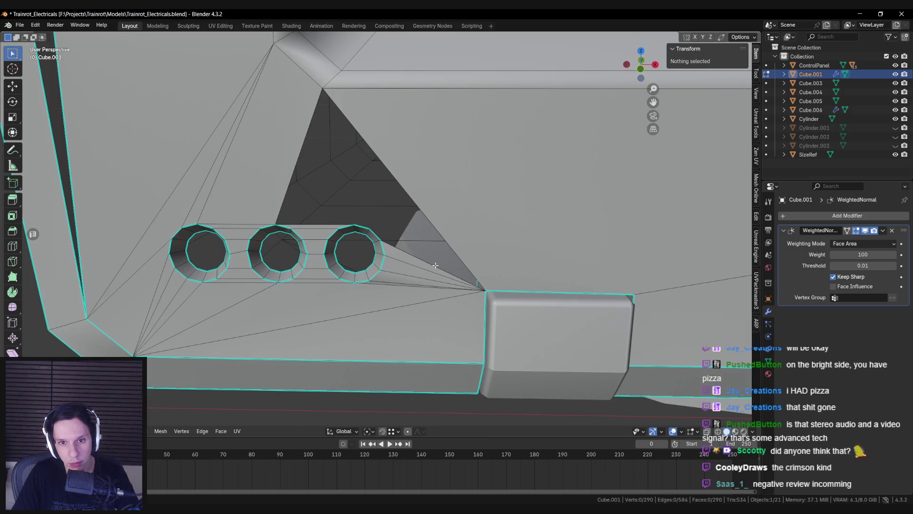
{"action": "key", "text": "j"}
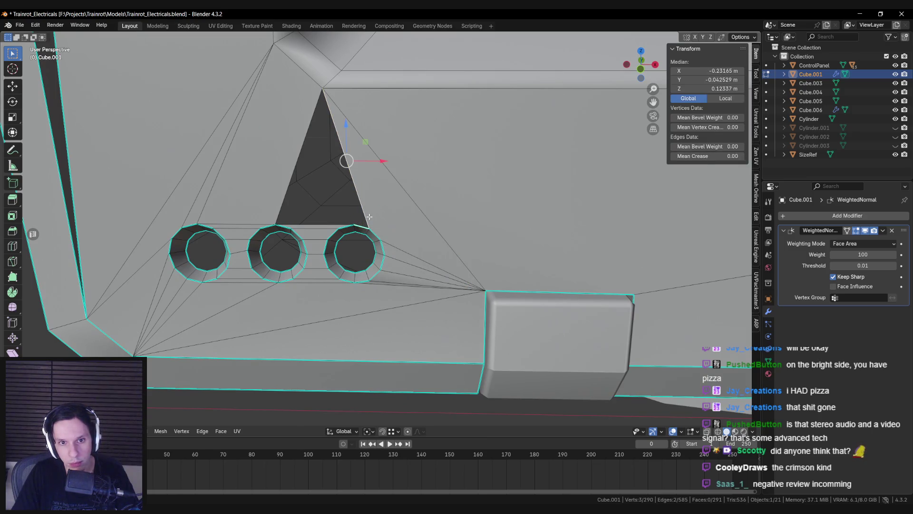
{"action": "left_click", "coordinate": [314, 225]}
{"action": "left_click", "coordinate": [347, 224], "text": "shift"}
{"action": "key", "text": "j"}
{"action": "key", "text": "f"}
{"action": "key", "text": "alt+a"}
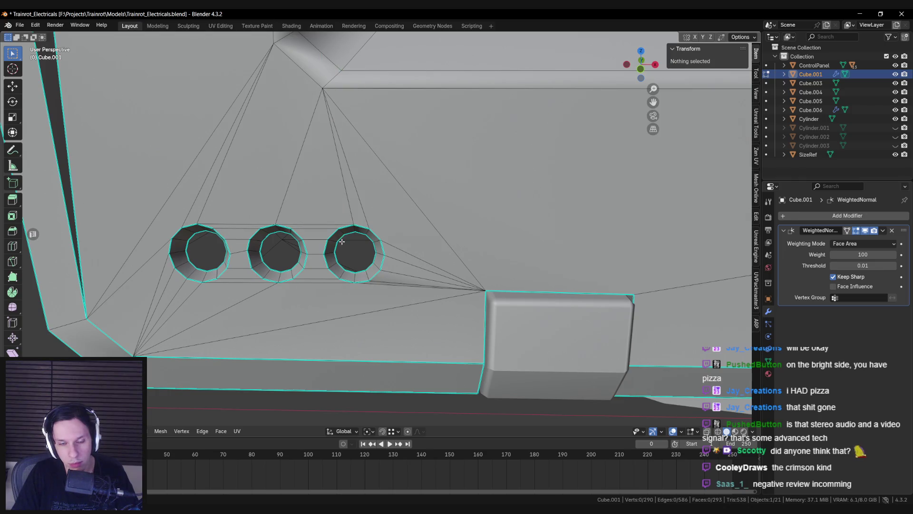
Select the triangle between the right ring and the corner and review its face options
{"action": "scroll", "coordinate": [342, 242], "scroll_direction": "down", "scroll_amount": 2}
{"action": "left_click", "coordinate": [446, 261]}
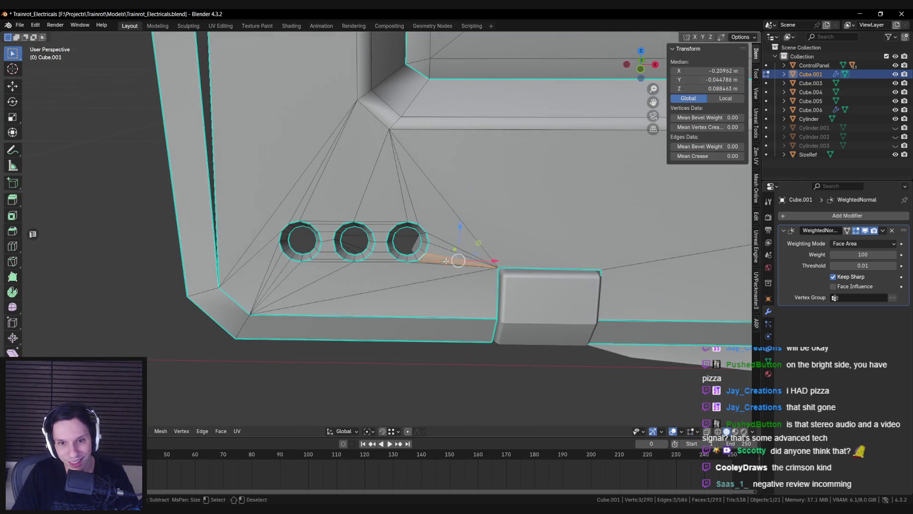
{"action": "right_click", "coordinate": [456, 278]}
{"action": "mouse_move", "coordinate": [463, 278]}
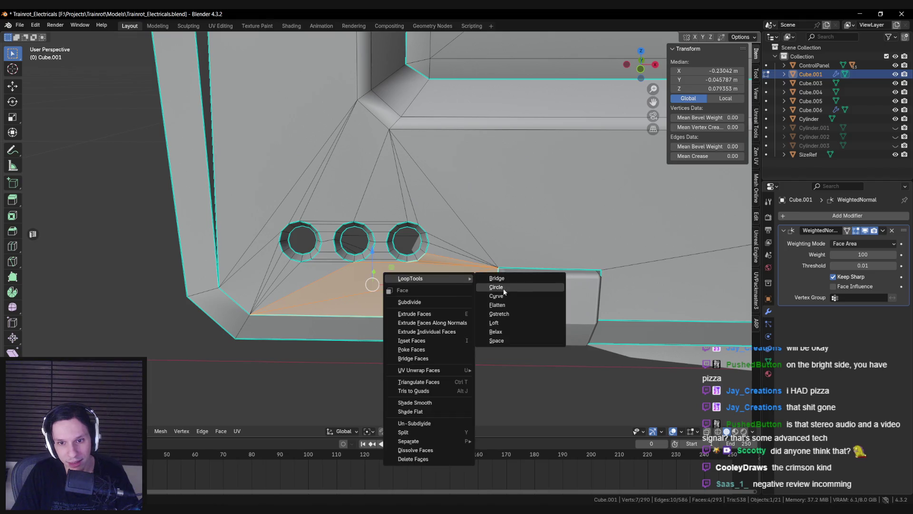
{"action": "left_click", "coordinate": [505, 304]}
{"action": "key", "text": "Tab"}
{"action": "mouse_move", "coordinate": [469, 301]}
{"action": "middle_mouse_down"}
{"action": "mouse_move", "coordinate": [449, 265]}
{"action": "mouse_move", "coordinate": [457, 190]}
{"action": "mouse_move", "coordinate": [450, 256]}
{"action": "middle_mouse_up"}
{"action": "key", "text": "Tab"}
{"action": "scroll", "coordinate": [450, 255], "scroll_direction": "up", "scroll_amount": 1}
Round the selected ring loop into a circle with LoopTools Circle
{"action": "right_click", "coordinate": [453, 238]}
{"action": "mouse_move", "coordinate": [453, 238]}
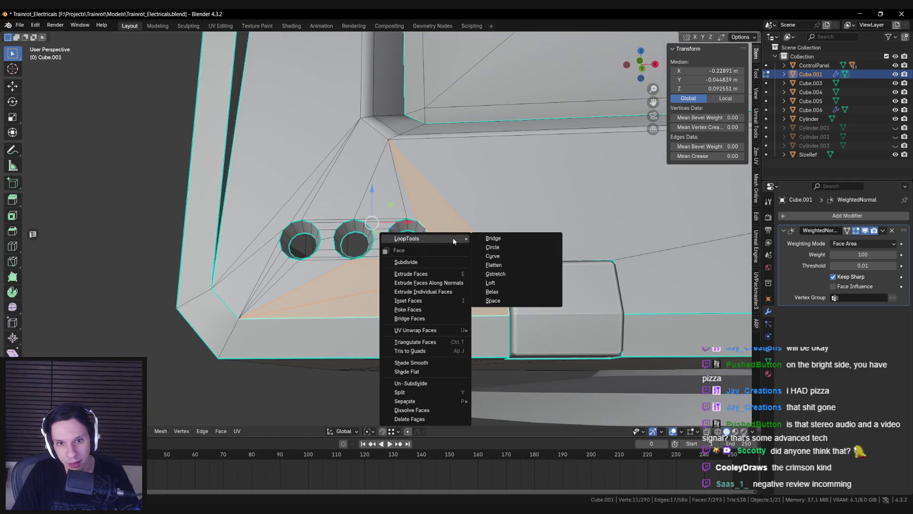
{"action": "left_click", "coordinate": [508, 262]}
{"action": "key", "text": "Tab"}
{"action": "scroll", "coordinate": [495, 270], "scroll_direction": "down", "scroll_amount": 2}
{"action": "scroll", "coordinate": [492, 283], "scroll_direction": "down", "scroll_amount": 3}
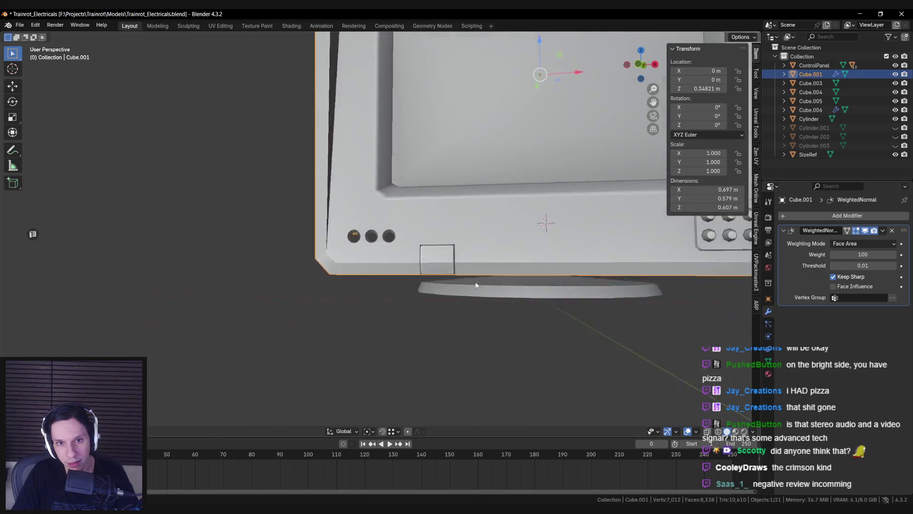
{"action": "scroll", "coordinate": [468, 292], "scroll_direction": "down", "scroll_amount": 2}
{"action": "scroll", "coordinate": [468, 292], "scroll_direction": "up", "scroll_amount": 5}
{"action": "mouse_move", "coordinate": [469, 292]}
{"action": "middle_mouse_down"}
{"action": "mouse_move", "coordinate": [396, 292]}
{"action": "mouse_move", "coordinate": [379, 267]}
{"action": "middle_mouse_up"}
{"action": "key", "text": "Tab"}
{"action": "key", "text": "Tab"}
{"action": "key", "text": "Tab"}
{"action": "scroll", "coordinate": [377, 267], "scroll_direction": "up", "scroll_amount": 3}
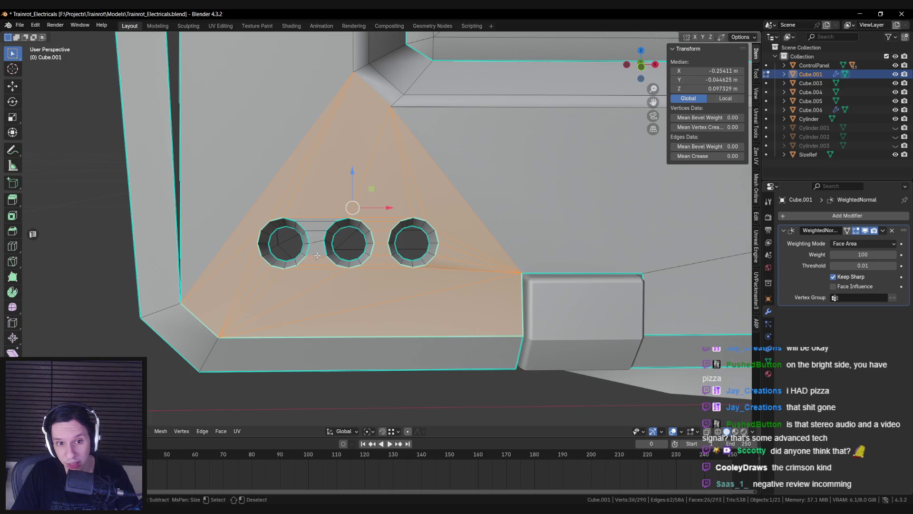
Open the face context menu's LoopTools submenu, then close it without applying anything
{"action": "right_click", "coordinate": [338, 256]}
{"action": "key", "text": "Escape"}
{"action": "right_click", "coordinate": [410, 246]}
{"action": "mouse_move", "coordinate": [433, 246]}
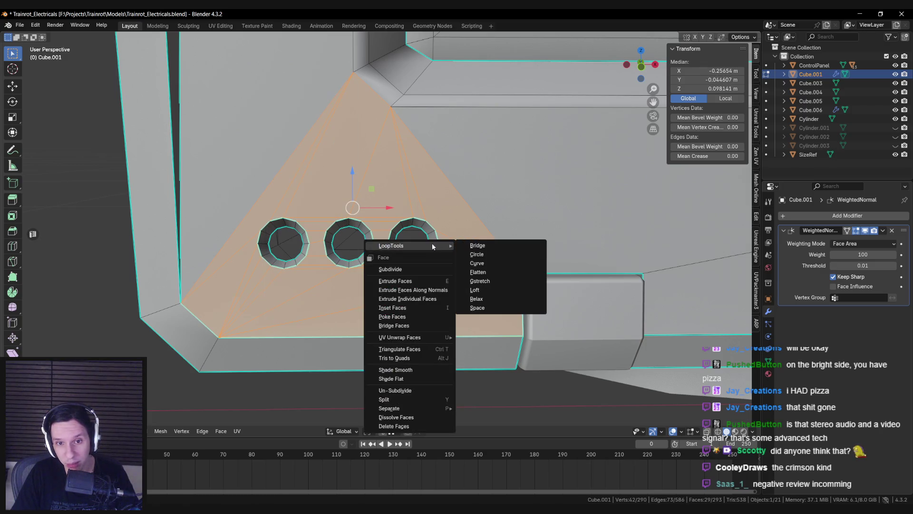
{"action": "left_click", "coordinate": [472, 272]}
Select the edge beside the tab and slide it a tiny amount along Y
{"action": "key", "text": "Tab"}
{"action": "scroll", "coordinate": [431, 268], "scroll_direction": "down", "scroll_amount": 4}
{"action": "mouse_move", "coordinate": [432, 268]}
{"action": "middle_mouse_down"}
{"action": "mouse_move", "coordinate": [322, 277]}
{"action": "mouse_move", "coordinate": [430, 267]}
{"action": "mouse_move", "coordinate": [420, 340]}
{"action": "middle_mouse_up"}
{"action": "scroll", "coordinate": [430, 267], "scroll_direction": "down", "scroll_amount": 4}
{"action": "scroll", "coordinate": [418, 341], "scroll_direction": "up", "scroll_amount": 5}
{"action": "left_click", "coordinate": [435, 262]}
{"action": "mouse_move", "coordinate": [420, 295]}
{"action": "middle_mouse_down"}
{"action": "mouse_move", "coordinate": [451, 204]}
{"action": "mouse_move", "coordinate": [366, 174]}
{"action": "mouse_move", "coordinate": [302, 173]}
{"action": "mouse_move", "coordinate": [287, 193]}
{"action": "mouse_move", "coordinate": [304, 198]}
{"action": "mouse_move", "coordinate": [296, 231]}
{"action": "mouse_move", "coordinate": [387, 190]}
{"action": "mouse_move", "coordinate": [408, 209]}
{"action": "middle_mouse_up"}
{"action": "key", "text": "Tab"}
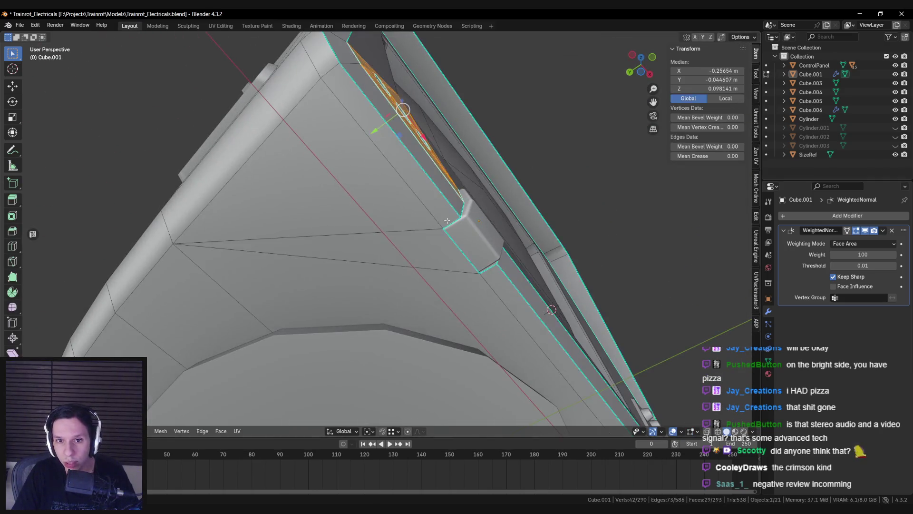
{"action": "scroll", "coordinate": [425, 251], "scroll_direction": "up", "scroll_amount": 3}
{"action": "left_click", "coordinate": [456, 266]}
{"action": "middle_click_drag", "start_coordinate": [424, 251], "coordinate": [508, 291]}
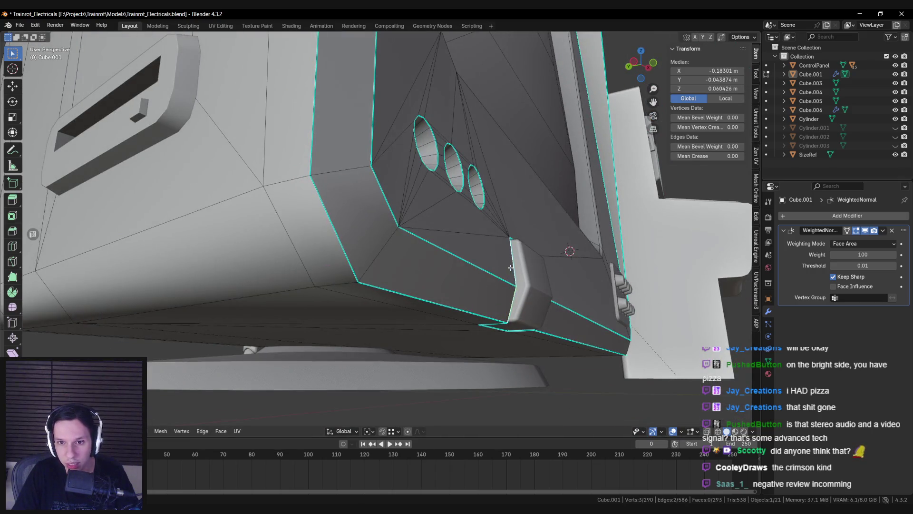
{"action": "left_click_drag", "start_coordinate": [483, 278], "coordinate": [476, 281]}
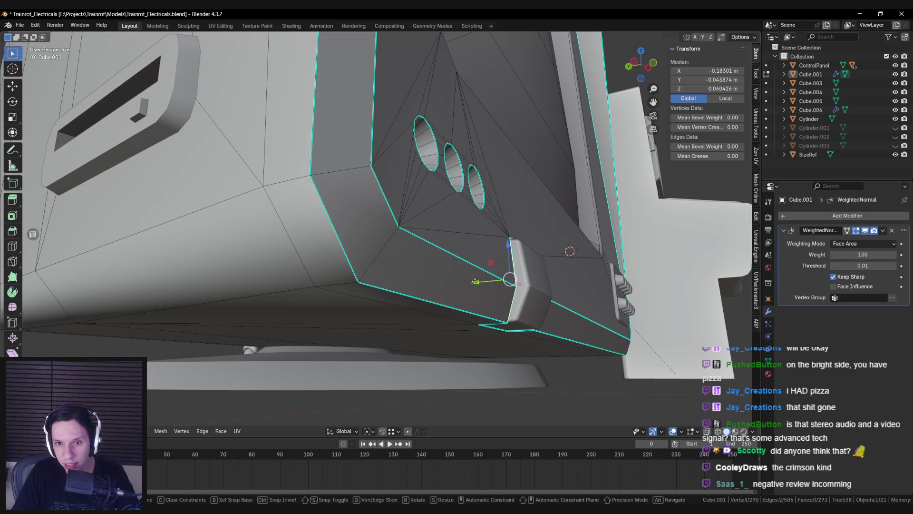
Inspect the TV from a low angle, the underside and the top orthographic view
{"action": "key", "text": "Tab"}
{"action": "scroll", "coordinate": [445, 311], "scroll_direction": "down", "scroll_amount": 5}
{"action": "mouse_move", "coordinate": [442, 312]}
{"action": "middle_mouse_down"}
{"action": "mouse_move", "coordinate": [442, 343]}
{"action": "mouse_move", "coordinate": [413, 352]}
{"action": "mouse_move", "coordinate": [404, 239]}
{"action": "middle_mouse_up"}
{"action": "key", "text": "Tab"}
Reselect the monitor body and return to Edit Mode on its mesh
{"action": "key", "text": "Tab"}
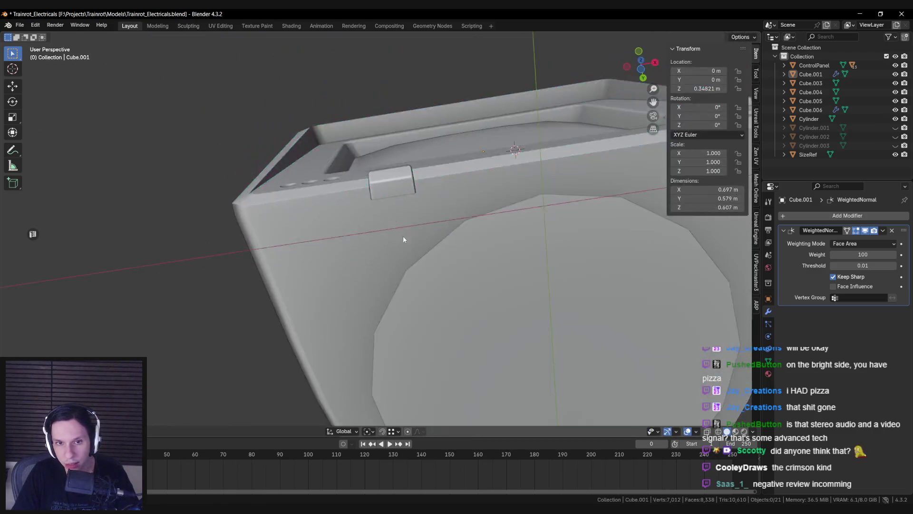
{"action": "scroll", "coordinate": [403, 239], "scroll_direction": "down", "scroll_amount": 5}
{"action": "mouse_move", "coordinate": [413, 190]}
{"action": "middle_mouse_down"}
{"action": "mouse_move", "coordinate": [416, 242]}
{"action": "mouse_move", "coordinate": [366, 227]}
{"action": "mouse_move", "coordinate": [366, 274]}
{"action": "middle_mouse_up"}
{"action": "key", "text": "KP_7"}
{"action": "scroll", "coordinate": [367, 260], "scroll_direction": "up", "scroll_amount": 3}
{"action": "scroll", "coordinate": [367, 269], "scroll_direction": "down", "scroll_amount": 5}
{"action": "scroll", "coordinate": [365, 277], "scroll_direction": "up", "scroll_amount": 5}
{"action": "scroll", "coordinate": [367, 266], "scroll_direction": "down", "scroll_amount": 3}
{"action": "left_click", "coordinate": [369, 251]}
{"action": "scroll", "coordinate": [369, 251], "scroll_direction": "down", "scroll_amount": 3}
{"action": "key", "text": "Tab"}
{"action": "scroll", "coordinate": [382, 262], "scroll_direction": "down", "scroll_amount": 2}
{"action": "key", "text": "Tab"}
{"action": "scroll", "coordinate": [378, 266], "scroll_direction": "up", "scroll_amount": 3}
{"action": "key", "text": "Tab"}
{"action": "scroll", "coordinate": [368, 276], "scroll_direction": "down", "scroll_amount": 3}
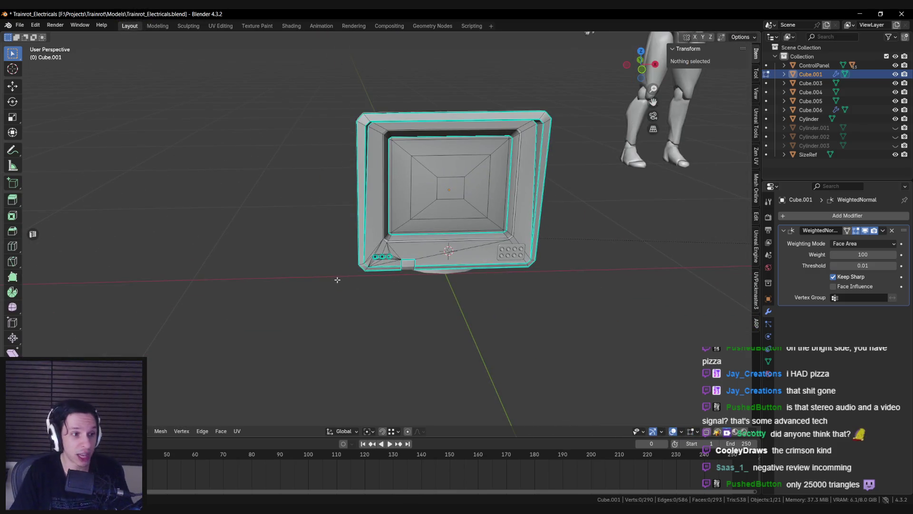
Add the button panel to the selection and inspect both meshes briefly in X-ray
{"action": "key", "text": "Tab"}
{"action": "scroll", "coordinate": [446, 310], "scroll_direction": "up", "scroll_amount": 3}
{"action": "left_click", "coordinate": [629, 281], "text": "shift"}
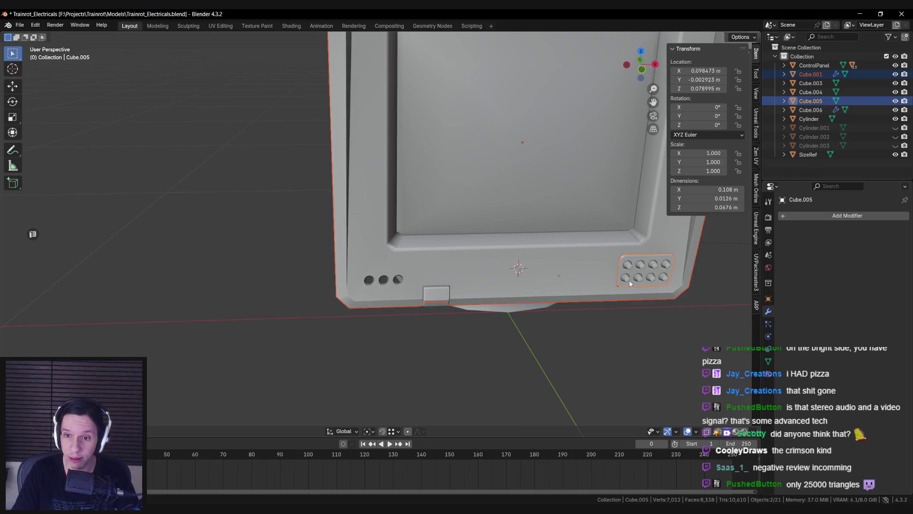
{"action": "key", "text": "Tab"}
{"action": "scroll", "coordinate": [424, 241], "scroll_direction": "down", "scroll_amount": 3}
{"action": "key", "text": "Tab"}
{"action": "key", "text": "alt+z"}
{"action": "scroll", "coordinate": [425, 242], "scroll_direction": "down", "scroll_amount": 3}
{"action": "scroll", "coordinate": [487, 299], "scroll_direction": "up", "scroll_amount": 4}
{"action": "key", "text": "Tab"}
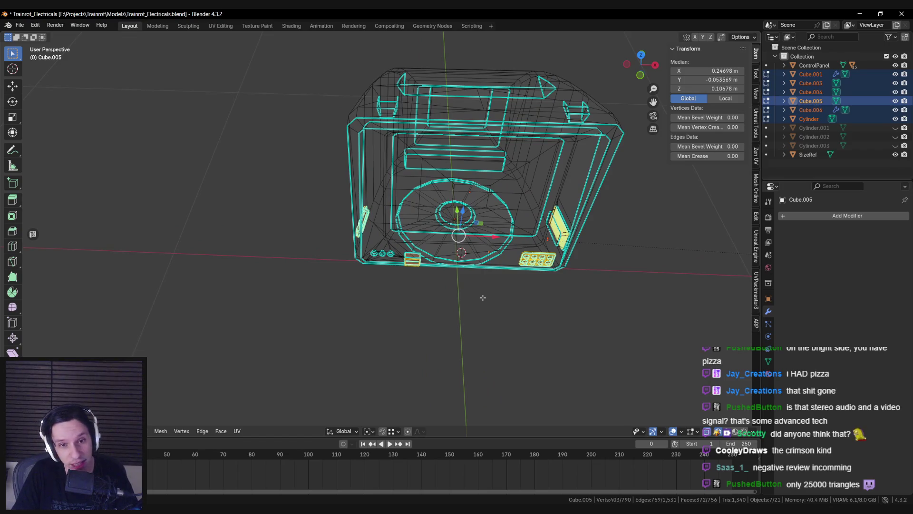
{"action": "key", "text": "Tab"}
{"action": "key", "text": "alt+z"}
{"action": "scroll", "coordinate": [457, 303], "scroll_direction": "up", "scroll_amount": 4}
Clear the selection, close in on the three holes, and check the monitor body mesh
{"action": "left_click", "coordinate": [384, 321]}
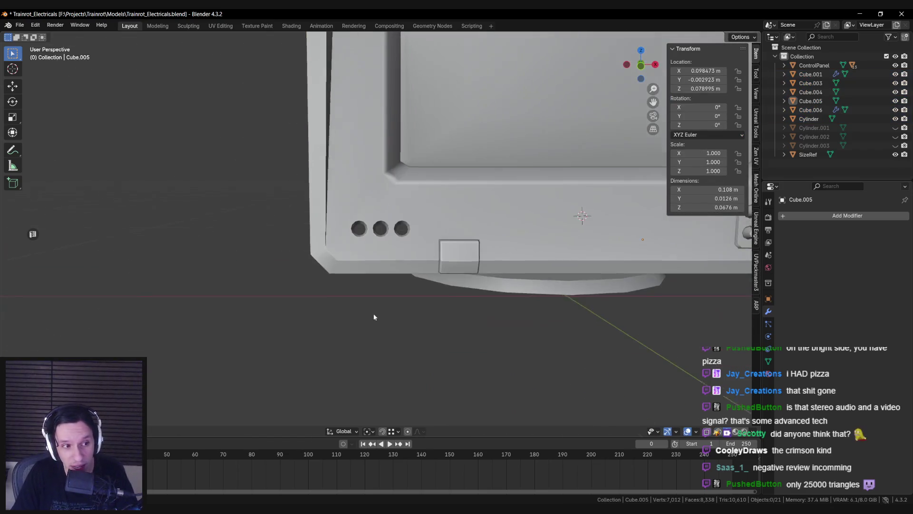
{"action": "scroll", "coordinate": [374, 317], "scroll_direction": "up", "scroll_amount": 5}
{"action": "middle_click_drag", "start_coordinate": [343, 242], "coordinate": [357, 233]}
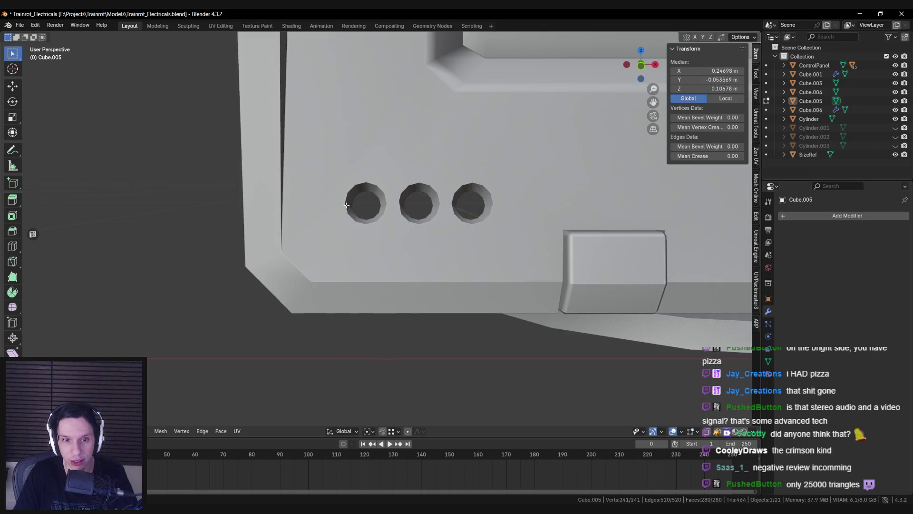
{"action": "left_click", "coordinate": [359, 230]}
{"action": "key", "text": "Tab"}
{"action": "scroll", "coordinate": [356, 237], "scroll_direction": "down", "scroll_amount": 8}
{"action": "key", "text": "Tab"}
{"action": "scroll", "coordinate": [356, 245], "scroll_direction": "down", "scroll_amount": 4}
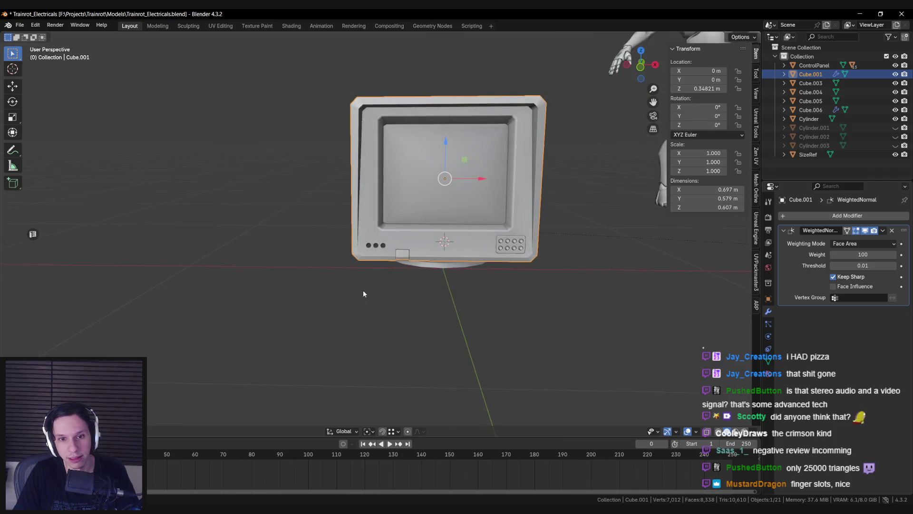
{"action": "scroll", "coordinate": [363, 293], "scroll_direction": "up", "scroll_amount": 3}
Unhide the three plug cylinders and select one to check its fit in the holes
{"action": "key", "text": "alt+h"}
{"action": "key", "text": "alt+a"}
{"action": "mouse_move", "coordinate": [363, 293]}
{"action": "middle_mouse_down"}
{"action": "mouse_move", "coordinate": [409, 299]}
{"action": "mouse_move", "coordinate": [374, 250]}
{"action": "mouse_move", "coordinate": [424, 233]}
{"action": "mouse_move", "coordinate": [389, 263]}
{"action": "mouse_move", "coordinate": [403, 231]}
{"action": "mouse_move", "coordinate": [329, 257]}
{"action": "mouse_move", "coordinate": [281, 310]}
{"action": "middle_mouse_up"}
{"action": "left_click", "coordinate": [409, 300]}
{"action": "key", "text": "alt+a"}
{"action": "scroll", "coordinate": [330, 257], "scroll_direction": "down", "scroll_amount": 5}
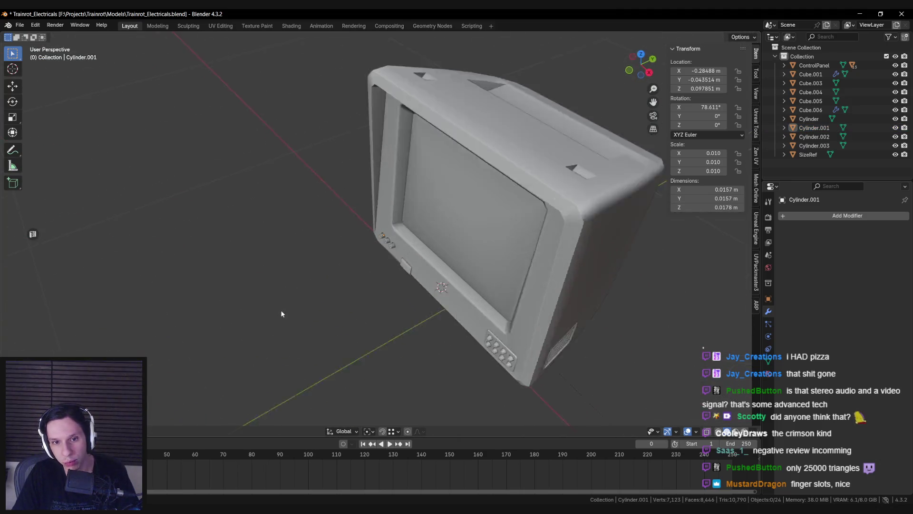
{"action": "scroll", "coordinate": [415, 280], "scroll_direction": "up", "scroll_amount": 5}
{"action": "middle_click_drag", "start_coordinate": [415, 280], "coordinate": [393, 252]}
{"action": "scroll", "coordinate": [393, 251], "scroll_direction": "up", "scroll_amount": 2}
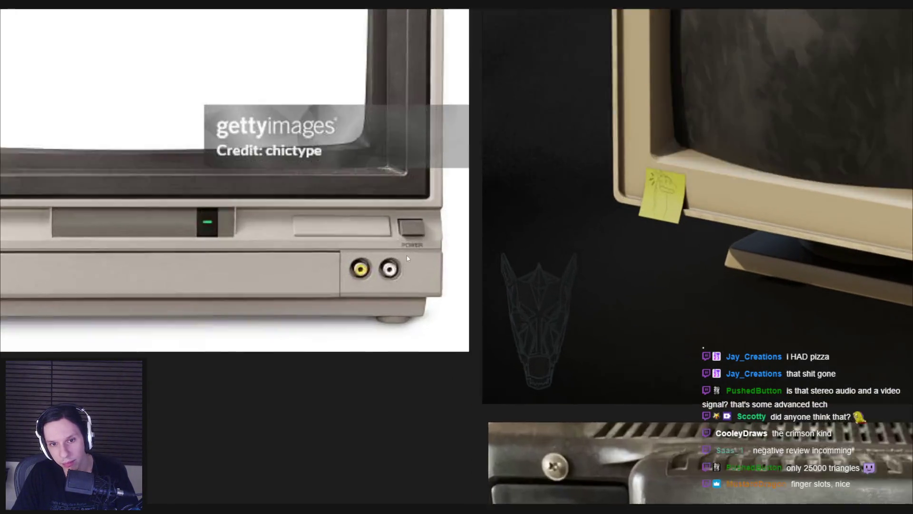
Compare the model with the PureRef CRT reference board, then view the front jack holes
{"action": "key", "text": "alt+Tab"}
{"action": "mouse_move", "coordinate": [395, 266]}
{"action": "middle_mouse_down"}
{"action": "mouse_move", "coordinate": [402, 273]}
{"action": "mouse_move", "coordinate": [392, 279]}
{"action": "middle_mouse_up"}
{"action": "scroll", "coordinate": [402, 273], "scroll_direction": "up", "scroll_amount": 3}
Scale the three jack ring loops about 1.12× using Individual Origins pivot
{"action": "left_click", "coordinate": [402, 273]}
{"action": "key", "text": "Tab"}
{"action": "left_click", "coordinate": [398, 275]}
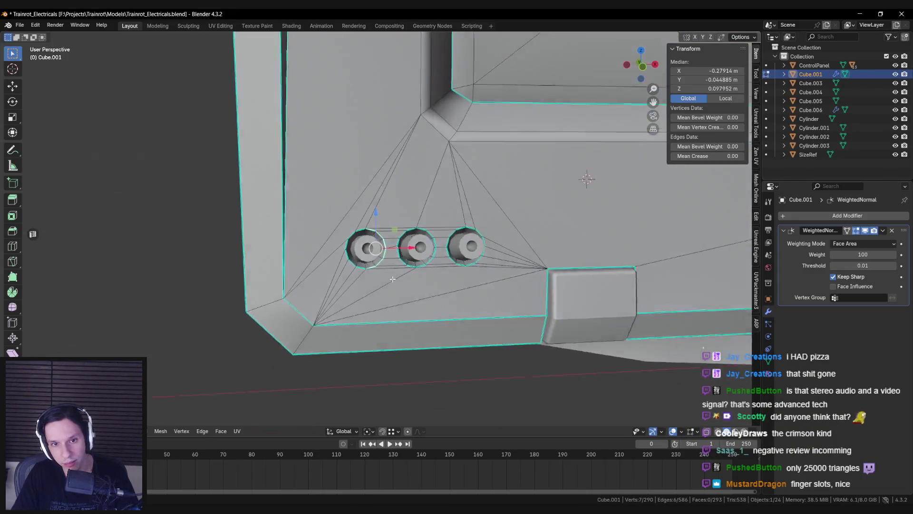
{"action": "scroll", "coordinate": [393, 280], "scroll_direction": "up", "scroll_amount": 4}
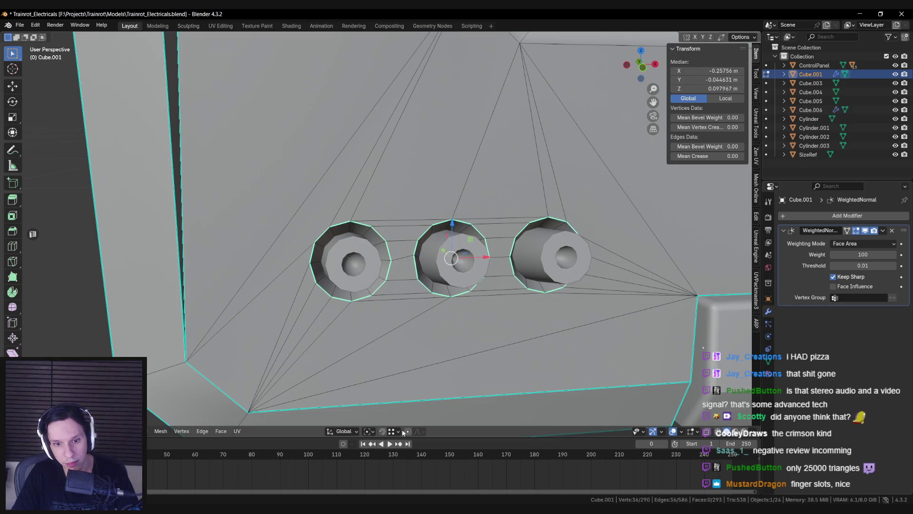
{"action": "left_click", "coordinate": [370, 431]}
{"action": "left_click", "coordinate": [378, 401]}
{"action": "key", "text": "s"}
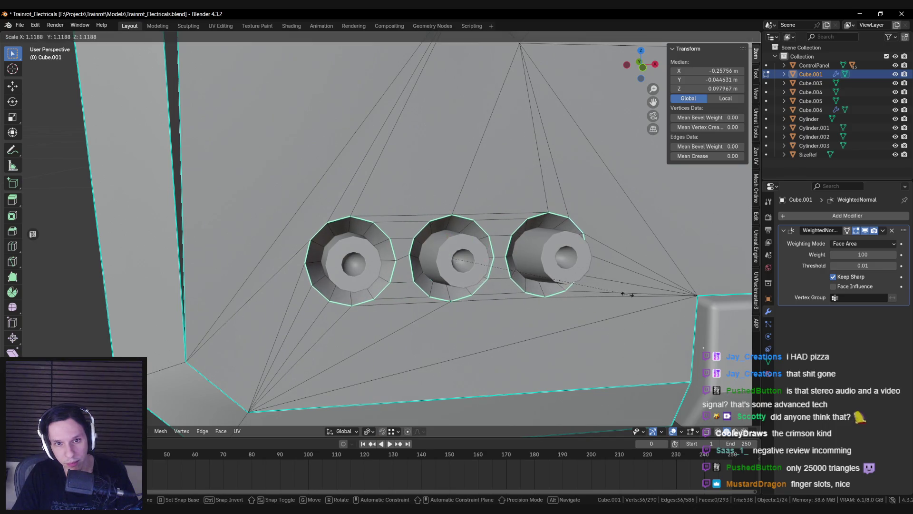
{"action": "key", "text": "Escape"}
{"action": "key", "text": "s"}
{"action": "left_click", "coordinate": [628, 296]}
Confirm the enlarged rings and check them from top, side and front views in object mode
{"action": "key", "text": "Tab"}
{"action": "mouse_move", "coordinate": [599, 309]}
{"action": "middle_mouse_down"}
{"action": "mouse_move", "coordinate": [526, 258]}
{"action": "mouse_move", "coordinate": [531, 324]}
{"action": "mouse_move", "coordinate": [517, 322]}
{"action": "middle_mouse_up"}
{"action": "key", "text": "Tab"}
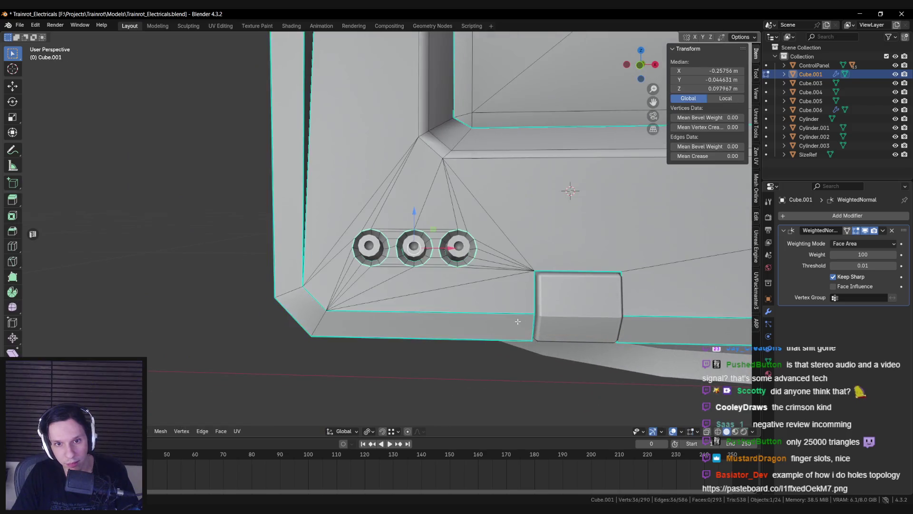
{"action": "left_click", "coordinate": [518, 323]}
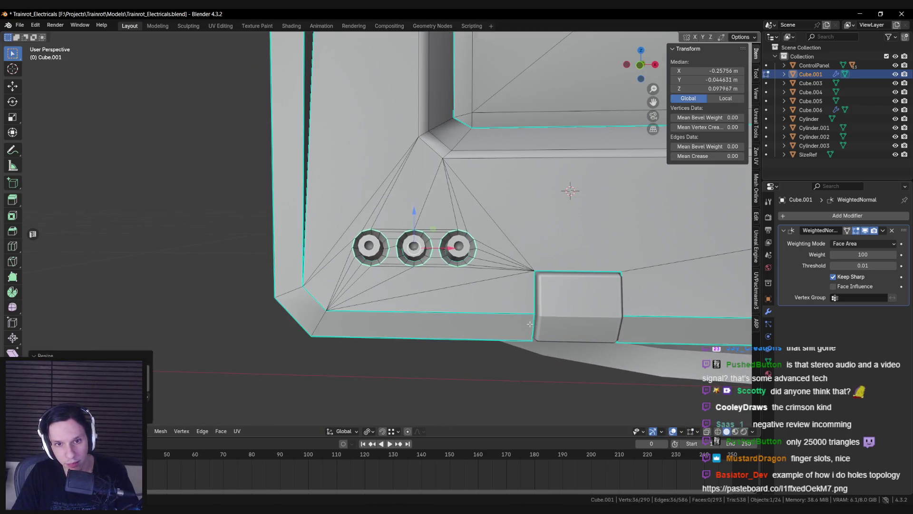
{"action": "key", "text": "Tab"}
{"action": "scroll", "coordinate": [444, 264], "scroll_direction": "down", "scroll_amount": 5}
{"action": "mouse_move", "coordinate": [454, 278]}
{"action": "middle_mouse_down"}
{"action": "mouse_move", "coordinate": [522, 261]}
{"action": "mouse_move", "coordinate": [392, 273]}
{"action": "middle_mouse_up"}
{"action": "scroll", "coordinate": [381, 286], "scroll_direction": "up", "scroll_amount": 5}
{"action": "mouse_move", "coordinate": [366, 300]}
{"action": "middle_mouse_down"}
{"action": "mouse_move", "coordinate": [408, 277]}
{"action": "mouse_move", "coordinate": [446, 283]}
{"action": "middle_mouse_up"}
{"action": "scroll", "coordinate": [448, 285], "scroll_direction": "up", "scroll_amount": 2}
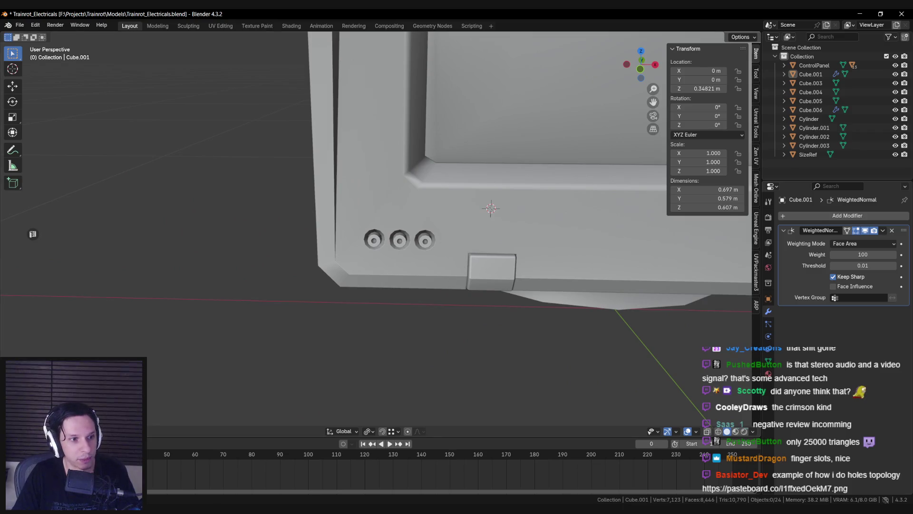
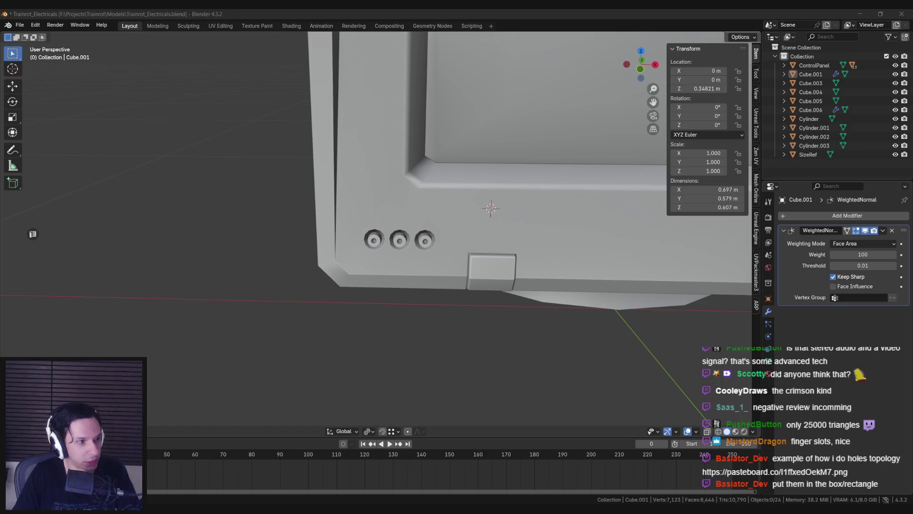
Clear the selected hole rings and reselect the monitor body from a lower front angle
{"action": "scroll", "coordinate": [427, 300], "scroll_direction": "up", "scroll_amount": 5}
{"action": "key", "text": "Tab"}
{"action": "key", "text": "alt+a"}
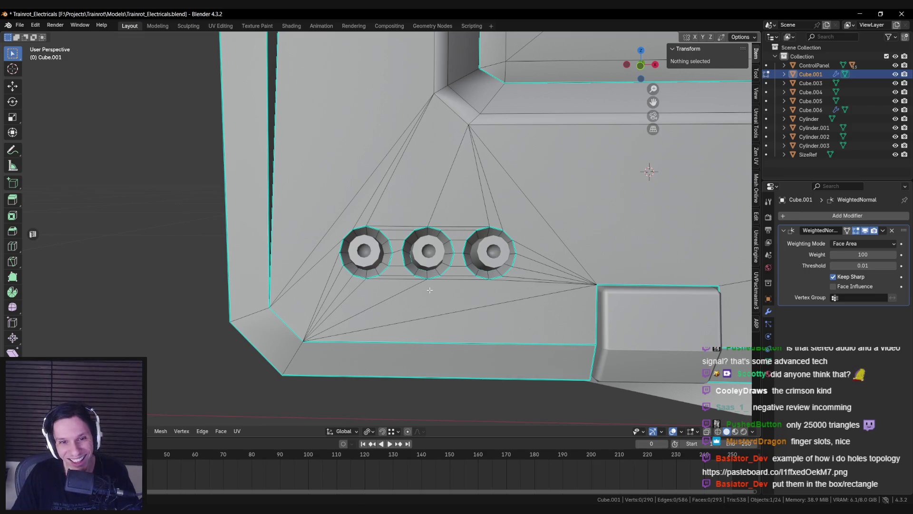
{"action": "key", "text": "Tab"}
{"action": "key", "text": "Tab"}
{"action": "scroll", "coordinate": [445, 302], "scroll_direction": "down", "scroll_amount": 3}
Check the strip face under the screen, deselect it, and switch to Front Orthographic view
{"action": "key", "text": "Tab"}
{"action": "mouse_move", "coordinate": [428, 320]}
{"action": "middle_mouse_down"}
{"action": "mouse_move", "coordinate": [420, 361]}
{"action": "mouse_move", "coordinate": [449, 230]}
{"action": "middle_mouse_up"}
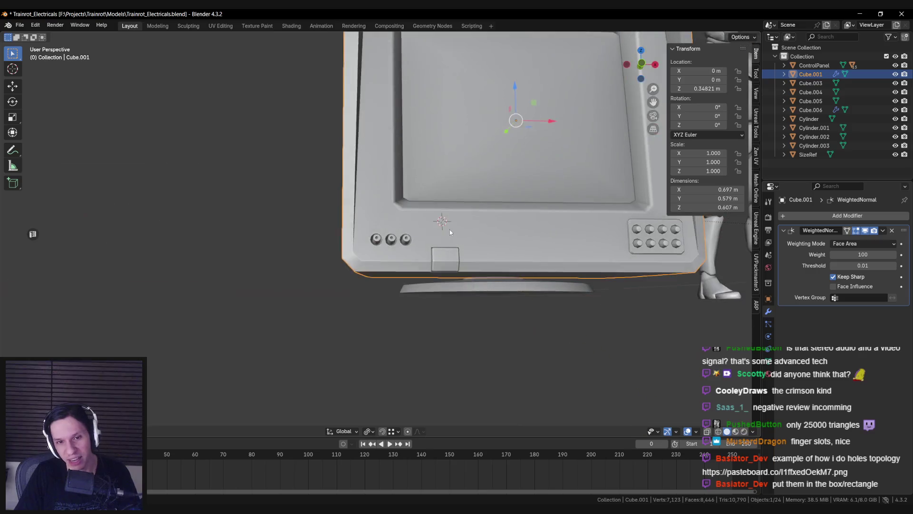
{"action": "scroll", "coordinate": [450, 229], "scroll_direction": "down", "scroll_amount": 3}
{"action": "middle_click_drag", "start_coordinate": [404, 247], "coordinate": [360, 279]}
{"action": "key", "text": "alt+a"}
{"action": "left_click", "coordinate": [423, 262]}
{"action": "key", "text": "Tab"}
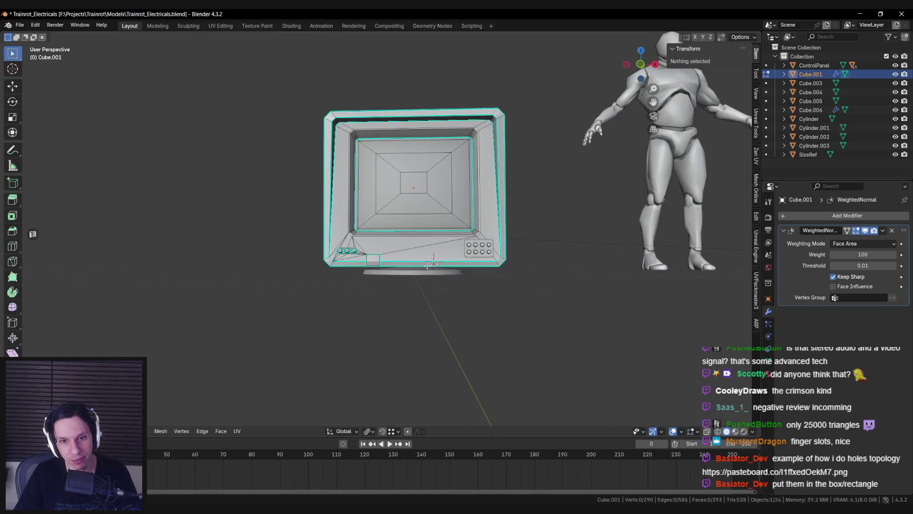
{"action": "scroll", "coordinate": [423, 262], "scroll_direction": "up", "scroll_amount": 4}
{"action": "left_click", "coordinate": [375, 268]}
{"action": "scroll", "coordinate": [384, 276], "scroll_direction": "down", "scroll_amount": 3}
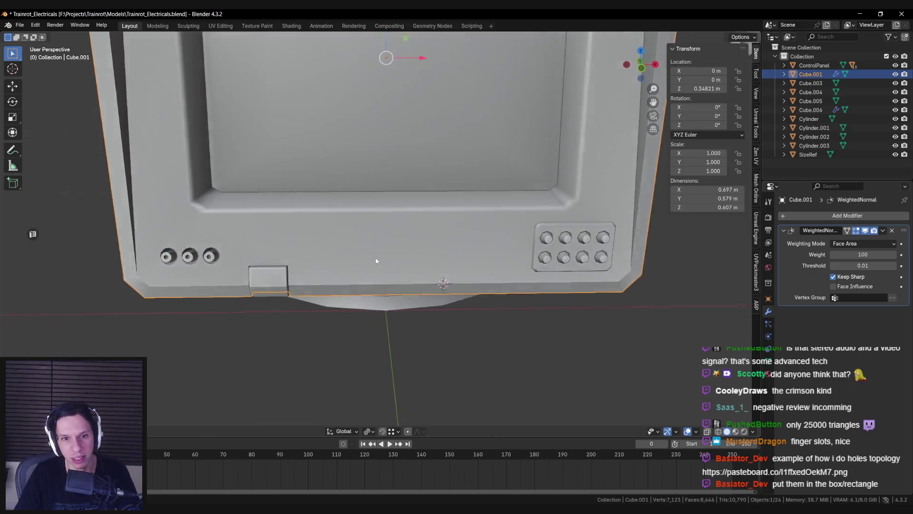
{"action": "scroll", "coordinate": [375, 261], "scroll_direction": "up", "scroll_amount": 3}
{"action": "left_click", "coordinate": [379, 197]}
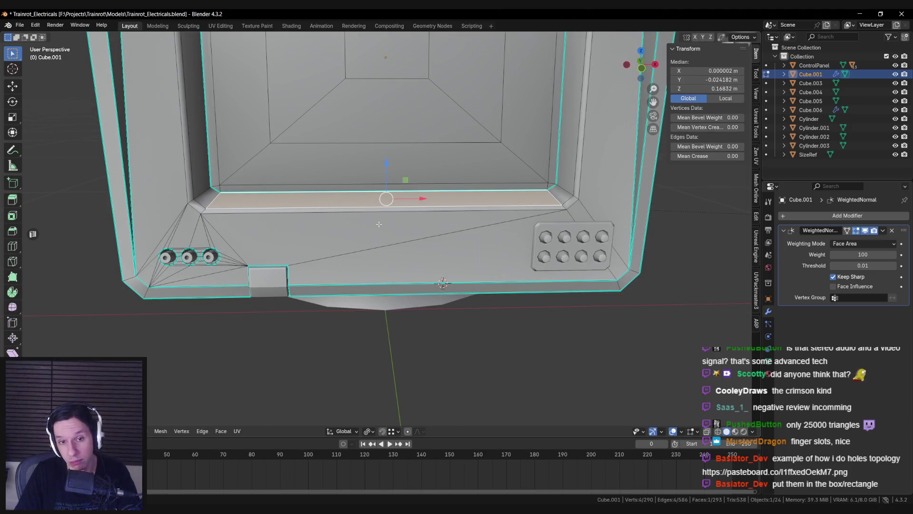
{"action": "key", "text": "alt+a"}
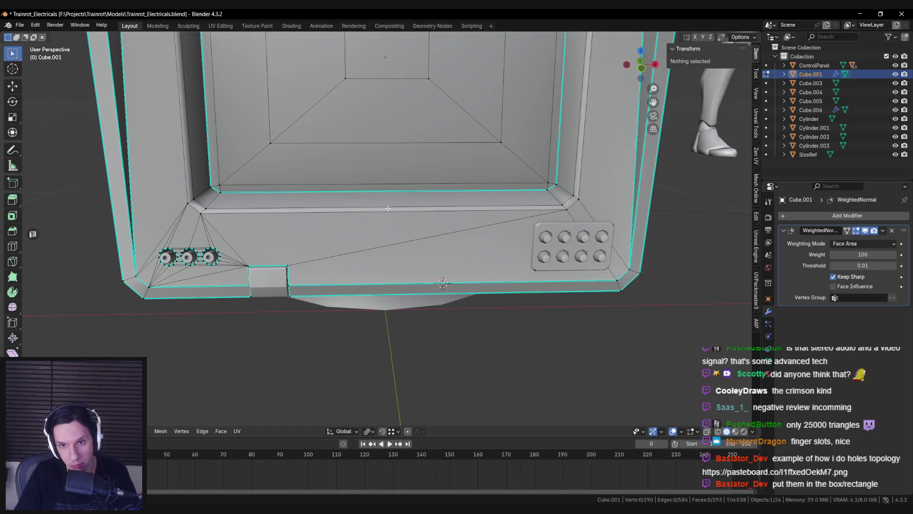
{"action": "key", "text": "KP_1"}
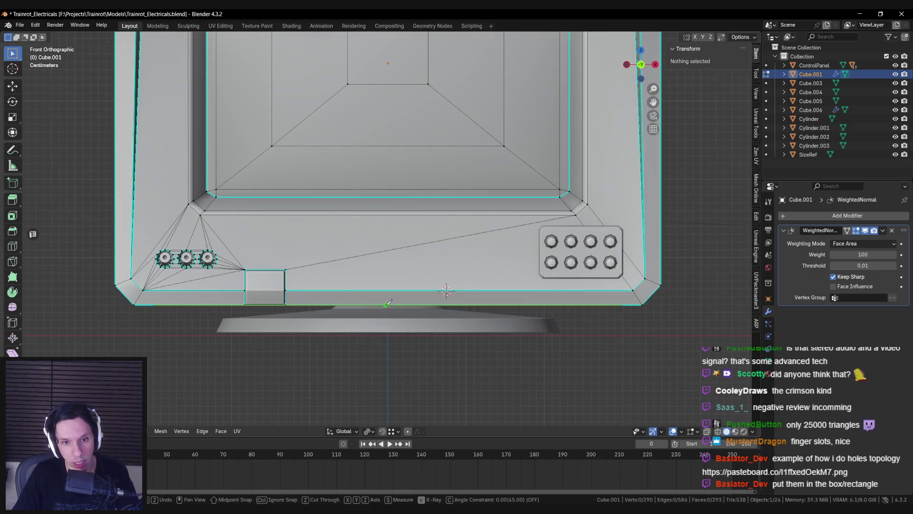
Finish the vertical knife cut at the bottom of the lower bezel
{"action": "left_click", "coordinate": [388, 215]}
{"action": "key", "text": "Return"}
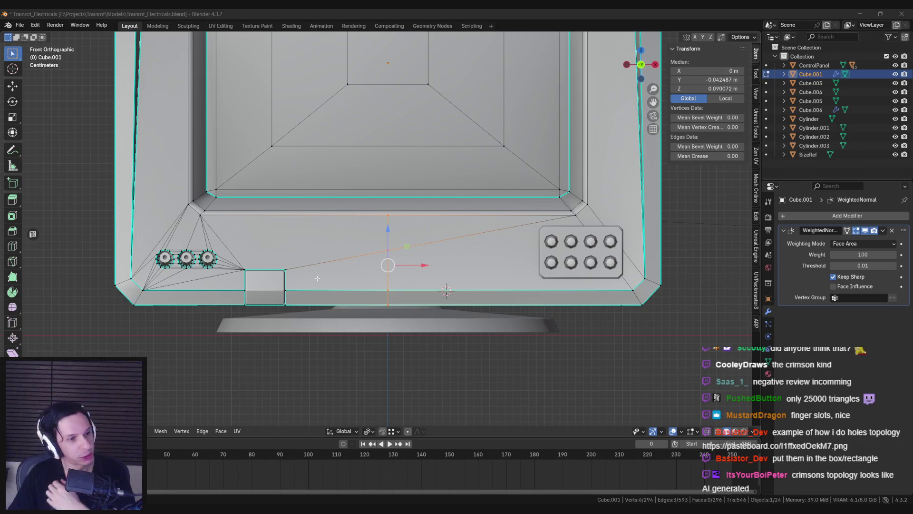
{"action": "scroll", "coordinate": [351, 260], "scroll_direction": "up", "scroll_amount": 6}
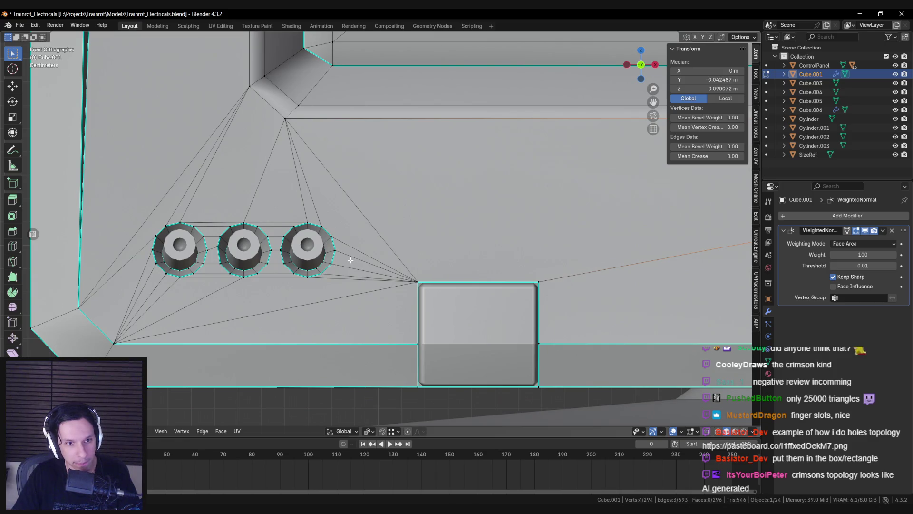
{"action": "scroll", "coordinate": [351, 260], "scroll_direction": "down", "scroll_amount": 5}
{"action": "middle_click_drag", "start_coordinate": [456, 274], "coordinate": [194, 285], "text": "shift"}
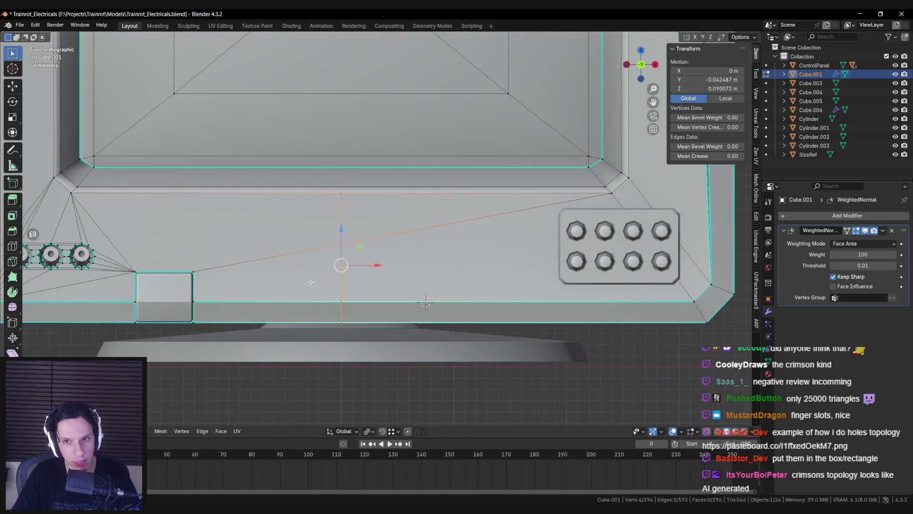
Merge the two stray vertices near the cut and confirm the new knife cut
{"action": "left_click", "coordinate": [341, 192], "text": "shift"}
{"action": "key", "text": "m"}
{"action": "left_click", "coordinate": [342, 192]}
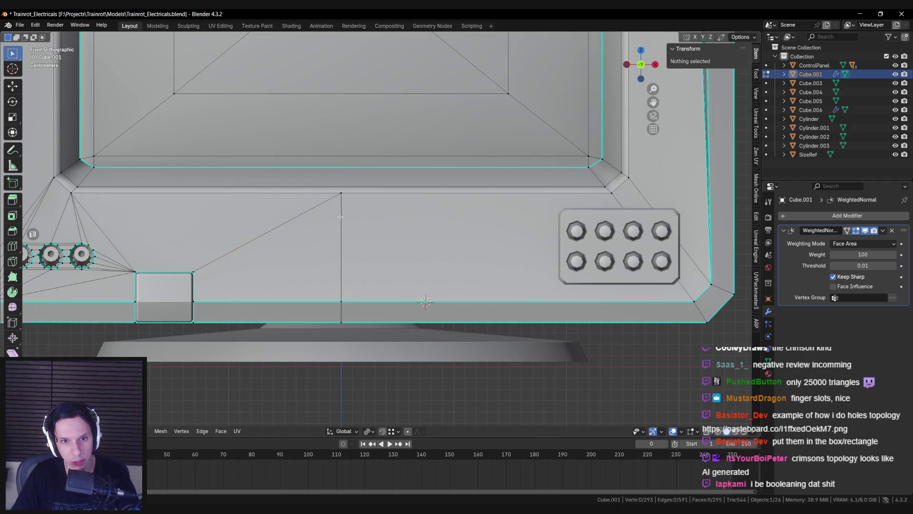
{"action": "middle_click_drag", "start_coordinate": [340, 216], "coordinate": [352, 236], "text": "shift"}
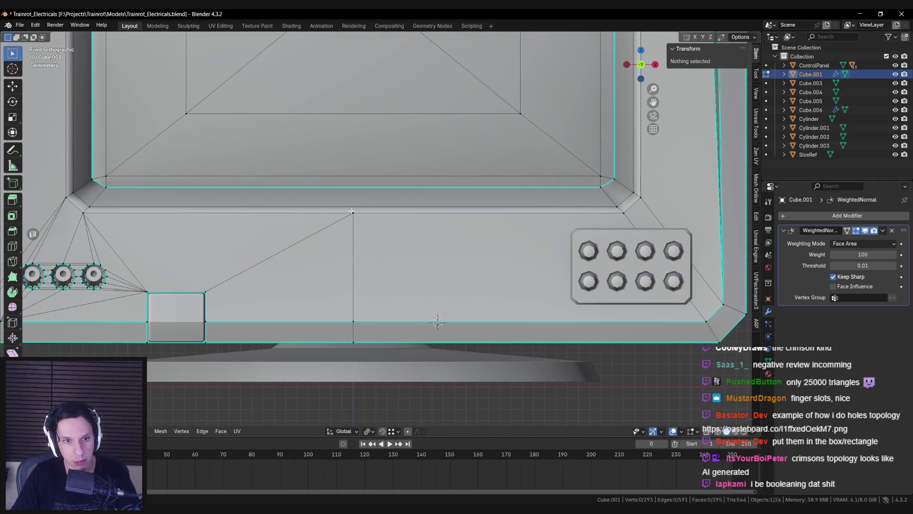
{"action": "middle_click_drag", "start_coordinate": [352, 203], "coordinate": [367, 248], "text": "shift"}
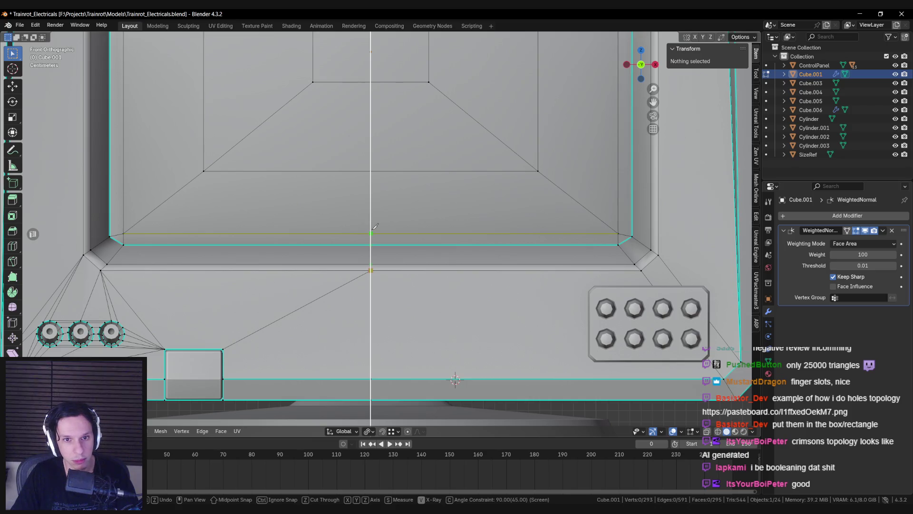
{"action": "key", "text": "Return"}
Check the cut in Object Mode, then return to Edit Mode in front view
{"action": "left_click", "coordinate": [538, 173]}
{"action": "scroll", "coordinate": [523, 197], "scroll_direction": "down", "scroll_amount": 8}
{"action": "key", "text": "Tab"}
{"action": "mouse_move", "coordinate": [397, 264]}
{"action": "middle_mouse_down"}
{"action": "mouse_move", "coordinate": [410, 289]}
{"action": "mouse_move", "coordinate": [397, 276]}
{"action": "middle_mouse_up"}
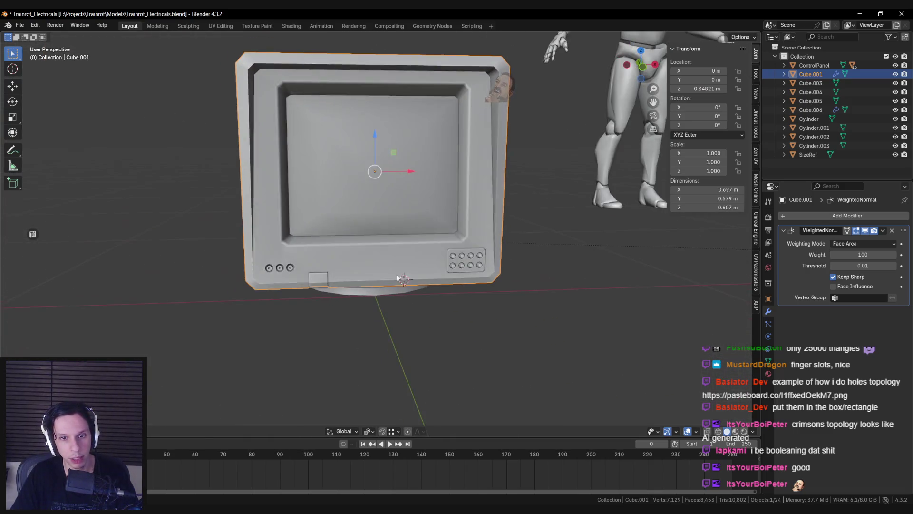
{"action": "key", "text": "Tab"}
{"action": "key", "text": "KP_1"}
{"action": "scroll", "coordinate": [381, 264], "scroll_direction": "up", "scroll_amount": 6}
Dissolve the extra vertices and diagonal on the cut line and confirm the replacement cut
{"action": "left_click", "coordinate": [363, 238], "text": "ctrl"}
{"action": "left_click", "coordinate": [364, 235]}
{"action": "left_click", "coordinate": [369, 240], "text": "alt"}
{"action": "key", "text": "ctrl+x"}
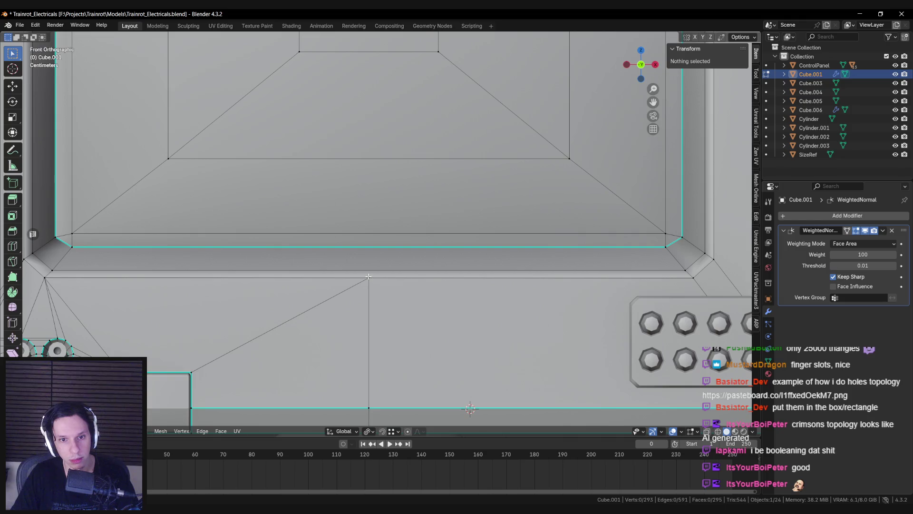
{"action": "key", "text": "Return"}
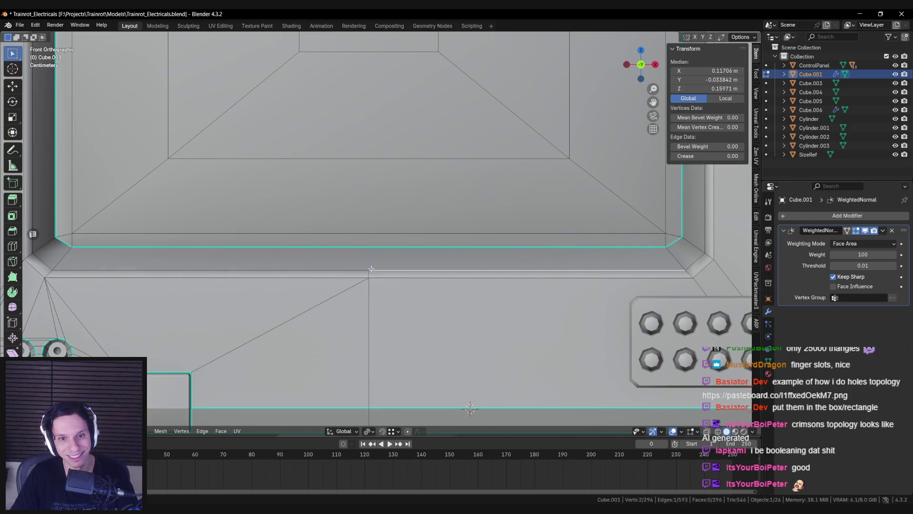
Join the centre vertex to its neighbours with a new edge and check from above
{"action": "left_click", "coordinate": [72, 246]}
{"action": "left_click", "coordinate": [369, 270], "text": "shift"}
{"action": "key", "text": "j"}
{"action": "key", "text": "alt+a"}
{"action": "scroll", "coordinate": [563, 278], "scroll_direction": "down", "scroll_amount": 5}
{"action": "mouse_move", "coordinate": [471, 278]}
{"action": "middle_mouse_down"}
{"action": "mouse_move", "coordinate": [471, 313]}
{"action": "mouse_move", "coordinate": [468, 267]}
{"action": "mouse_move", "coordinate": [431, 173]}
{"action": "middle_mouse_up"}
{"action": "scroll", "coordinate": [456, 248], "scroll_direction": "up", "scroll_amount": 3}
{"action": "scroll", "coordinate": [380, 277], "scroll_direction": "down", "scroll_amount": 3}
{"action": "left_click", "coordinate": [278, 273]}
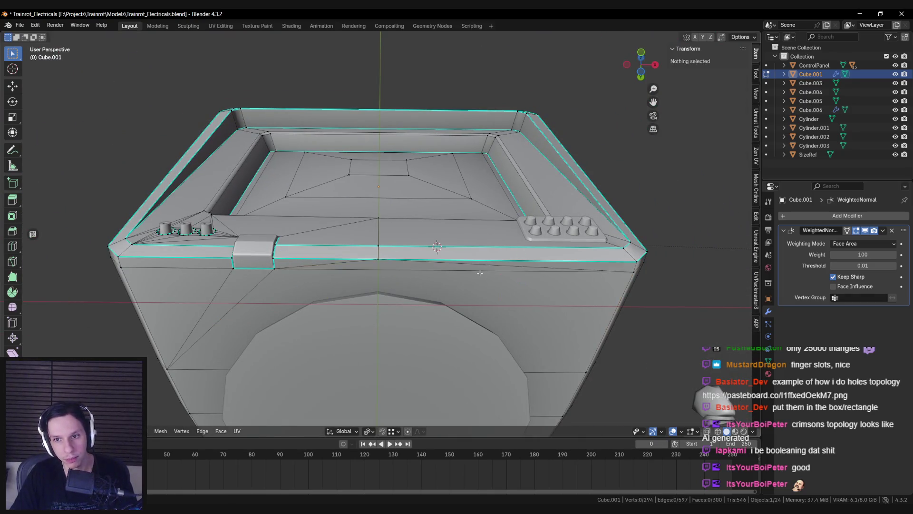
Bevel the middle vertical bezel edge into a strip for the plaque face
{"action": "key", "text": "Tab"}
{"action": "scroll", "coordinate": [448, 267], "scroll_direction": "down", "scroll_amount": 2}
{"action": "key", "text": "Tab"}
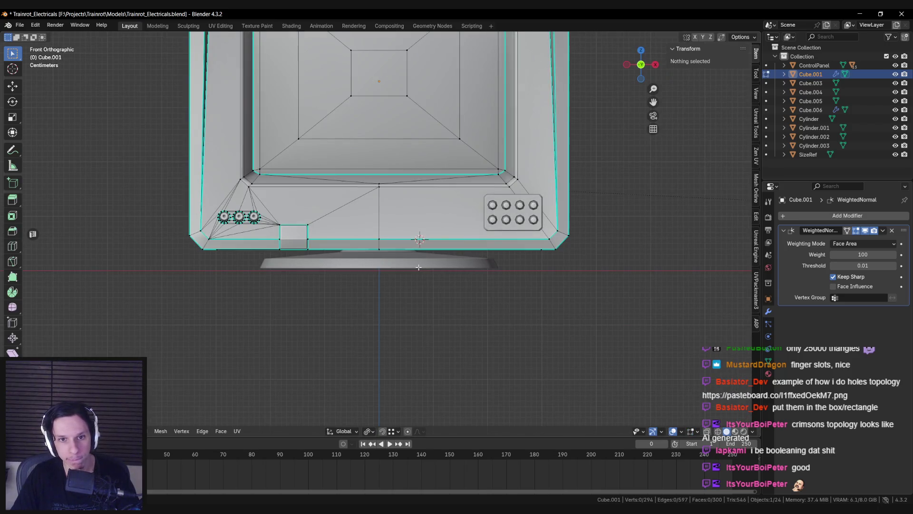
{"action": "scroll", "coordinate": [375, 243], "scroll_direction": "up", "scroll_amount": 4}
{"action": "left_click", "coordinate": [377, 240], "text": "alt"}
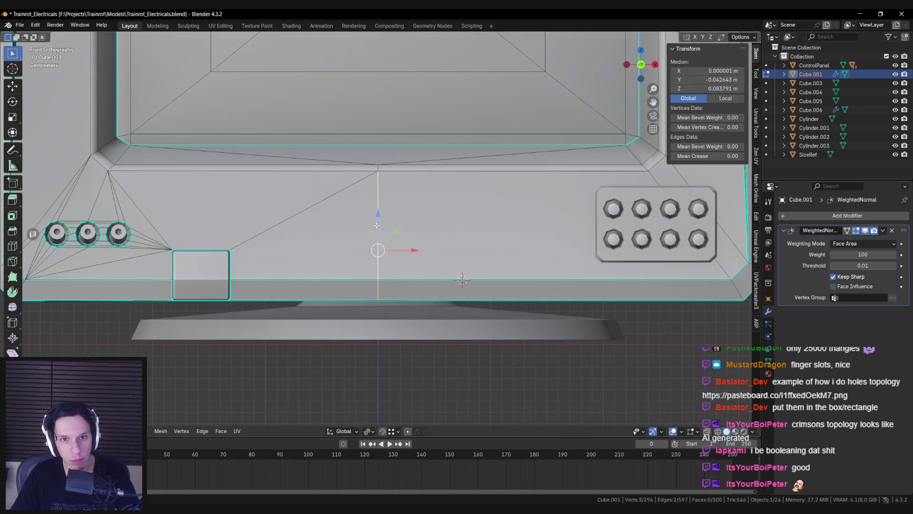
{"action": "key", "text": "ctrl+b"}
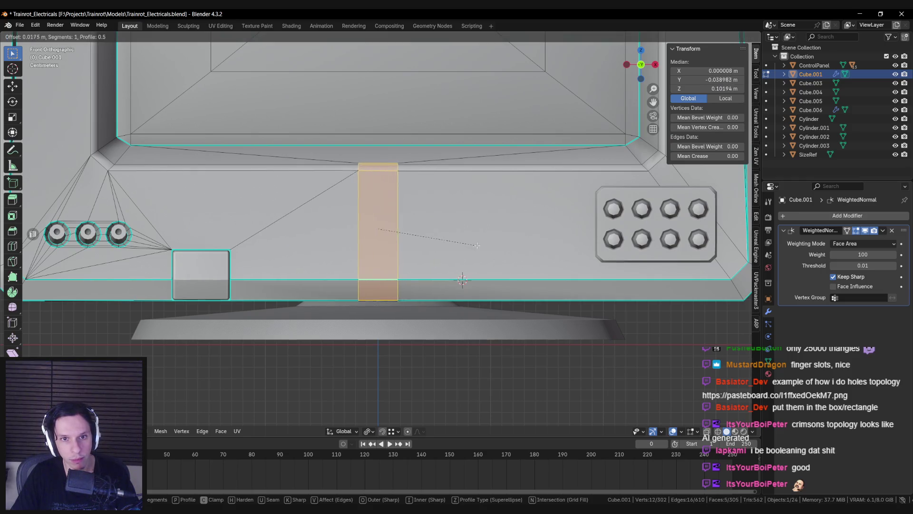
{"action": "left_click", "coordinate": [543, 251]}
Mark the bezel edge between two selected vertices as sharp
{"action": "mouse_move", "coordinate": [542, 252]}
{"action": "middle_mouse_down"}
{"action": "mouse_move", "coordinate": [456, 286]}
{"action": "mouse_move", "coordinate": [476, 273]}
{"action": "middle_mouse_up"}
{"action": "key", "text": "alt+a"}
{"action": "left_click", "coordinate": [475, 274]}
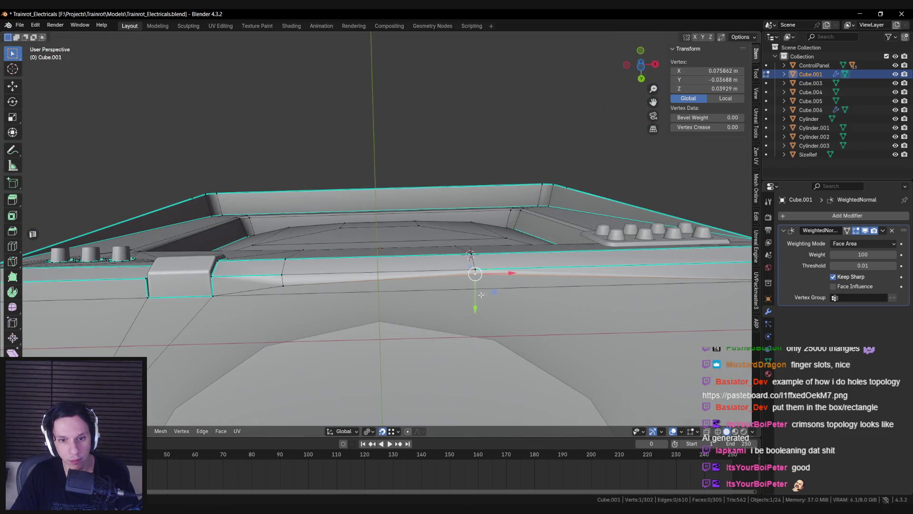
{"action": "left_click", "coordinate": [283, 275], "text": "shift"}
{"action": "key", "text": "ctrl+e"}
{"action": "left_click", "coordinate": [309, 274]}
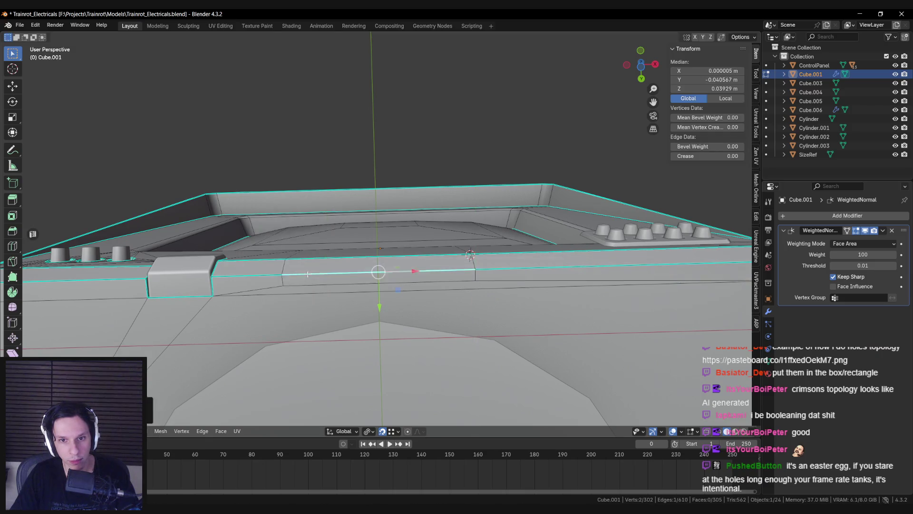
Review the whole monitor and pick the new middle bezel face from the front
{"action": "key", "text": "Tab"}
{"action": "middle_click_drag", "start_coordinate": [308, 274], "coordinate": [371, 298]}
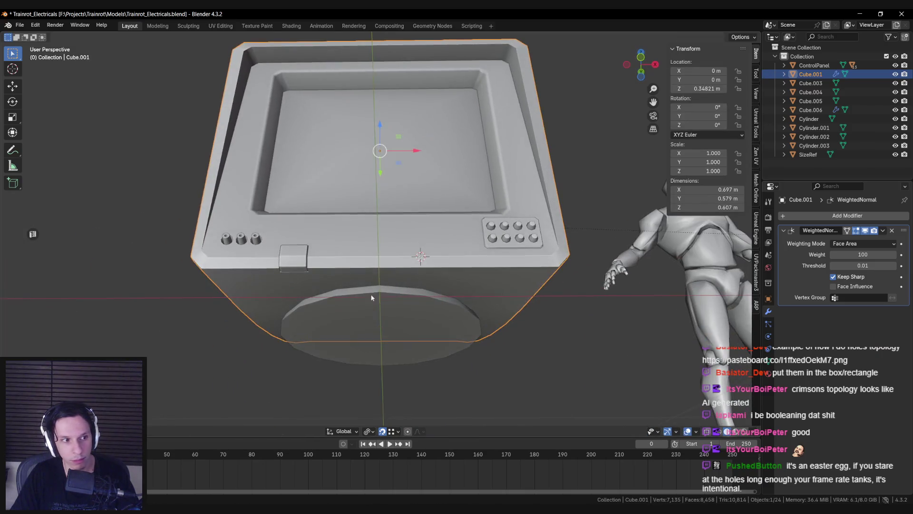
{"action": "key", "text": "KP_1"}
{"action": "key", "text": "Tab"}
{"action": "key", "text": "alt+a"}
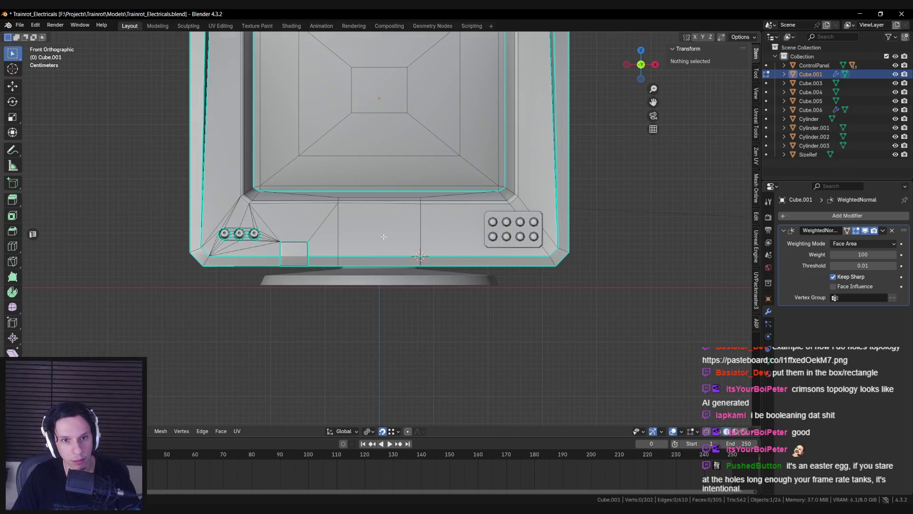
{"action": "scroll", "coordinate": [384, 236], "scroll_direction": "up", "scroll_amount": 3}
{"action": "left_click", "coordinate": [382, 238]}
{"action": "scroll", "coordinate": [388, 233], "scroll_direction": "up", "scroll_amount": 2}
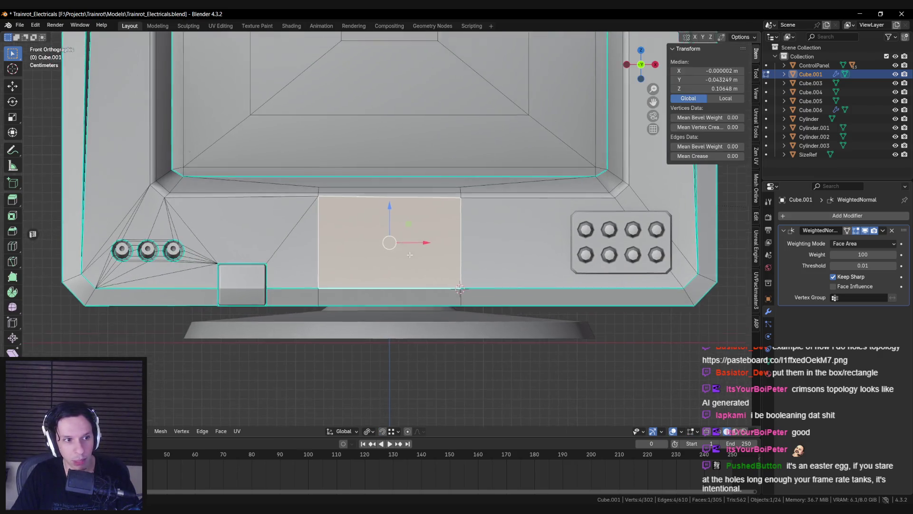
{"action": "scroll", "coordinate": [507, 292], "scroll_direction": "down", "scroll_amount": 3}
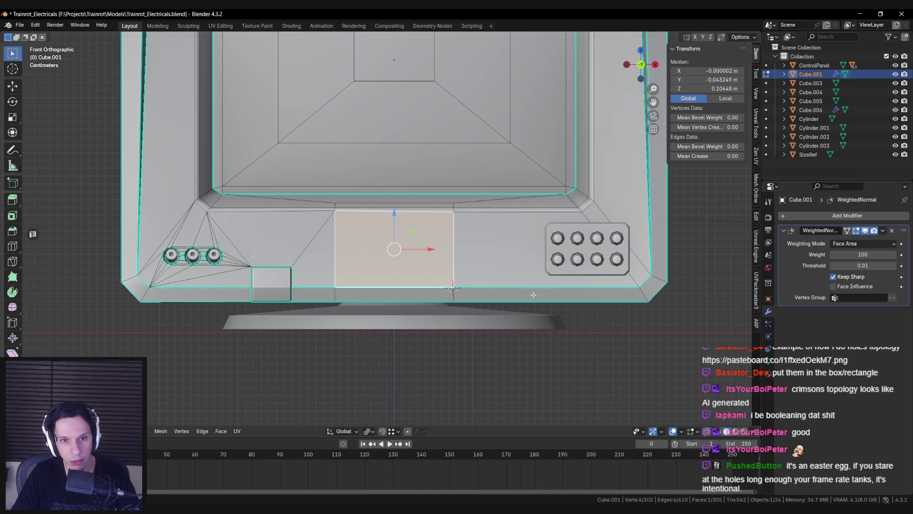
Reselect the middle bezel face in front view and start insetting it
{"action": "mouse_move", "coordinate": [528, 290]}
{"action": "middle_mouse_down"}
{"action": "mouse_move", "coordinate": [348, 164]}
{"action": "mouse_move", "coordinate": [314, 174]}
{"action": "mouse_move", "coordinate": [373, 244]}
{"action": "middle_mouse_up"}
{"action": "key", "text": "Tab"}
{"action": "key", "text": "KP_1"}
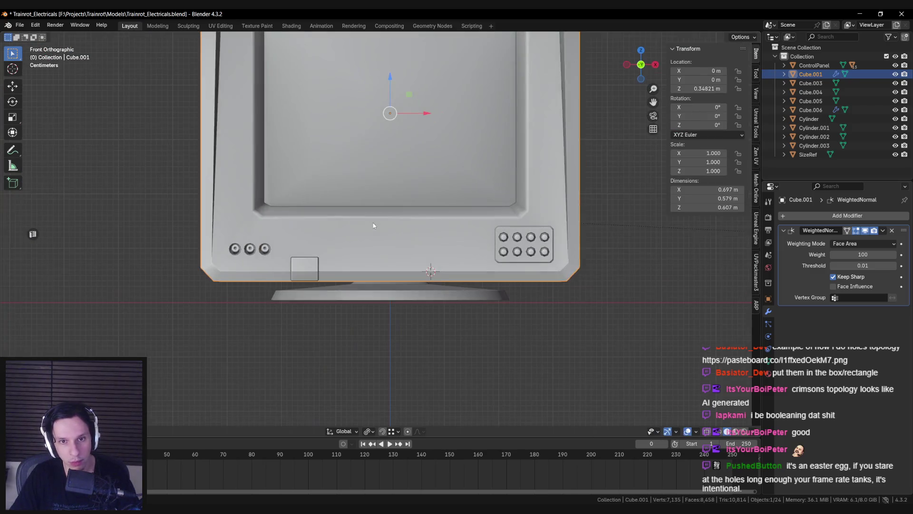
{"action": "key", "text": "Tab"}
{"action": "left_click", "coordinate": [373, 223]}
{"action": "scroll", "coordinate": [373, 222], "scroll_direction": "up", "scroll_amount": 3}
{"action": "key", "text": "i"}
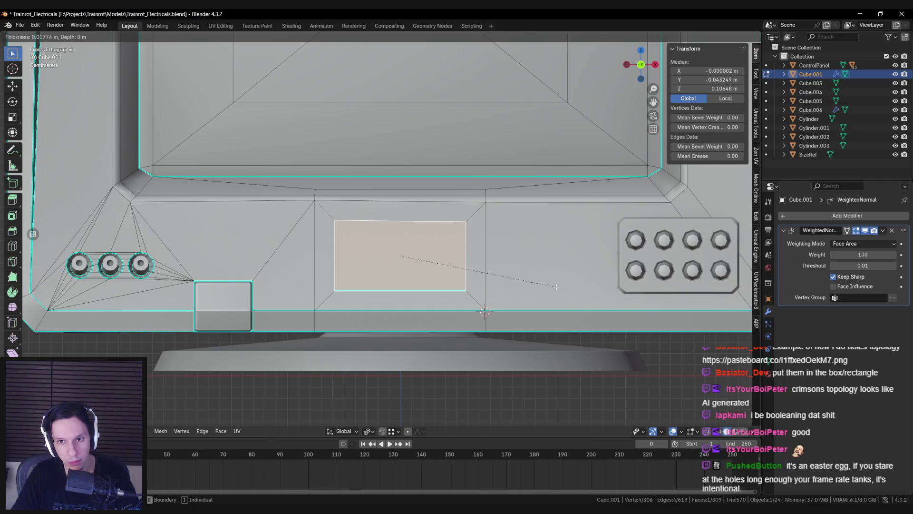
Confirm the inset rectangle, raise its top edge and change the transform pivot
{"action": "left_click", "coordinate": [556, 287]}
{"action": "left_click", "coordinate": [428, 222]}
{"action": "key", "text": "g"}
{"action": "key", "text": "g"}
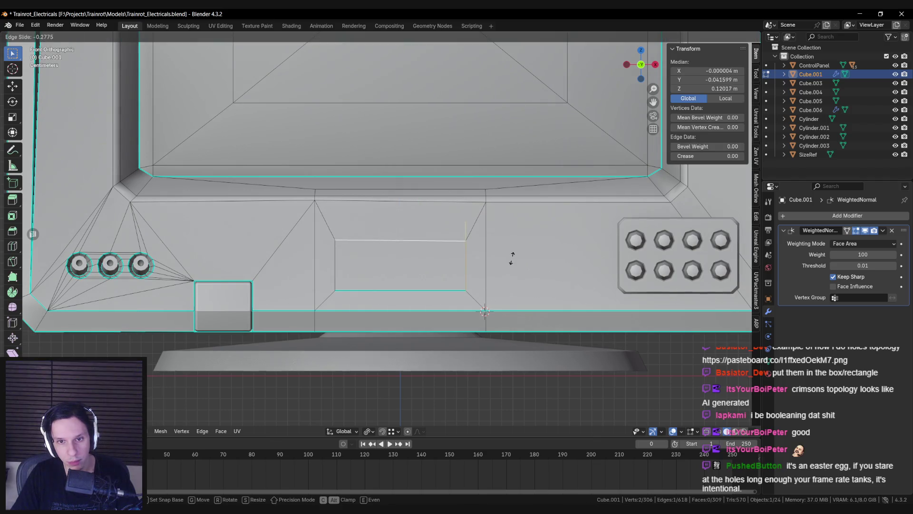
{"action": "left_click", "coordinate": [510, 261]}
{"action": "left_click", "coordinate": [367, 431]}
{"action": "left_click", "coordinate": [402, 382]}
{"action": "mouse_move", "coordinate": [389, 256]}
{"action": "middle_mouse_down", "text": "shift"}
{"action": "mouse_move", "coordinate": [385, 223]}
{"action": "mouse_move", "coordinate": [366, 209]}
{"action": "mouse_move", "coordinate": [327, 233]}
{"action": "mouse_move", "coordinate": [329, 259]}
{"action": "middle_mouse_up", "text": "shift"}
Delete the inner rectangle face, extrude its edge straight down along Z and fill the gap
{"action": "left_click", "coordinate": [366, 209]}
{"action": "key", "text": "x"}
{"action": "left_click", "coordinate": [325, 291]}
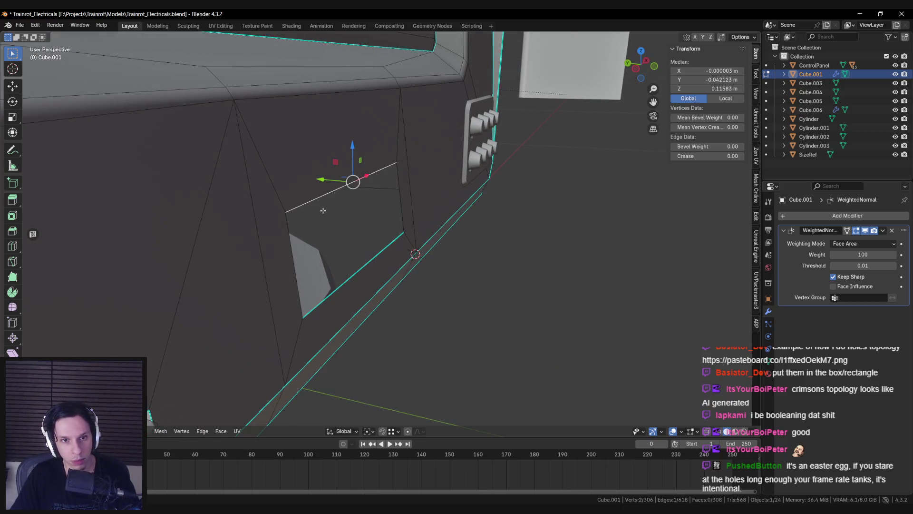
{"action": "key", "text": "e"}
{"action": "key", "text": "z"}
{"action": "left_click", "coordinate": [375, 239]}
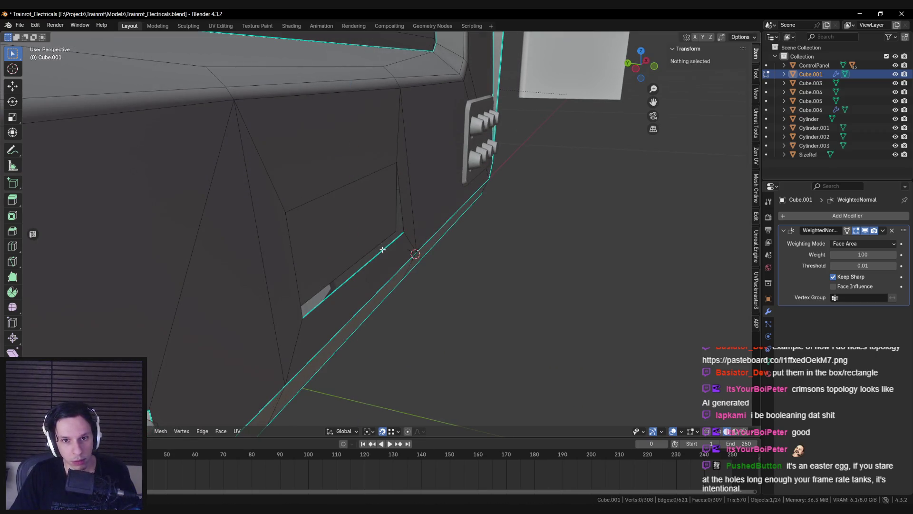
{"action": "key", "text": "f"}
Fill the triangular hole beside the recess with a new face
{"action": "left_click", "coordinate": [398, 163]}
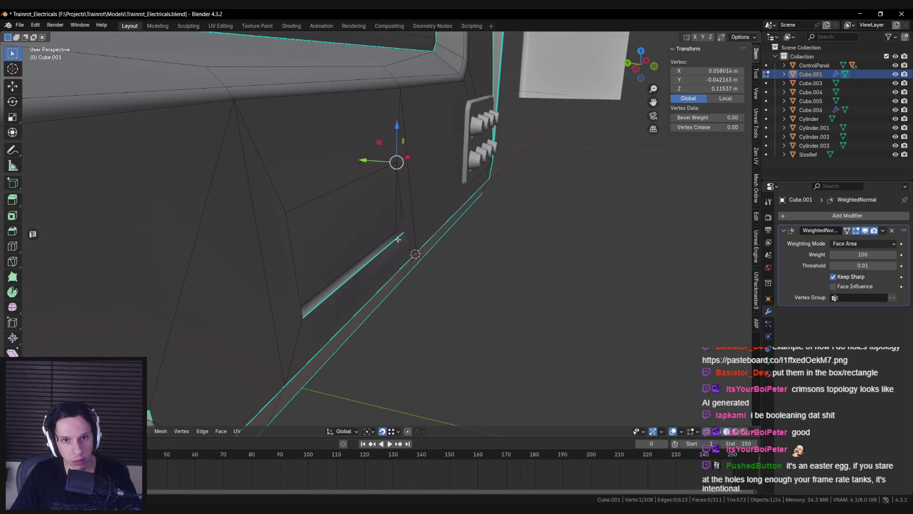
{"action": "middle_click_drag", "start_coordinate": [398, 163], "coordinate": [337, 236]}
{"action": "left_click", "coordinate": [337, 237], "text": "alt"}
{"action": "left_click", "coordinate": [338, 200], "text": "alt"}
{"action": "key", "text": "f"}
{"action": "key", "text": "alt+a"}
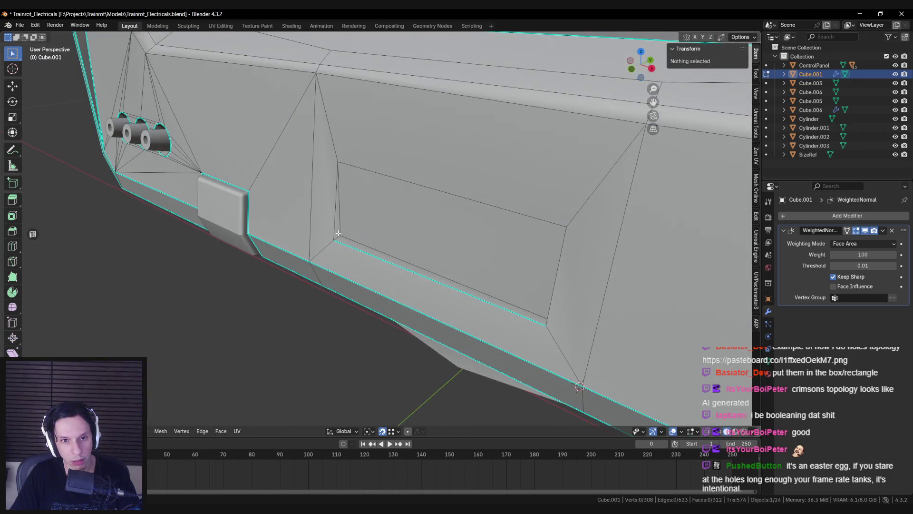
{"action": "left_click", "coordinate": [345, 242], "text": "alt"}
{"action": "middle_click_drag", "start_coordinate": [346, 242], "coordinate": [501, 228]}
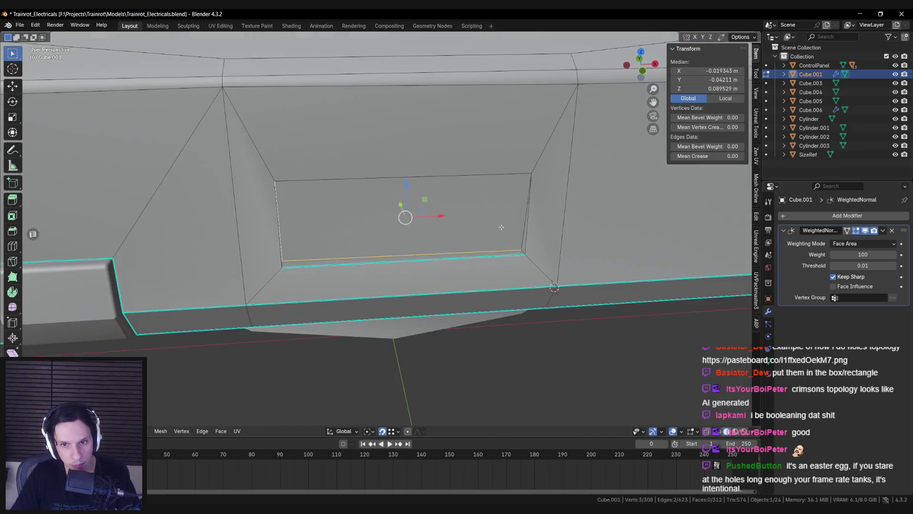
{"action": "mouse_move", "coordinate": [286, 263]}
{"action": "middle_mouse_down"}
{"action": "mouse_move", "coordinate": [316, 254]}
{"action": "mouse_move", "coordinate": [428, 261]}
{"action": "mouse_move", "coordinate": [270, 273]}
{"action": "mouse_move", "coordinate": [272, 295]}
{"action": "middle_mouse_up"}
Inspect the recess in Object Mode around the monitor's lower front edge
{"action": "key", "text": "Tab"}
{"action": "scroll", "coordinate": [309, 247], "scroll_direction": "down", "scroll_amount": 5}
{"action": "scroll", "coordinate": [269, 273], "scroll_direction": "up", "scroll_amount": 8}
{"action": "key", "text": "Tab"}
{"action": "left_click", "coordinate": [377, 204]}
{"action": "key", "text": "Tab"}
{"action": "mouse_move", "coordinate": [377, 204]}
{"action": "middle_mouse_down"}
{"action": "mouse_move", "coordinate": [465, 243]}
{"action": "mouse_move", "coordinate": [451, 249]}
{"action": "middle_mouse_up"}
{"action": "key", "text": "Tab"}
Check the model again and return to Edit Mode in Front Orthographic view
{"action": "scroll", "coordinate": [451, 248], "scroll_direction": "up", "scroll_amount": 2}
{"action": "scroll", "coordinate": [426, 233], "scroll_direction": "up", "scroll_amount": 1}
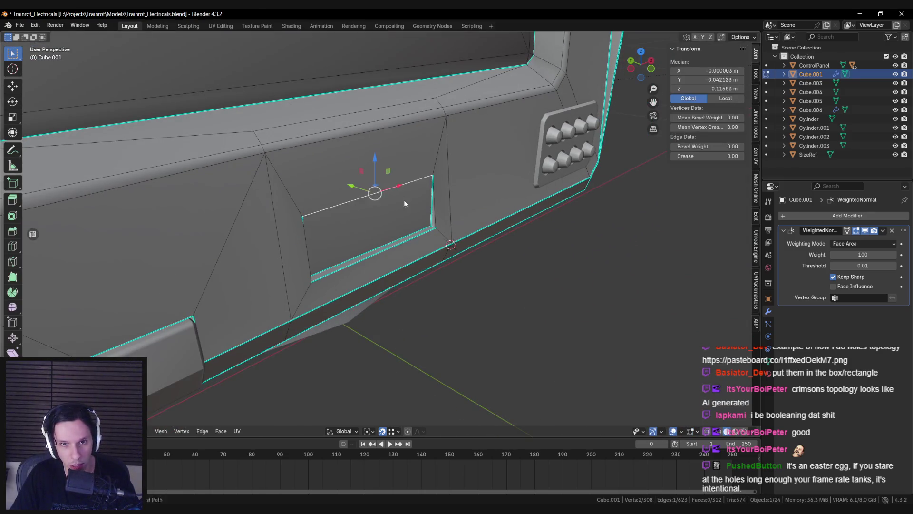
{"action": "key", "text": "Tab"}
{"action": "scroll", "coordinate": [407, 209], "scroll_direction": "down", "scroll_amount": 5}
{"action": "middle_click_drag", "start_coordinate": [407, 209], "coordinate": [401, 259]}
{"action": "key", "text": "KP_1"}
{"action": "key", "text": "Tab"}
{"action": "scroll", "coordinate": [402, 260], "scroll_direction": "up", "scroll_amount": 6}
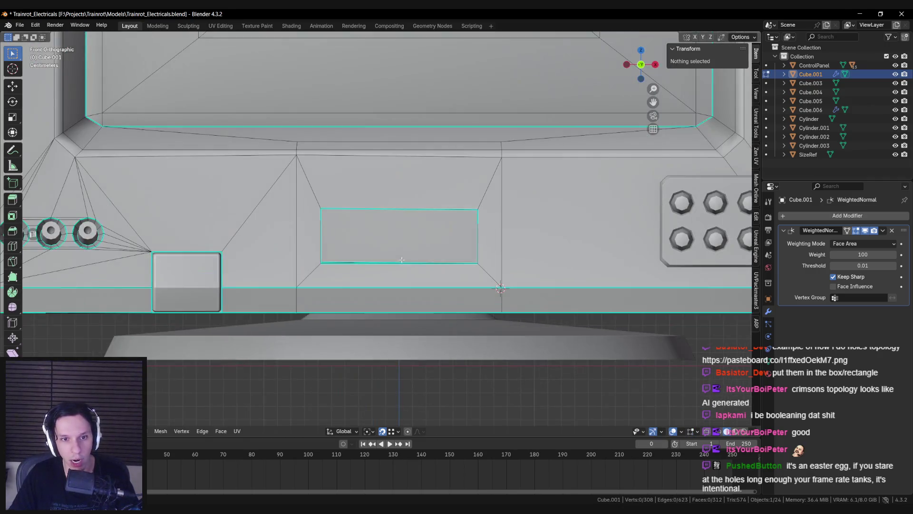
Flatten the recessed rectangle's edge loop under the screen by scaling it to 0 on Z
{"action": "key", "text": "alt+z"}
{"action": "left_click_drag", "start_coordinate": [310, 199], "coordinate": [501, 273]}
{"action": "key", "text": "alt+z"}
{"action": "scroll", "coordinate": [433, 261], "scroll_direction": "up", "scroll_amount": 1}
{"action": "left_click", "coordinate": [326, 268], "text": "alt"}
{"action": "key", "text": "s"}
{"action": "key", "text": "z"}
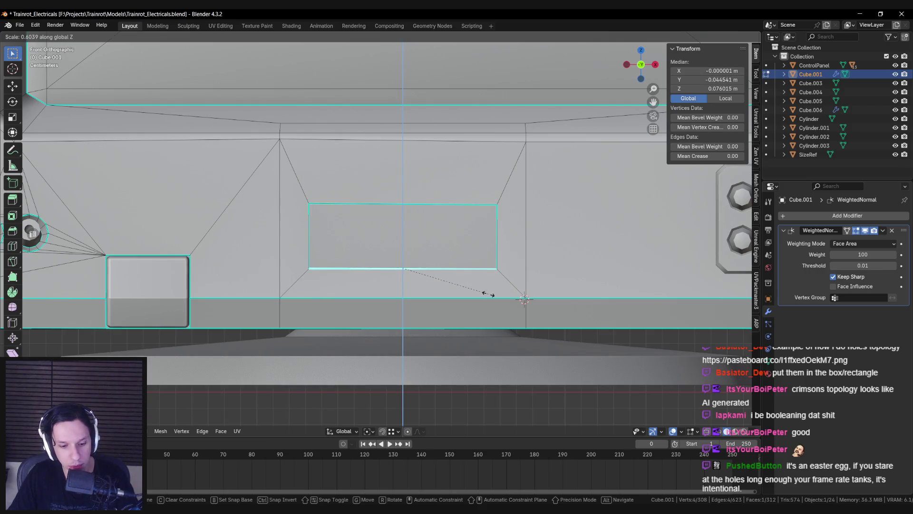
{"action": "key", "text": "Return"}
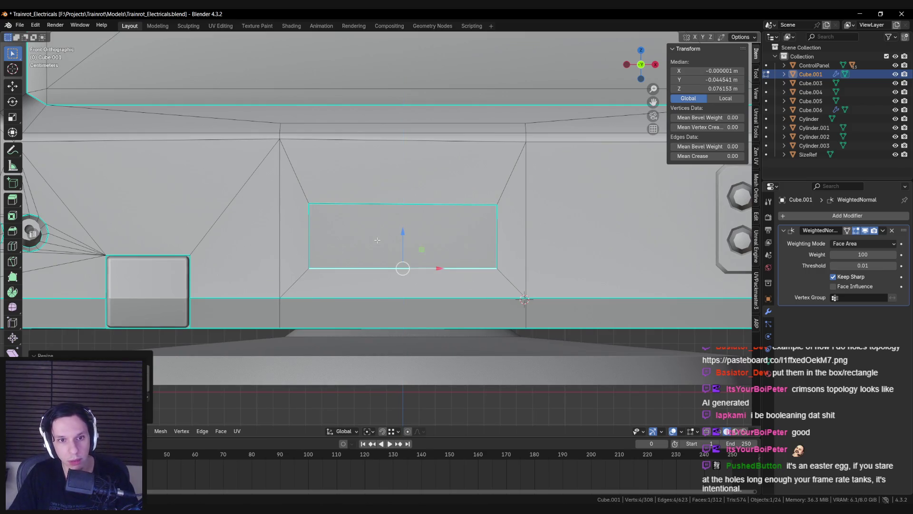
Widen the recessed rectangle along X, return to Object Mode and save Trainrot_Electricals.blend
{"action": "key", "text": "alt+z"}
{"action": "left_click_drag", "start_coordinate": [296, 195], "coordinate": [518, 276]}
{"action": "key", "text": "alt+z"}
{"action": "key", "text": "s"}
{"action": "key", "text": "x"}
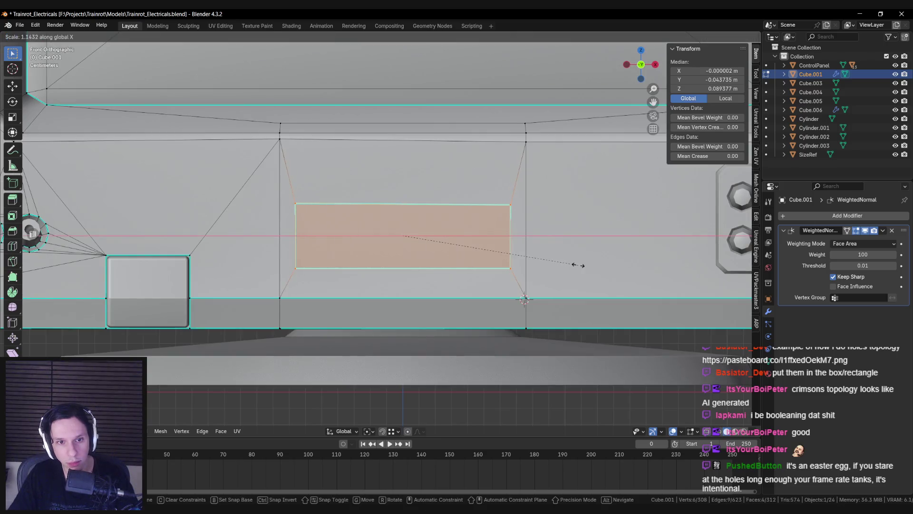
{"action": "left_click", "coordinate": [581, 265]}
{"action": "key", "text": "Tab"}
{"action": "scroll", "coordinate": [581, 265], "scroll_direction": "down", "scroll_amount": 5}
{"action": "mouse_move", "coordinate": [480, 228]}
{"action": "middle_mouse_down"}
{"action": "mouse_move", "coordinate": [305, 262]}
{"action": "mouse_move", "coordinate": [410, 240]}
{"action": "mouse_move", "coordinate": [423, 200]}
{"action": "mouse_move", "coordinate": [337, 183]}
{"action": "mouse_move", "coordinate": [449, 220]}
{"action": "mouse_move", "coordinate": [481, 186]}
{"action": "mouse_move", "coordinate": [309, 199]}
{"action": "mouse_move", "coordinate": [333, 302]}
{"action": "mouse_move", "coordinate": [267, 301]}
{"action": "mouse_move", "coordinate": [375, 333]}
{"action": "middle_mouse_up"}
{"action": "key", "text": "ctrl+s"}
Frame the whole TV, check its mesh in Edit Mode, and save again from a front view
{"action": "scroll", "coordinate": [306, 266], "scroll_direction": "down", "scroll_amount": 5}
{"action": "key", "text": "KP_Decimal"}
{"action": "scroll", "coordinate": [375, 333], "scroll_direction": "up", "scroll_amount": 3}
{"action": "key", "text": "Tab"}
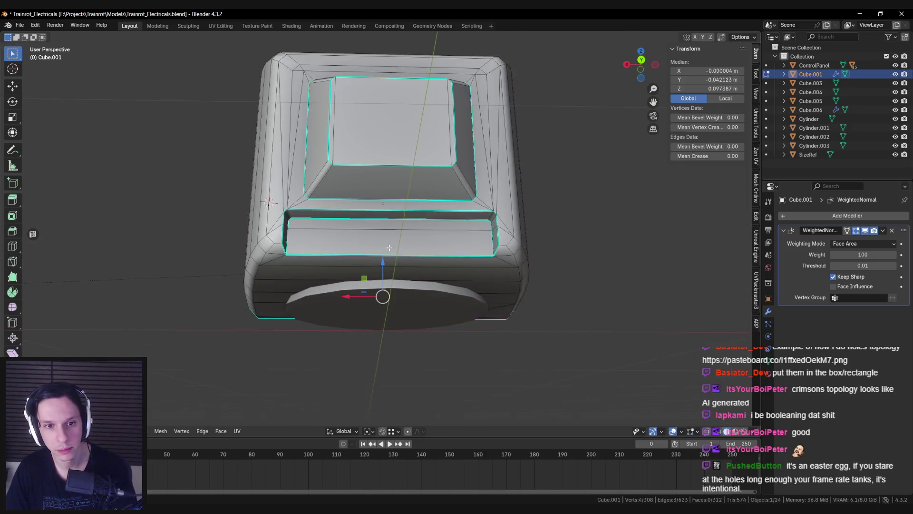
{"action": "scroll", "coordinate": [381, 296], "scroll_direction": "up", "scroll_amount": 3}
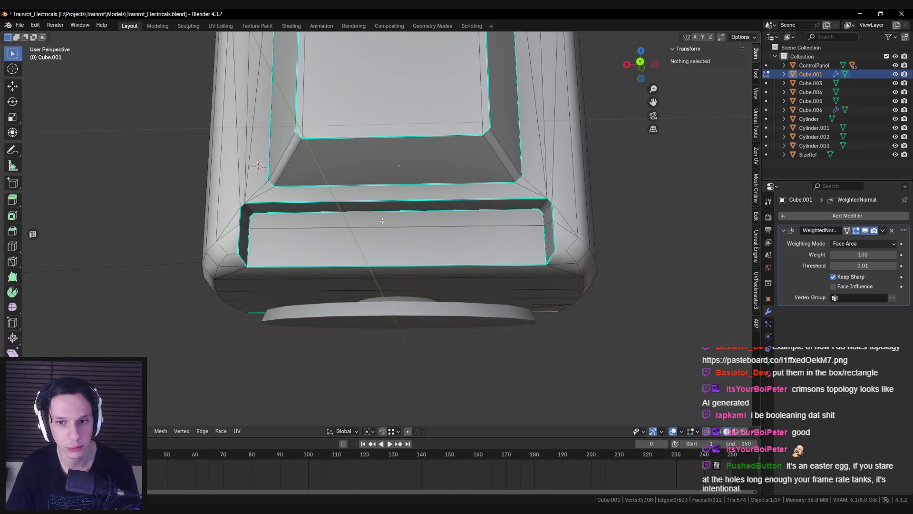
{"action": "key", "text": "Tab"}
{"action": "scroll", "coordinate": [383, 220], "scroll_direction": "down", "scroll_amount": 5}
{"action": "mouse_move", "coordinate": [290, 233]}
{"action": "middle_mouse_down"}
{"action": "mouse_move", "coordinate": [466, 228]}
{"action": "mouse_move", "coordinate": [361, 223]}
{"action": "mouse_move", "coordinate": [334, 266]}
{"action": "middle_mouse_up"}
{"action": "key", "text": "ctrl+s"}
{"action": "key", "text": "alt+Tab"}
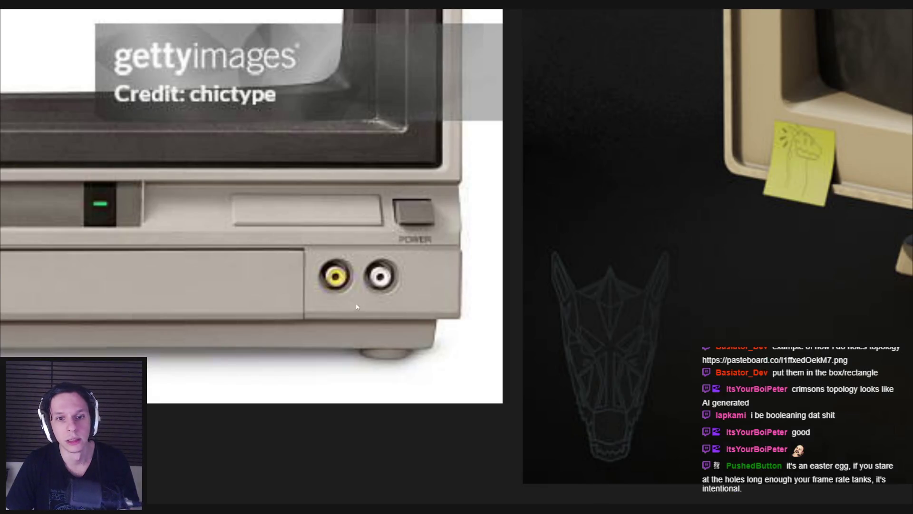
{"action": "middle_click_drag", "start_coordinate": [572, 289], "coordinate": [411, 284]}
{"action": "scroll", "coordinate": [410, 284], "scroll_direction": "down", "scroll_amount": 3}
{"action": "middle_click_drag", "start_coordinate": [695, 306], "coordinate": [408, 257]}
{"action": "scroll", "coordinate": [407, 257], "scroll_direction": "down", "scroll_amount": 2}
{"action": "scroll", "coordinate": [490, 267], "scroll_direction": "up", "scroll_amount": 4}
{"action": "mouse_move", "coordinate": [395, 301]}
{"action": "middle_mouse_down"}
{"action": "mouse_move", "coordinate": [489, 301]}
{"action": "mouse_move", "coordinate": [452, 296]}
{"action": "middle_mouse_up"}
{"action": "scroll", "coordinate": [543, 288], "scroll_direction": "up", "scroll_amount": 2}
{"action": "scroll", "coordinate": [543, 285], "scroll_direction": "down", "scroll_amount": 5}
{"action": "scroll", "coordinate": [452, 295], "scroll_direction": "up", "scroll_amount": 3}
{"action": "middle_click_drag", "start_coordinate": [474, 393], "coordinate": [469, 334]}
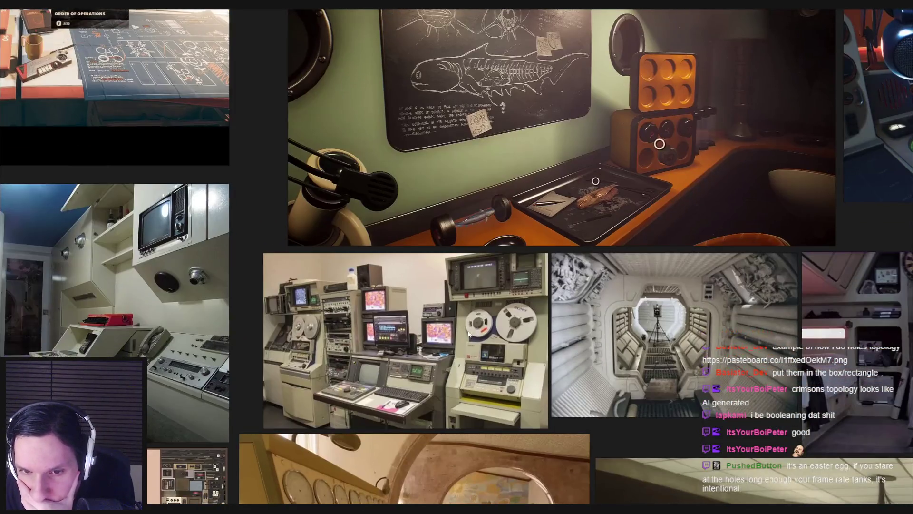
{"action": "scroll", "coordinate": [414, 425], "scroll_direction": "up", "scroll_amount": 6}
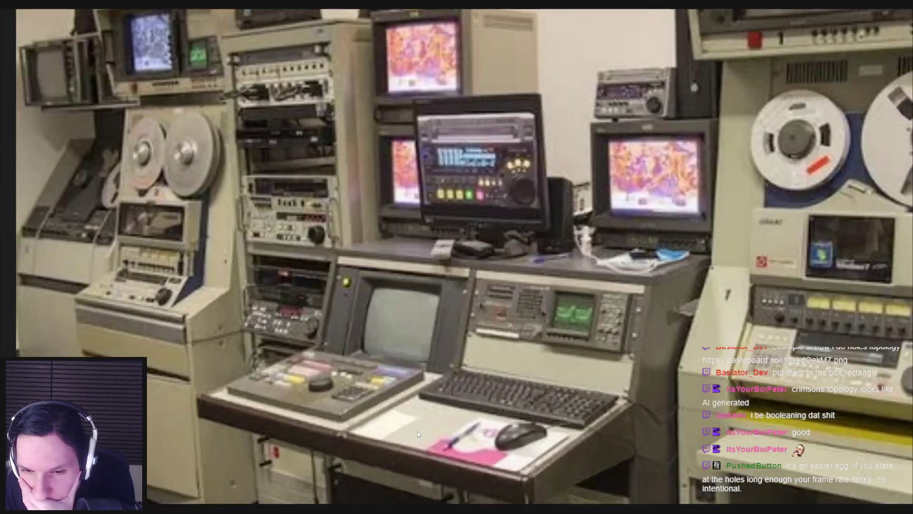
{"action": "scroll", "coordinate": [412, 432], "scroll_direction": "down", "scroll_amount": 6}
{"action": "key", "text": "alt+Tab"}
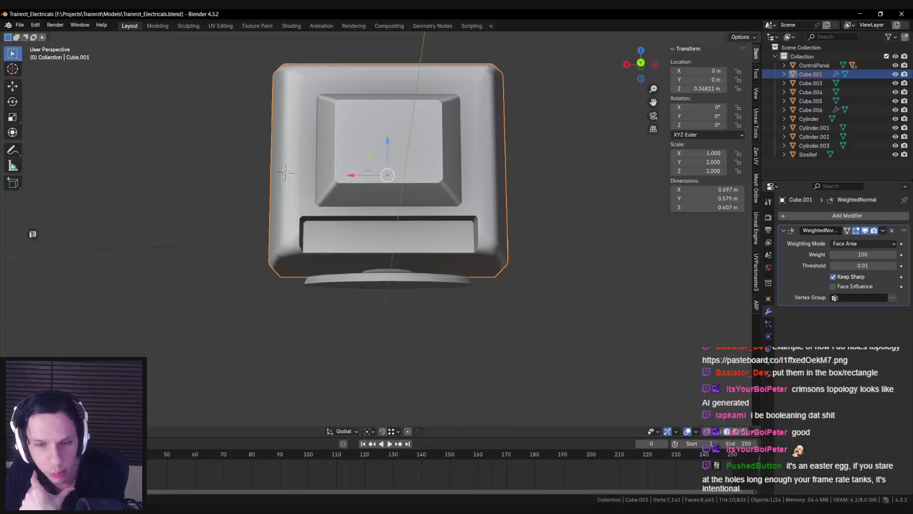
{"action": "scroll", "coordinate": [393, 249], "scroll_direction": "down", "scroll_amount": 3}
{"action": "mouse_move", "coordinate": [413, 255]}
{"action": "middle_mouse_down"}
{"action": "mouse_move", "coordinate": [292, 247]}
{"action": "mouse_move", "coordinate": [194, 96]}
{"action": "mouse_move", "coordinate": [266, 196]}
{"action": "mouse_move", "coordinate": [429, 282]}
{"action": "middle_mouse_up"}
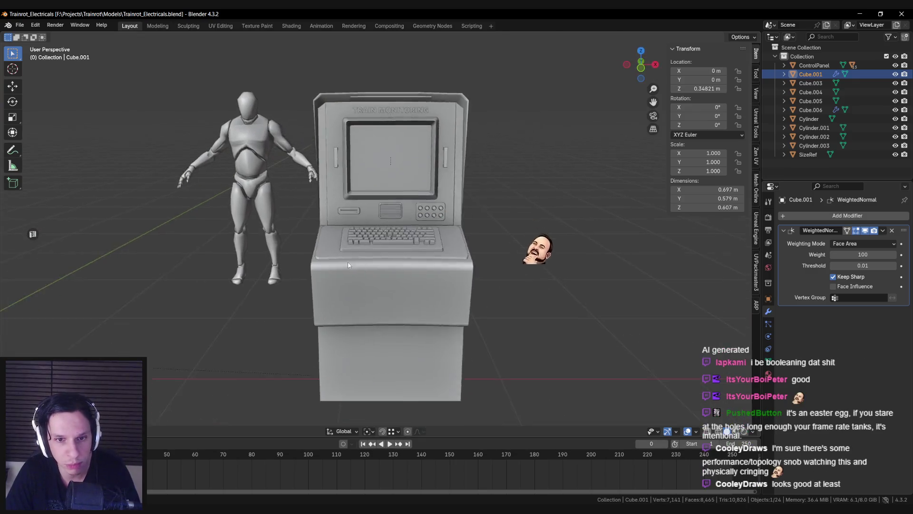
{"action": "scroll", "coordinate": [347, 261], "scroll_direction": "up", "scroll_amount": 5}
{"action": "scroll", "coordinate": [347, 261], "scroll_direction": "down", "scroll_amount": 5}
{"action": "mouse_move", "coordinate": [327, 234]}
{"action": "middle_mouse_down"}
{"action": "mouse_move", "coordinate": [295, 232]}
{"action": "mouse_move", "coordinate": [238, 267]}
{"action": "mouse_move", "coordinate": [333, 260]}
{"action": "middle_mouse_up"}
{"action": "scroll", "coordinate": [385, 250], "scroll_direction": "up", "scroll_amount": 5}
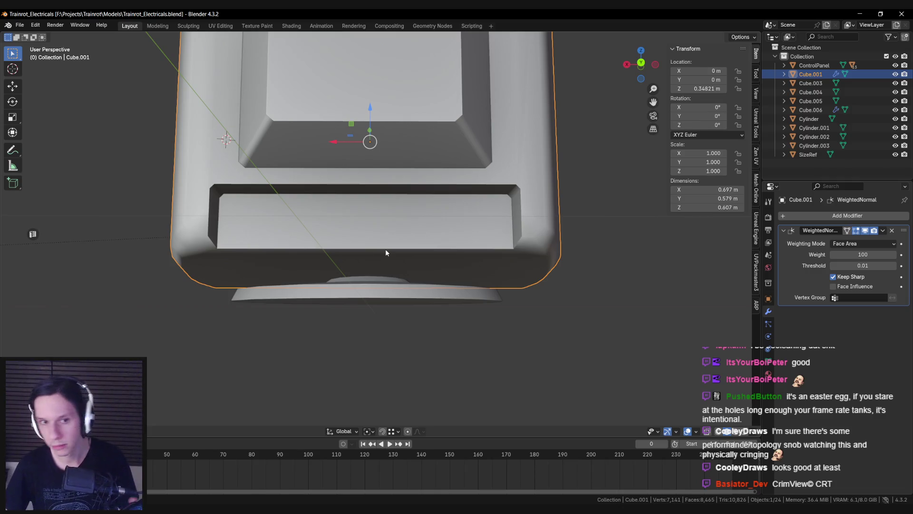
{"action": "key", "text": "Tab"}
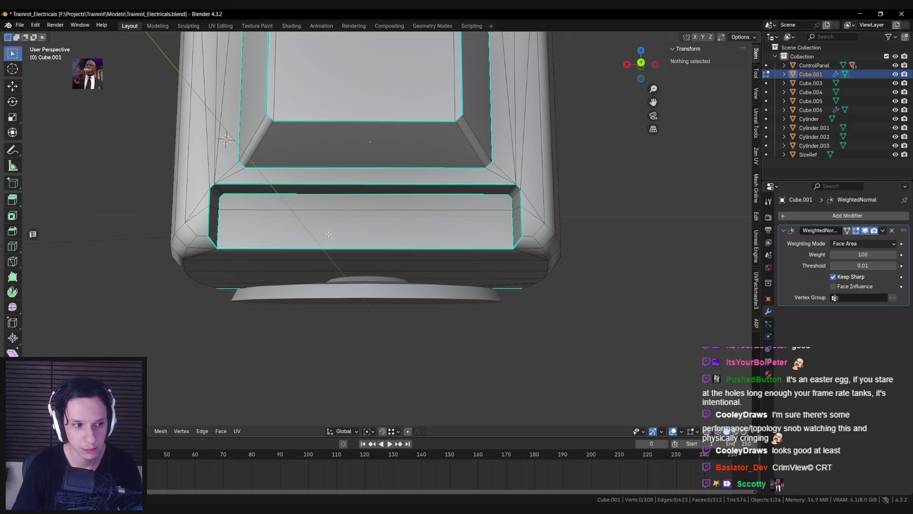
Fill a face at the slot's left corner vertex, then duplicate the slot's lower front face band in place
{"action": "left_click", "coordinate": [219, 198]}
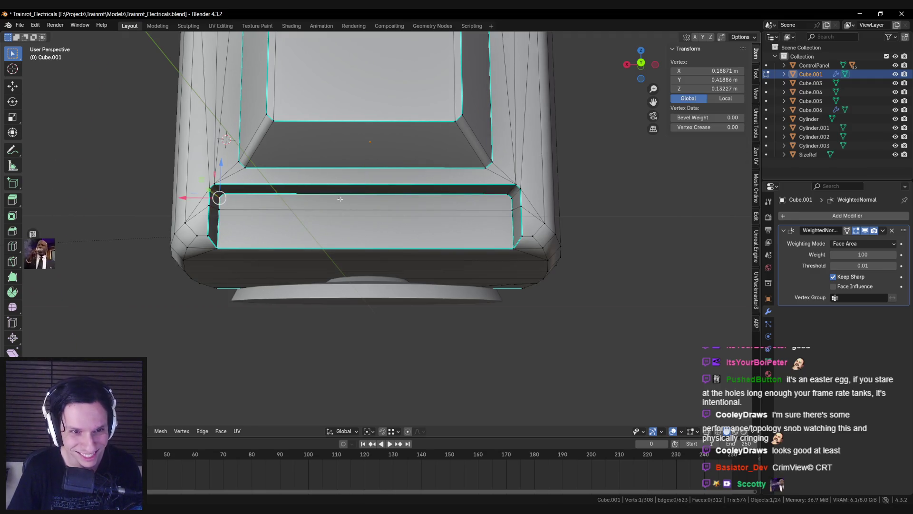
{"action": "key", "text": "f"}
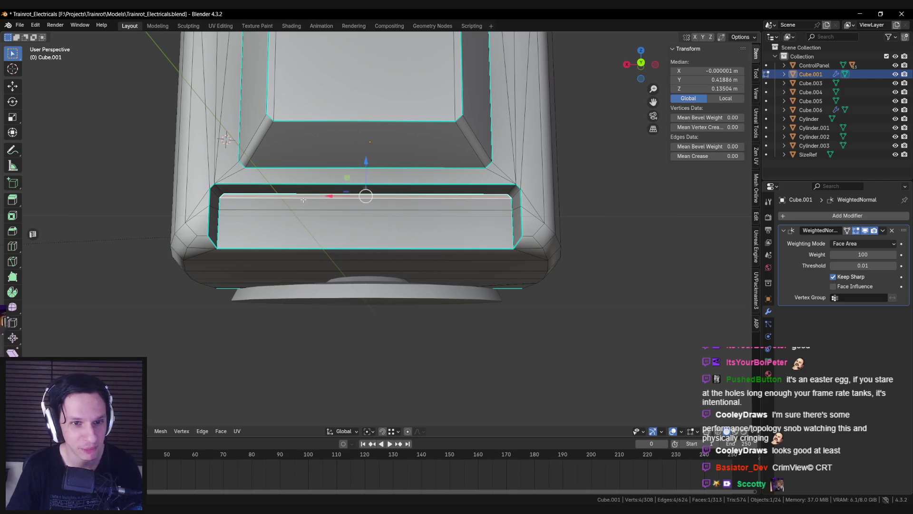
{"action": "left_click", "coordinate": [307, 223], "text": "shift"}
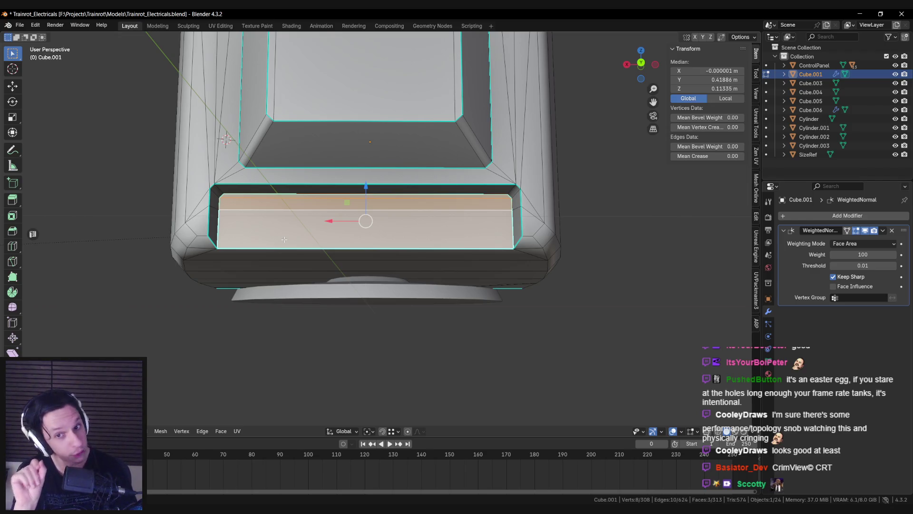
{"action": "middle_click_drag", "start_coordinate": [373, 294], "coordinate": [378, 200]}
{"action": "key", "text": "shift+d"}
{"action": "right_click", "coordinate": [378, 199]}
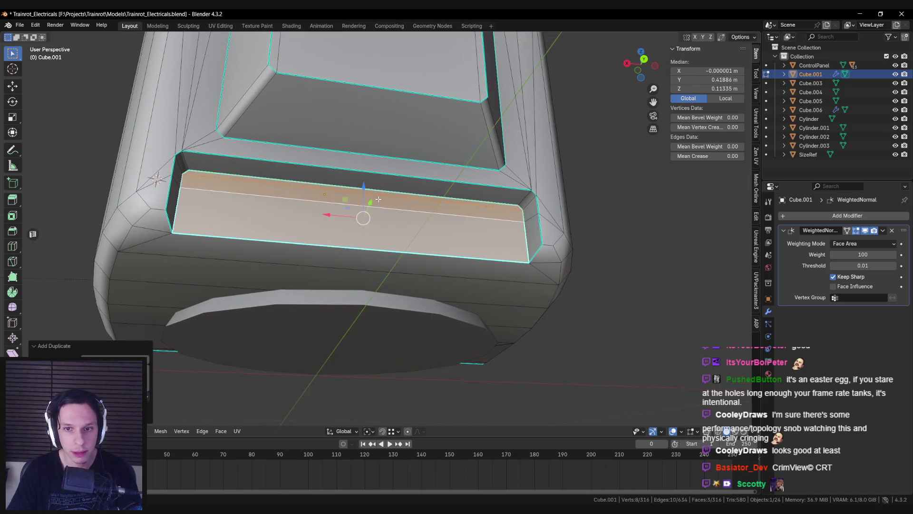
Separate the duplicated strip into its own panel object and enter its mesh
{"action": "key", "text": "p"}
{"action": "left_click", "coordinate": [333, 201]}
{"action": "key", "text": "Tab"}
{"action": "left_click", "coordinate": [333, 201]}
{"action": "key", "text": "Tab"}
{"action": "middle_click_drag", "start_coordinate": [333, 200], "coordinate": [554, 231]}
Inset the panel face, then delete the selected panel faces
{"action": "key", "text": "a"}
{"action": "scroll", "coordinate": [606, 261], "scroll_direction": "up", "scroll_amount": 2}
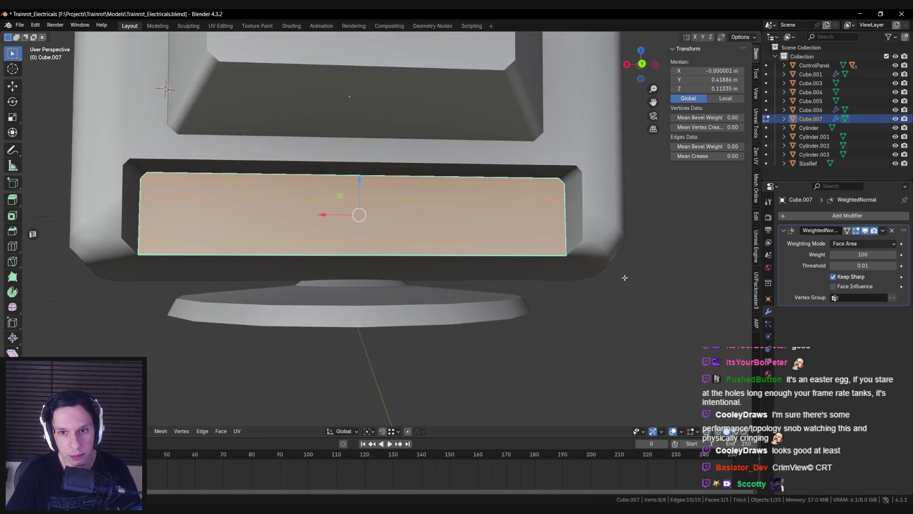
{"action": "key", "text": "i"}
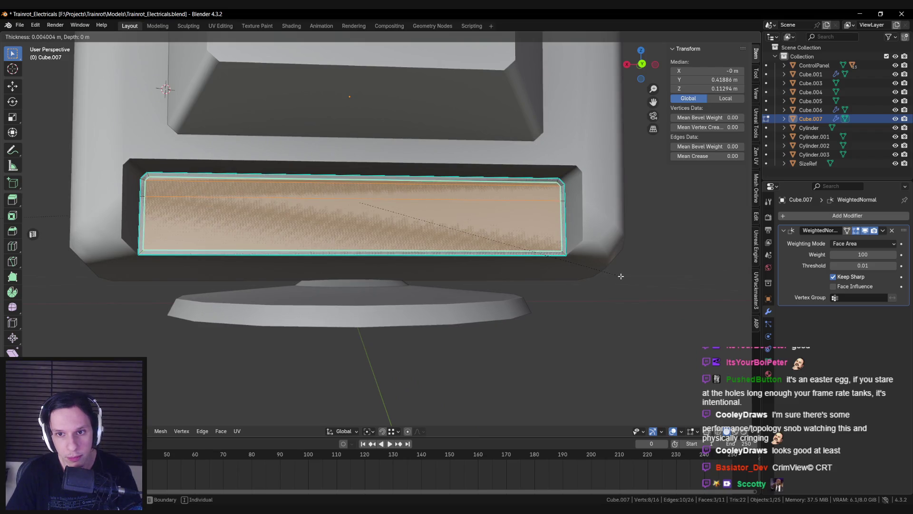
{"action": "left_click", "coordinate": [621, 276]}
{"action": "key", "text": "alt+a"}
{"action": "key", "text": "a"}
{"action": "key", "text": "x"}
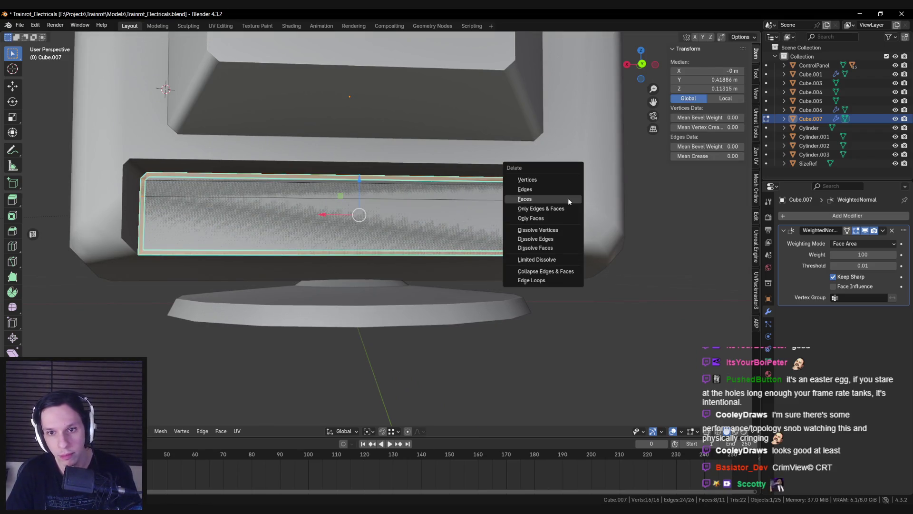
{"action": "left_click", "coordinate": [568, 199]}
Fill a bottom strip face between the two edges of the panel's bottom gap
{"action": "left_click", "coordinate": [561, 251]}
{"action": "key", "text": "ctrl+b"}
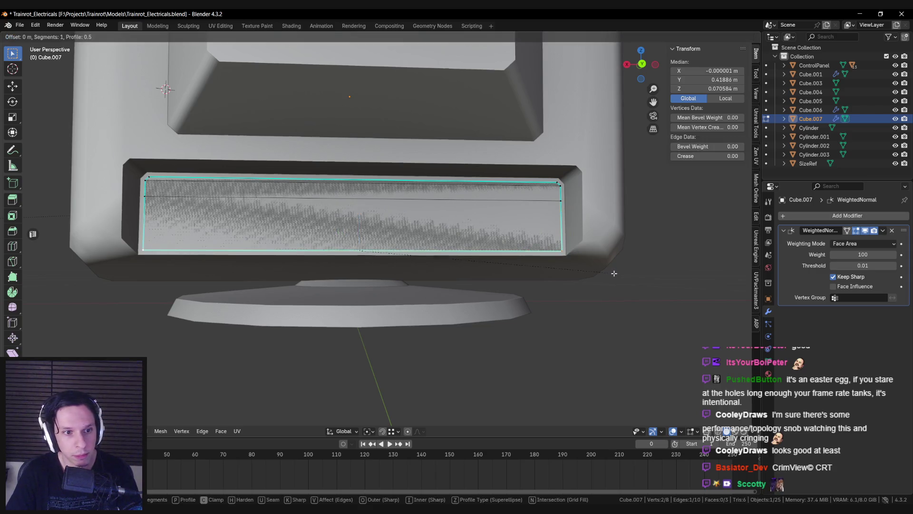
{"action": "key", "text": "v"}
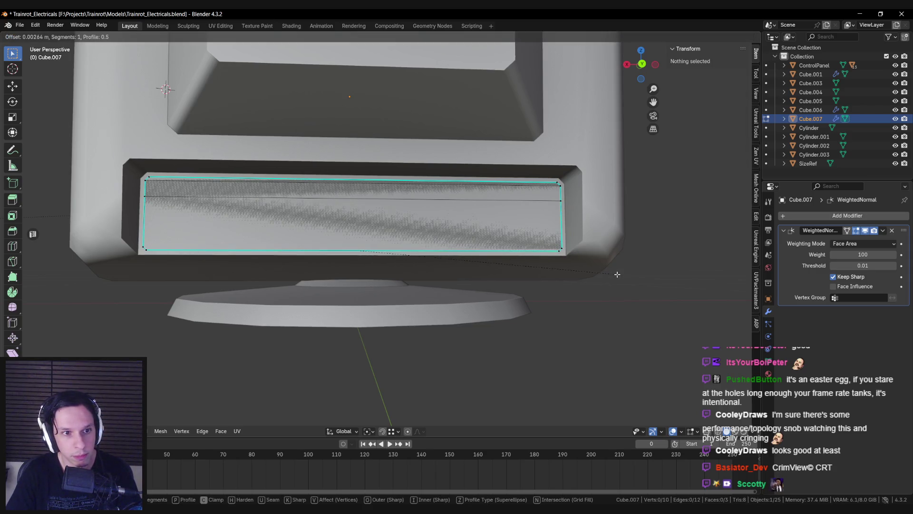
{"action": "key", "text": "Escape"}
{"action": "key", "text": "a"}
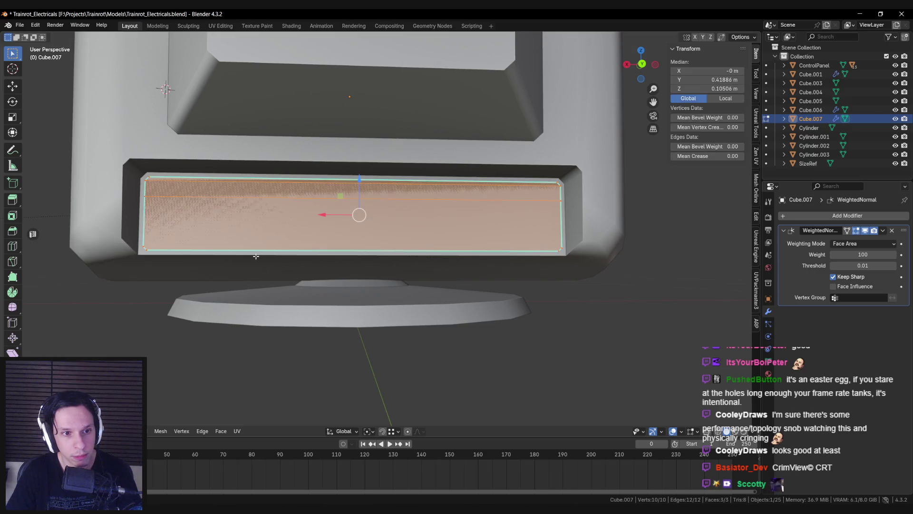
{"action": "left_click", "coordinate": [147, 242]}
{"action": "left_click", "coordinate": [562, 249], "text": "shift"}
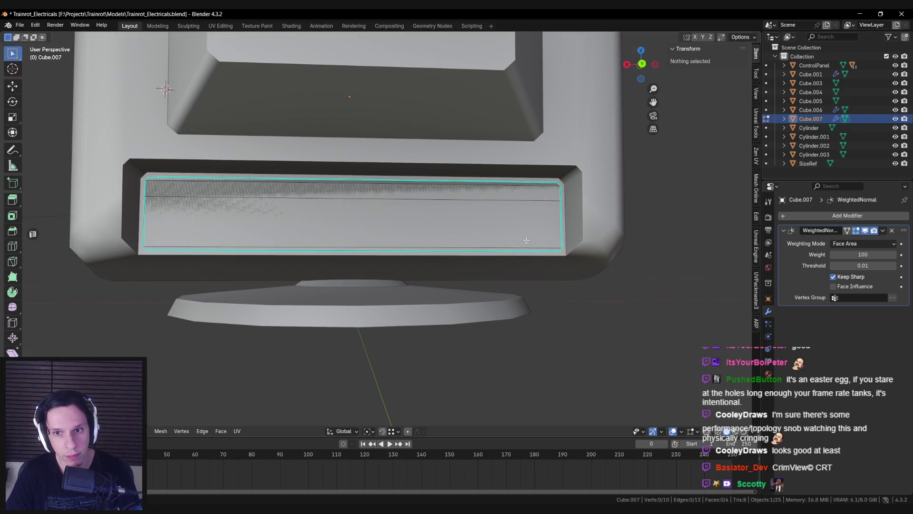
{"action": "key", "text": "f"}
Extrude the panel faces along their normals to give the plaque depth
{"action": "key", "text": "a"}
{"action": "key", "text": "e"}
{"action": "mouse_move", "coordinate": [362, 214]}
{"action": "middle_mouse_down", "text": "alt"}
{"action": "mouse_move", "coordinate": [468, 191]}
{"action": "mouse_move", "coordinate": [482, 239]}
{"action": "mouse_move", "coordinate": [476, 266]}
{"action": "mouse_move", "coordinate": [451, 273]}
{"action": "middle_mouse_up", "text": "alt"}
{"action": "key", "text": "e"}
{"action": "left_click", "coordinate": [477, 189]}
Scale the plaque on Z to about 0.0632 m so it fits the recess, then exit Edit Mode
{"action": "key", "text": "s"}
{"action": "key", "text": "z"}
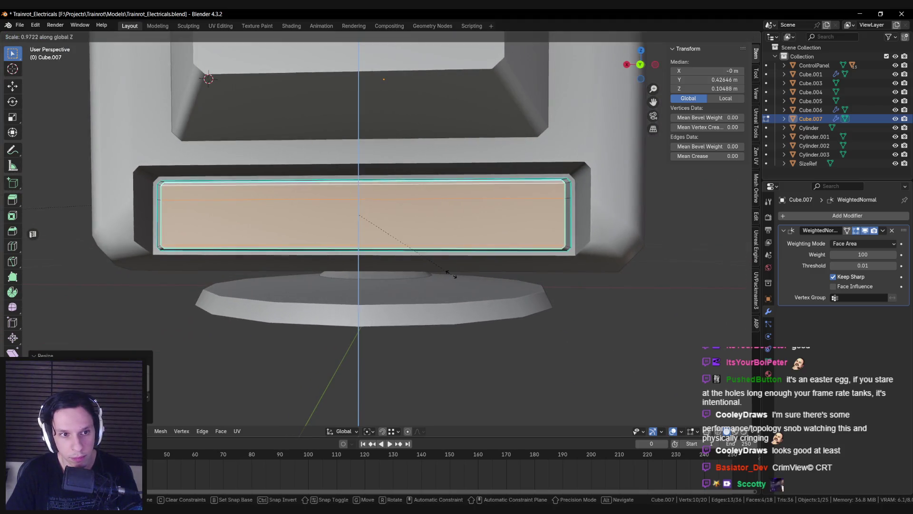
{"action": "left_click", "coordinate": [451, 272]}
{"action": "key", "text": "Tab"}
{"action": "scroll", "coordinate": [449, 272], "scroll_direction": "down", "scroll_amount": 5}
{"action": "mouse_move", "coordinate": [449, 270]}
{"action": "middle_mouse_down"}
{"action": "mouse_move", "coordinate": [477, 270]}
{"action": "mouse_move", "coordinate": [447, 263]}
{"action": "middle_mouse_up"}
{"action": "scroll", "coordinate": [447, 263], "scroll_direction": "down", "scroll_amount": 2}
{"action": "scroll", "coordinate": [359, 247], "scroll_direction": "up", "scroll_amount": 5}
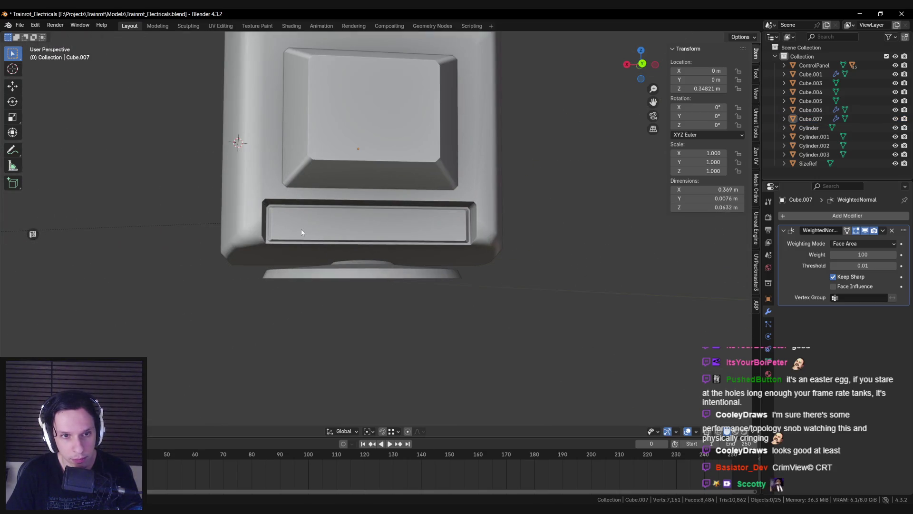
View the plaque in Back Orthographic and scale its mesh along X for extra width
{"action": "left_click", "coordinate": [301, 231]}
{"action": "key", "text": "KP_3"}
{"action": "key", "text": "ctrl+KP_1"}
{"action": "key", "text": "KP_Decimal"}
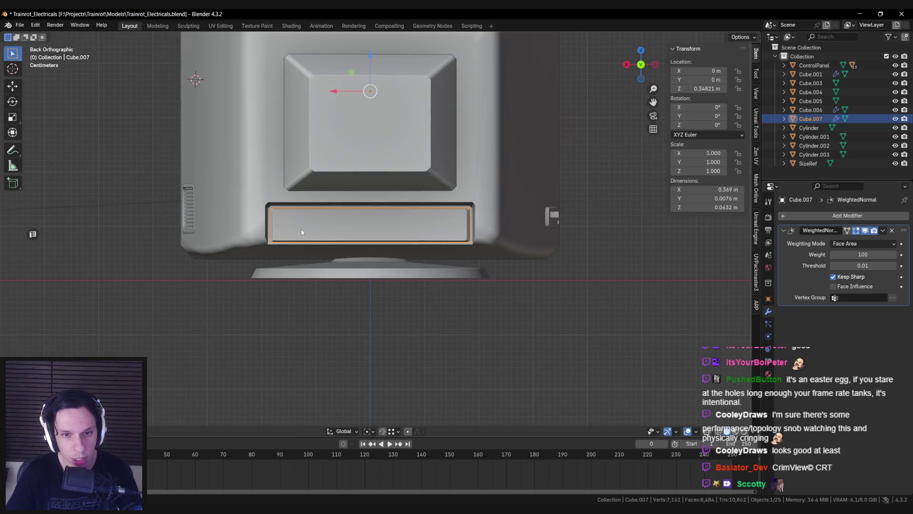
{"action": "scroll", "coordinate": [301, 230], "scroll_direction": "down", "scroll_amount": 2}
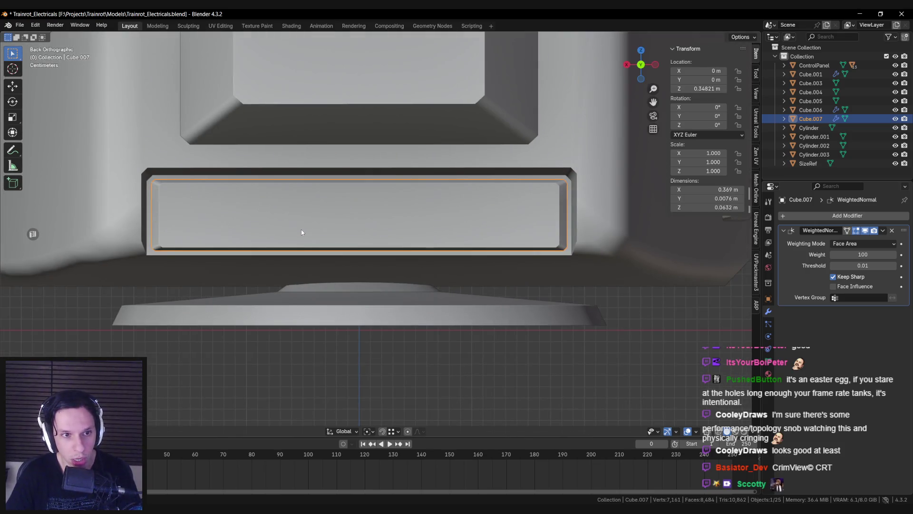
{"action": "key", "text": "alt+a"}
{"action": "left_click", "coordinate": [295, 230]}
{"action": "key", "text": "Tab"}
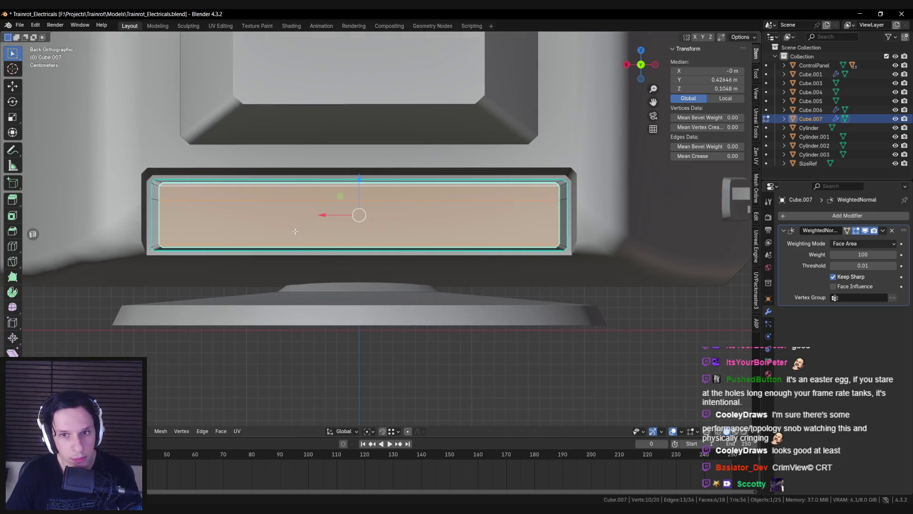
{"action": "key", "text": "s"}
{"action": "key", "text": "x"}
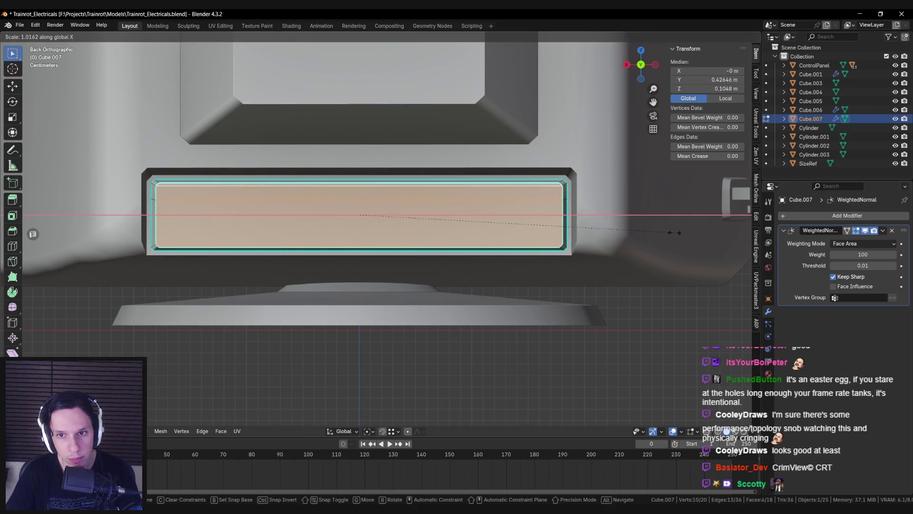
{"action": "key", "text": "Escape"}
{"action": "key", "text": "Tab"}
{"action": "key", "text": "alt+a"}
{"action": "scroll", "coordinate": [459, 248], "scroll_direction": "down", "scroll_amount": 4}
{"action": "mouse_move", "coordinate": [438, 247]}
{"action": "middle_mouse_down"}
{"action": "mouse_move", "coordinate": [373, 224]}
{"action": "mouse_move", "coordinate": [497, 256]}
{"action": "mouse_move", "coordinate": [292, 238]}
{"action": "middle_mouse_up"}
Rescale the plaque on Z and X to about 0.371 × 0.0658 m, then return to perspective
{"action": "scroll", "coordinate": [333, 227], "scroll_direction": "up", "scroll_amount": 2}
{"action": "left_click", "coordinate": [333, 228]}
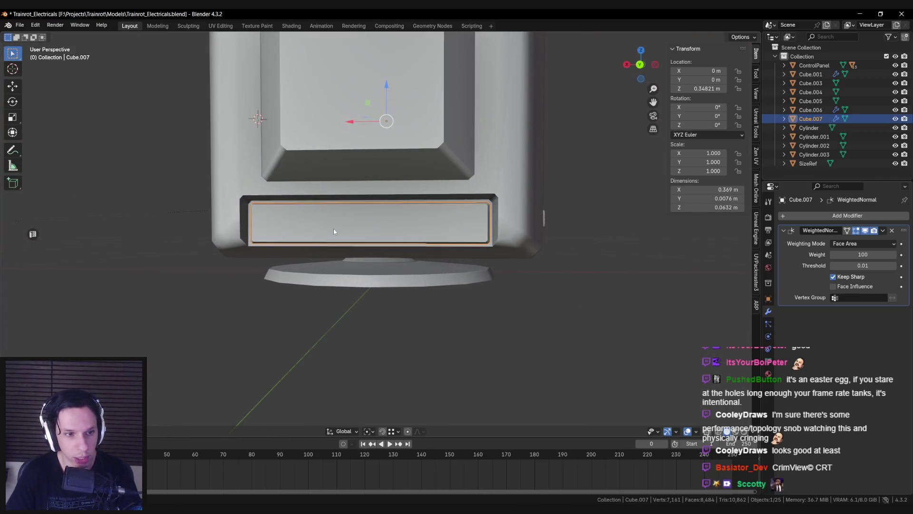
{"action": "key", "text": "KP_1"}
{"action": "key", "text": "ctrl+KP_1"}
{"action": "scroll", "coordinate": [333, 229], "scroll_direction": "up", "scroll_amount": 2}
{"action": "key", "text": "Tab"}
{"action": "key", "text": "KP_Decimal"}
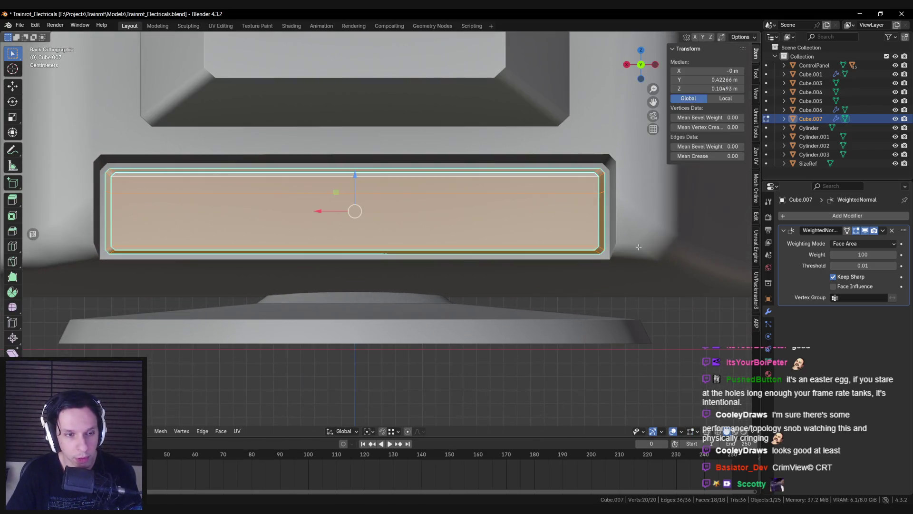
{"action": "key", "text": "s"}
{"action": "key", "text": "z"}
{"action": "key", "text": "x"}
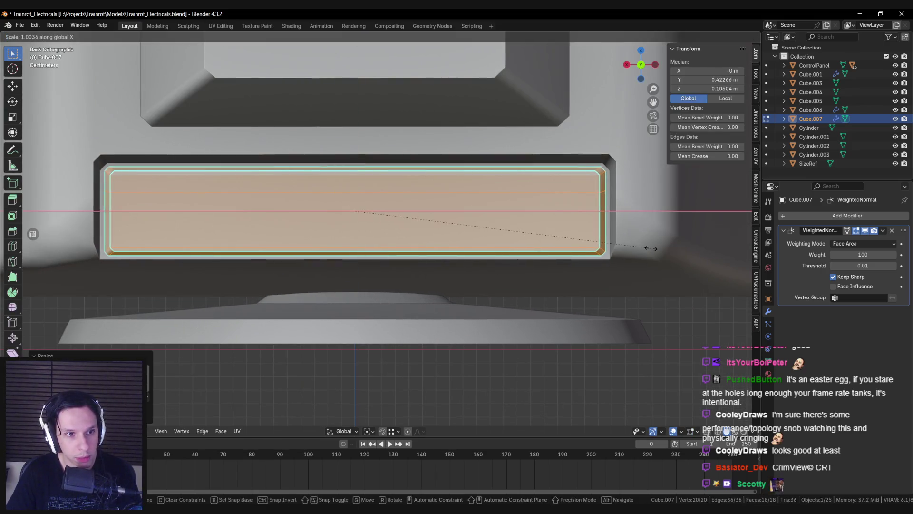
{"action": "key", "text": "Escape"}
{"action": "key", "text": "Tab"}
{"action": "key", "text": "alt+a"}
{"action": "scroll", "coordinate": [452, 237], "scroll_direction": "down", "scroll_amount": 8}
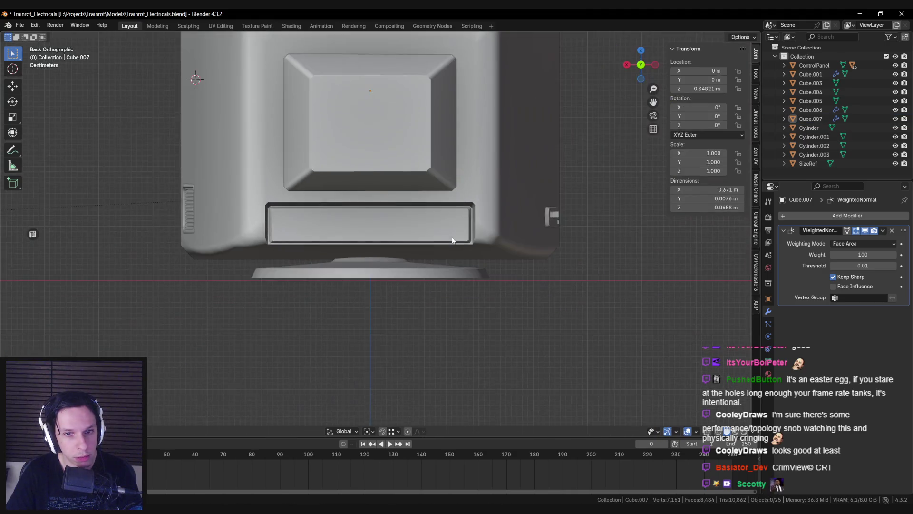
{"action": "mouse_move", "coordinate": [452, 240]}
{"action": "middle_mouse_down"}
{"action": "mouse_move", "coordinate": [435, 255]}
{"action": "mouse_move", "coordinate": [497, 258]}
{"action": "mouse_move", "coordinate": [588, 241]}
{"action": "middle_mouse_up"}
{"action": "key", "text": "KP_Decimal"}
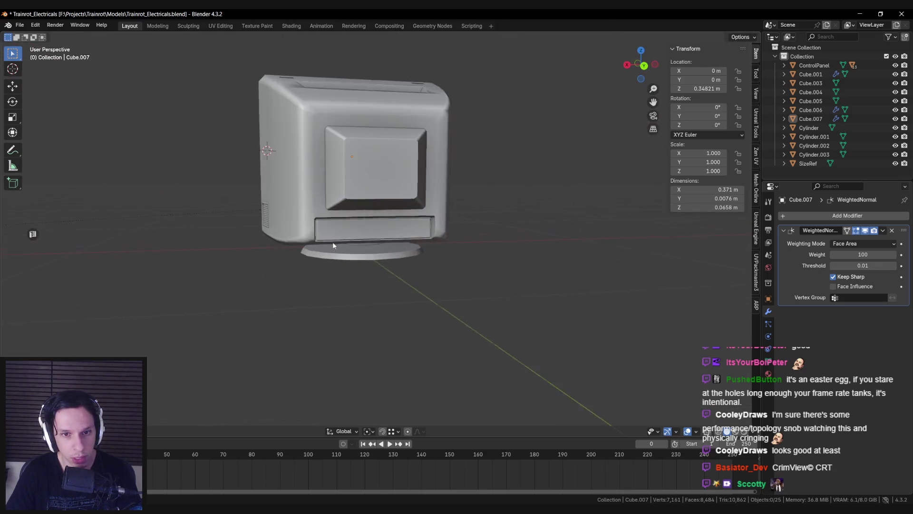
Push the plaque's long front face outward so its depth grows to 0.0105 m
{"action": "key", "text": "Tab"}
{"action": "key", "text": "KP_Decimal"}
{"action": "key", "text": "alt+a"}
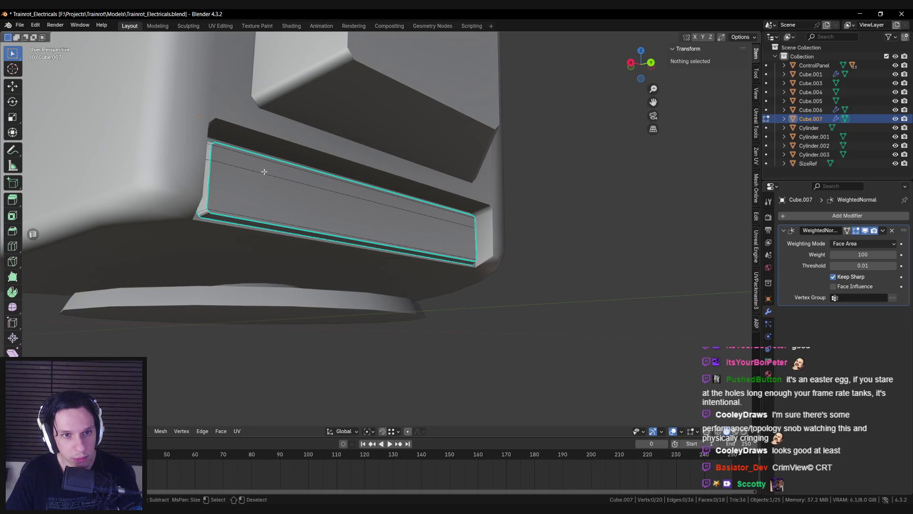
{"action": "left_click", "coordinate": [264, 172]}
{"action": "middle_click_drag", "start_coordinate": [261, 170], "coordinate": [414, 186]}
{"action": "left_click_drag", "start_coordinate": [410, 200], "coordinate": [415, 199]}
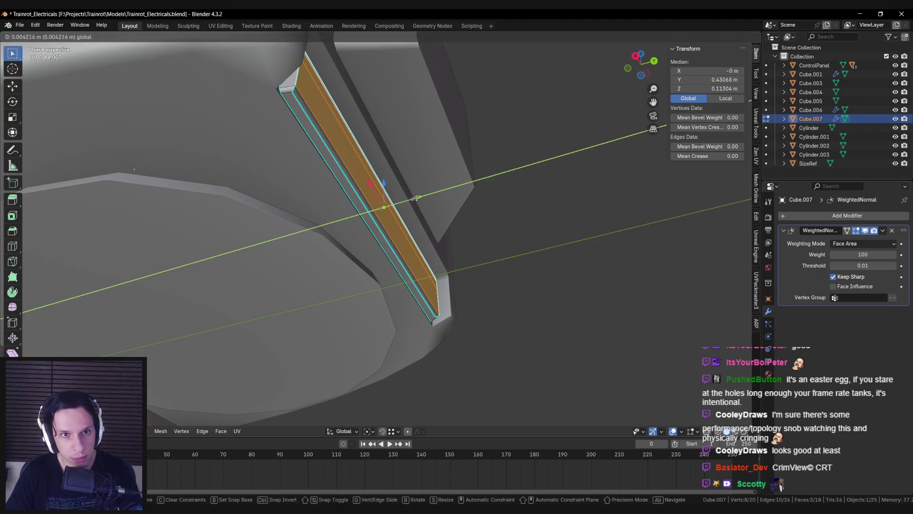
{"action": "right_click", "coordinate": [417, 198]}
{"action": "middle_click_drag", "start_coordinate": [417, 198], "coordinate": [235, 219]}
{"action": "mouse_move", "coordinate": [219, 259]}
{"action": "middle_mouse_down"}
{"action": "mouse_move", "coordinate": [386, 229]}
{"action": "mouse_move", "coordinate": [245, 246]}
{"action": "mouse_move", "coordinate": [403, 226]}
{"action": "middle_mouse_up"}
Return to Object Mode and switch over to the reference image board
{"action": "key", "text": "Tab"}
{"action": "key", "text": "Tab"}
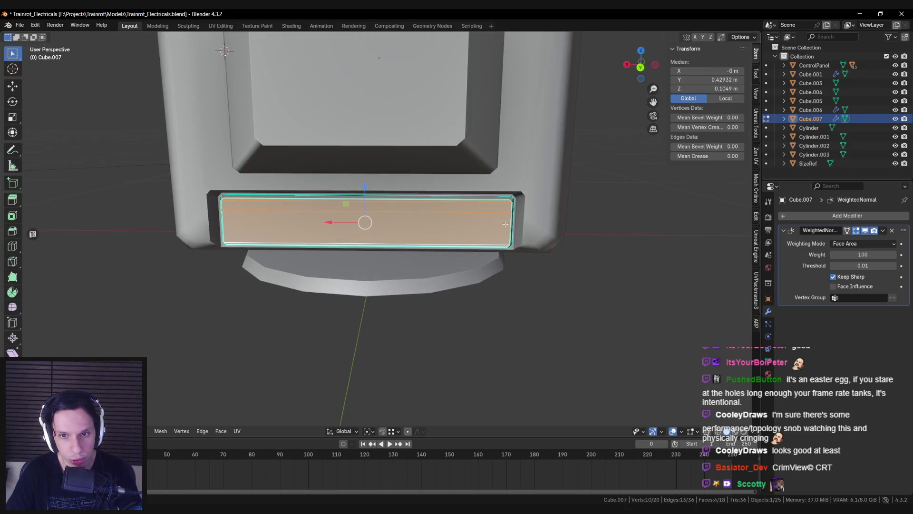
{"action": "scroll", "coordinate": [505, 223], "scroll_direction": "down", "scroll_amount": 5}
{"action": "key", "text": "Tab"}
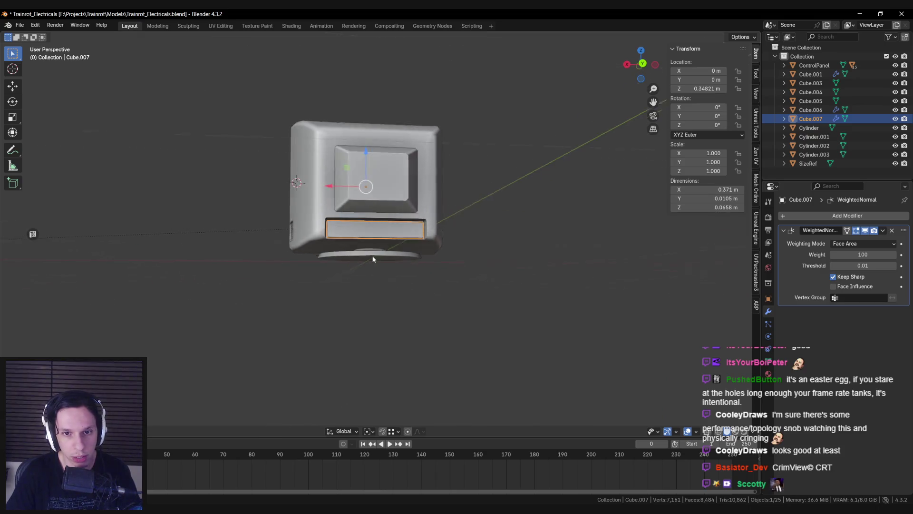
{"action": "scroll", "coordinate": [373, 259], "scroll_direction": "up", "scroll_amount": 1}
{"action": "key", "text": "alt+Tab"}
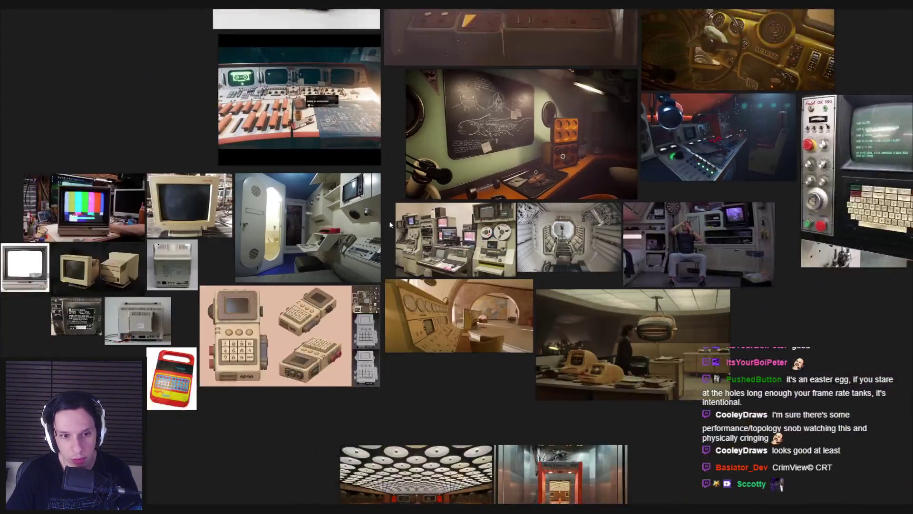
{"action": "scroll", "coordinate": [371, 257], "scroll_direction": "up", "scroll_amount": 5}
{"action": "scroll", "coordinate": [356, 285], "scroll_direction": "down", "scroll_amount": 4}
{"action": "scroll", "coordinate": [344, 306], "scroll_direction": "up", "scroll_amount": 4}
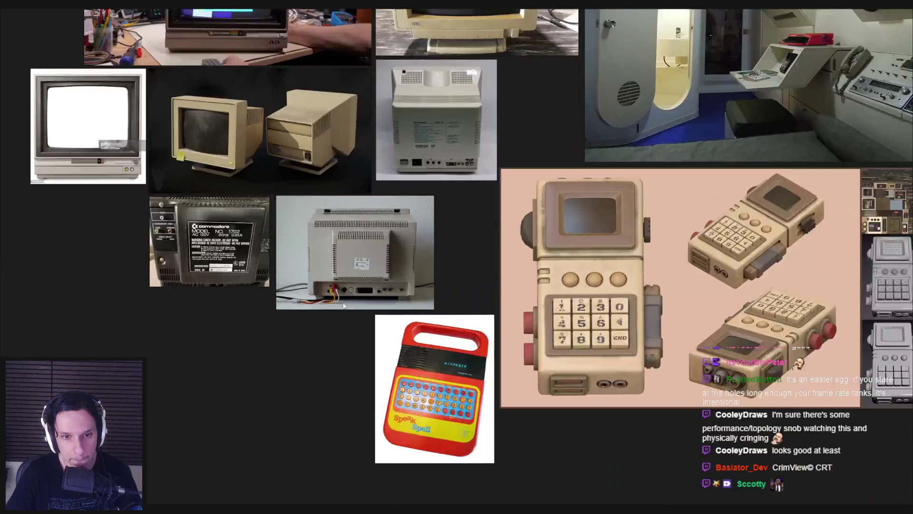
{"action": "scroll", "coordinate": [344, 306], "scroll_direction": "up", "scroll_amount": 6}
{"action": "scroll", "coordinate": [348, 304], "scroll_direction": "down", "scroll_amount": 8}
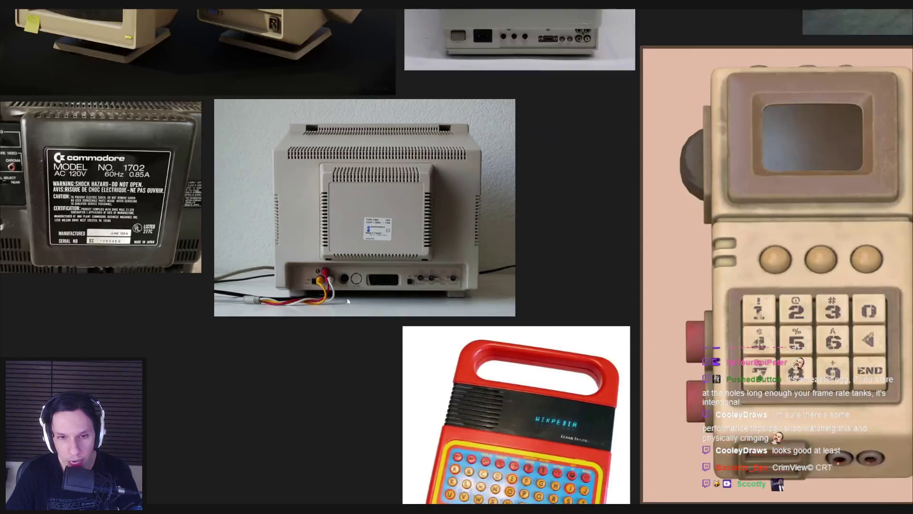
{"action": "key", "text": "alt+Tab"}
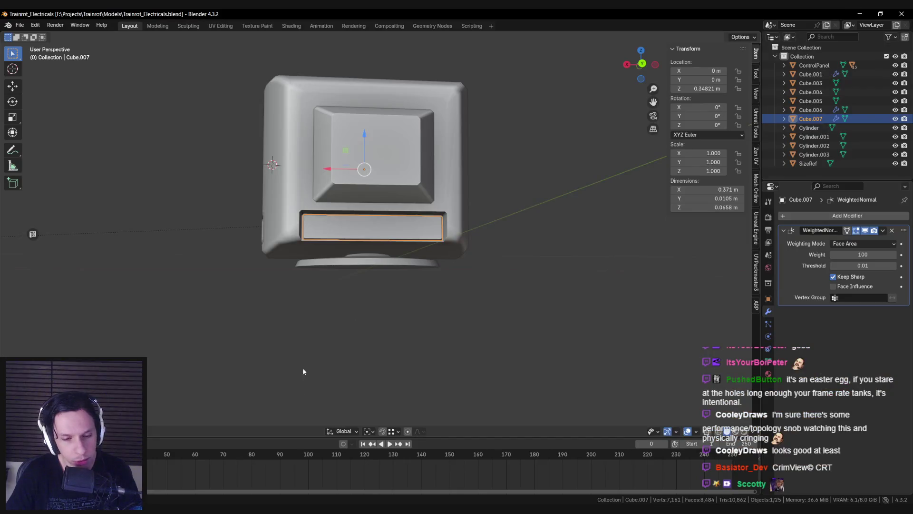
{"action": "key", "text": "alt+Tab"}
{"action": "key", "text": "alt+Tab"}
{"action": "right_click_drag", "start_coordinate": [432, 227], "coordinate": [432, 227]}
{"action": "double_click", "coordinate": [250, 413]}
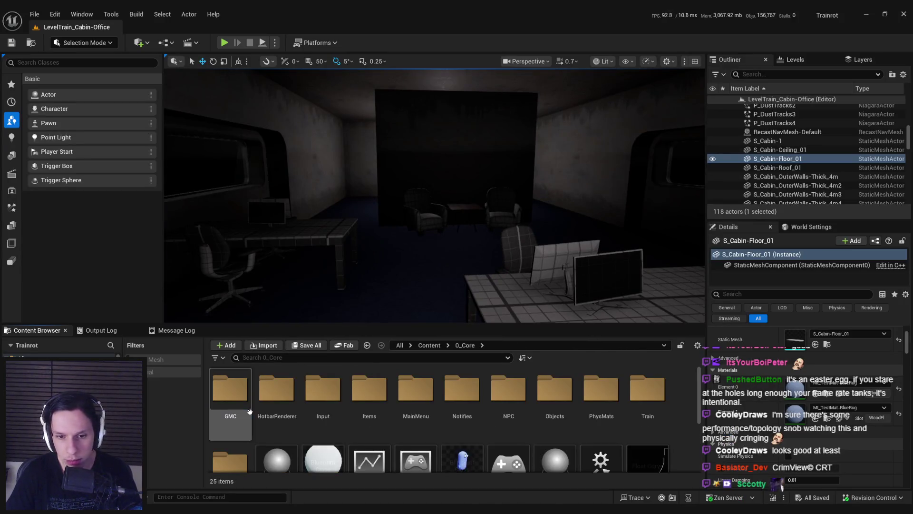
{"action": "scroll", "coordinate": [486, 396], "scroll_direction": "down", "scroll_amount": 2}
{"action": "scroll", "coordinate": [486, 396], "scroll_direction": "up", "scroll_amount": 2}
{"action": "key", "text": "alt+Tab"}
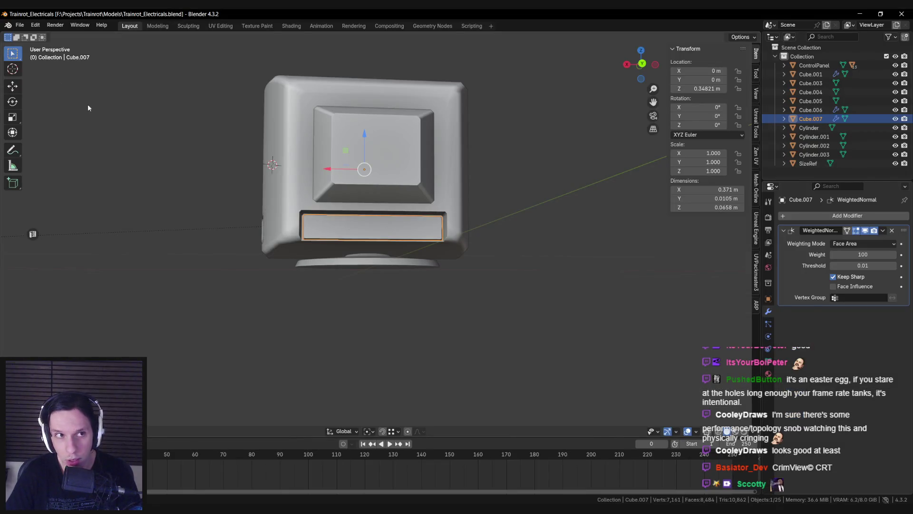
{"action": "left_click", "coordinate": [20, 25]}
{"action": "mouse_move", "coordinate": [42, 151]}
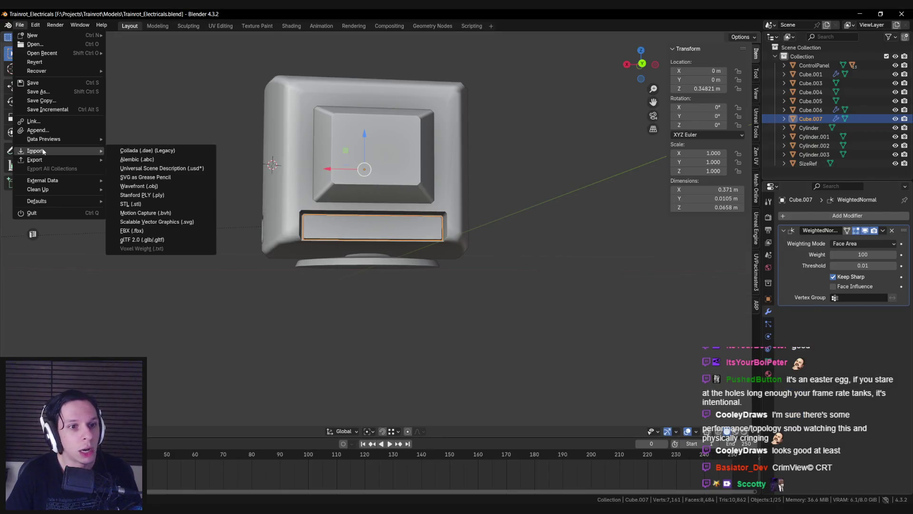
{"action": "left_click", "coordinate": [140, 233]}
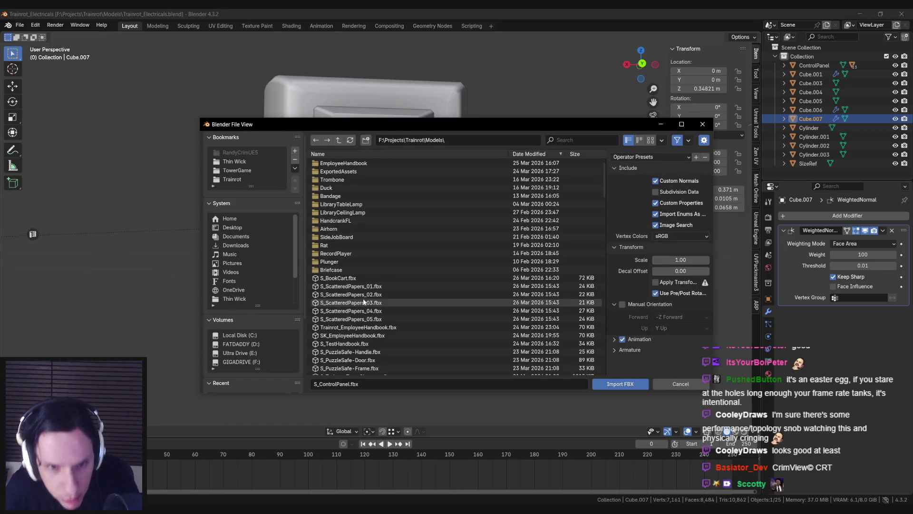
{"action": "scroll", "coordinate": [376, 312], "scroll_direction": "down", "scroll_amount": 10}
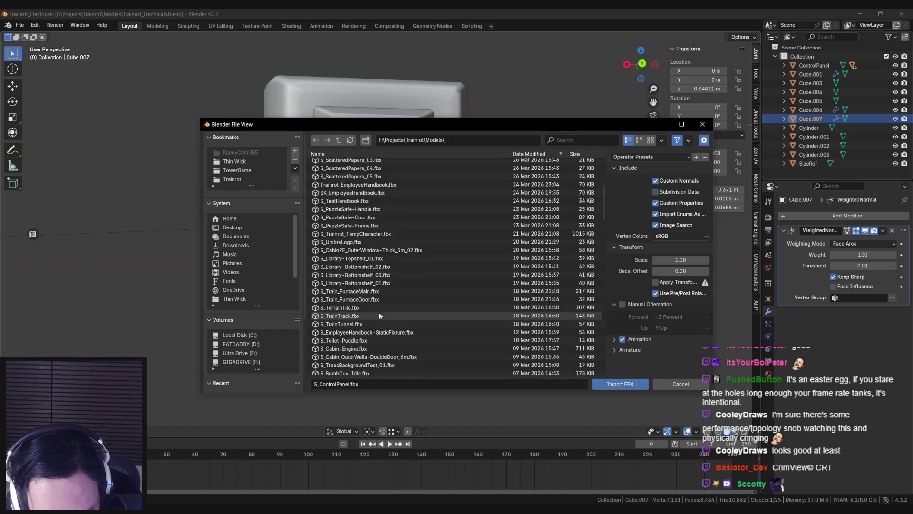
{"action": "scroll", "coordinate": [379, 314], "scroll_direction": "down", "scroll_amount": 15}
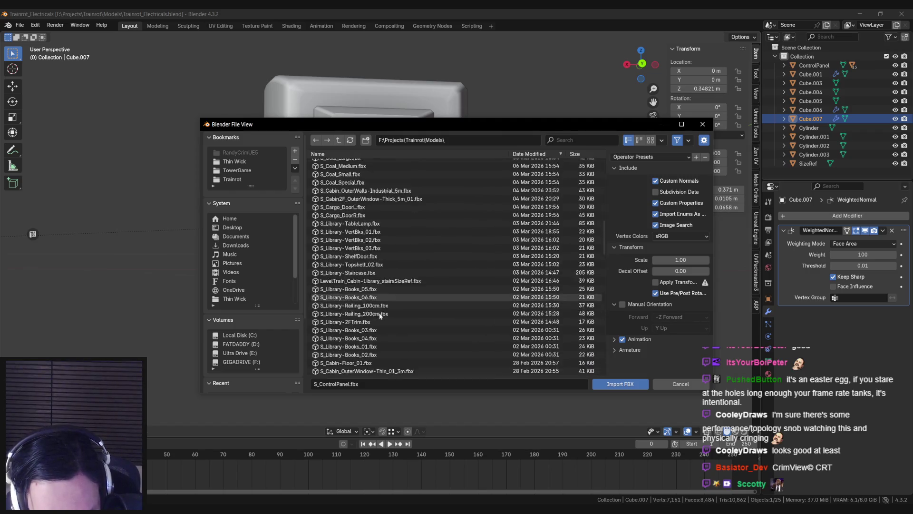
{"action": "scroll", "coordinate": [380, 314], "scroll_direction": "down", "scroll_amount": 6}
{"action": "scroll", "coordinate": [379, 315], "scroll_direction": "down", "scroll_amount": 9}
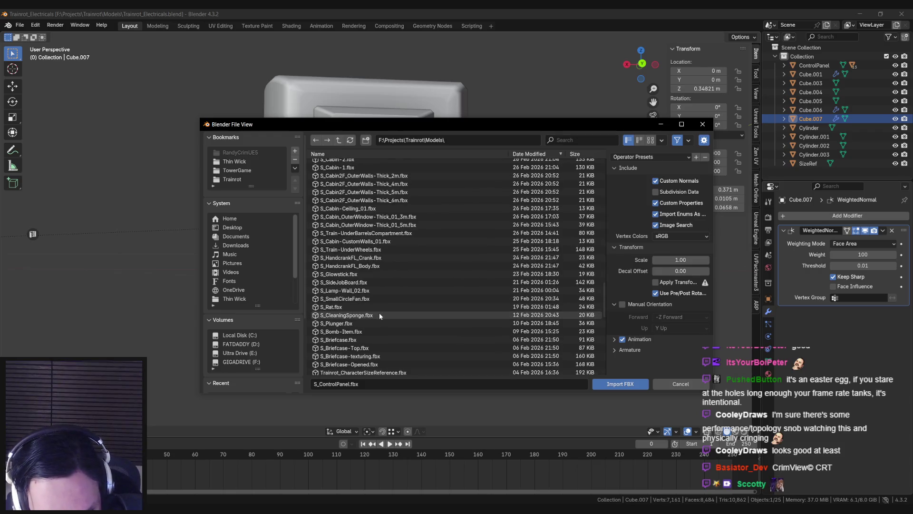
{"action": "scroll", "coordinate": [379, 315], "scroll_direction": "down", "scroll_amount": 3}
{"action": "scroll", "coordinate": [379, 314], "scroll_direction": "down", "scroll_amount": 2}
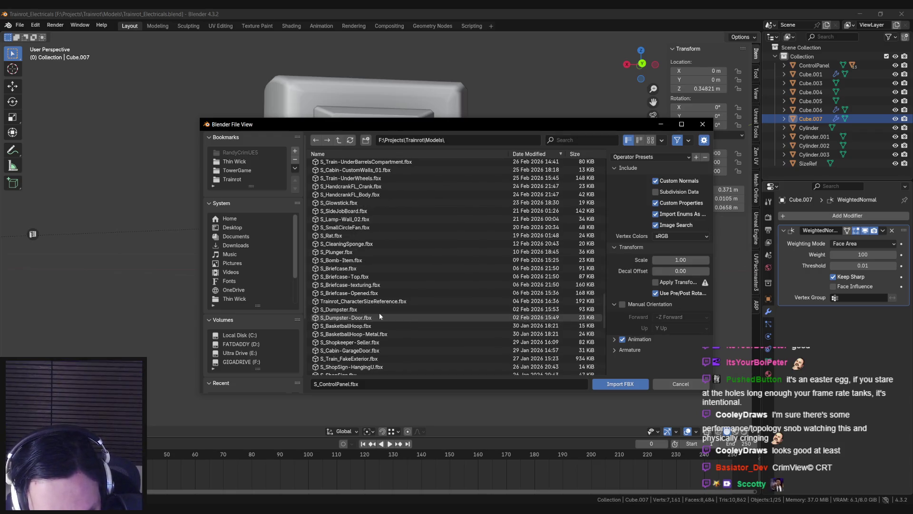
{"action": "scroll", "coordinate": [380, 314], "scroll_direction": "down", "scroll_amount": 4}
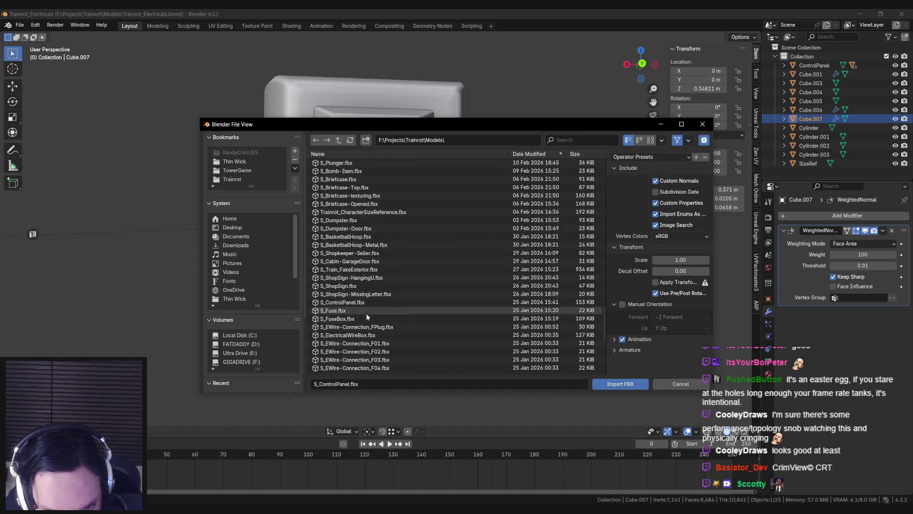
{"action": "double_click", "coordinate": [365, 318]}
{"action": "scroll", "coordinate": [354, 289], "scroll_direction": "up", "scroll_amount": 3}
{"action": "mouse_move", "coordinate": [354, 289]}
{"action": "middle_mouse_down"}
{"action": "mouse_move", "coordinate": [352, 259]}
{"action": "mouse_move", "coordinate": [360, 272]}
{"action": "middle_mouse_up"}
{"action": "key", "text": "g"}
{"action": "left_click", "coordinate": [591, 271]}
{"action": "middle_click_drag", "start_coordinate": [591, 271], "coordinate": [470, 308]}
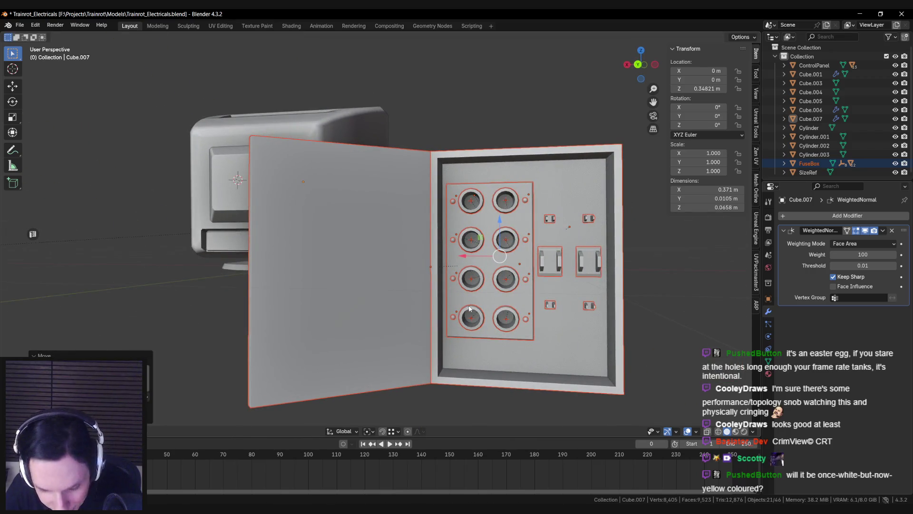
{"action": "key", "text": "ctrl+z"}
{"action": "key", "text": "ctrl+z"}
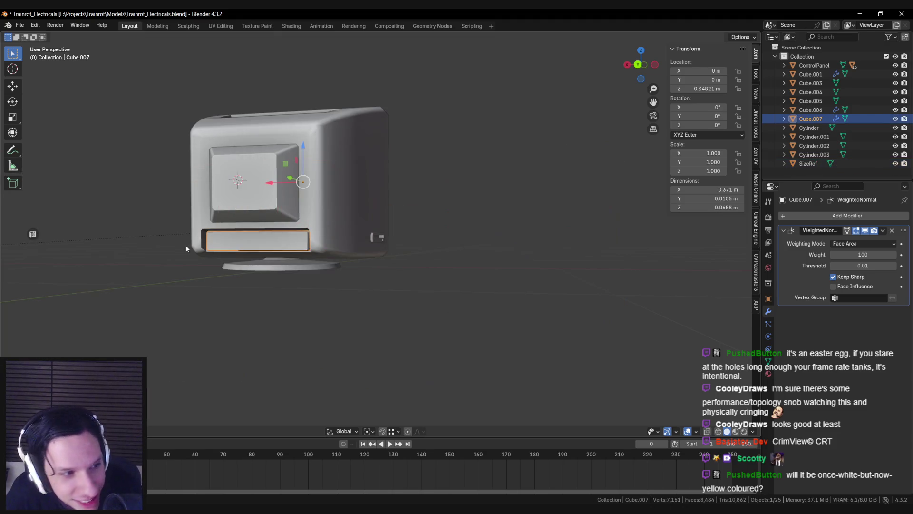
{"action": "left_click", "coordinate": [23, 27]}
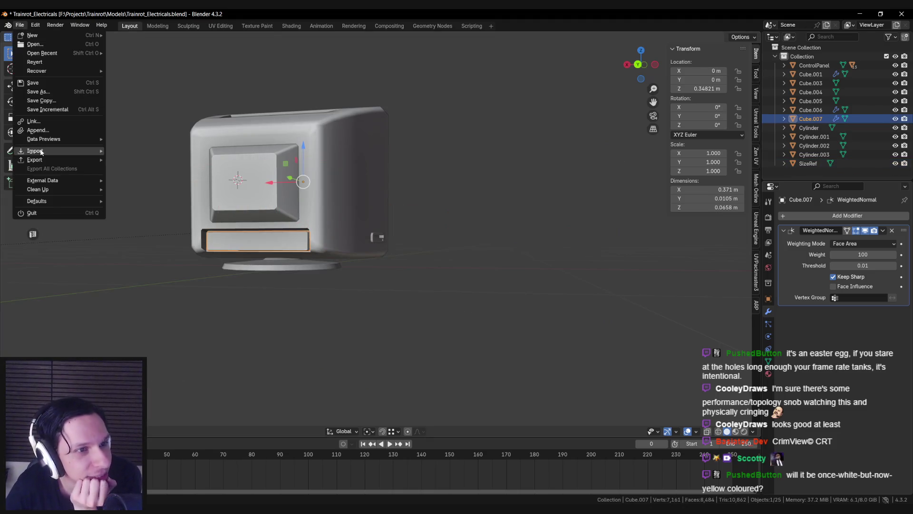
{"action": "mouse_move", "coordinate": [35, 150]}
{"action": "left_click", "coordinate": [141, 231]}
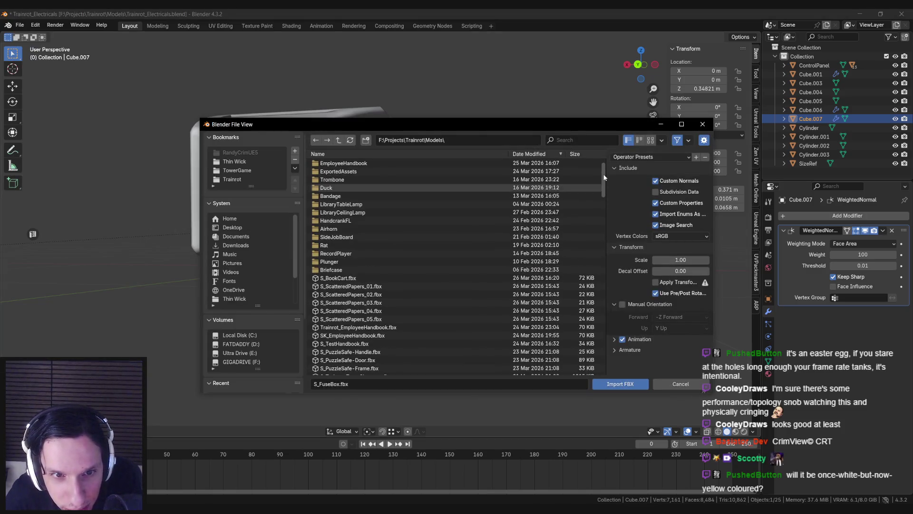
{"action": "left_click_drag", "start_coordinate": [604, 173], "coordinate": [606, 202]}
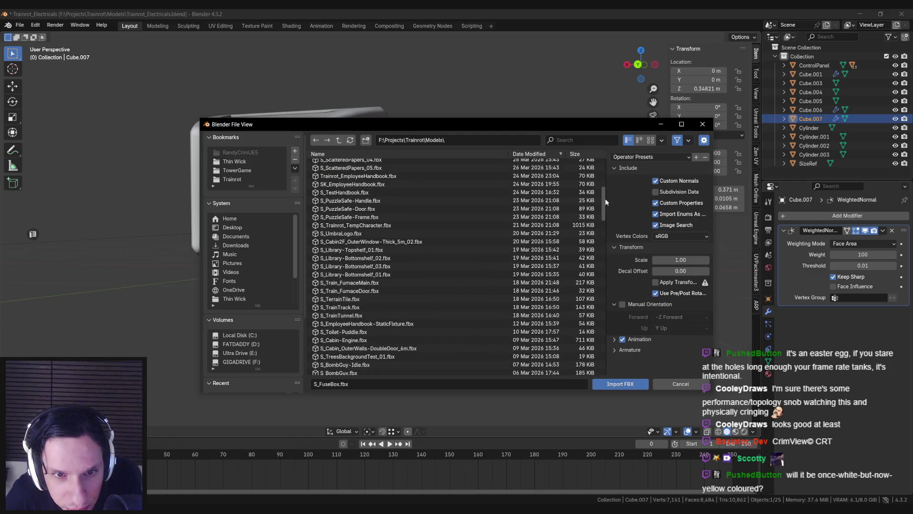
{"action": "scroll", "coordinate": [605, 201], "scroll_direction": "down", "scroll_amount": 5}
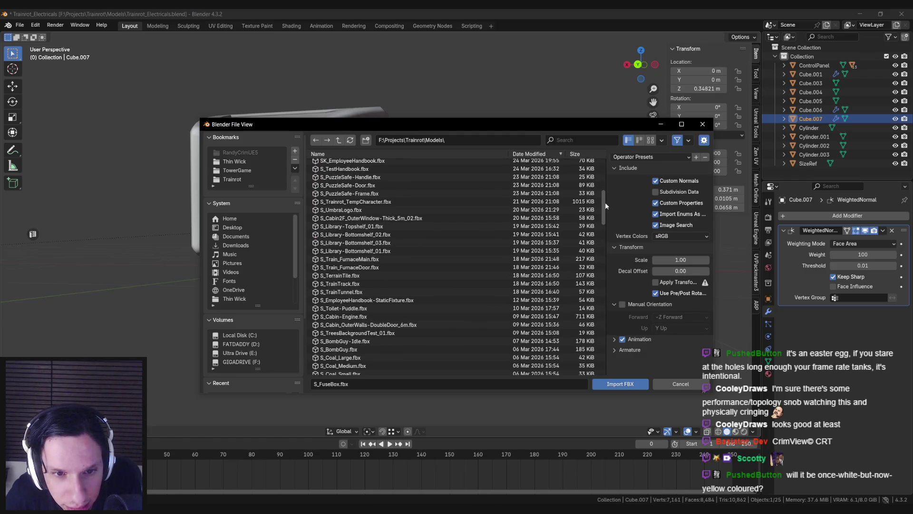
{"action": "scroll", "coordinate": [606, 210], "scroll_direction": "down", "scroll_amount": 6}
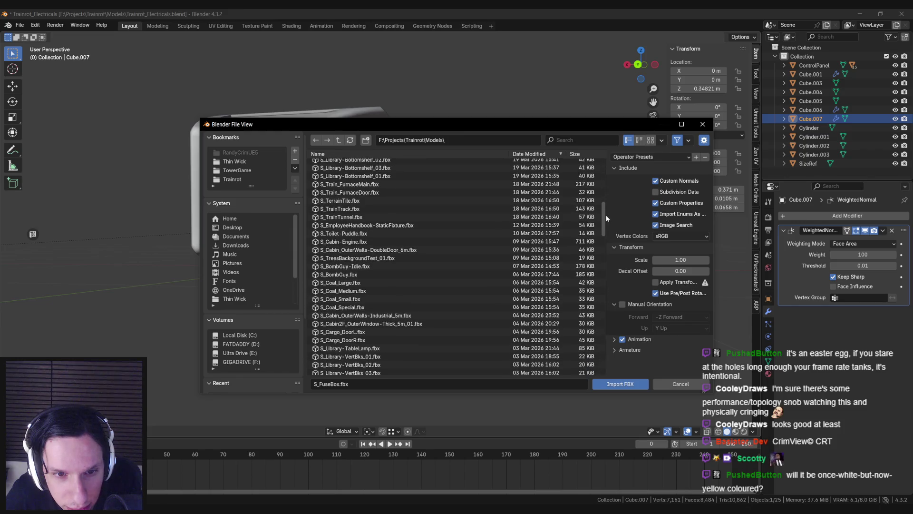
{"action": "left_click_drag", "start_coordinate": [606, 215], "coordinate": [603, 333]}
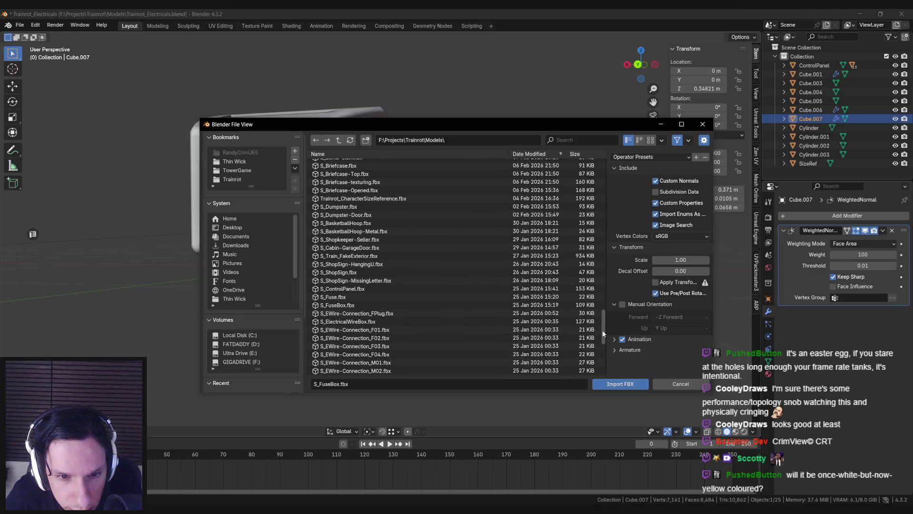
{"action": "double_click", "coordinate": [349, 322]}
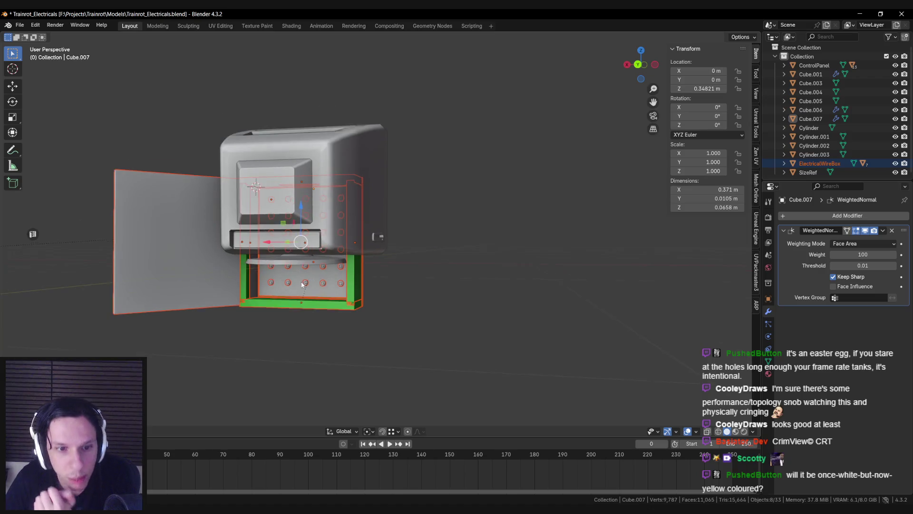
{"action": "key", "text": "KP_Decimal"}
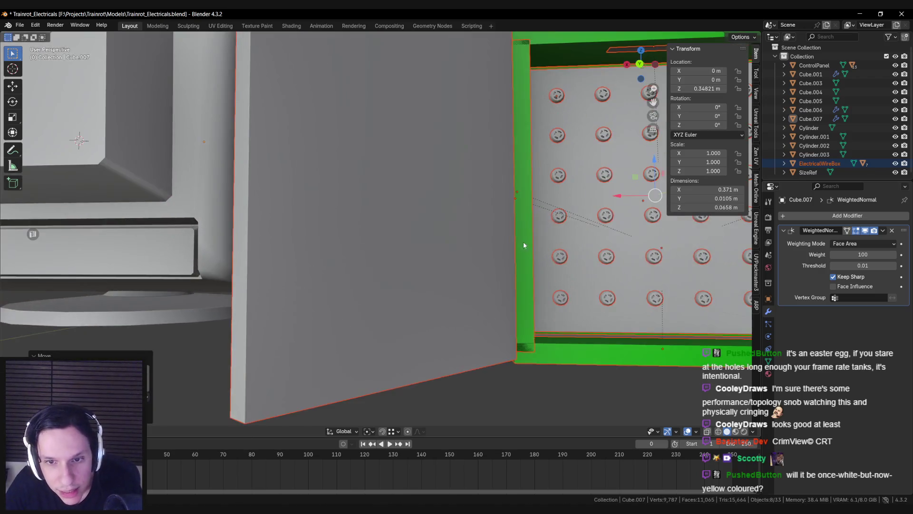
{"action": "scroll", "coordinate": [326, 282], "scroll_direction": "down", "scroll_amount": 3}
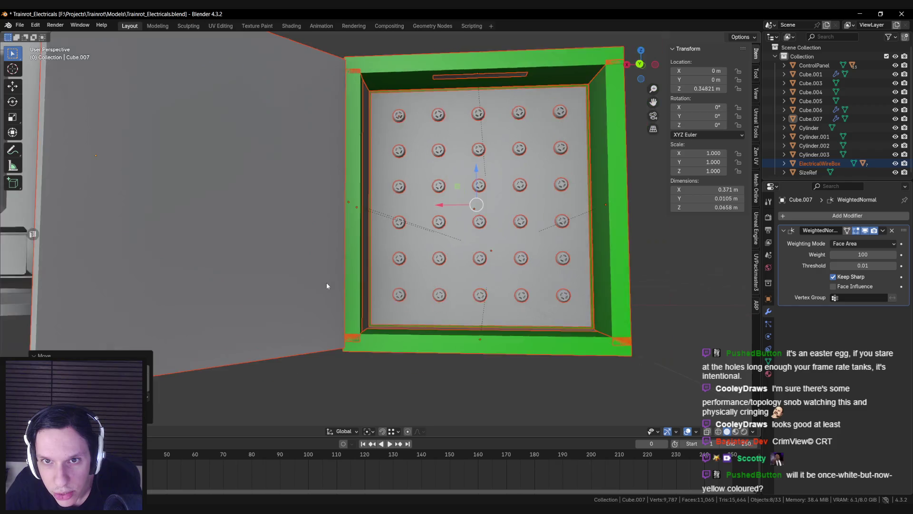
{"action": "scroll", "coordinate": [326, 282], "scroll_direction": "right", "scroll_amount": 3}
{"action": "scroll", "coordinate": [324, 295], "scroll_direction": "up", "scroll_amount": 2}
{"action": "scroll", "coordinate": [324, 298], "scroll_direction": "down", "scroll_amount": 3}
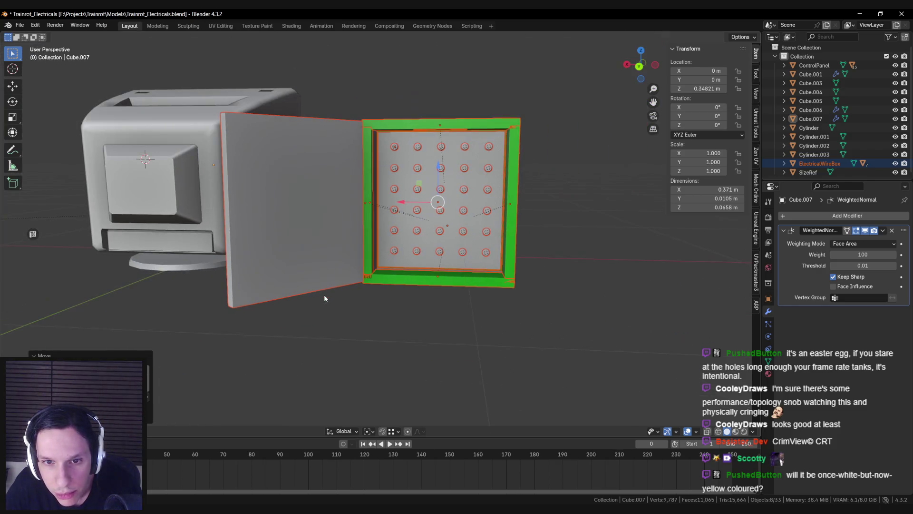
{"action": "key", "text": "Delete"}
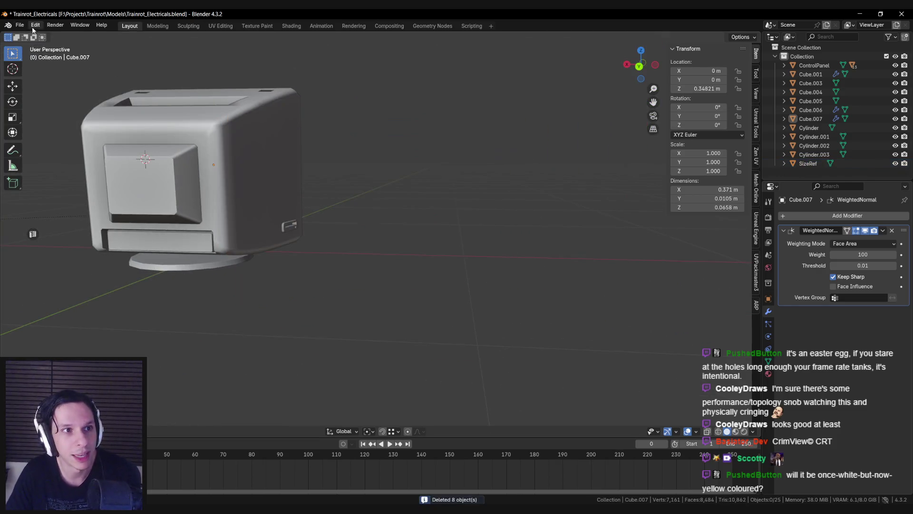
Import S_EWire-Connection_F01.fbx as an FBX model
{"action": "left_click", "coordinate": [20, 25]}
{"action": "mouse_move", "coordinate": [39, 153]}
{"action": "left_click", "coordinate": [126, 231]}
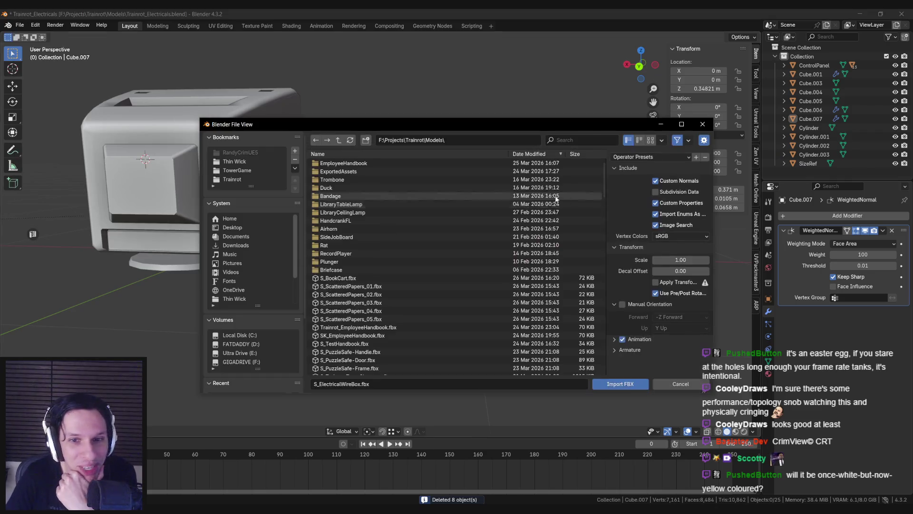
{"action": "left_click_drag", "start_coordinate": [603, 190], "coordinate": [596, 335]}
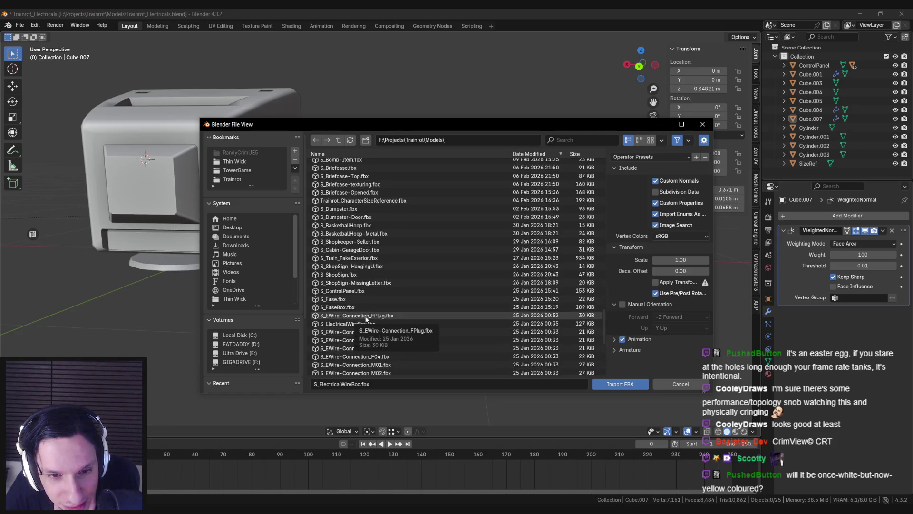
{"action": "scroll", "coordinate": [369, 325], "scroll_direction": "down", "scroll_amount": 1}
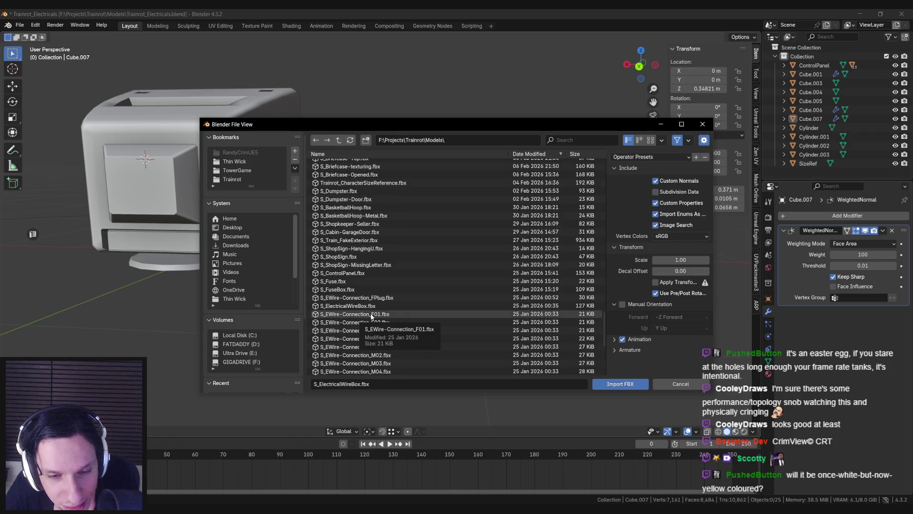
{"action": "scroll", "coordinate": [373, 331], "scroll_direction": "down", "scroll_amount": 1}
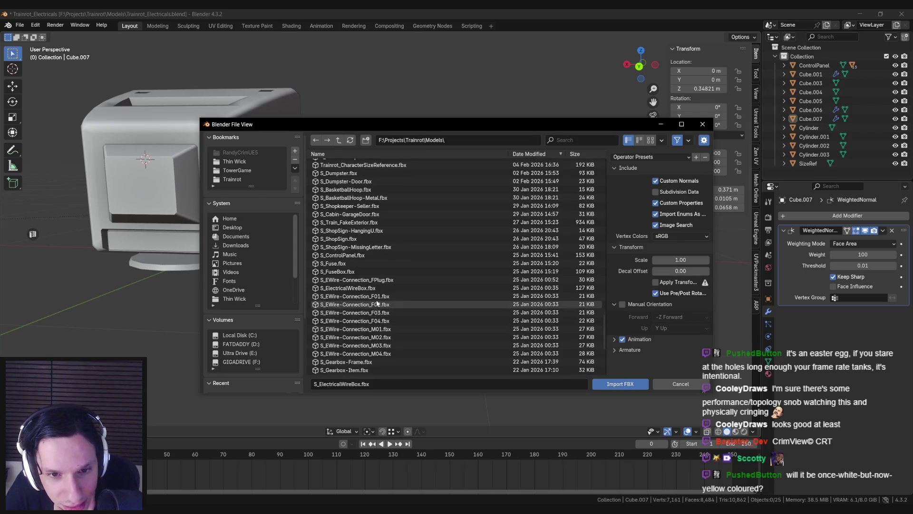
{"action": "double_click", "coordinate": [376, 297]}
Orbit in close to inspect the imported F01 connector beside the monitor
{"action": "middle_click_drag", "start_coordinate": [378, 300], "coordinate": [333, 276]}
{"action": "mouse_move", "coordinate": [244, 276]}
{"action": "middle_mouse_down"}
{"action": "mouse_move", "coordinate": [506, 250]}
{"action": "mouse_move", "coordinate": [442, 255]}
{"action": "middle_mouse_up"}
{"action": "scroll", "coordinate": [387, 256], "scroll_direction": "up", "scroll_amount": 4}
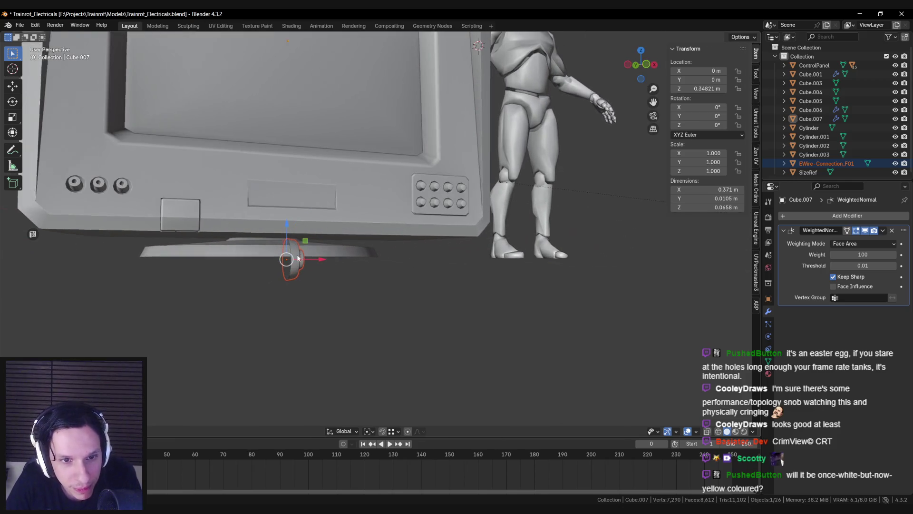
{"action": "middle_click_drag", "start_coordinate": [298, 258], "coordinate": [281, 266]}
{"action": "scroll", "coordinate": [333, 269], "scroll_direction": "up", "scroll_amount": 4}
{"action": "middle_click_drag", "start_coordinate": [361, 269], "coordinate": [383, 271]}
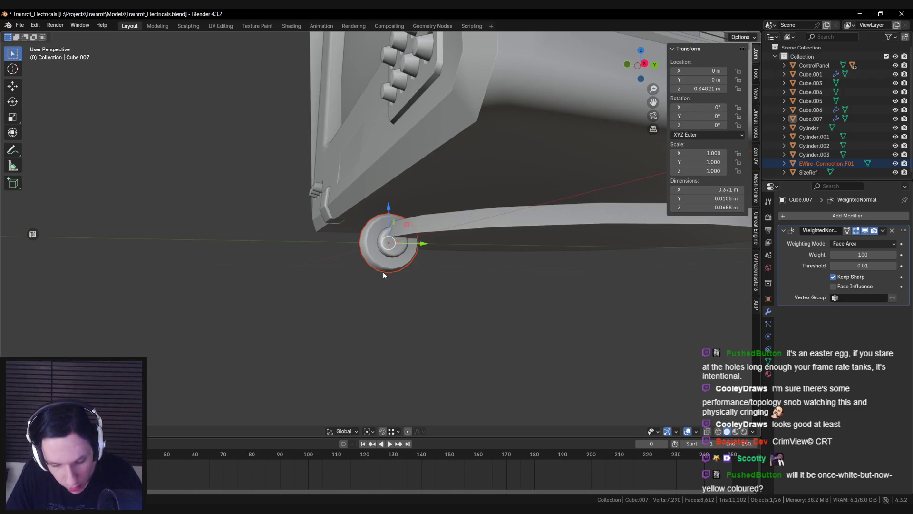
Remove the F01 connector from the scene and bring up the File import menu again
{"action": "key", "text": "alt+Tab"}
{"action": "left_click_drag", "start_coordinate": [504, 232], "coordinate": [421, 347]}
{"action": "key", "text": "alt+Tab"}
{"action": "mouse_move", "coordinate": [352, 333]}
{"action": "middle_mouse_down"}
{"action": "mouse_move", "coordinate": [386, 342]}
{"action": "mouse_move", "coordinate": [418, 333]}
{"action": "middle_mouse_up"}
{"action": "left_click", "coordinate": [19, 25]}
Import S_EWire-Connection_M01.fbx as an FBX model
{"action": "mouse_move", "coordinate": [37, 155]}
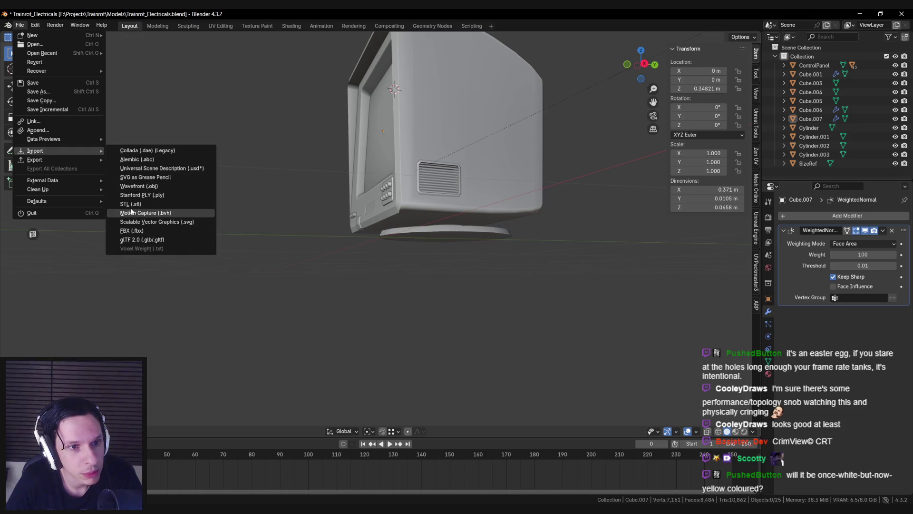
{"action": "left_click", "coordinate": [137, 231]}
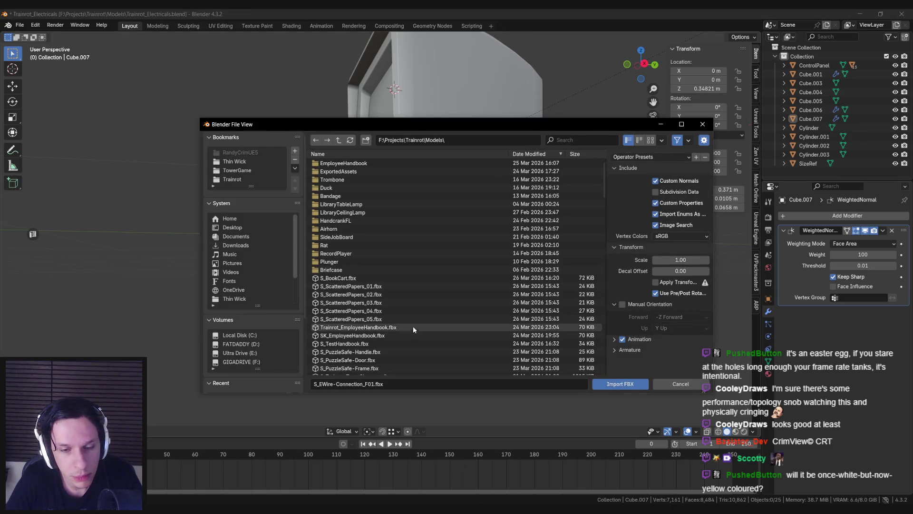
{"action": "scroll", "coordinate": [413, 326], "scroll_direction": "down", "scroll_amount": 10}
{"action": "scroll", "coordinate": [603, 265], "scroll_direction": "down", "scroll_amount": 5}
{"action": "left_click_drag", "start_coordinate": [603, 264], "coordinate": [604, 342]}
{"action": "double_click", "coordinate": [358, 314]}
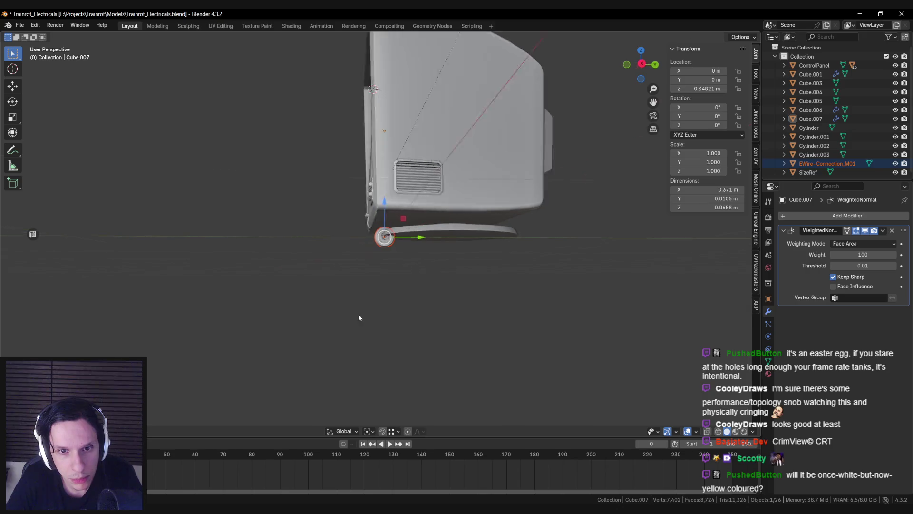
Turn the imported connector 90° about the vertical Z axis
{"action": "scroll", "coordinate": [358, 313], "scroll_direction": "up", "scroll_amount": 3}
{"action": "mouse_move", "coordinate": [384, 300]}
{"action": "middle_mouse_down"}
{"action": "mouse_move", "coordinate": [407, 222]}
{"action": "mouse_move", "coordinate": [430, 276]}
{"action": "mouse_move", "coordinate": [404, 300]}
{"action": "middle_mouse_up"}
{"action": "left_click", "coordinate": [407, 222]}
{"action": "scroll", "coordinate": [403, 300], "scroll_direction": "up", "scroll_amount": 4}
{"action": "left_click", "coordinate": [426, 375]}
{"action": "middle_click_drag", "start_coordinate": [426, 374], "coordinate": [446, 284]}
{"action": "key", "text": "r"}
{"action": "key", "text": "z"}
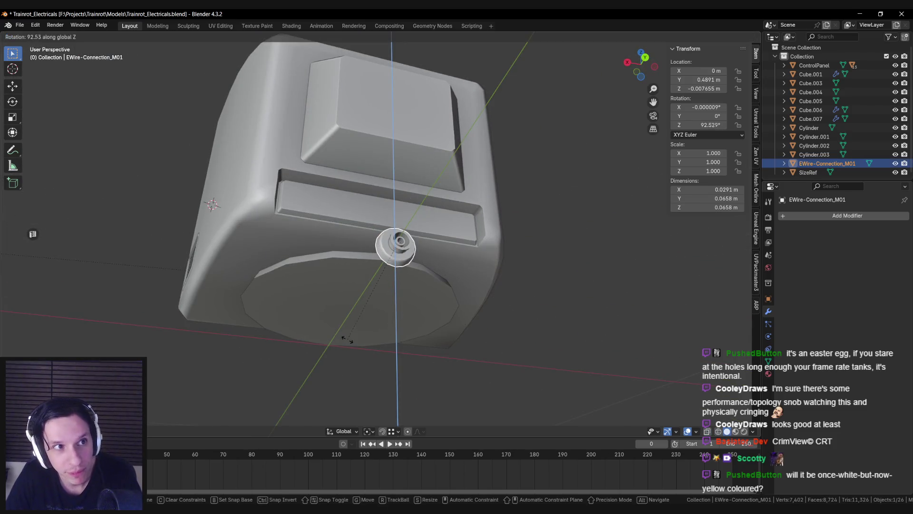
{"action": "key", "text": "minus"}
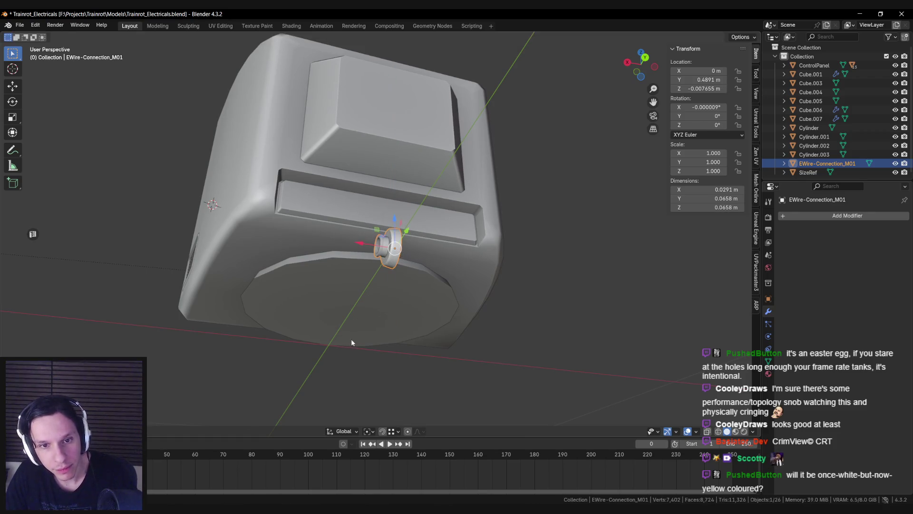
{"action": "key", "text": "Return"}
Drop the connector onto the case ledge, push it inward along Y, and scale it to 0.642
{"action": "middle_click_drag", "start_coordinate": [365, 319], "coordinate": [366, 314]}
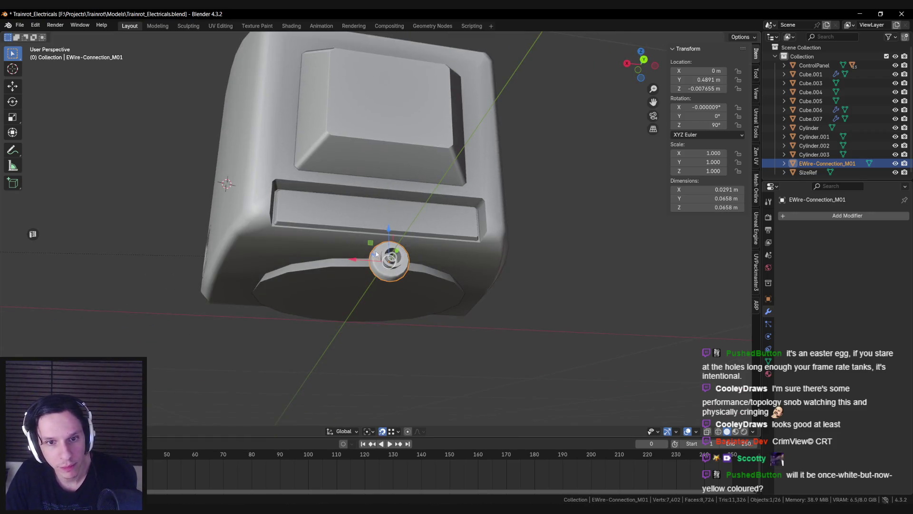
{"action": "key", "text": "g"}
{"action": "left_click", "coordinate": [303, 191]}
{"action": "mouse_move", "coordinate": [303, 190]}
{"action": "middle_mouse_down"}
{"action": "mouse_move", "coordinate": [342, 224]}
{"action": "mouse_move", "coordinate": [376, 276]}
{"action": "middle_mouse_up"}
{"action": "key", "text": "g"}
{"action": "key", "text": "y"}
{"action": "left_click", "coordinate": [328, 214]}
{"action": "key", "text": "s"}
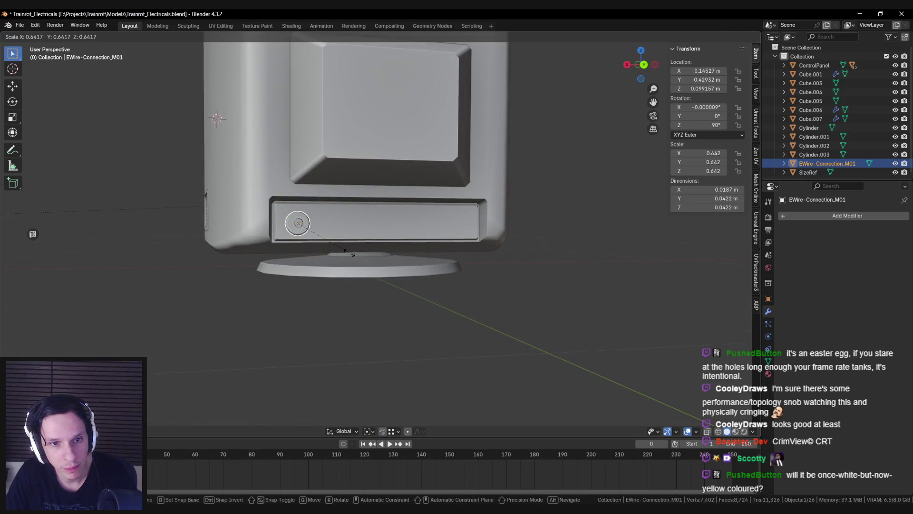
{"action": "left_click", "coordinate": [343, 257]}
Seat the connector at the recessed strip's left end and save Trainrot_Electricals.blend
{"action": "mouse_move", "coordinate": [287, 213]}
{"action": "middle_mouse_down"}
{"action": "mouse_move", "coordinate": [298, 212]}
{"action": "mouse_move", "coordinate": [247, 237]}
{"action": "mouse_move", "coordinate": [395, 256]}
{"action": "mouse_move", "coordinate": [390, 233]}
{"action": "mouse_move", "coordinate": [388, 251]}
{"action": "mouse_move", "coordinate": [335, 244]}
{"action": "mouse_move", "coordinate": [534, 240]}
{"action": "mouse_move", "coordinate": [525, 250]}
{"action": "mouse_move", "coordinate": [477, 253]}
{"action": "mouse_move", "coordinate": [461, 207]}
{"action": "mouse_move", "coordinate": [409, 214]}
{"action": "mouse_move", "coordinate": [330, 265]}
{"action": "mouse_move", "coordinate": [359, 276]}
{"action": "mouse_move", "coordinate": [291, 286]}
{"action": "mouse_move", "coordinate": [323, 266]}
{"action": "mouse_move", "coordinate": [381, 277]}
{"action": "mouse_move", "coordinate": [289, 273]}
{"action": "mouse_move", "coordinate": [317, 261]}
{"action": "middle_mouse_up"}
{"action": "key", "text": "g"}
{"action": "key", "text": "y"}
{"action": "key", "text": "shift+y"}
{"action": "left_click", "coordinate": [280, 199]}
{"action": "left_click", "coordinate": [390, 234]}
{"action": "key", "text": "g"}
{"action": "left_click", "coordinate": [346, 230]}
{"action": "scroll", "coordinate": [347, 230], "scroll_direction": "down", "scroll_amount": 2}
{"action": "scroll", "coordinate": [461, 237], "scroll_direction": "up", "scroll_amount": 3}
{"action": "key", "text": "ctrl+s"}
Inspect the connector mesh in Edit Mode by selecting an edge loop, then return to Object Mode
{"action": "scroll", "coordinate": [383, 228], "scroll_direction": "down", "scroll_amount": 2}
{"action": "scroll", "coordinate": [381, 277], "scroll_direction": "up", "scroll_amount": 6}
{"action": "key", "text": "Tab"}
{"action": "key", "text": "alt+a"}
{"action": "scroll", "coordinate": [318, 261], "scroll_direction": "up", "scroll_amount": 3}
{"action": "mouse_move", "coordinate": [358, 217]}
{"action": "middle_mouse_down"}
{"action": "mouse_move", "coordinate": [385, 254]}
{"action": "mouse_move", "coordinate": [400, 252]}
{"action": "mouse_move", "coordinate": [378, 250]}
{"action": "mouse_move", "coordinate": [388, 264]}
{"action": "mouse_move", "coordinate": [241, 259]}
{"action": "mouse_move", "coordinate": [331, 257]}
{"action": "middle_mouse_up"}
{"action": "left_click", "coordinate": [380, 248], "text": "alt"}
{"action": "scroll", "coordinate": [385, 254], "scroll_direction": "down", "scroll_amount": 3}
{"action": "scroll", "coordinate": [378, 250], "scroll_direction": "up", "scroll_amount": 3}
{"action": "scroll", "coordinate": [377, 249], "scroll_direction": "down", "scroll_amount": 3}
{"action": "key", "text": "Tab"}
Select the recessed connector panel and switch to the PureRef reference board
{"action": "scroll", "coordinate": [240, 259], "scroll_direction": "down", "scroll_amount": 3}
{"action": "scroll", "coordinate": [332, 257], "scroll_direction": "up", "scroll_amount": 3}
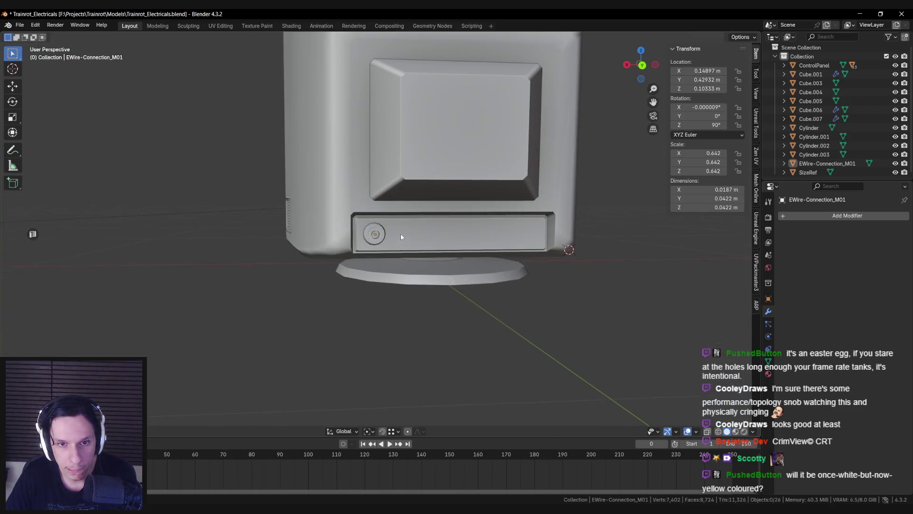
{"action": "left_click", "coordinate": [334, 259]}
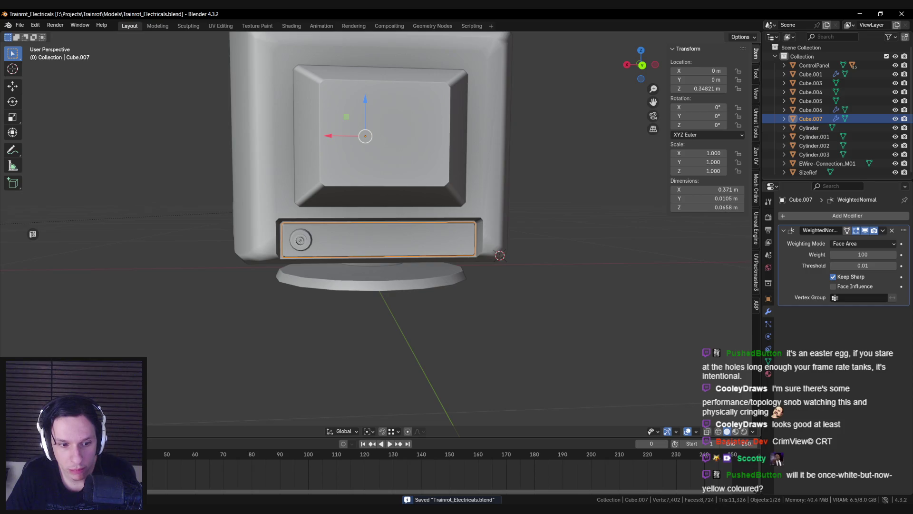
{"action": "key", "text": "alt+Tab"}
Zoom out, pan to the Commodore 1702 rear-panel photos, zoom in on them, then return to Blender
{"action": "scroll", "coordinate": [278, 288], "scroll_direction": "up", "scroll_amount": 10}
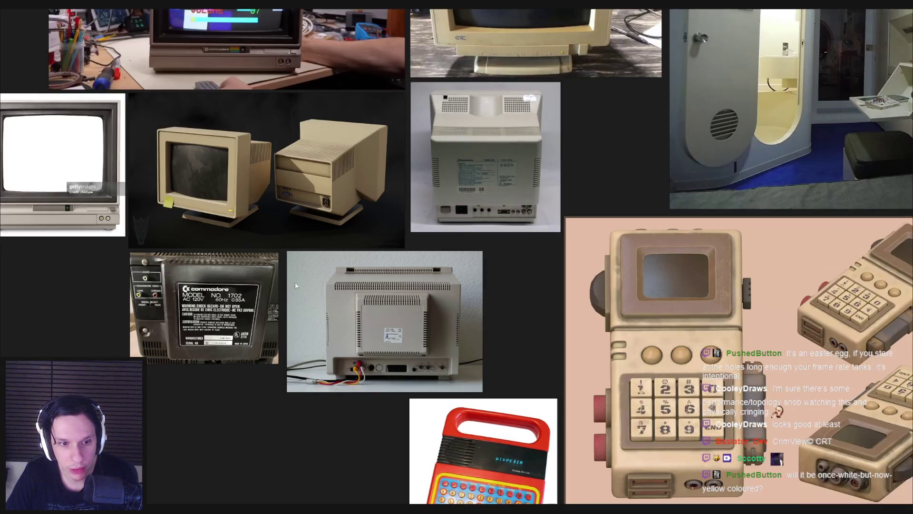
{"action": "scroll", "coordinate": [310, 260], "scroll_direction": "down", "scroll_amount": 4}
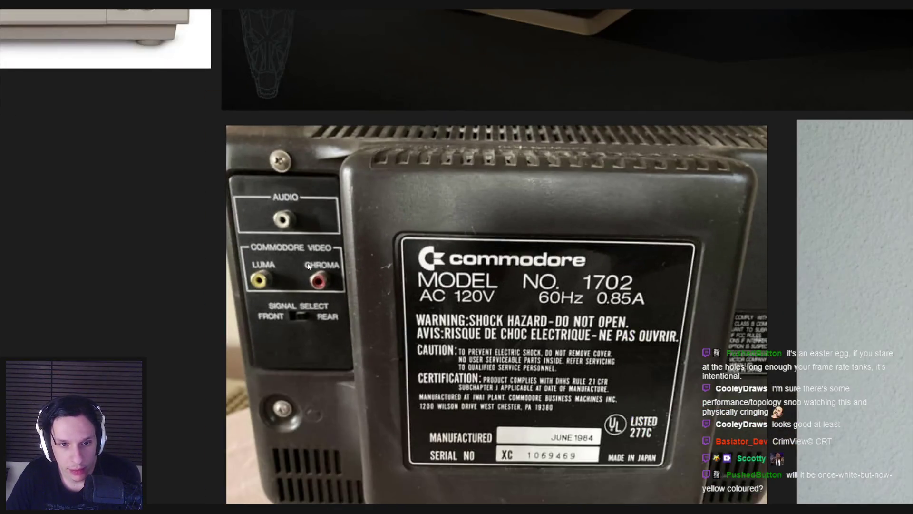
{"action": "scroll", "coordinate": [309, 266], "scroll_direction": "down", "scroll_amount": 2}
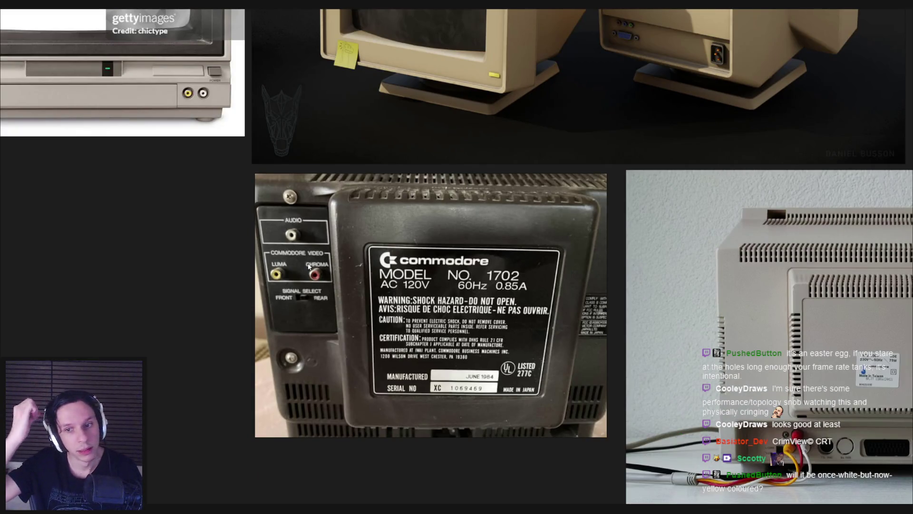
{"action": "scroll", "coordinate": [308, 266], "scroll_direction": "down", "scroll_amount": 3}
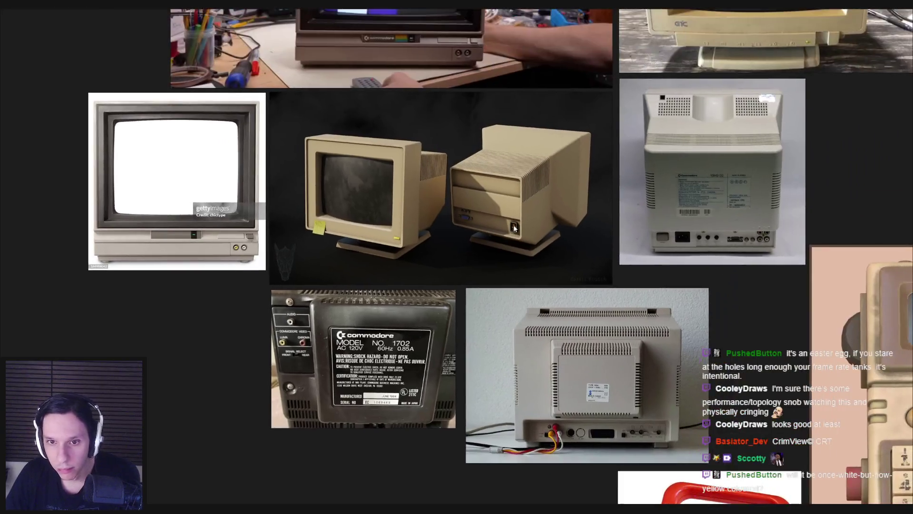
{"action": "scroll", "coordinate": [495, 237], "scroll_direction": "up", "scroll_amount": 5}
{"action": "scroll", "coordinate": [485, 250], "scroll_direction": "down", "scroll_amount": 1}
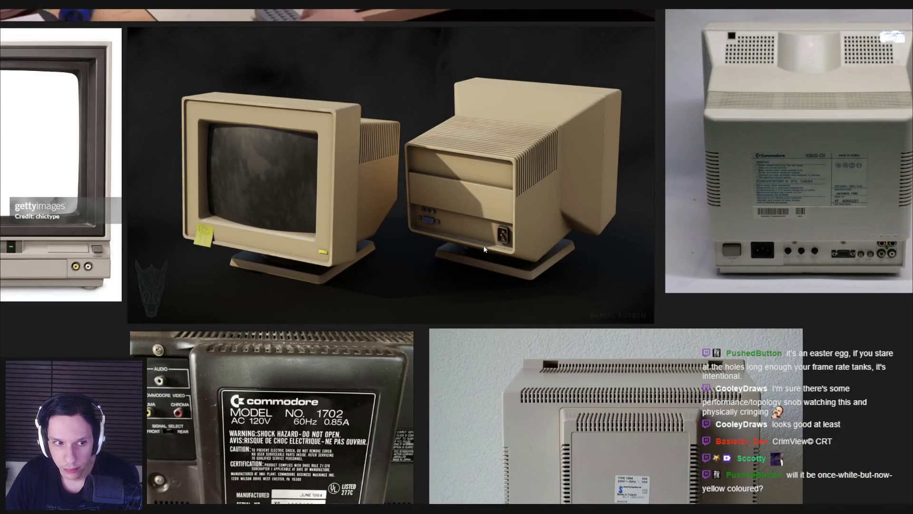
{"action": "scroll", "coordinate": [484, 249], "scroll_direction": "down", "scroll_amount": 2}
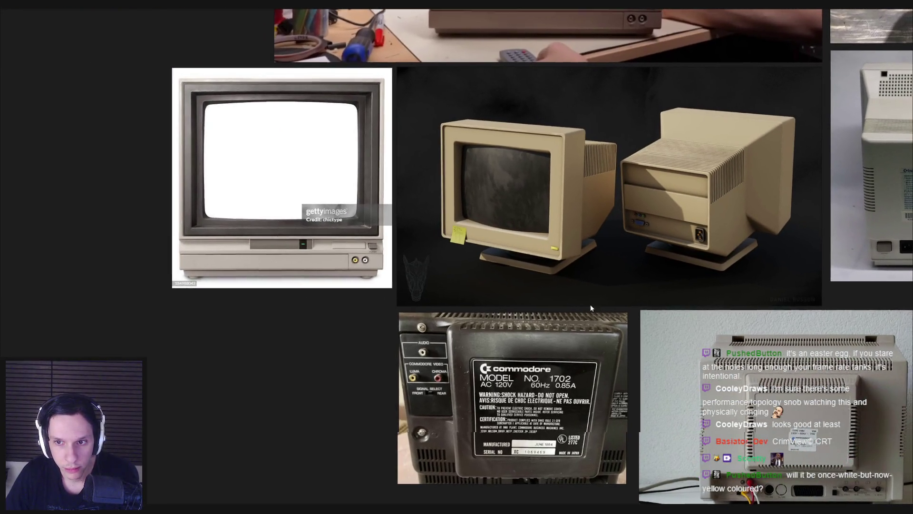
{"action": "middle_click_drag", "start_coordinate": [590, 305], "coordinate": [315, 253]}
{"action": "scroll", "coordinate": [514, 283], "scroll_direction": "up", "scroll_amount": 1}
{"action": "scroll", "coordinate": [514, 283], "scroll_direction": "up", "scroll_amount": 3}
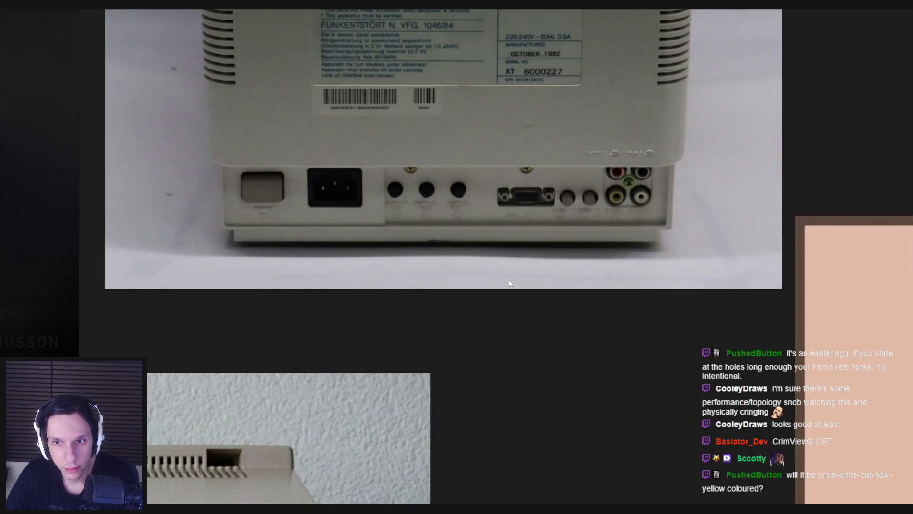
{"action": "key", "text": "alt+Tab"}
Select the three front knobs, framing the view on them
{"action": "mouse_move", "coordinate": [449, 297]}
{"action": "middle_mouse_down"}
{"action": "mouse_move", "coordinate": [419, 299]}
{"action": "mouse_move", "coordinate": [483, 284]}
{"action": "middle_mouse_up"}
{"action": "left_click", "coordinate": [269, 243]}
{"action": "key", "text": "KP_Decimal"}
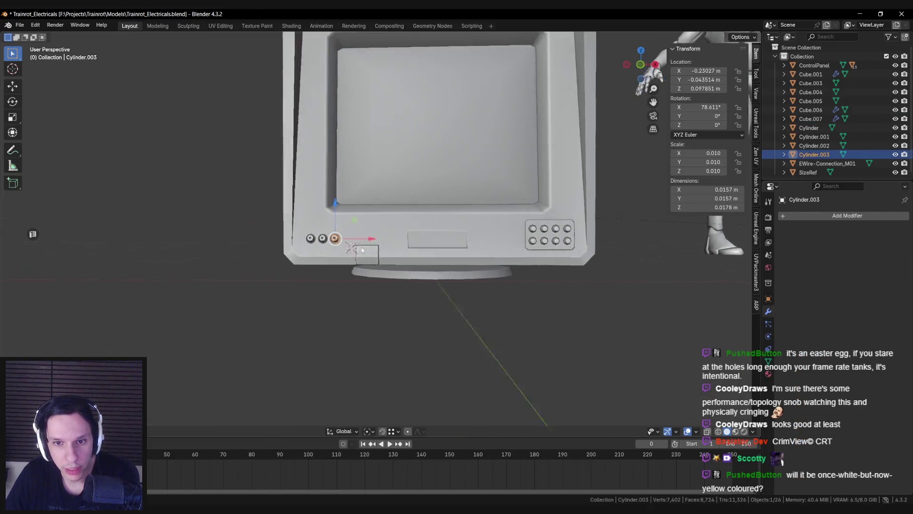
{"action": "scroll", "coordinate": [475, 295], "scroll_direction": "up", "scroll_amount": 3}
{"action": "left_click", "coordinate": [493, 300], "text": "shift"}
{"action": "left_click", "coordinate": [472, 299], "text": "shift"}
{"action": "scroll", "coordinate": [388, 303], "scroll_direction": "down", "scroll_amount": 3}
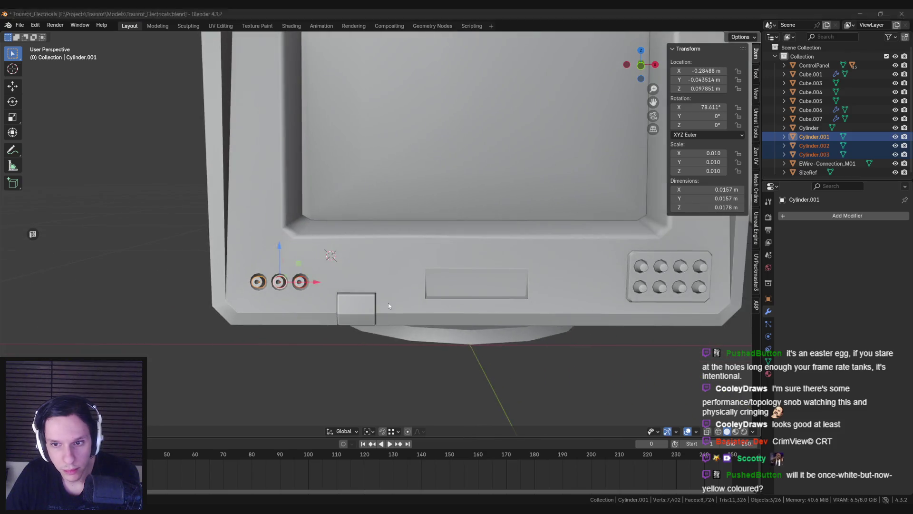
{"action": "key", "text": "alt+Tab"}
{"action": "key", "text": "alt+Tab"}
{"action": "scroll", "coordinate": [432, 304], "scroll_direction": "down", "scroll_amount": 2}
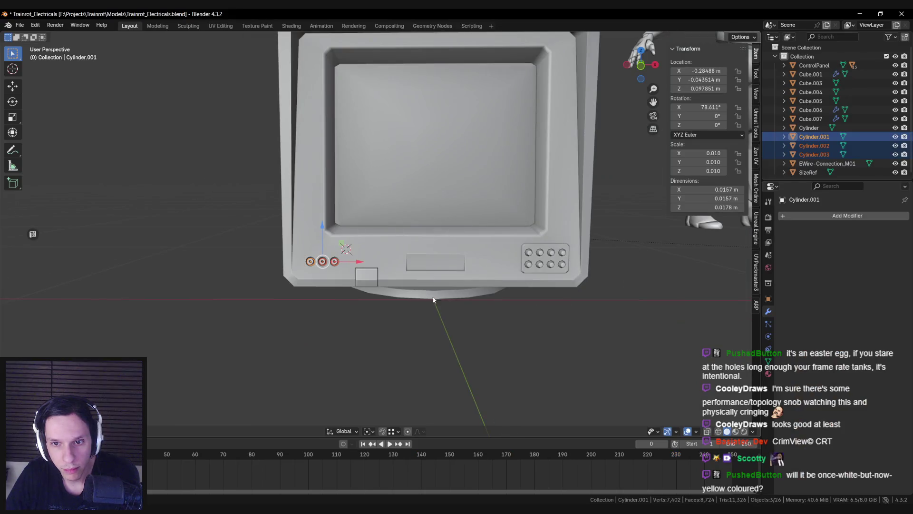
{"action": "scroll", "coordinate": [398, 296], "scroll_direction": "down", "scroll_amount": 2}
{"action": "middle_click_drag", "start_coordinate": [221, 294], "coordinate": [416, 256]}
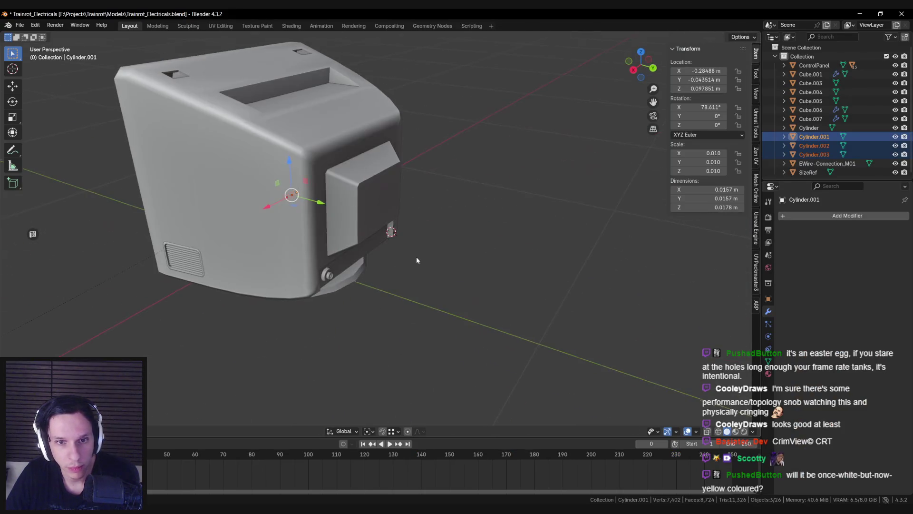
Duplicate the knobs behind the monitor, turn them 180° about Z, and set X rotation to 0
{"action": "key", "text": "shift+d"}
{"action": "left_click", "coordinate": [428, 267]}
{"action": "key", "text": "r"}
{"action": "key", "text": "z"}
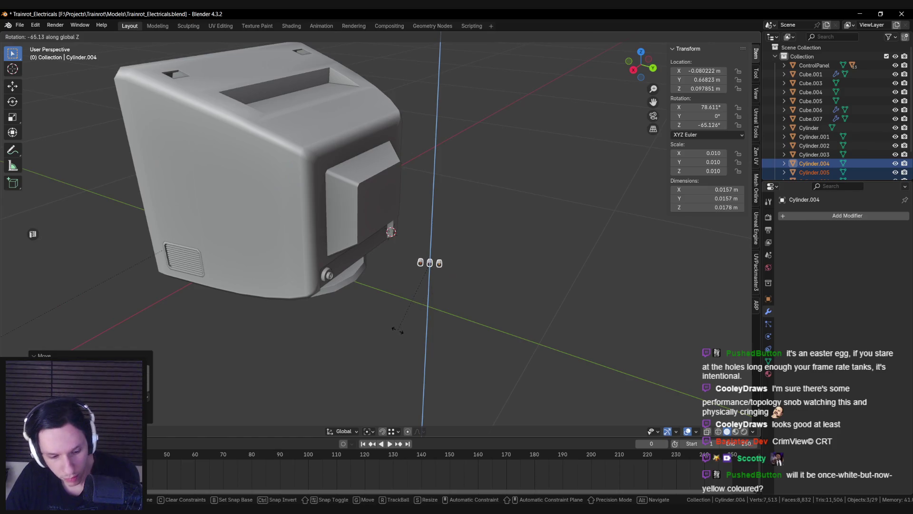
{"action": "type", "text": "180"}
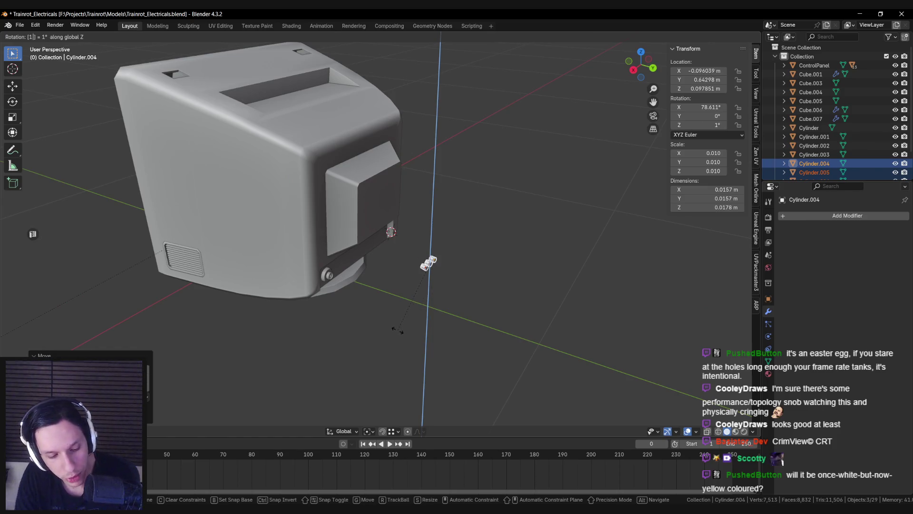
{"action": "key", "text": "Return"}
{"action": "scroll", "coordinate": [412, 297], "scroll_direction": "up", "scroll_amount": 4}
{"action": "left_click", "coordinate": [699, 107]}
{"action": "type", "text": "0"}
{"action": "key", "text": "Return"}
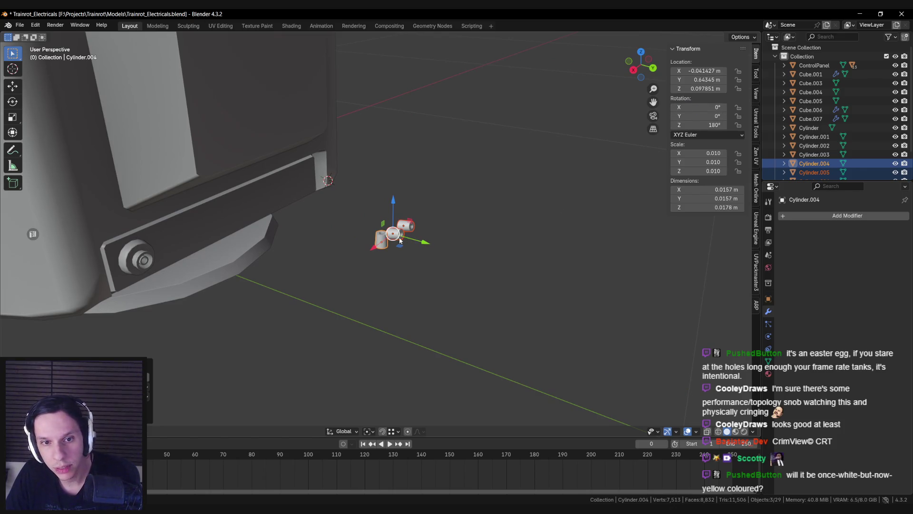
{"action": "left_click", "coordinate": [399, 240]}
{"action": "left_click", "coordinate": [691, 109]}
{"action": "key", "text": "Return"}
Add another knob copy and tilt the three copies -90° about X to face backward
{"action": "key", "text": "shift+d"}
{"action": "left_click", "coordinate": [464, 209]}
{"action": "key", "text": "shift+z"}
{"action": "key", "text": "shift+z"}
{"action": "left_click_drag", "start_coordinate": [386, 236], "coordinate": [423, 216]}
{"action": "key", "text": "r"}
{"action": "key", "text": "x"}
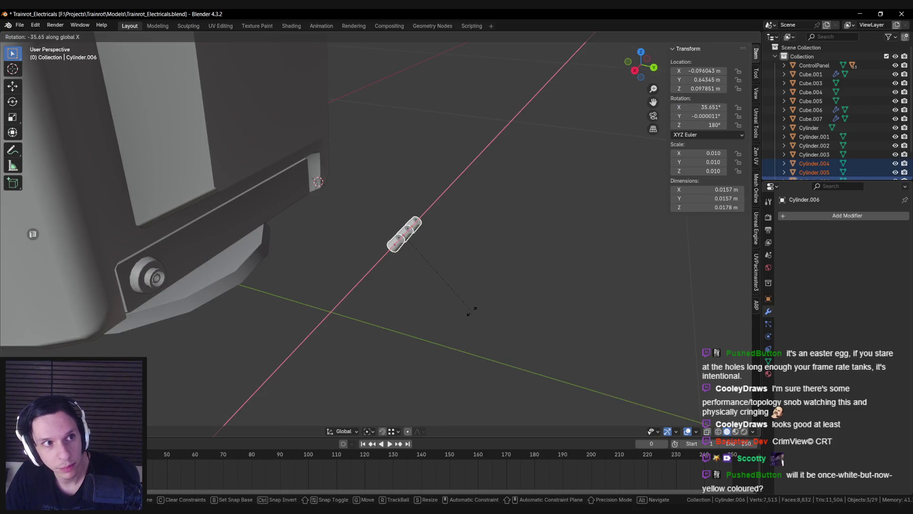
{"action": "type", "text": "-90"}
{"action": "key", "text": "Return"}
Move the upright connectors within the rear panel's plane toward the case's lower corner
{"action": "mouse_move", "coordinate": [469, 309]}
{"action": "middle_mouse_down"}
{"action": "mouse_move", "coordinate": [362, 255]}
{"action": "mouse_move", "coordinate": [424, 221]}
{"action": "mouse_move", "coordinate": [369, 216]}
{"action": "mouse_move", "coordinate": [335, 183]}
{"action": "middle_mouse_up"}
{"action": "key", "text": "g"}
{"action": "key", "text": "y"}
{"action": "key", "text": "shift+y"}
Set the connectors on the rear panel and align them in Back Orthographic view
{"action": "left_click", "coordinate": [352, 183]}
{"action": "key", "text": "KP_3"}
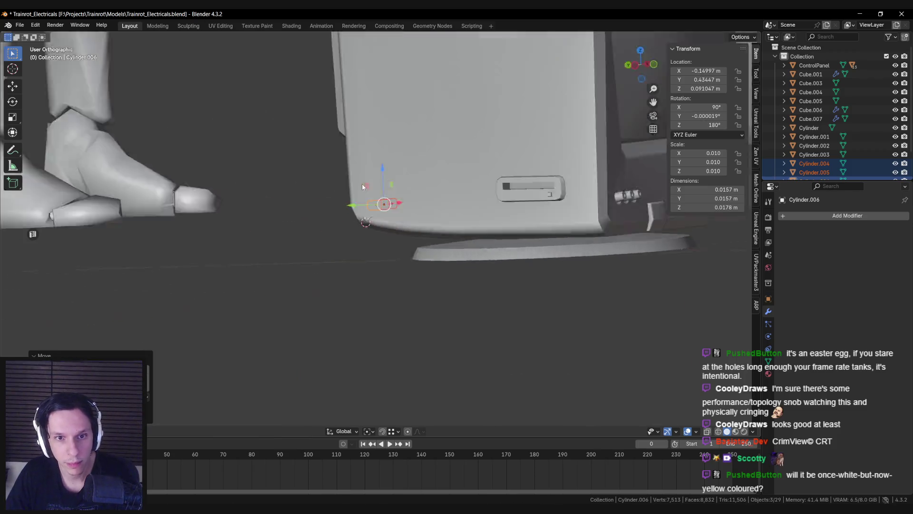
{"action": "key", "text": "ctrl+KP_1"}
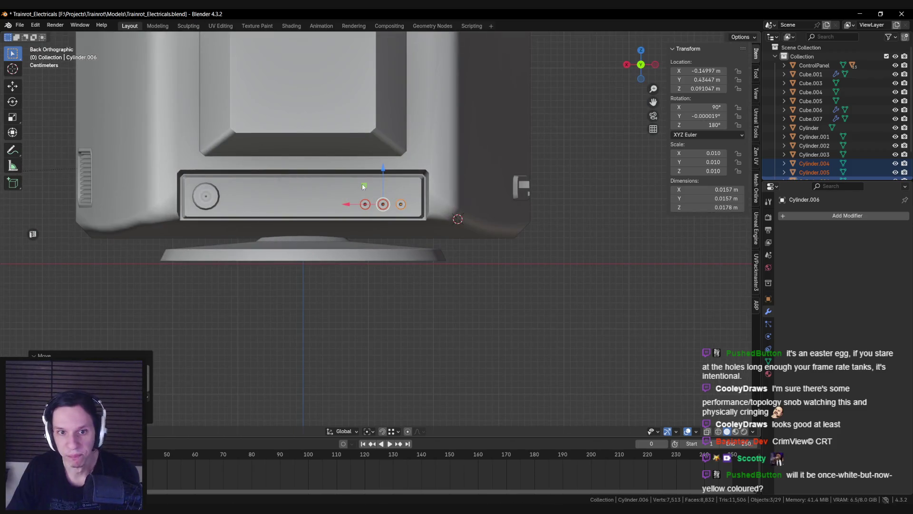
{"action": "scroll", "coordinate": [363, 185], "scroll_direction": "up", "scroll_amount": 2}
{"action": "key", "text": "g"}
{"action": "key", "text": "shift+y"}
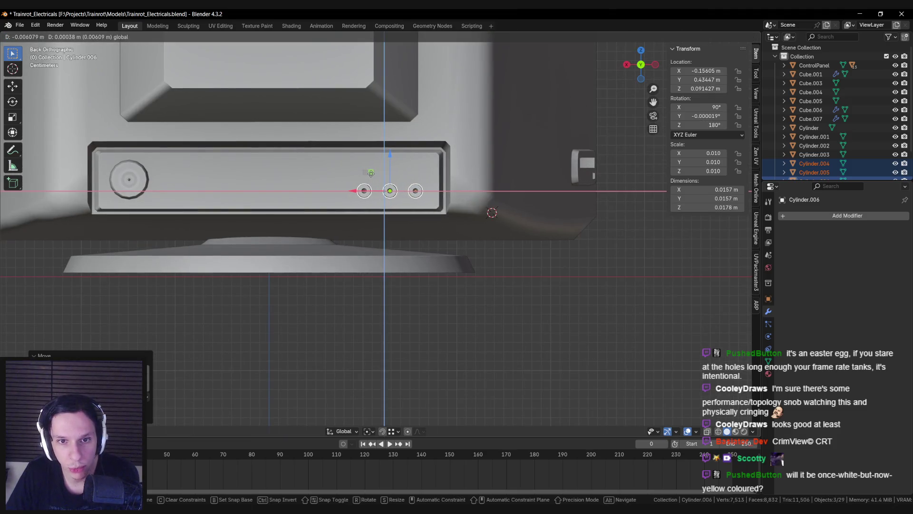
{"action": "left_click", "coordinate": [371, 173]}
Duplicate the leftmost connector along X to make a fourth in the row
{"action": "left_click", "coordinate": [363, 191]}
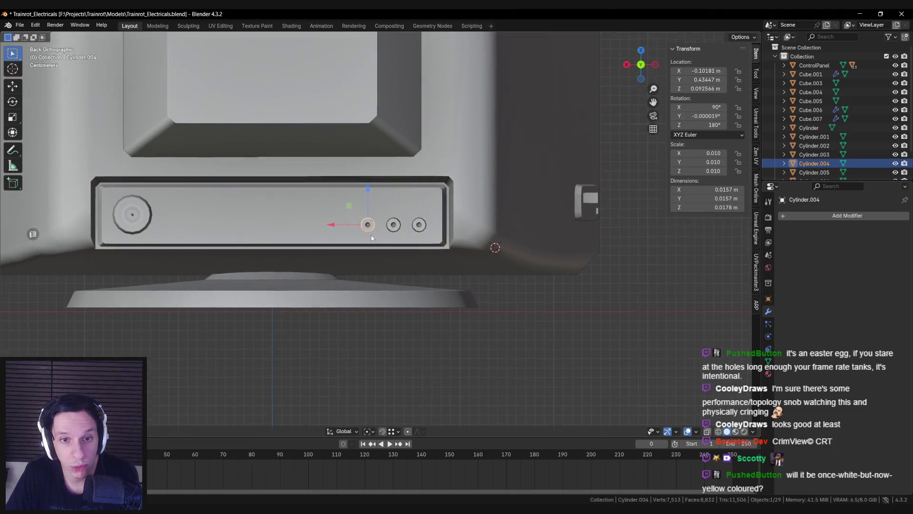
{"action": "scroll", "coordinate": [371, 235], "scroll_direction": "up", "scroll_amount": 3}
{"action": "key", "text": "shift+d"}
{"action": "key", "text": "Escape"}
{"action": "key", "text": "g"}
{"action": "key", "text": "x"}
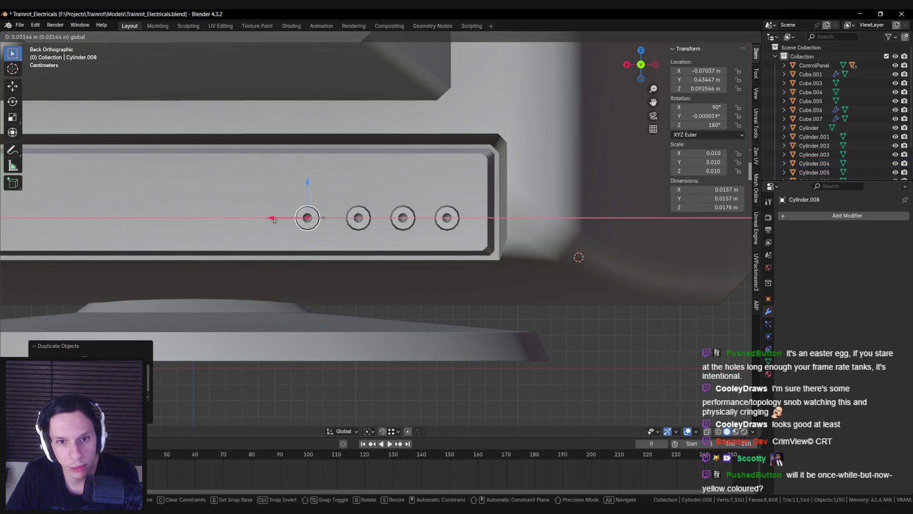
{"action": "left_click", "coordinate": [279, 219]}
{"action": "left_click", "coordinate": [303, 233]}
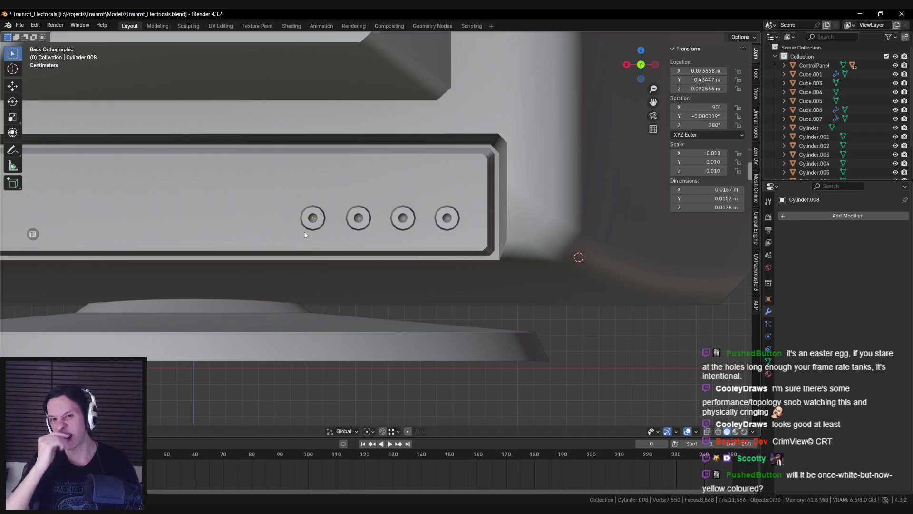
Copy the row of four upward as a second row, then delete one connector
{"action": "left_click", "coordinate": [313, 218]}
{"action": "left_click", "coordinate": [359, 218], "text": "shift"}
{"action": "left_click", "coordinate": [402, 218], "text": "shift"}
{"action": "left_click", "coordinate": [419, 223], "text": "shift"}
{"action": "left_click", "coordinate": [420, 223], "text": "shift"}
{"action": "left_click", "coordinate": [447, 218], "text": "shift"}
{"action": "key", "text": "shift+d"}
{"action": "key", "text": "z"}
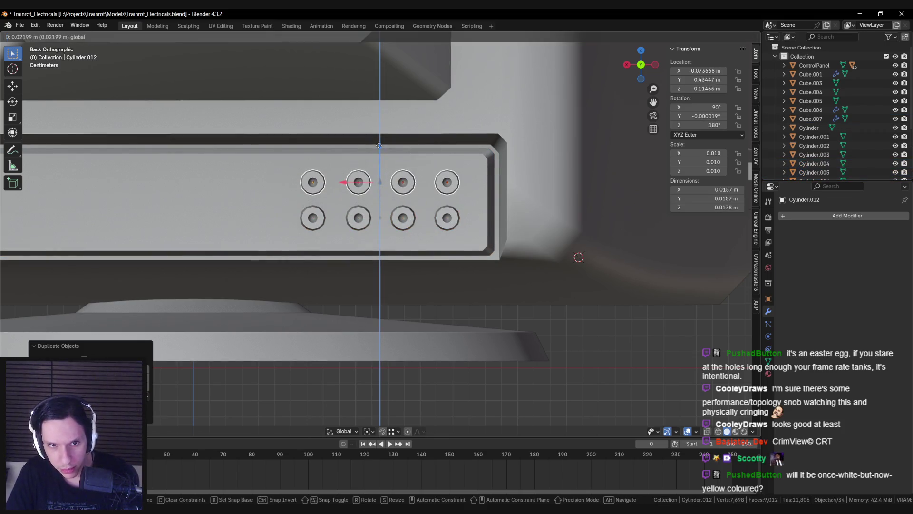
{"action": "key", "text": "Escape"}
{"action": "key", "text": "Delete"}
Select all seven connectors and adjust their height along Z
{"action": "scroll", "coordinate": [429, 219], "scroll_direction": "down", "scroll_amount": 4}
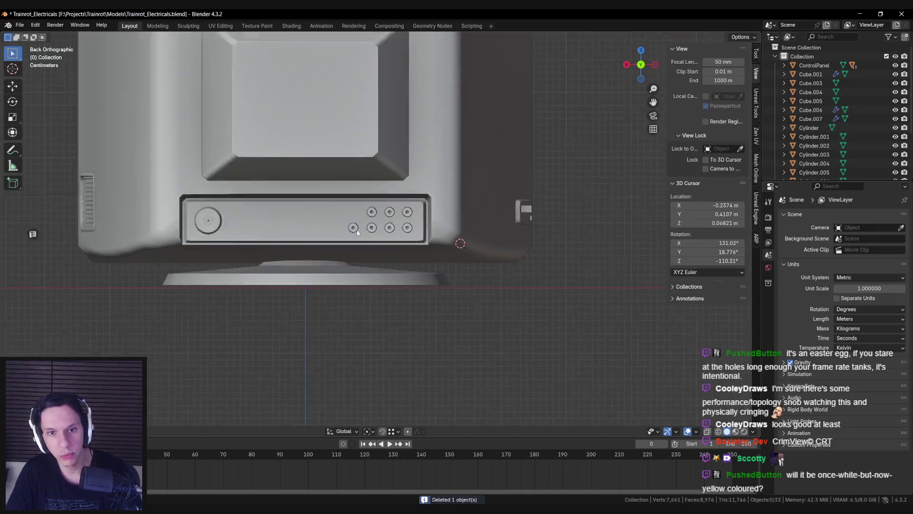
{"action": "scroll", "coordinate": [365, 233], "scroll_direction": "up", "scroll_amount": 4}
{"action": "scroll", "coordinate": [365, 233], "scroll_direction": "up", "scroll_amount": 3}
{"action": "left_click", "coordinate": [313, 217]}
{"action": "left_click", "coordinate": [358, 218], "text": "shift"}
{"action": "left_click", "coordinate": [402, 218], "text": "shift"}
{"action": "left_click", "coordinate": [403, 179], "text": "shift"}
{"action": "left_click", "coordinate": [359, 179], "text": "shift"}
{"action": "left_click", "coordinate": [447, 178], "text": "shift"}
{"action": "left_click", "coordinate": [447, 218], "text": "shift"}
{"action": "key", "text": "g"}
{"action": "key", "text": "z"}
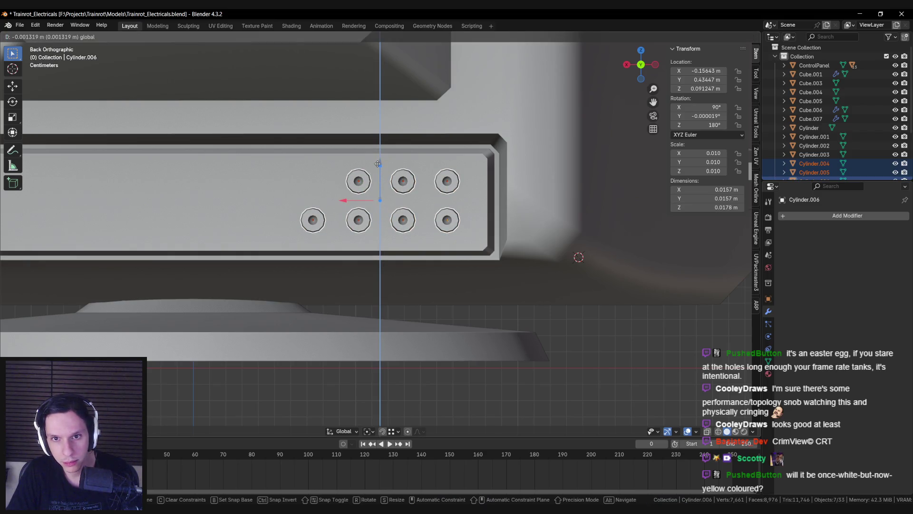
{"action": "left_click", "coordinate": [378, 163]}
Shift the seven connectors sideways along X, then compare with the rear reference photo
{"action": "key", "text": "g"}
{"action": "key", "text": "x"}
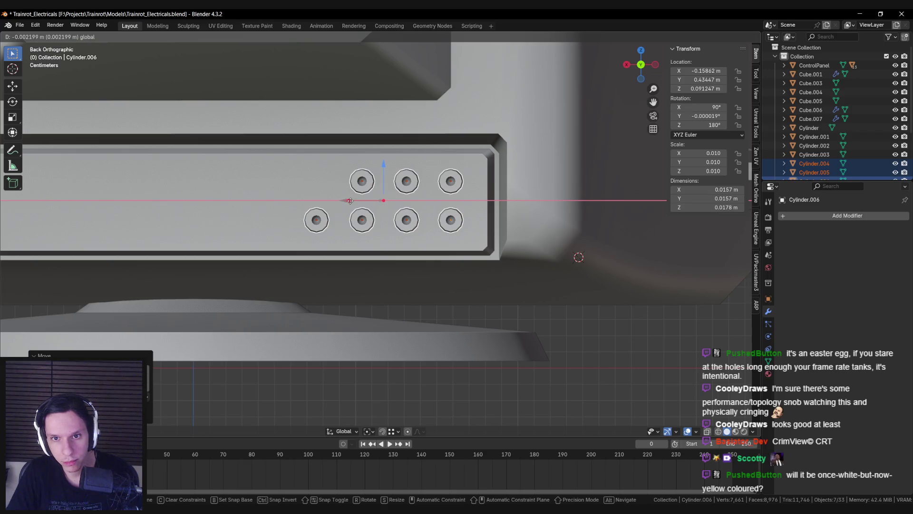
{"action": "left_click", "coordinate": [347, 200]}
{"action": "key", "text": "alt+Tab"}
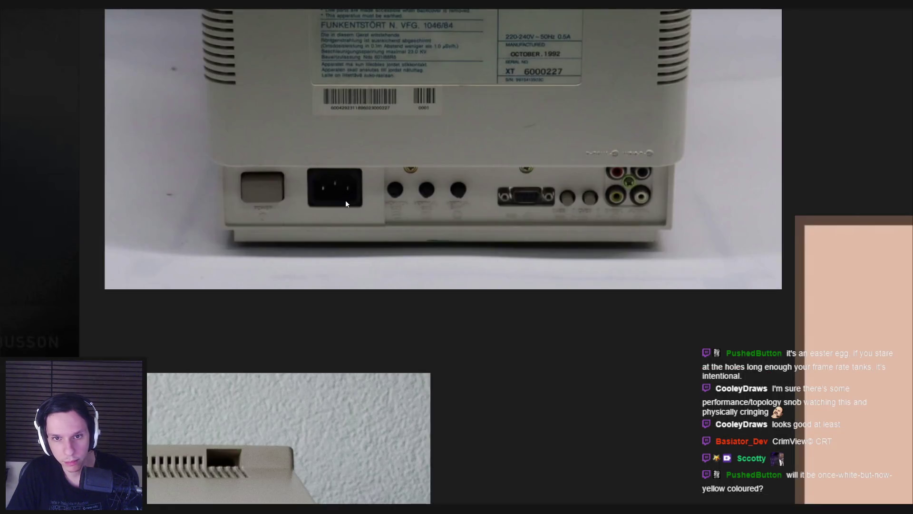
Return to Blender from the rear reference photo and orbit around the monitor's rear panel
{"action": "key", "text": "alt+Tab"}
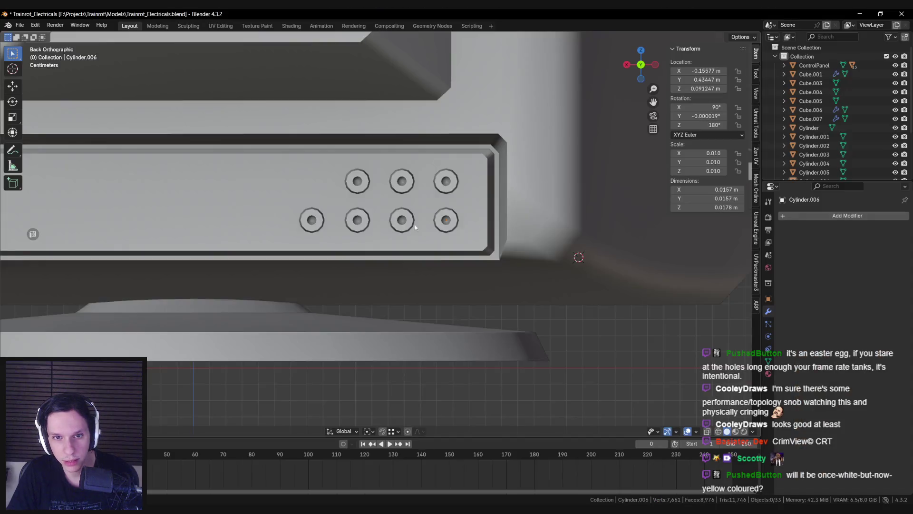
{"action": "scroll", "coordinate": [381, 222], "scroll_direction": "down", "scroll_amount": 3}
{"action": "scroll", "coordinate": [381, 222], "scroll_direction": "up", "scroll_amount": 1}
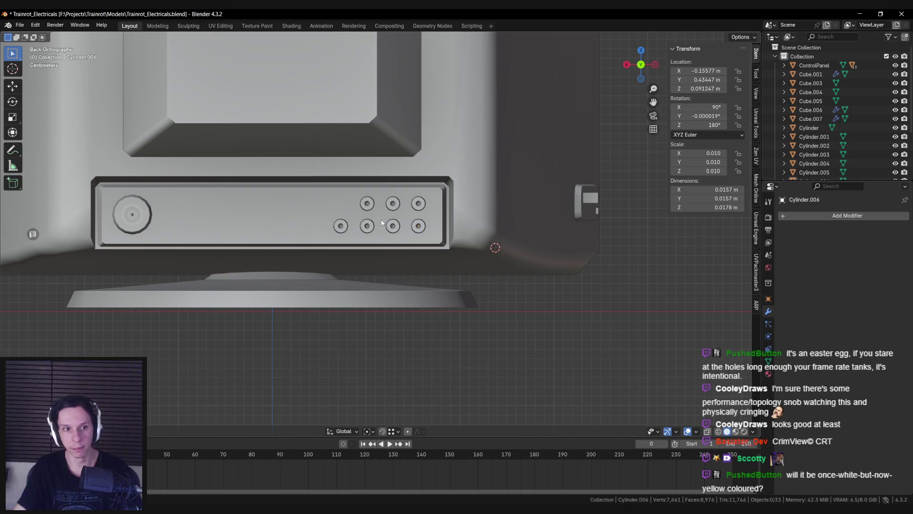
{"action": "scroll", "coordinate": [405, 214], "scroll_direction": "down", "scroll_amount": 2}
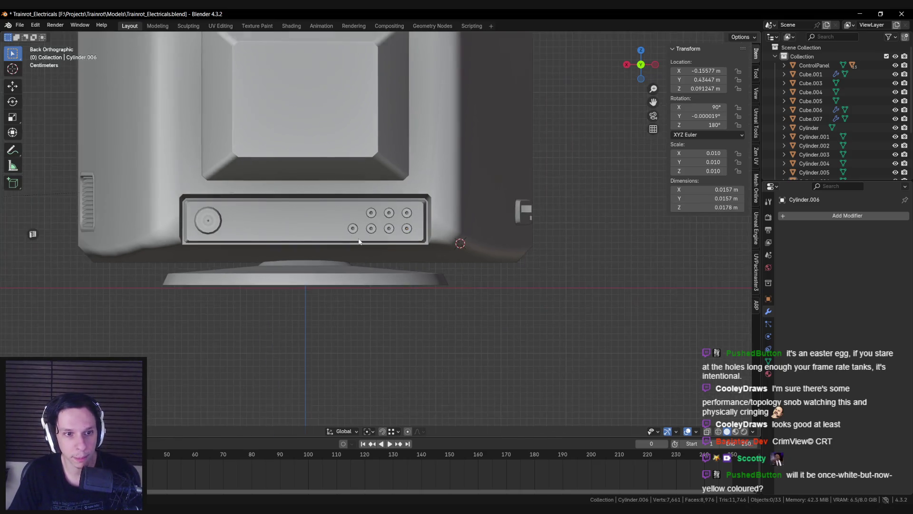
{"action": "key", "text": "alt+Tab"}
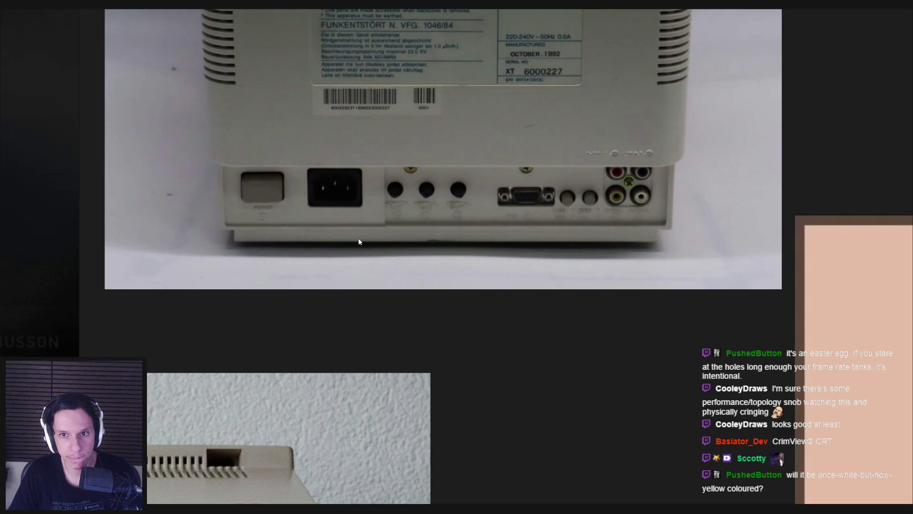
{"action": "key", "text": "alt+Tab"}
{"action": "scroll", "coordinate": [403, 247], "scroll_direction": "down", "scroll_amount": 3}
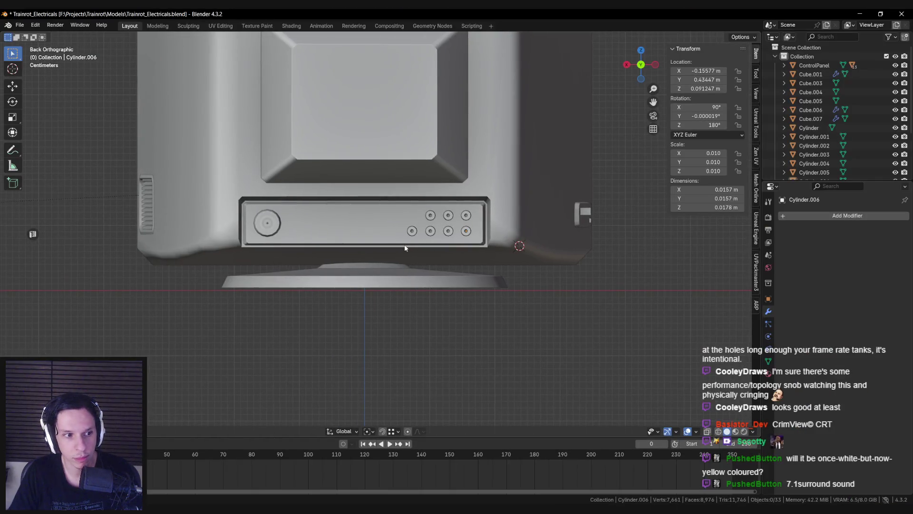
{"action": "mouse_move", "coordinate": [403, 246]}
{"action": "middle_mouse_down"}
{"action": "mouse_move", "coordinate": [394, 266]}
{"action": "mouse_move", "coordinate": [454, 243]}
{"action": "mouse_move", "coordinate": [429, 251]}
{"action": "middle_mouse_up"}
{"action": "scroll", "coordinate": [393, 265], "scroll_direction": "up", "scroll_amount": 4}
Check the front and back orthographic views and select the rear connector panel
{"action": "key", "text": "KP_1"}
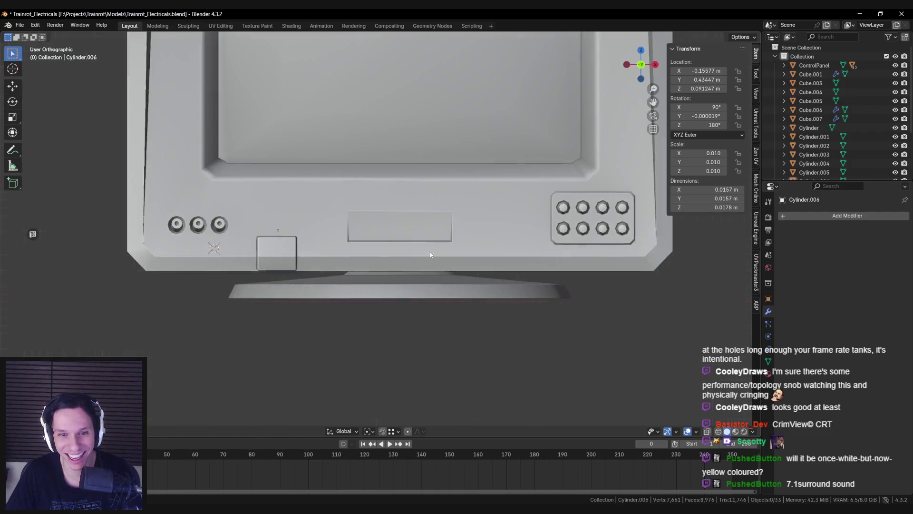
{"action": "key", "text": "ctrl+KP_1"}
{"action": "scroll", "coordinate": [430, 250], "scroll_direction": "up", "scroll_amount": 2}
{"action": "left_click", "coordinate": [406, 227]}
{"action": "scroll", "coordinate": [335, 260], "scroll_direction": "up", "scroll_amount": 3}
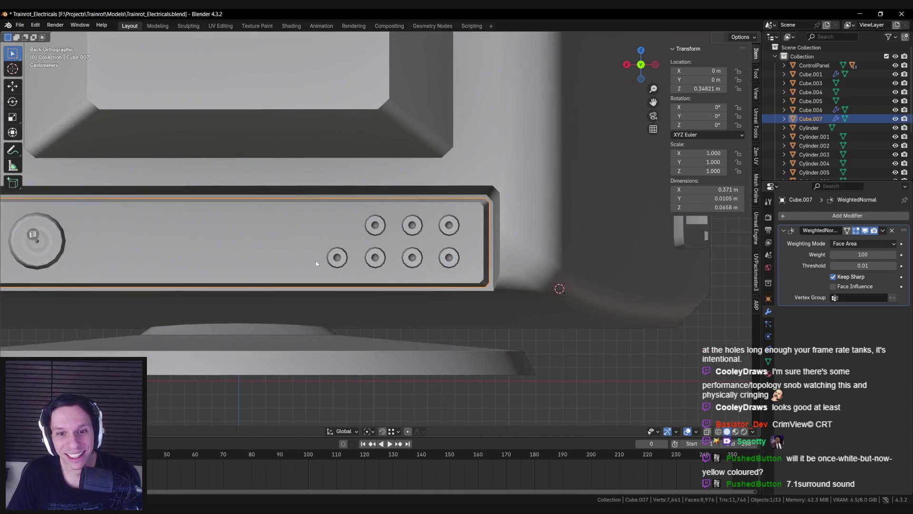
{"action": "scroll", "coordinate": [336, 260], "scroll_direction": "up", "scroll_amount": 1}
Select the six connector holes across both rows, then deselect them and recenter the rear panel
{"action": "left_click", "coordinate": [318, 268]}
{"action": "left_click", "coordinate": [373, 268], "text": "shift"}
{"action": "left_click", "coordinate": [373, 221], "text": "shift"}
{"action": "left_click", "coordinate": [426, 221], "text": "shift"}
{"action": "left_click", "coordinate": [427, 268], "text": "shift"}
{"action": "left_click", "coordinate": [479, 268], "text": "shift"}
{"action": "left_click", "coordinate": [477, 225], "text": "shift"}
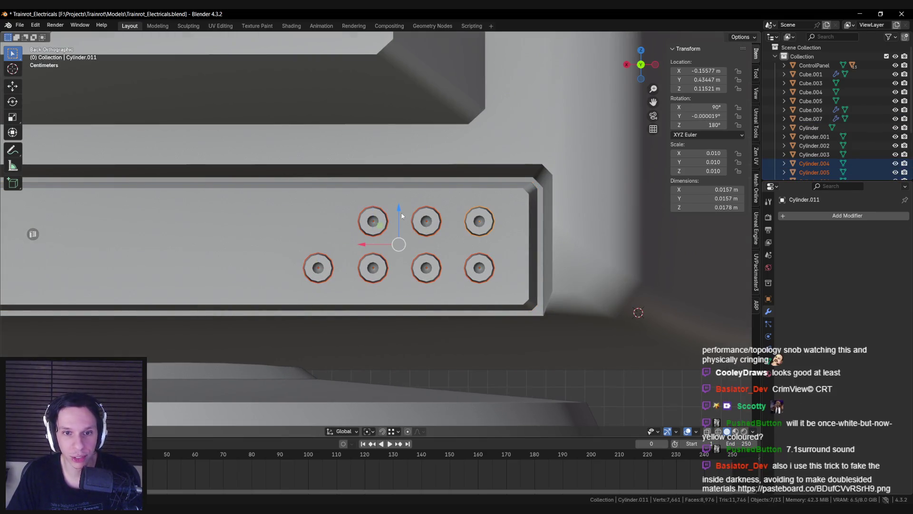
{"action": "key", "text": "alt+a"}
{"action": "scroll", "coordinate": [315, 275], "scroll_direction": "down", "scroll_amount": 4}
{"action": "middle_click_drag", "start_coordinate": [315, 275], "coordinate": [419, 259], "text": "shift"}
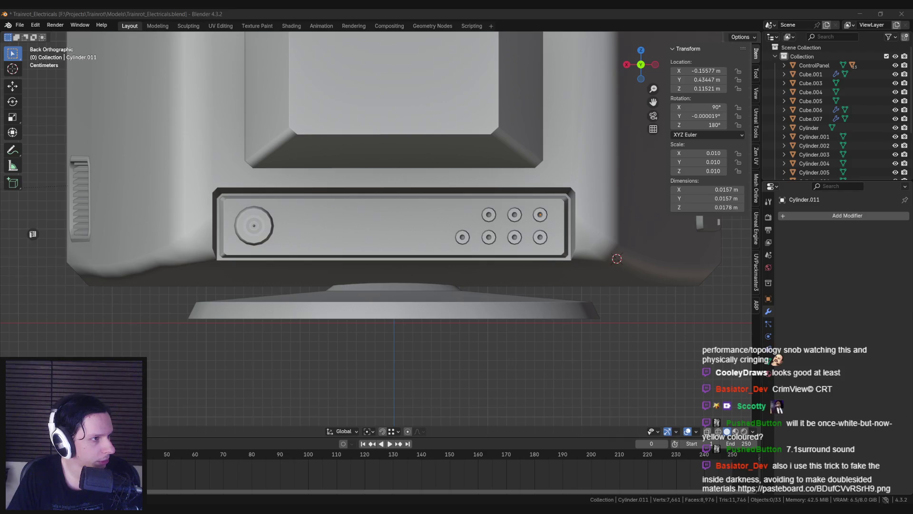
Orbit out of Back Orthographic, zoom to frame the monitor, and select a rear connector cylinder
{"action": "mouse_move", "coordinate": [340, 268]}
{"action": "middle_mouse_down"}
{"action": "mouse_move", "coordinate": [328, 274]}
{"action": "mouse_move", "coordinate": [347, 212]}
{"action": "mouse_move", "coordinate": [333, 170]}
{"action": "mouse_move", "coordinate": [362, 224]}
{"action": "mouse_move", "coordinate": [390, 248]}
{"action": "mouse_move", "coordinate": [327, 251]}
{"action": "mouse_move", "coordinate": [326, 240]}
{"action": "middle_mouse_up"}
{"action": "scroll", "coordinate": [317, 276], "scroll_direction": "up", "scroll_amount": 3}
{"action": "scroll", "coordinate": [320, 270], "scroll_direction": "down", "scroll_amount": 3}
{"action": "scroll", "coordinate": [401, 255], "scroll_direction": "down", "scroll_amount": 2}
{"action": "scroll", "coordinate": [330, 240], "scroll_direction": "up", "scroll_amount": 4}
{"action": "left_click", "coordinate": [316, 240]}
Add the remaining six stacked connector cylinders to the selection
{"action": "left_click", "coordinate": [325, 234], "text": "shift"}
{"action": "left_click", "coordinate": [339, 235], "text": "shift"}
{"action": "left_click", "coordinate": [353, 236], "text": "shift"}
{"action": "left_click", "coordinate": [353, 210], "text": "shift"}
{"action": "left_click", "coordinate": [339, 207], "text": "shift"}
{"action": "left_click", "coordinate": [323, 205], "text": "shift"}
In Edit Mode, box-select all the cylinders' vertices in X-ray and shorten the jacks along Y to 0.0123 m
{"action": "key", "text": "Tab"}
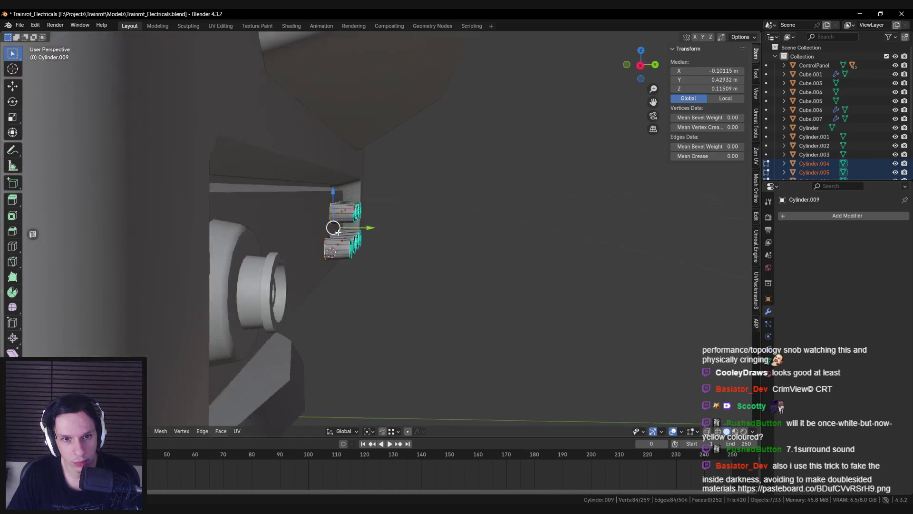
{"action": "scroll", "coordinate": [339, 225], "scroll_direction": "up", "scroll_amount": 5}
{"action": "scroll", "coordinate": [339, 224], "scroll_direction": "down", "scroll_amount": 5}
{"action": "key", "text": "alt+a"}
{"action": "key", "text": "shift+z"}
{"action": "left_click_drag", "start_coordinate": [338, 164], "coordinate": [379, 260]}
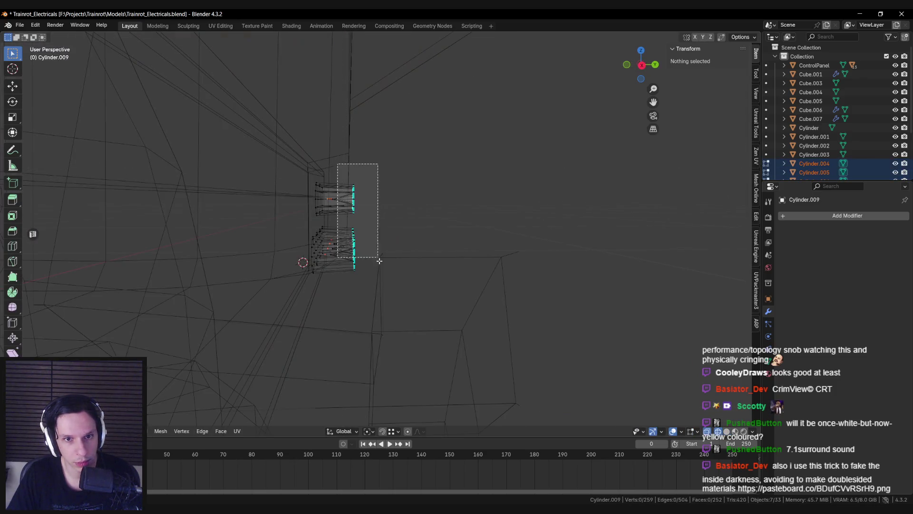
{"action": "key", "text": "shift+z"}
{"action": "left_click_drag", "start_coordinate": [387, 222], "coordinate": [380, 222]}
{"action": "key", "text": "Tab"}
Deselect the cylinders, save the file, and switch to the PureRef reference board
{"action": "mouse_move", "coordinate": [379, 222]}
{"action": "middle_mouse_down"}
{"action": "mouse_move", "coordinate": [366, 248]}
{"action": "mouse_move", "coordinate": [333, 253]}
{"action": "middle_mouse_up"}
{"action": "key", "text": "alt+a"}
{"action": "key", "text": "ctrl+s"}
{"action": "key", "text": "alt+Tab"}
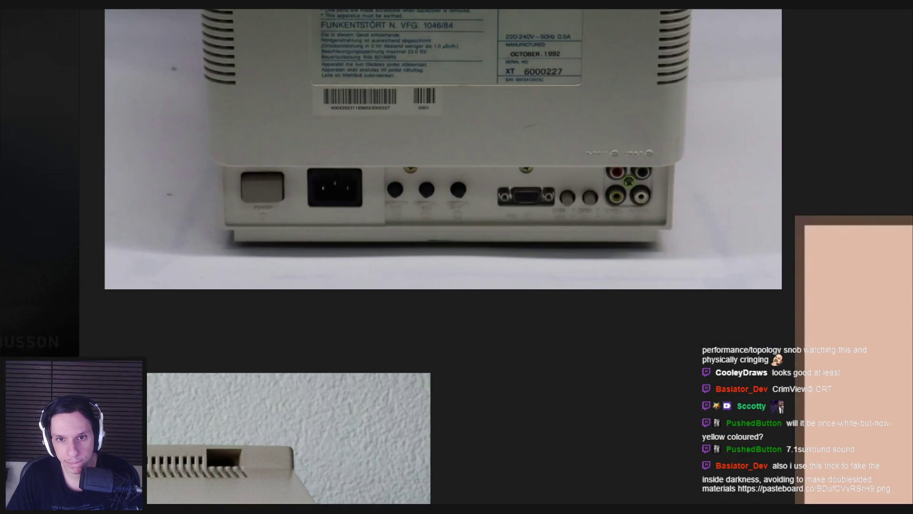
Browse the PureRef board toward the Commodore 1084 back photo and nearby device renders
{"action": "scroll", "coordinate": [187, 490], "scroll_direction": "down", "scroll_amount": 5}
{"action": "mouse_move", "coordinate": [190, 476]}
{"action": "middle_mouse_down"}
{"action": "mouse_move", "coordinate": [229, 440]}
{"action": "mouse_move", "coordinate": [256, 341]}
{"action": "middle_mouse_up"}
{"action": "scroll", "coordinate": [256, 341], "scroll_direction": "up", "scroll_amount": 5}
{"action": "scroll", "coordinate": [256, 344], "scroll_direction": "down", "scroll_amount": 2}
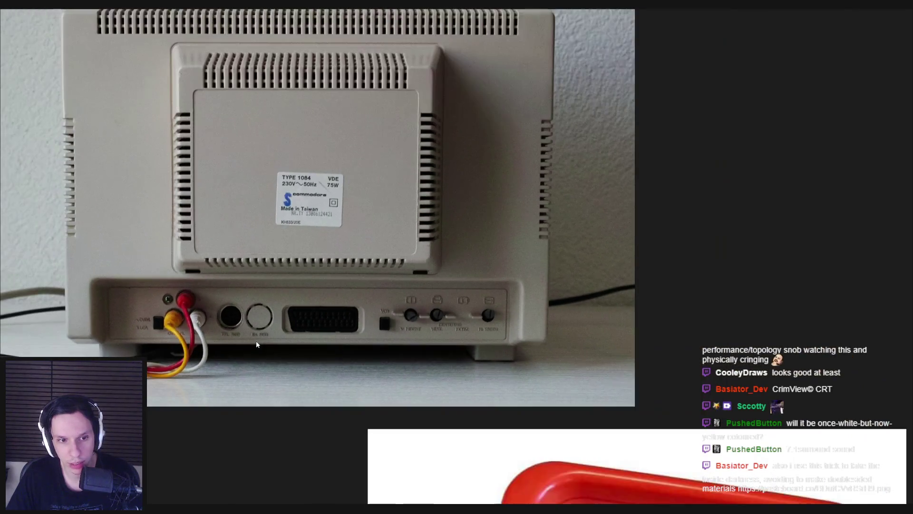
{"action": "scroll", "coordinate": [256, 344], "scroll_direction": "down", "scroll_amount": 5}
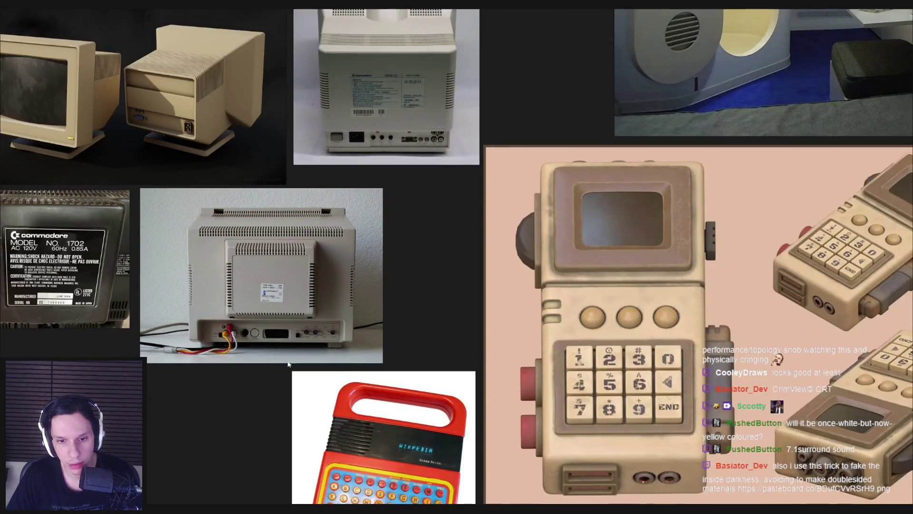
{"action": "middle_click_drag", "start_coordinate": [288, 364], "coordinate": [288, 284]}
{"action": "scroll", "coordinate": [289, 285], "scroll_direction": "down", "scroll_amount": 2}
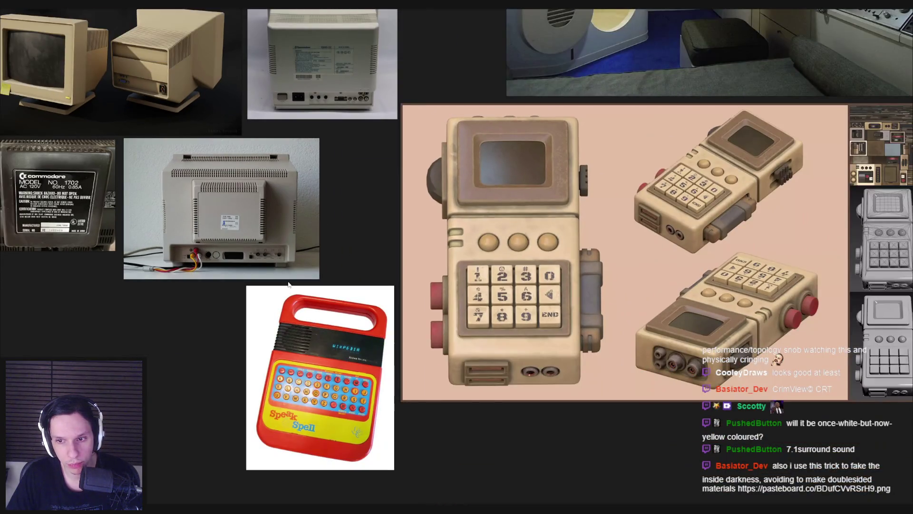
{"action": "scroll", "coordinate": [288, 284], "scroll_direction": "down", "scroll_amount": 2}
{"action": "middle_click_drag", "start_coordinate": [288, 284], "coordinate": [222, 375]}
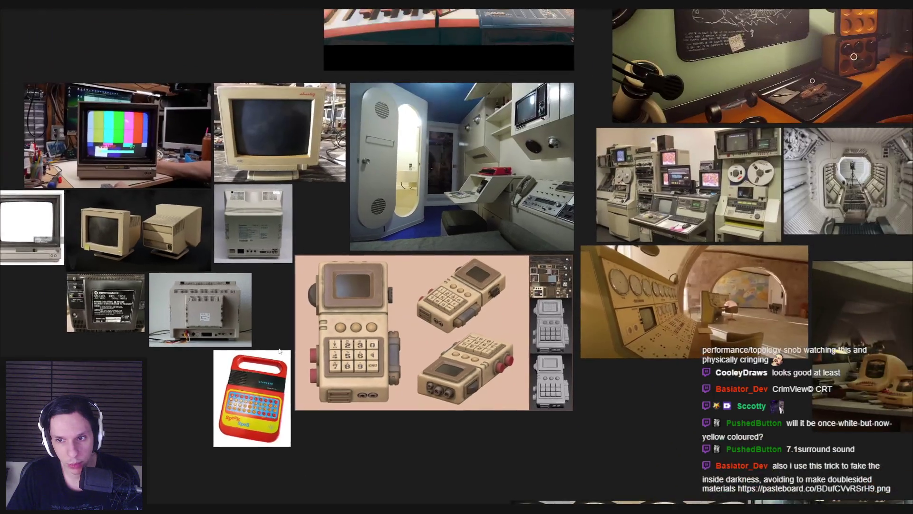
Pan across the Commodore monitor back-panel photos
{"action": "scroll", "coordinate": [438, 224], "scroll_direction": "up", "scroll_amount": 3}
{"action": "scroll", "coordinate": [232, 254], "scroll_direction": "down", "scroll_amount": 3}
{"action": "middle_click_drag", "start_coordinate": [231, 255], "coordinate": [383, 148]}
{"action": "scroll", "coordinate": [384, 147], "scroll_direction": "up", "scroll_amount": 4}
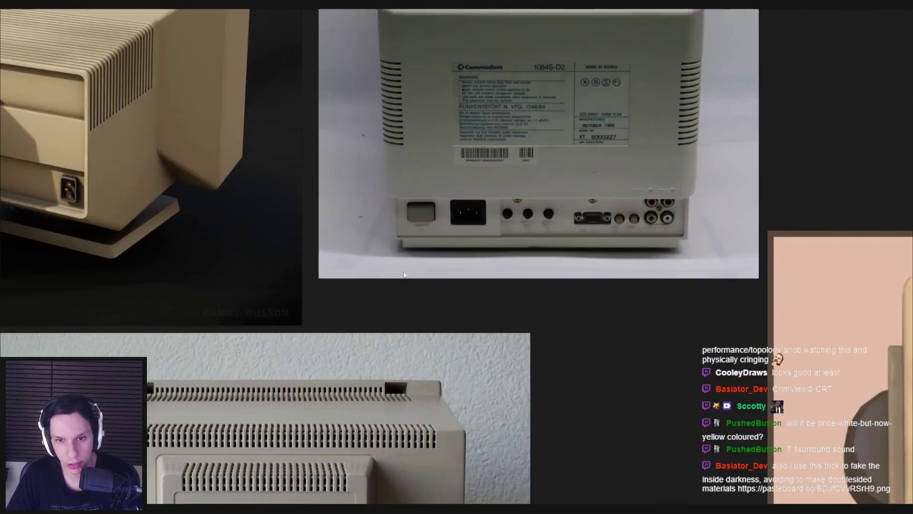
{"action": "scroll", "coordinate": [373, 302], "scroll_direction": "down", "scroll_amount": 2}
{"action": "middle_click_drag", "start_coordinate": [373, 301], "coordinate": [589, 258]}
{"action": "scroll", "coordinate": [527, 265], "scroll_direction": "down", "scroll_amount": 2}
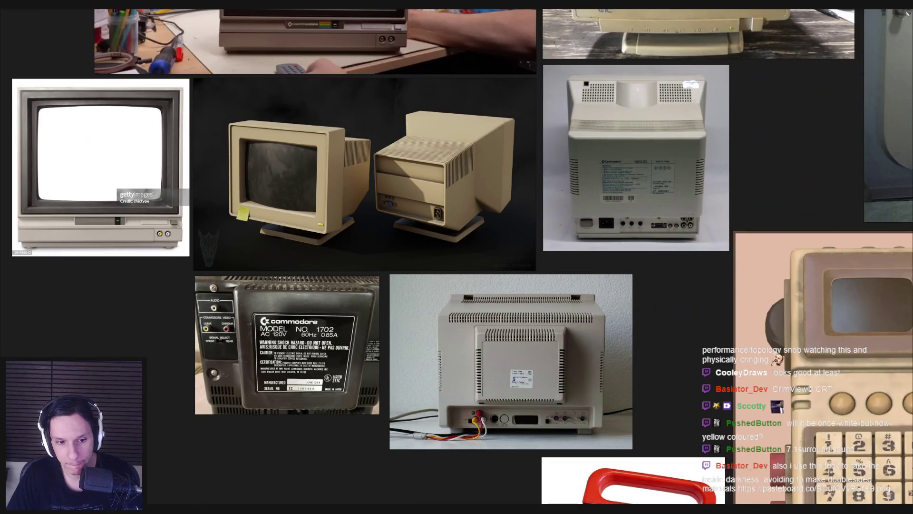
Return to Blender and orbit and zoom around the monitor model
{"action": "key", "text": "alt+Tab"}
{"action": "mouse_move", "coordinate": [362, 314]}
{"action": "middle_mouse_down"}
{"action": "mouse_move", "coordinate": [277, 327]}
{"action": "mouse_move", "coordinate": [343, 321]}
{"action": "mouse_move", "coordinate": [435, 295]}
{"action": "mouse_move", "coordinate": [513, 299]}
{"action": "mouse_move", "coordinate": [345, 247]}
{"action": "mouse_move", "coordinate": [354, 234]}
{"action": "middle_mouse_up"}
{"action": "scroll", "coordinate": [277, 326], "scroll_direction": "up", "scroll_amount": 3}
{"action": "scroll", "coordinate": [335, 303], "scroll_direction": "up", "scroll_amount": 2}
{"action": "scroll", "coordinate": [512, 299], "scroll_direction": "down", "scroll_amount": 3}
Inspect the control strip's geometry in edit mode, then save the file
{"action": "left_click", "coordinate": [344, 247]}
{"action": "key", "text": "Tab"}
{"action": "scroll", "coordinate": [354, 235], "scroll_direction": "up", "scroll_amount": 4}
{"action": "scroll", "coordinate": [353, 235], "scroll_direction": "up", "scroll_amount": 1}
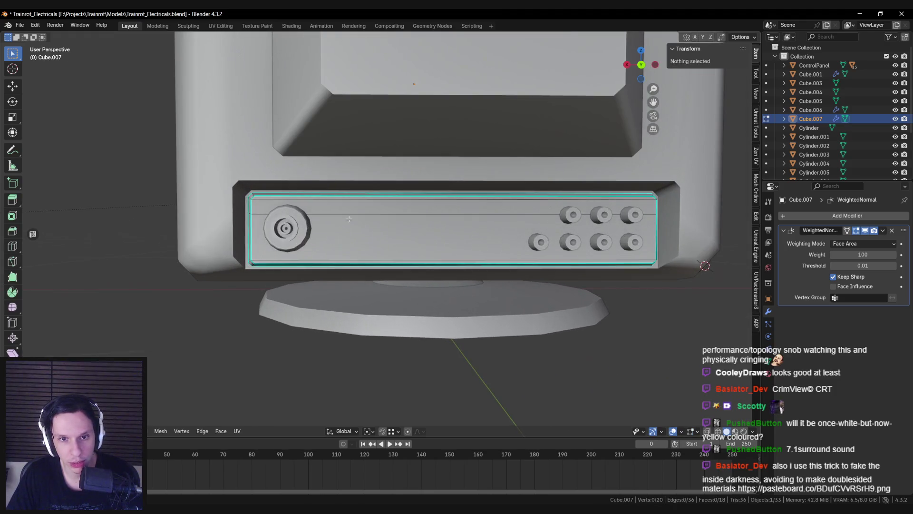
{"action": "key", "text": "Tab"}
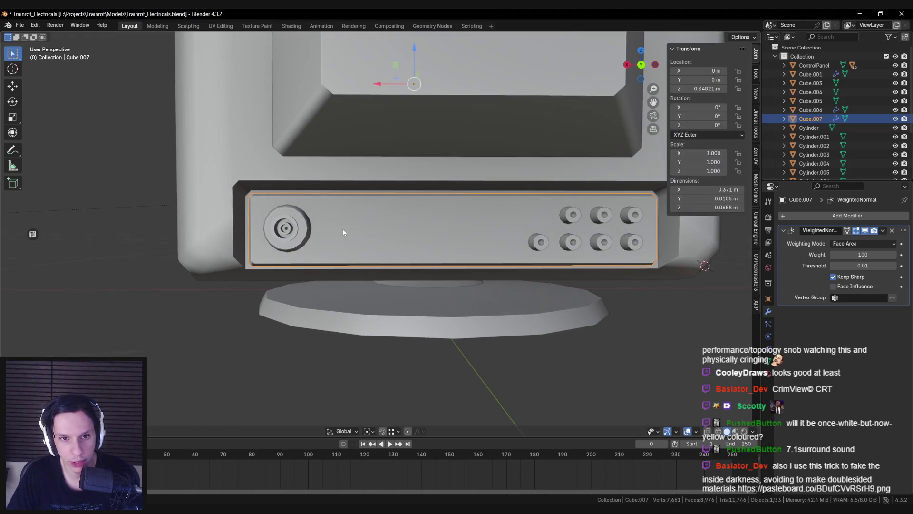
{"action": "key", "text": "ctrl+s"}
Add a new cube scaled down to 0.022 and narrowed along X for the switch
{"action": "key", "text": "shift+a"}
{"action": "type", "text": "cube"}
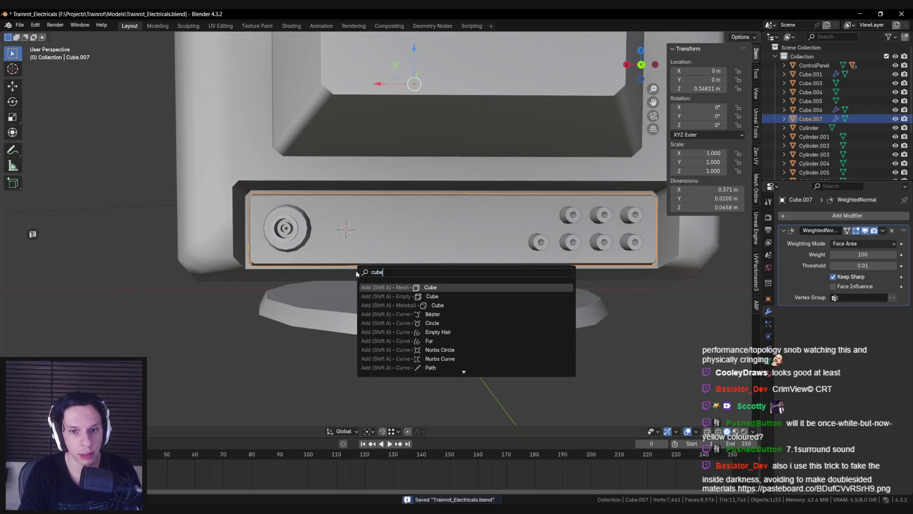
{"action": "key", "text": "Return"}
{"action": "key", "text": "s"}
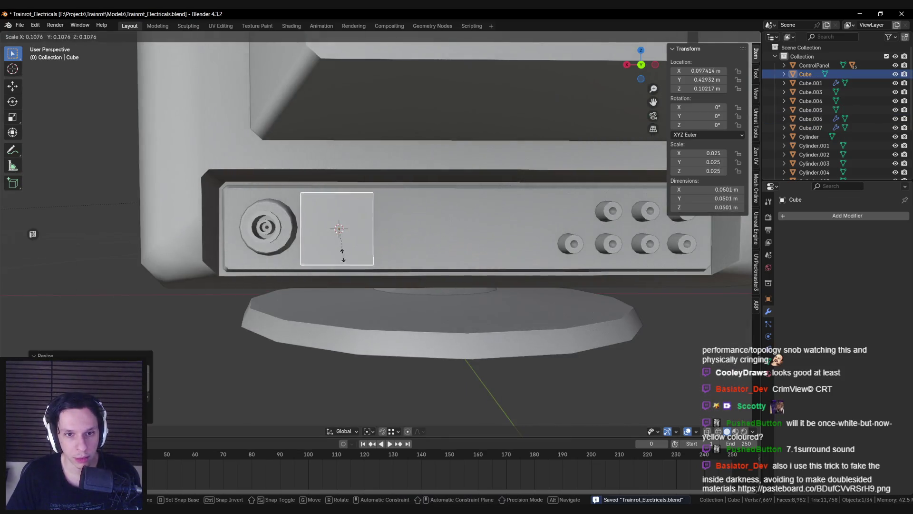
{"action": "left_click", "coordinate": [341, 232]}
{"action": "key", "text": "s"}
{"action": "key", "text": "x"}
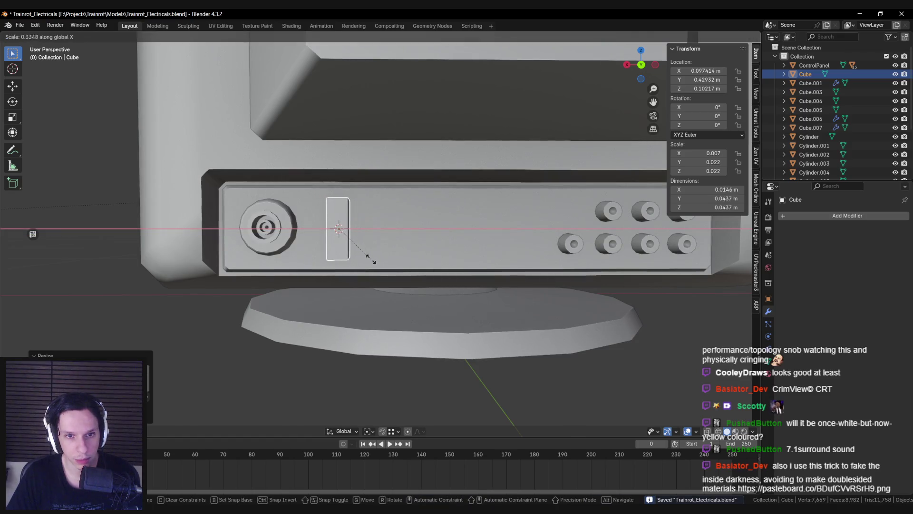
{"action": "left_click", "coordinate": [324, 238]}
Add a vertical loop cut around the small cube in see-through view
{"action": "key", "text": "Tab"}
{"action": "mouse_move", "coordinate": [364, 219]}
{"action": "middle_mouse_down"}
{"action": "mouse_move", "coordinate": [429, 236]}
{"action": "mouse_move", "coordinate": [402, 184]}
{"action": "mouse_move", "coordinate": [390, 190]}
{"action": "mouse_move", "coordinate": [386, 180]}
{"action": "middle_mouse_up"}
{"action": "key", "text": "shift+z"}
{"action": "key", "text": "ctrl+r"}
{"action": "left_click", "coordinate": [386, 149]}
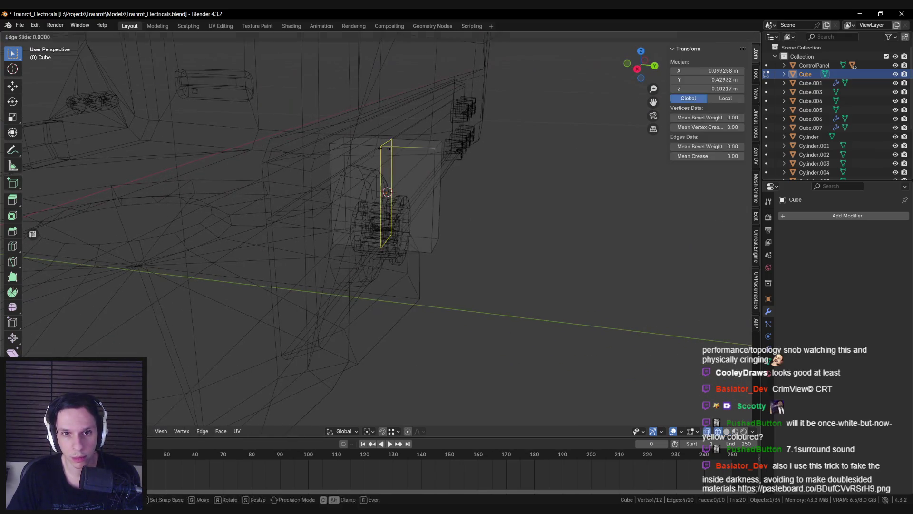
{"action": "left_click", "coordinate": [386, 149]}
Delete the faces of the box's back half and return to solid shading
{"action": "middle_click_drag", "start_coordinate": [386, 149], "coordinate": [362, 157]}
{"action": "left_click_drag", "start_coordinate": [287, 104], "coordinate": [349, 307]}
{"action": "key", "text": "x"}
{"action": "left_click", "coordinate": [342, 247]}
{"action": "key", "text": "shift+z"}
Add a horizontal middle loop cut and push it back to form a notch
{"action": "mouse_move", "coordinate": [394, 237]}
{"action": "middle_mouse_down"}
{"action": "mouse_move", "coordinate": [419, 157]}
{"action": "mouse_move", "coordinate": [467, 196]}
{"action": "middle_mouse_up"}
{"action": "key", "text": "ctrl+r"}
{"action": "left_click", "coordinate": [418, 157]}
{"action": "left_click", "coordinate": [419, 157]}
{"action": "left_click_drag", "start_coordinate": [467, 195], "coordinate": [458, 194]}
Bevel the piece's top and bottom short edges
{"action": "left_click", "coordinate": [435, 143]}
{"action": "left_click", "coordinate": [436, 246], "text": "shift"}
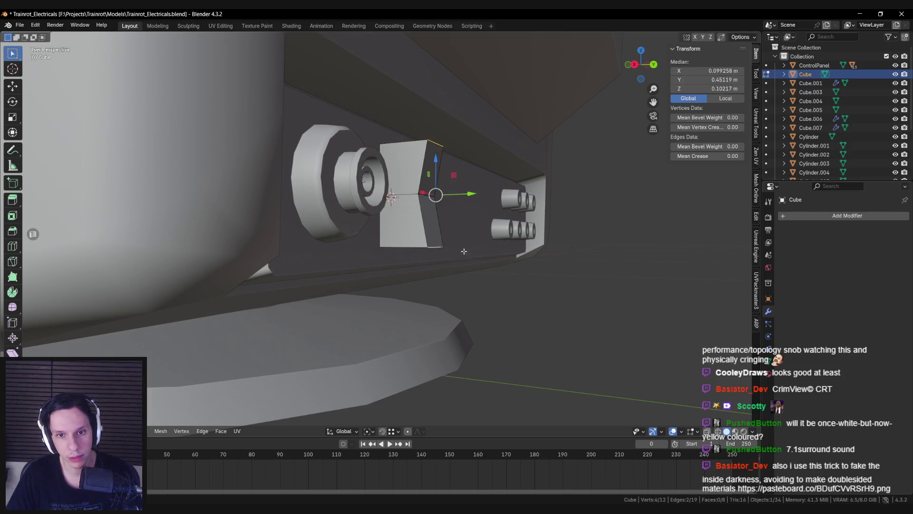
{"action": "right_click", "coordinate": [498, 260]}
{"action": "left_click", "coordinate": [495, 263]}
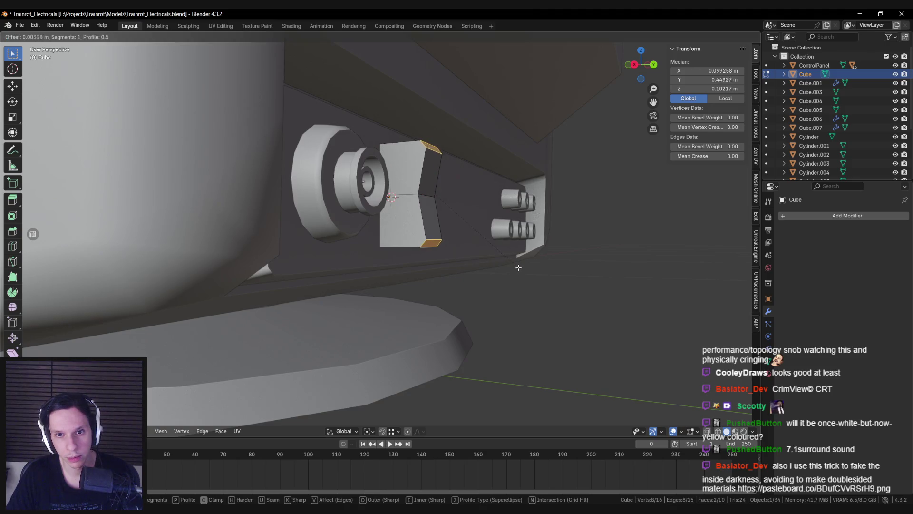
{"action": "left_click", "coordinate": [518, 268]}
{"action": "left_click", "coordinate": [473, 235]}
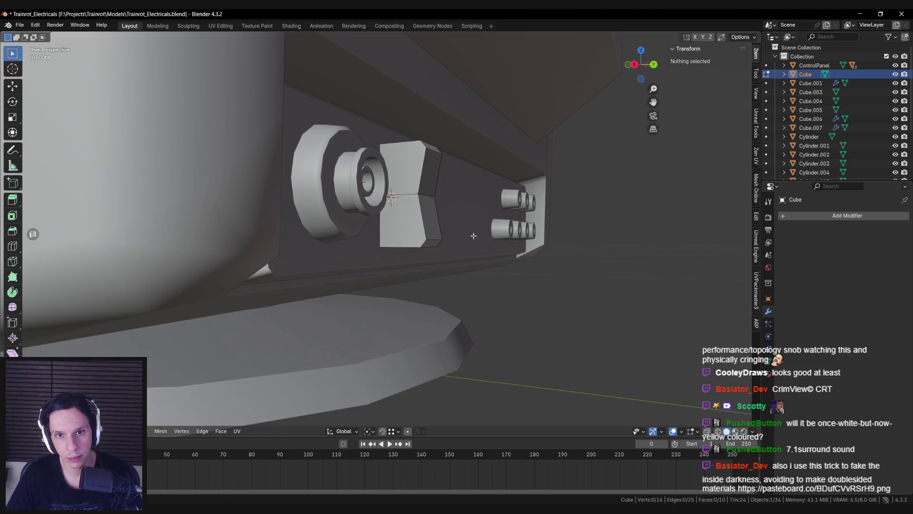
Isolate the small switch piece in local view and turn to its side
{"action": "middle_click_drag", "start_coordinate": [418, 145], "coordinate": [417, 252]}
{"action": "left_click", "coordinate": [417, 255]}
{"action": "key", "text": "alt+a"}
{"action": "key", "text": "k"}
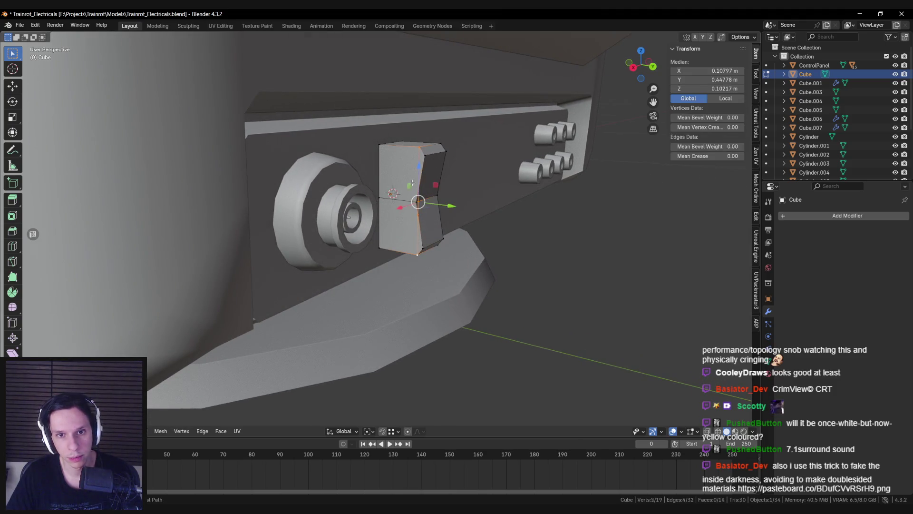
{"action": "middle_click_drag", "start_coordinate": [418, 204], "coordinate": [426, 147]}
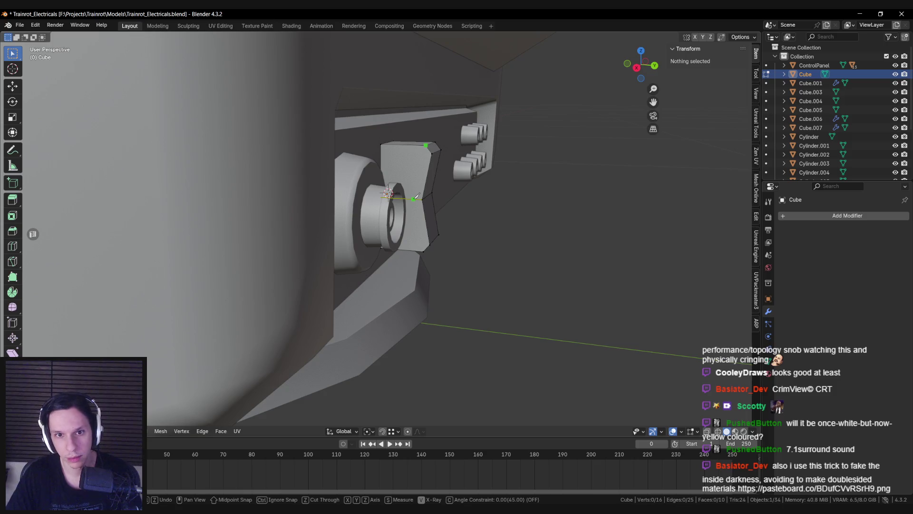
{"action": "key", "text": "Escape"}
{"action": "key", "text": "KP_Divide"}
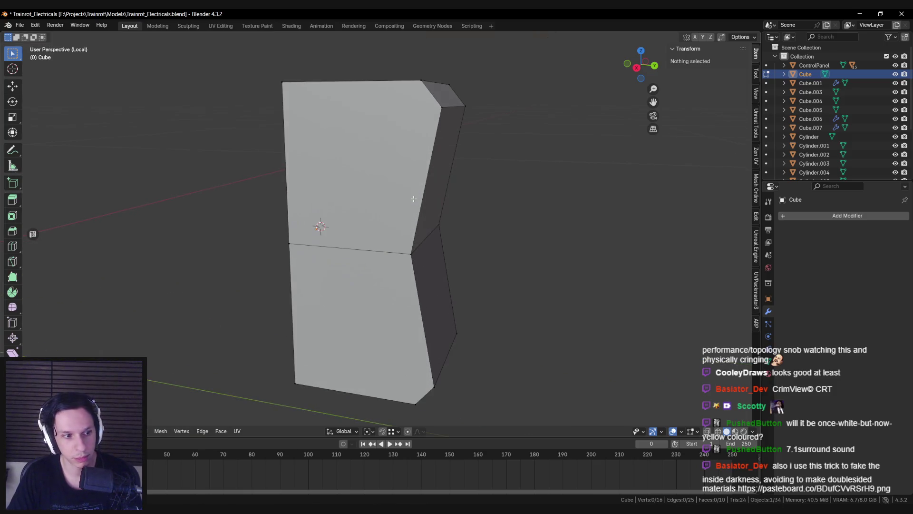
{"action": "mouse_move", "coordinate": [427, 146]}
{"action": "middle_mouse_down"}
{"action": "mouse_move", "coordinate": [414, 135]}
{"action": "mouse_move", "coordinate": [421, 130]}
{"action": "middle_mouse_up"}
Knife-cut one side of the piece from the middle edge to the corner
{"action": "key", "text": "k"}
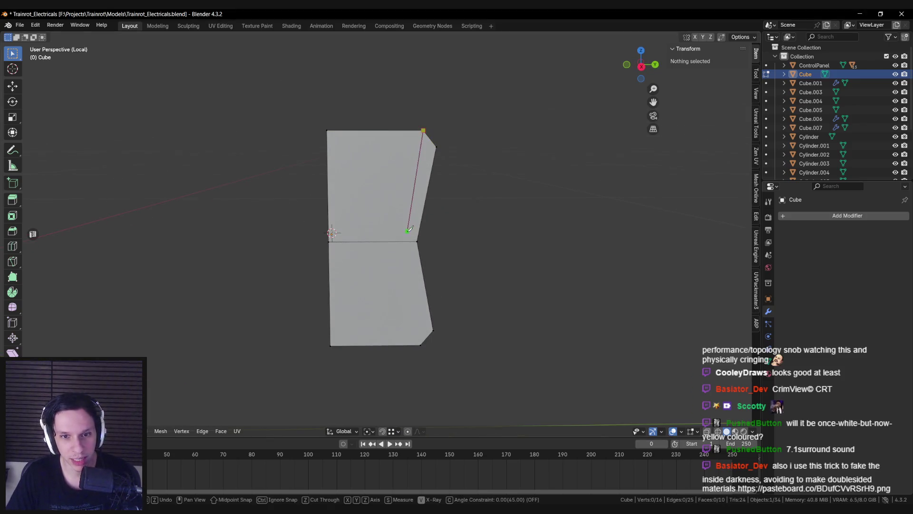
{"action": "left_click", "coordinate": [397, 241]}
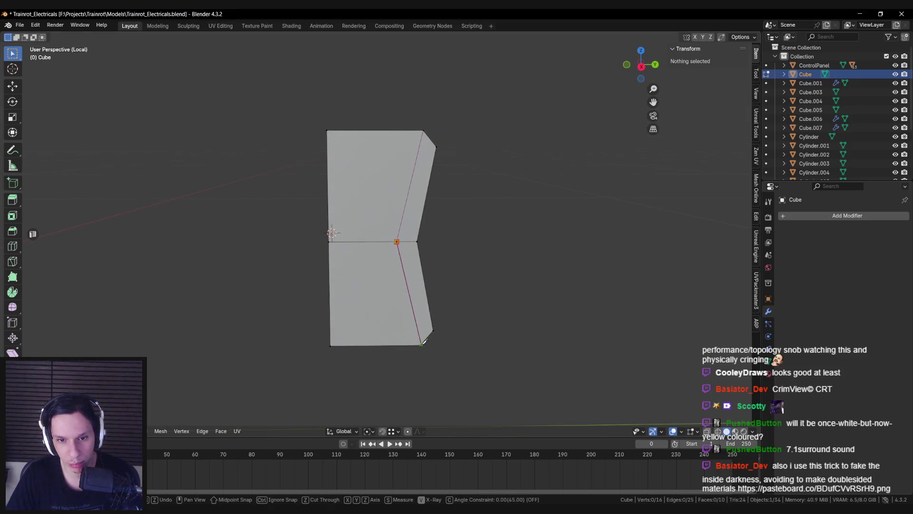
{"action": "left_click", "coordinate": [456, 339]}
{"action": "key", "text": "Return"}
{"action": "middle_click_drag", "start_coordinate": [455, 339], "coordinate": [352, 339]}
Knife-cut the other side at the middle edge, then bring the monitor back
{"action": "key", "text": "k"}
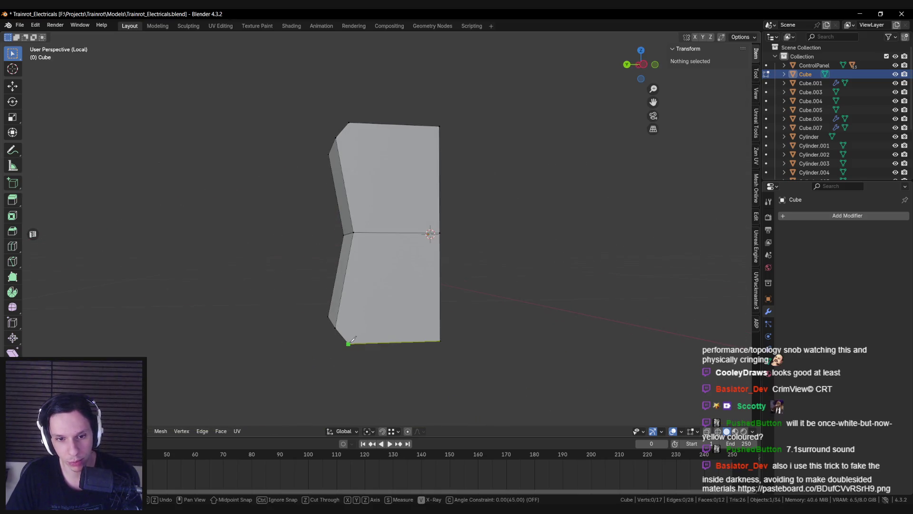
{"action": "left_click", "coordinate": [374, 226]}
{"action": "key", "text": "Return"}
{"action": "mouse_move", "coordinate": [374, 226]}
{"action": "middle_mouse_down"}
{"action": "mouse_move", "coordinate": [412, 189]}
{"action": "mouse_move", "coordinate": [462, 196]}
{"action": "mouse_move", "coordinate": [403, 204]}
{"action": "mouse_move", "coordinate": [423, 211]}
{"action": "middle_mouse_up"}
{"action": "key", "text": "KP_Divide"}
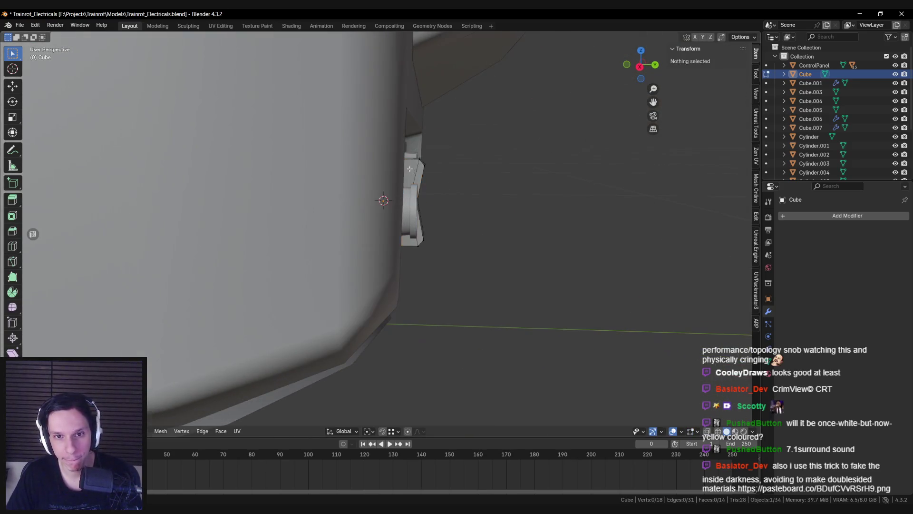
Select the piece's front face and move it along the Y axis
{"action": "key", "text": "alt+z"}
{"action": "left_click_drag", "start_coordinate": [458, 240], "coordinate": [380, 157]}
{"action": "key", "text": "alt+z"}
{"action": "key", "text": "g"}
{"action": "key", "text": "y"}
{"action": "left_click", "coordinate": [437, 205]}
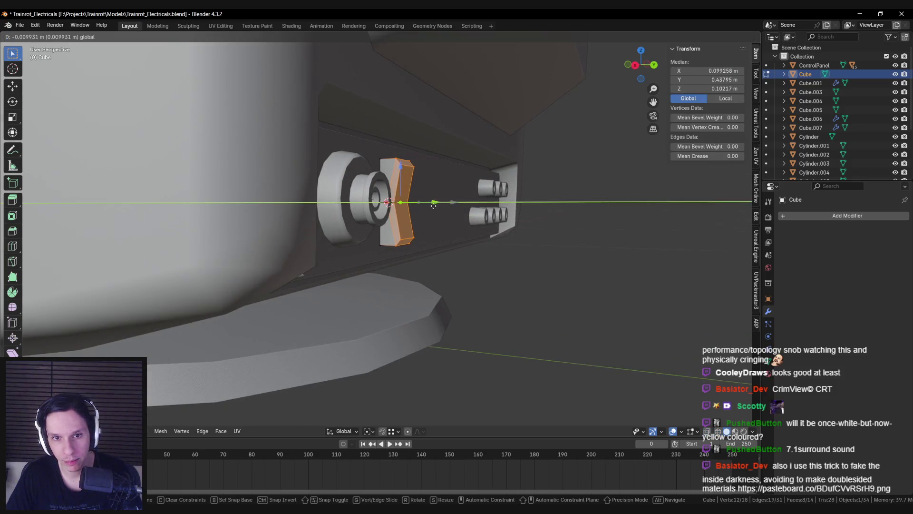
{"action": "key", "text": "Tab"}
Tilt the switch piece about the X axis
{"action": "key", "text": "r"}
{"action": "key", "text": "x"}
{"action": "mouse_move", "coordinate": [437, 206]}
{"action": "middle_mouse_down"}
{"action": "mouse_move", "coordinate": [471, 208]}
{"action": "mouse_move", "coordinate": [428, 205]}
{"action": "middle_mouse_up"}
{"action": "left_click", "coordinate": [468, 202]}
Shift another face of the switch piece along Y
{"action": "key", "text": "Tab"}
{"action": "left_click", "coordinate": [404, 204]}
{"action": "key", "text": "g"}
{"action": "key", "text": "y"}
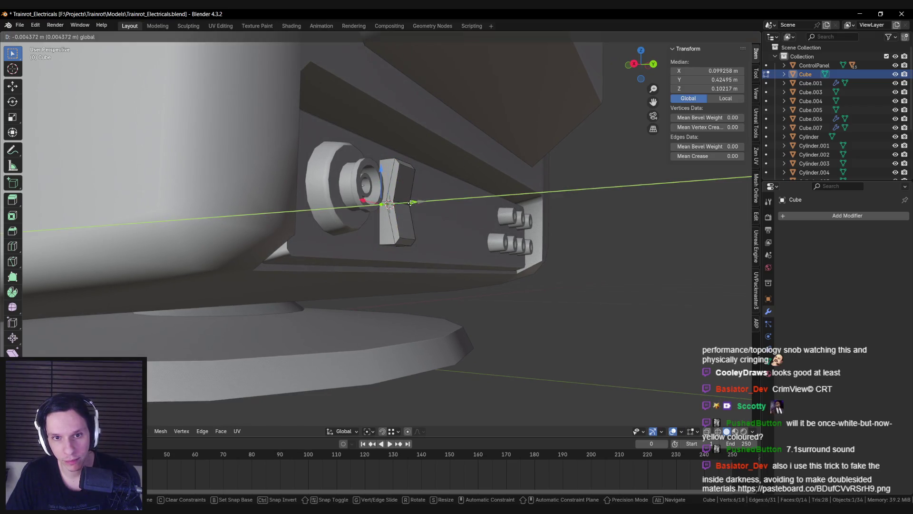
{"action": "left_click", "coordinate": [411, 203]}
{"action": "key", "text": "Tab"}
Shrink the switch piece uniformly to 0.805 scale
{"action": "key", "text": "r"}
{"action": "key", "text": "x"}
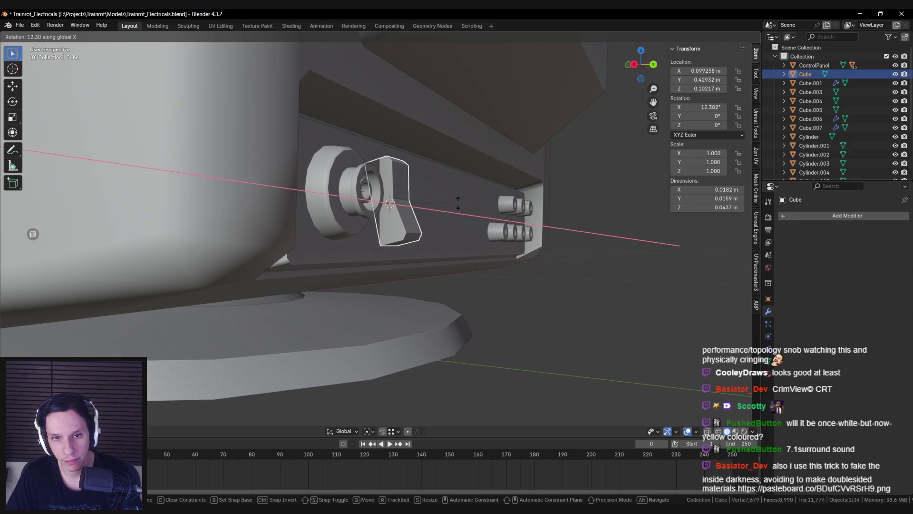
{"action": "middle_click_drag", "start_coordinate": [458, 203], "coordinate": [458, 228], "text": "alt"}
{"action": "key", "text": "Escape"}
{"action": "key", "text": "s"}
{"action": "left_click", "coordinate": [459, 231]}
{"action": "key", "text": "s"}
{"action": "key", "text": "x"}
{"action": "key", "text": "Escape"}
Tilt the switch piece to about 10° about X
{"action": "mouse_move", "coordinate": [452, 226]}
{"action": "middle_mouse_down"}
{"action": "mouse_move", "coordinate": [318, 228]}
{"action": "mouse_move", "coordinate": [422, 212]}
{"action": "mouse_move", "coordinate": [390, 190]}
{"action": "middle_mouse_up"}
{"action": "key", "text": "g"}
{"action": "key", "text": "z"}
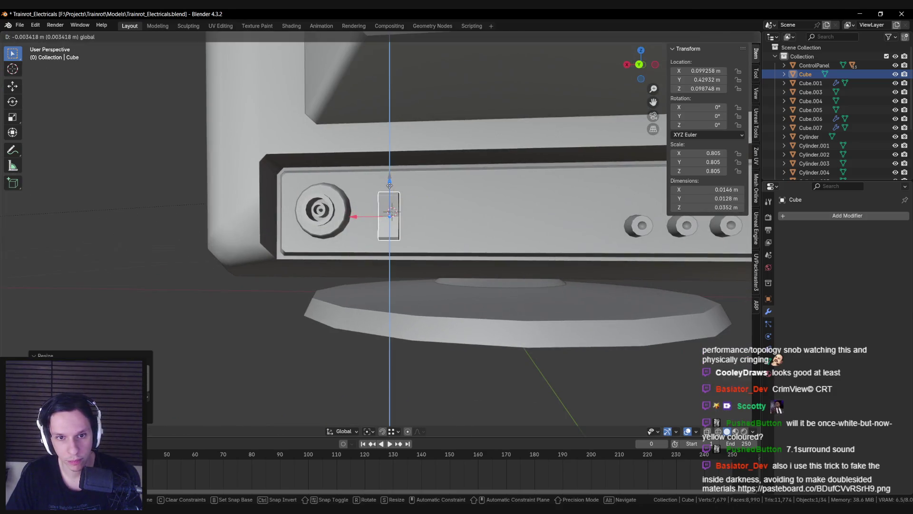
{"action": "key", "text": "Escape"}
{"action": "mouse_move", "coordinate": [459, 207]}
{"action": "middle_mouse_down"}
{"action": "mouse_move", "coordinate": [464, 218]}
{"action": "mouse_move", "coordinate": [330, 205]}
{"action": "mouse_move", "coordinate": [355, 219]}
{"action": "middle_mouse_up"}
{"action": "key", "text": "r"}
{"action": "key", "text": "x"}
{"action": "left_click", "coordinate": [466, 233]}
Increase the switch's X tilt to about 13.5°
{"action": "key", "text": "g"}
{"action": "key", "text": "y"}
{"action": "key", "text": "Escape"}
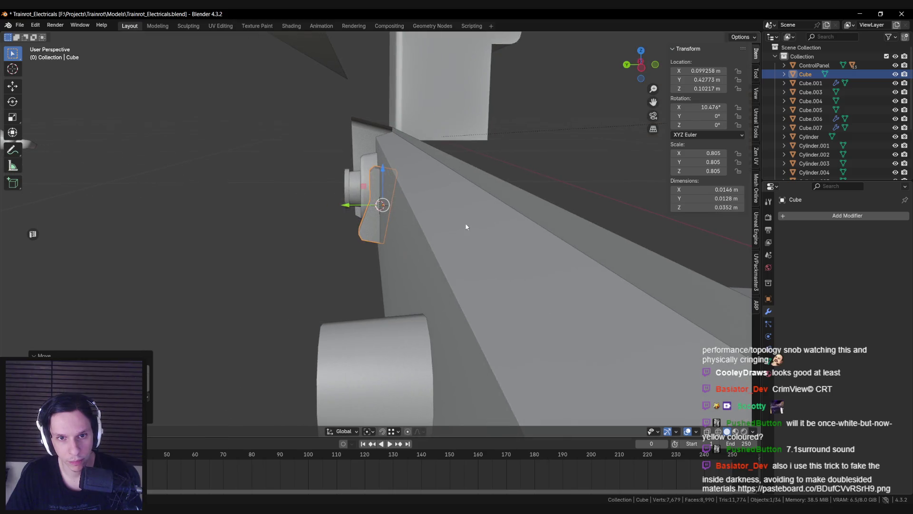
{"action": "key", "text": "r"}
{"action": "key", "text": "x"}
{"action": "left_click", "coordinate": [466, 227]}
Lower the switch along Z to its new height beside the jack
{"action": "mouse_move", "coordinate": [465, 227]}
{"action": "middle_mouse_down"}
{"action": "mouse_move", "coordinate": [451, 227]}
{"action": "mouse_move", "coordinate": [461, 224]}
{"action": "middle_mouse_up"}
{"action": "scroll", "coordinate": [428, 229], "scroll_direction": "up", "scroll_amount": 4}
{"action": "key", "text": "g"}
{"action": "key", "text": "z"}
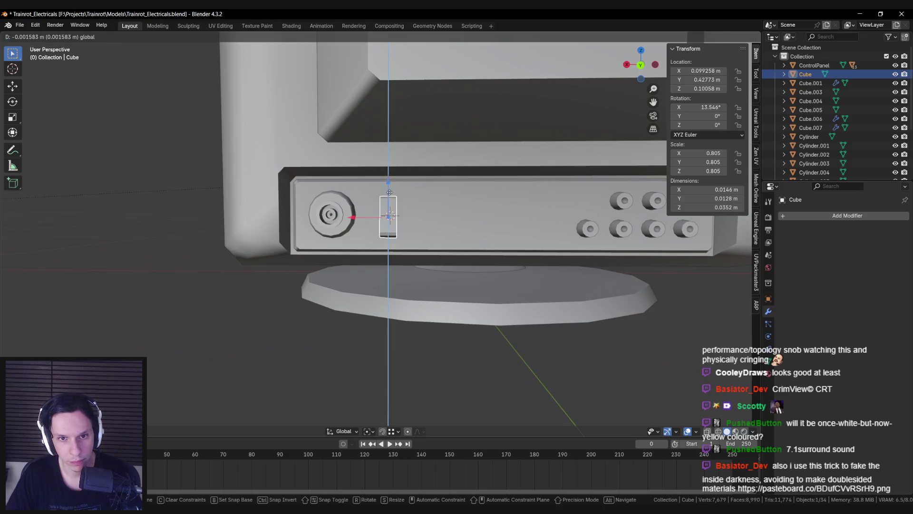
{"action": "left_click", "coordinate": [395, 229]}
Select the connector panel, then reselect the switch from the monitor's back
{"action": "middle_click_drag", "start_coordinate": [395, 229], "coordinate": [398, 199]}
{"action": "left_click", "coordinate": [390, 223]}
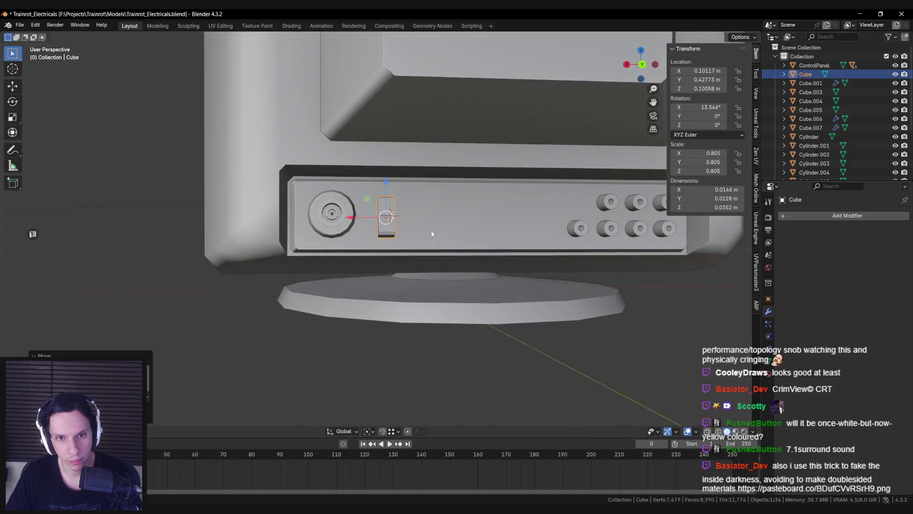
{"action": "scroll", "coordinate": [434, 229], "scroll_direction": "down", "scroll_amount": 4}
{"action": "left_click", "coordinate": [453, 234]}
{"action": "key", "text": "alt+a"}
{"action": "mouse_move", "coordinate": [453, 233]}
{"action": "middle_mouse_down"}
{"action": "mouse_move", "coordinate": [369, 250]}
{"action": "mouse_move", "coordinate": [424, 244]}
{"action": "mouse_move", "coordinate": [444, 255]}
{"action": "mouse_move", "coordinate": [386, 223]}
{"action": "mouse_move", "coordinate": [365, 229]}
{"action": "middle_mouse_up"}
{"action": "scroll", "coordinate": [443, 255], "scroll_direction": "down", "scroll_amount": 3}
{"action": "scroll", "coordinate": [387, 223], "scroll_direction": "up", "scroll_amount": 5}
{"action": "left_click", "coordinate": [386, 224]}
Nudge the switch sideways and add a loop cut on the connector panel beside it
{"action": "left_click_drag", "start_coordinate": [353, 222], "coordinate": [359, 221]}
{"action": "left_click", "coordinate": [375, 197]}
{"action": "scroll", "coordinate": [390, 195], "scroll_direction": "up", "scroll_amount": 3}
{"action": "scroll", "coordinate": [390, 195], "scroll_direction": "down", "scroll_amount": 3}
{"action": "key", "text": "Tab"}
{"action": "key", "text": "ctrl+r"}
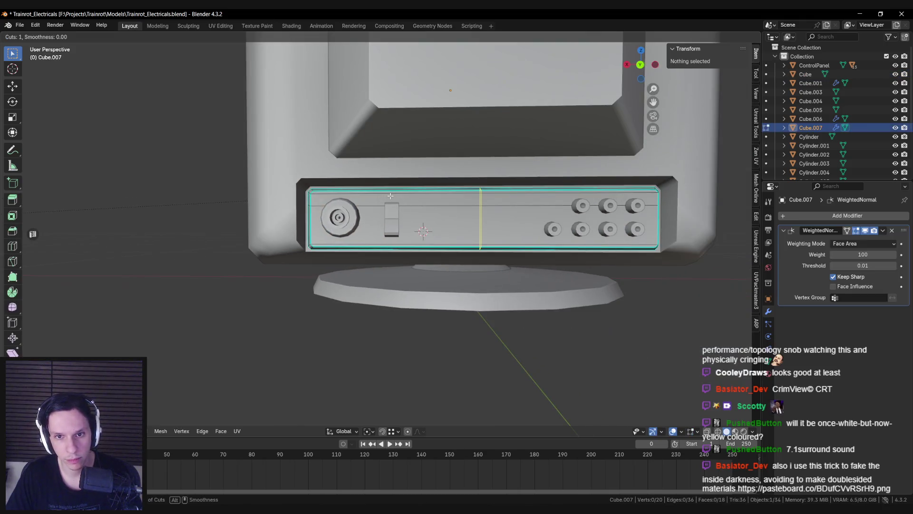
{"action": "left_click", "coordinate": [390, 195]}
{"action": "left_click", "coordinate": [299, 201]}
Straighten the new loop along X, slide it beside the switch and bevel it into two edges
{"action": "key", "text": "s"}
{"action": "key", "text": "x"}
{"action": "key", "text": "Return"}
{"action": "scroll", "coordinate": [422, 223], "scroll_direction": "up", "scroll_amount": 2}
{"action": "key", "text": "g"}
{"action": "left_click", "coordinate": [367, 214]}
{"action": "scroll", "coordinate": [371, 214], "scroll_direction": "up", "scroll_amount": 4}
{"action": "key", "text": "ctrl+b"}
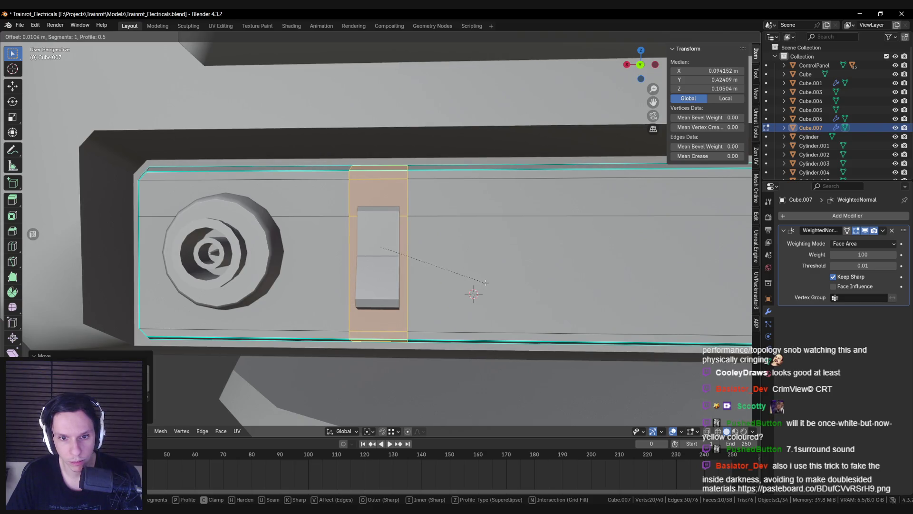
{"action": "left_click", "coordinate": [485, 283]}
{"action": "key", "text": "ctrl+z"}
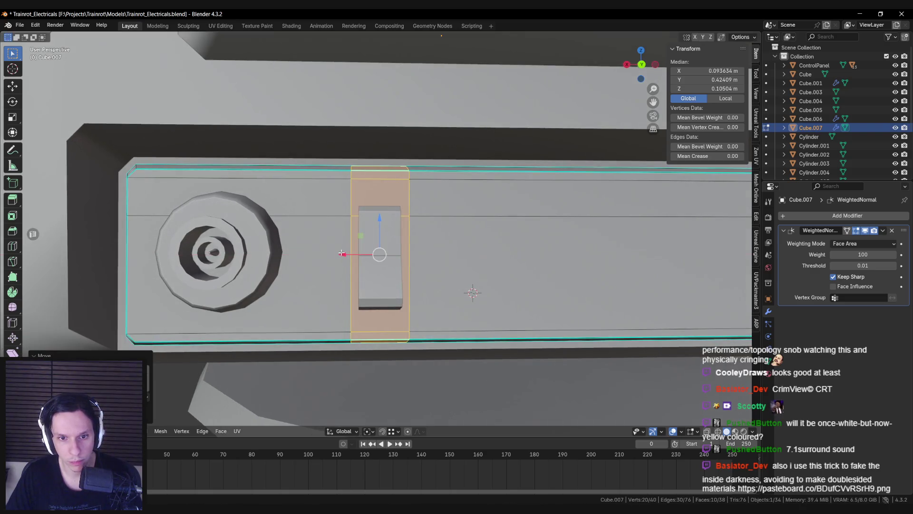
Move the edge below the switch vertically to frame the switch's bottom
{"action": "scroll", "coordinate": [347, 261], "scroll_direction": "down", "scroll_amount": 3}
{"action": "key", "text": "alt+a"}
{"action": "mouse_move", "coordinate": [384, 298]}
{"action": "middle_mouse_down"}
{"action": "mouse_move", "coordinate": [386, 272]}
{"action": "mouse_move", "coordinate": [382, 299]}
{"action": "middle_mouse_up"}
{"action": "left_click", "coordinate": [381, 300]}
{"action": "key", "text": "g"}
{"action": "key", "text": "z"}
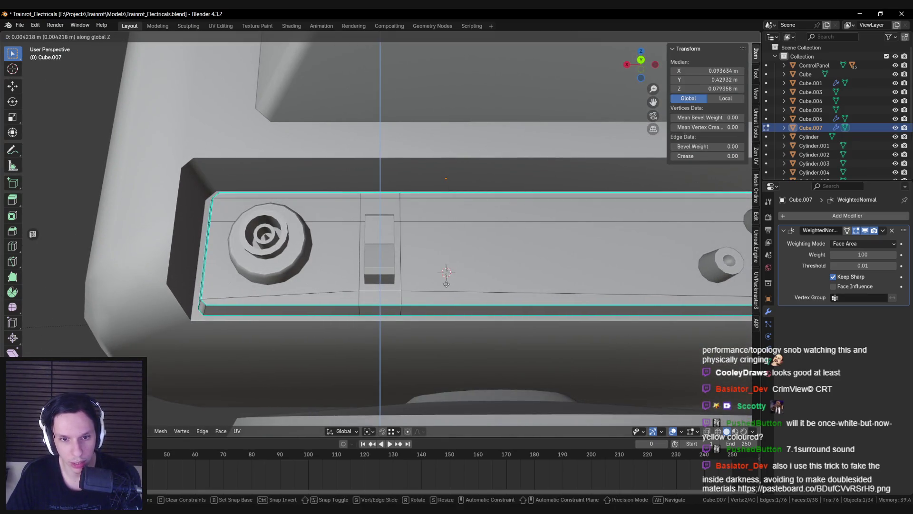
{"action": "middle_click_drag", "start_coordinate": [446, 281], "coordinate": [431, 230], "text": "alt"}
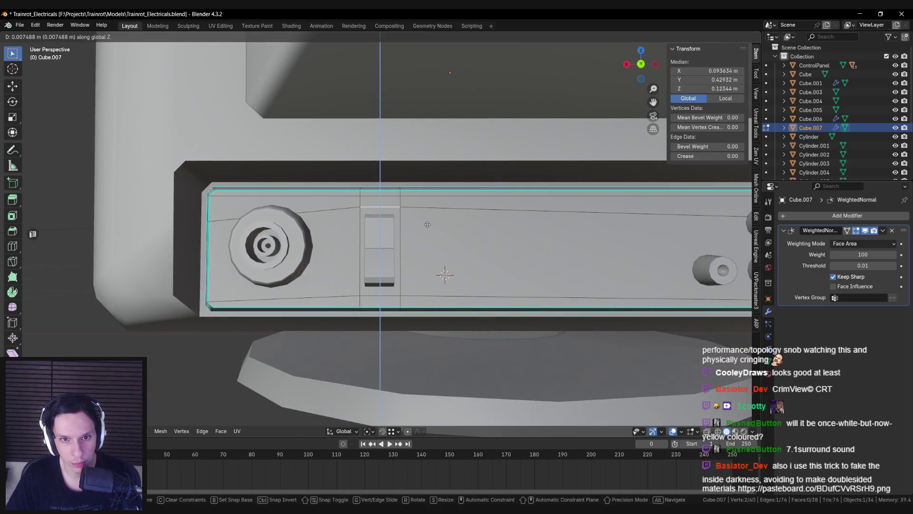
{"action": "left_click", "coordinate": [427, 225]}
Inset the face around the switch and scale the inset face vertically
{"action": "left_click", "coordinate": [381, 248]}
{"action": "mouse_move", "coordinate": [380, 248]}
{"action": "middle_mouse_down"}
{"action": "mouse_move", "coordinate": [409, 224]}
{"action": "mouse_move", "coordinate": [475, 267]}
{"action": "middle_mouse_up"}
{"action": "key", "text": "i"}
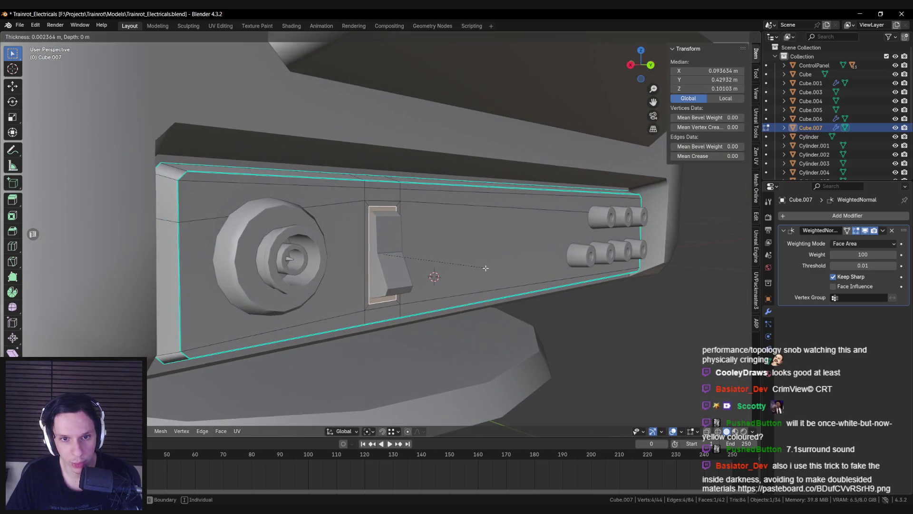
{"action": "left_click", "coordinate": [485, 268]}
{"action": "key", "text": "s"}
{"action": "key", "text": "z"}
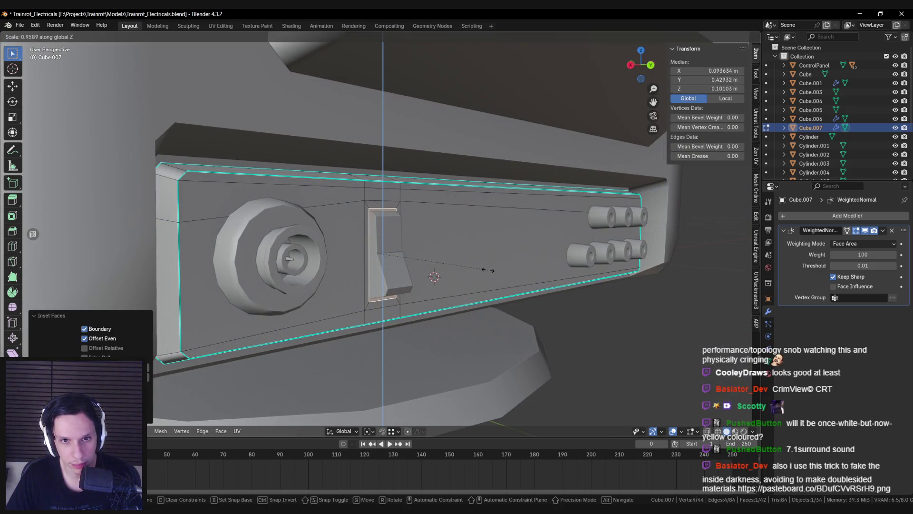
{"action": "left_click", "coordinate": [484, 266]}
Push the inset face inward along Y to form the recessed pocket
{"action": "mouse_move", "coordinate": [484, 267]}
{"action": "middle_mouse_down"}
{"action": "mouse_move", "coordinate": [342, 261]}
{"action": "mouse_move", "coordinate": [362, 238]}
{"action": "mouse_move", "coordinate": [371, 247]}
{"action": "mouse_move", "coordinate": [368, 277]}
{"action": "mouse_move", "coordinate": [400, 258]}
{"action": "mouse_move", "coordinate": [371, 232]}
{"action": "mouse_move", "coordinate": [348, 250]}
{"action": "mouse_move", "coordinate": [382, 244]}
{"action": "mouse_move", "coordinate": [398, 260]}
{"action": "middle_mouse_up"}
{"action": "key", "text": "g"}
{"action": "key", "text": "y"}
{"action": "left_click", "coordinate": [376, 210]}
{"action": "key", "text": "g"}
{"action": "key", "text": "y"}
{"action": "left_click", "coordinate": [401, 256]}
Grow the selection to the whole pocket and mark its edges sharp
{"action": "key", "text": "ctrl+KP_Add"}
{"action": "key", "text": "ctrl+e"}
{"action": "left_click", "coordinate": [364, 227]}
{"action": "scroll", "coordinate": [365, 226], "scroll_direction": "down", "scroll_amount": 5}
Select and frame the switch, then edit its mesh with see-through display on
{"action": "key", "text": "Tab"}
{"action": "left_click", "coordinate": [366, 257]}
{"action": "key", "text": "KP_Decimal"}
{"action": "key", "text": "Tab"}
{"action": "key", "text": "alt+z"}
Seat the switch deeper into the pocket along its Local Y axis
{"action": "key", "text": "g"}
{"action": "key", "text": "y"}
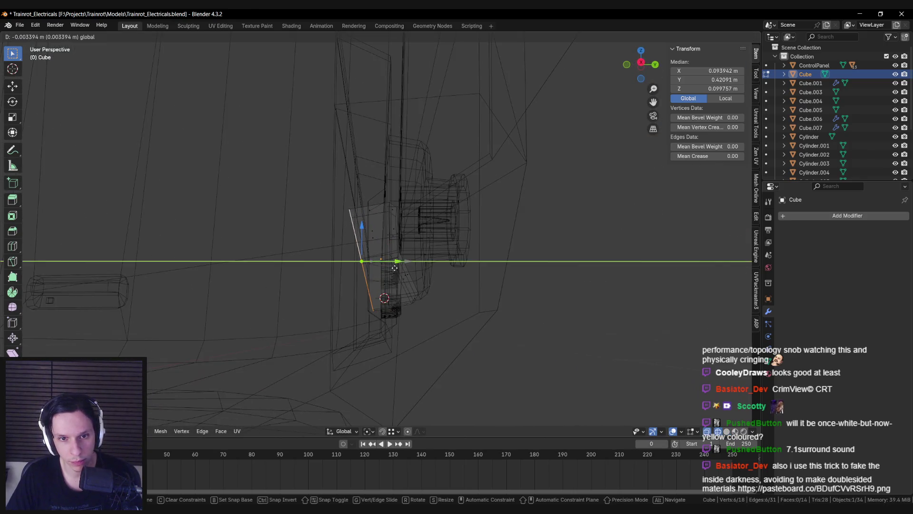
{"action": "left_click", "coordinate": [433, 265]}
{"action": "left_click", "coordinate": [357, 431]}
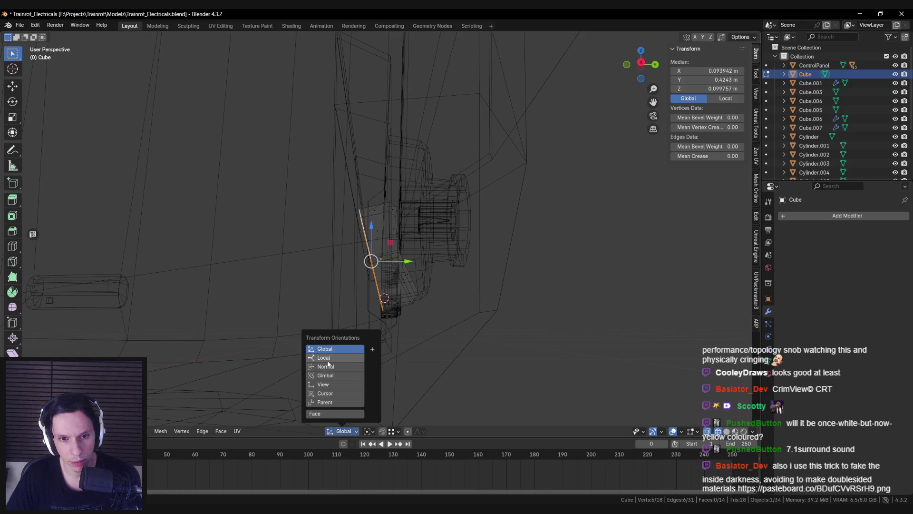
{"action": "left_click", "coordinate": [324, 357]}
{"action": "key", "text": "g"}
{"action": "key", "text": "y"}
{"action": "left_click", "coordinate": [344, 290]}
{"action": "key", "text": "Tab"}
{"action": "key", "text": "alt+z"}
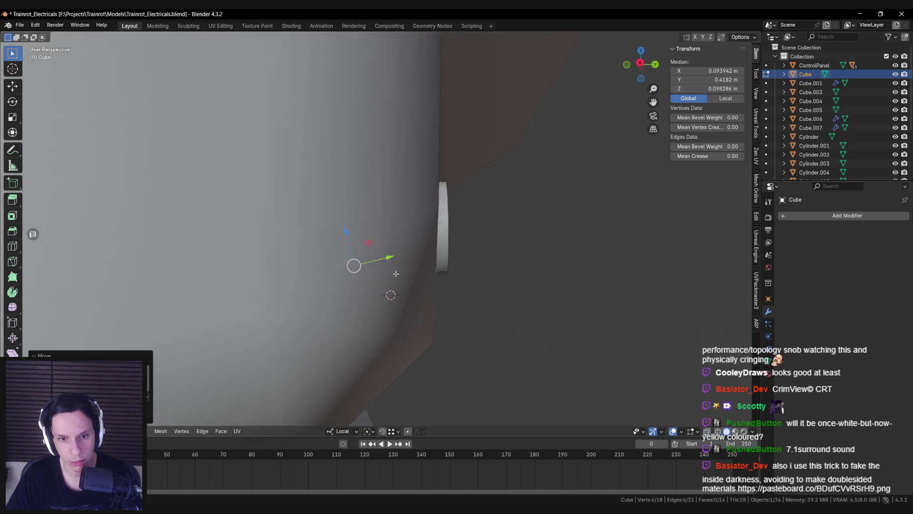
Narrow the pocket by scaling its two side faces along X on the connector panel
{"action": "scroll", "coordinate": [344, 289], "scroll_direction": "down", "scroll_amount": 5}
{"action": "key", "text": "alt+a"}
{"action": "mouse_move", "coordinate": [344, 290]}
{"action": "middle_mouse_down"}
{"action": "mouse_move", "coordinate": [371, 284]}
{"action": "mouse_move", "coordinate": [343, 283]}
{"action": "middle_mouse_up"}
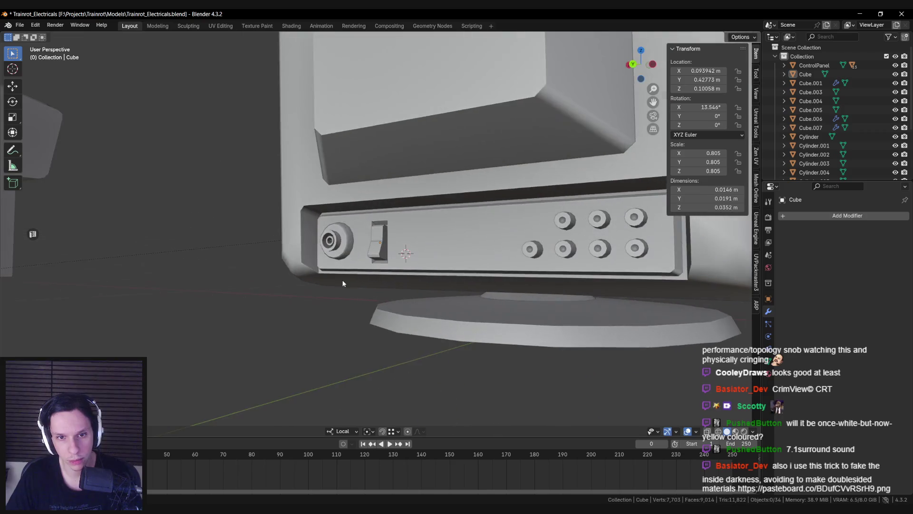
{"action": "scroll", "coordinate": [420, 261], "scroll_direction": "down", "scroll_amount": 3}
{"action": "scroll", "coordinate": [463, 275], "scroll_direction": "up", "scroll_amount": 3}
{"action": "left_click", "coordinate": [381, 253]}
{"action": "key", "text": "Tab"}
{"action": "scroll", "coordinate": [381, 253], "scroll_direction": "up", "scroll_amount": 5}
{"action": "left_click", "coordinate": [354, 239]}
{"action": "left_click", "coordinate": [354, 239], "text": "shift"}
{"action": "left_click", "coordinate": [342, 431]}
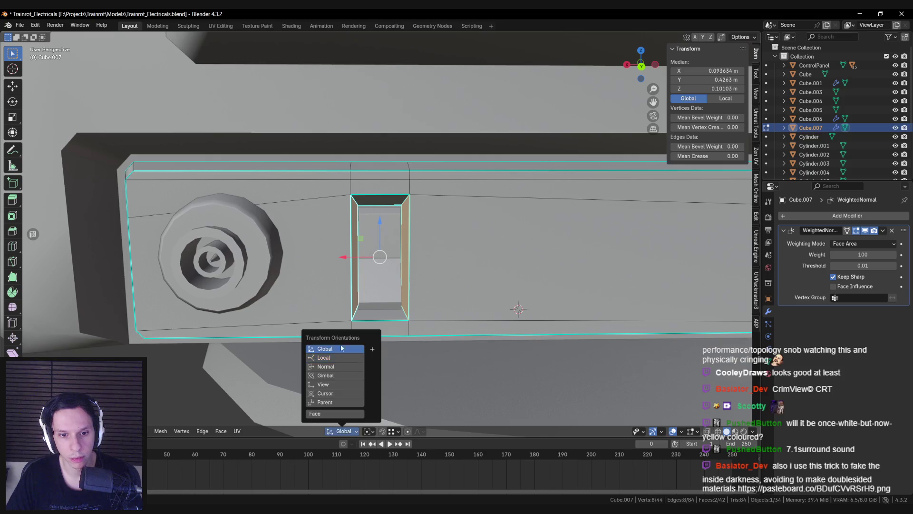
{"action": "key", "text": "s"}
{"action": "key", "text": "x"}
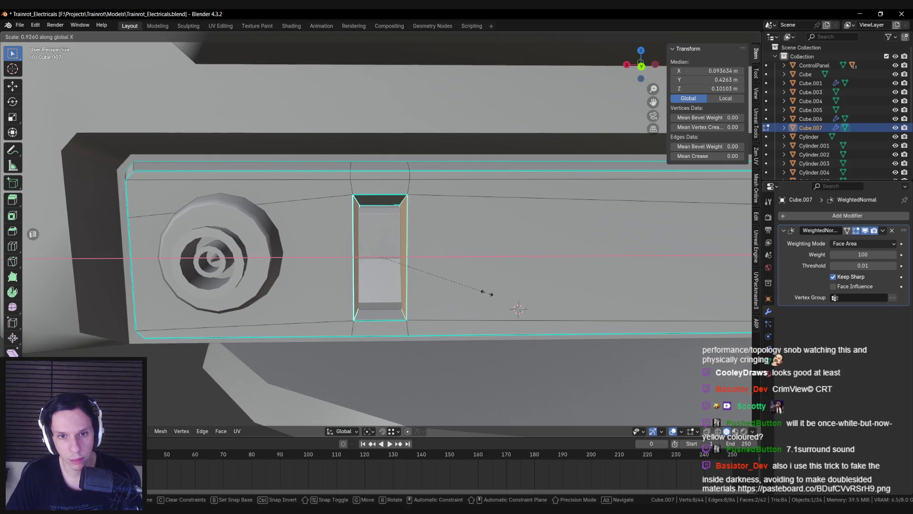
{"action": "left_click", "coordinate": [491, 294]}
{"action": "key", "text": "Tab"}
Inspect the switch from side views, trying and cancelling a vertical resize
{"action": "scroll", "coordinate": [472, 298], "scroll_direction": "down", "scroll_amount": 5}
{"action": "mouse_move", "coordinate": [472, 280]}
{"action": "middle_mouse_down"}
{"action": "mouse_move", "coordinate": [358, 280]}
{"action": "mouse_move", "coordinate": [438, 280]}
{"action": "middle_mouse_up"}
{"action": "scroll", "coordinate": [459, 276], "scroll_direction": "up", "scroll_amount": 3}
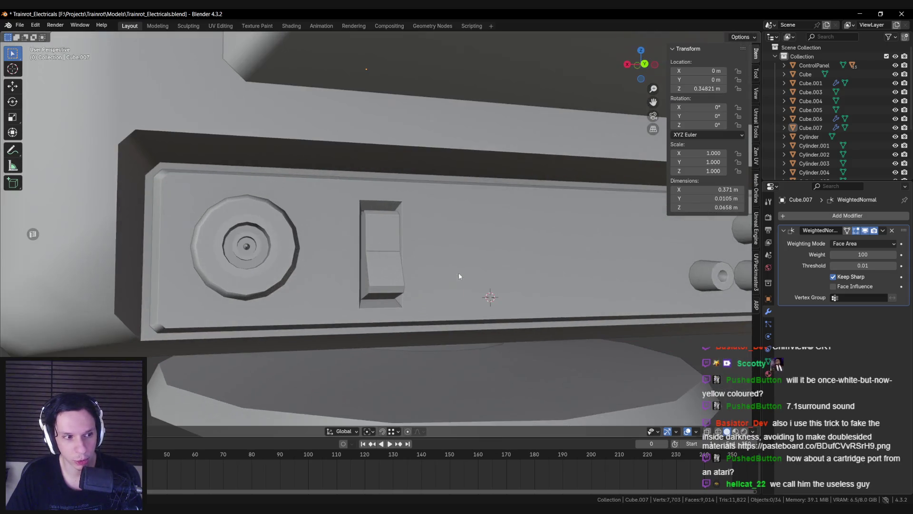
{"action": "left_click", "coordinate": [381, 257]}
{"action": "key", "text": "s"}
{"action": "key", "text": "z"}
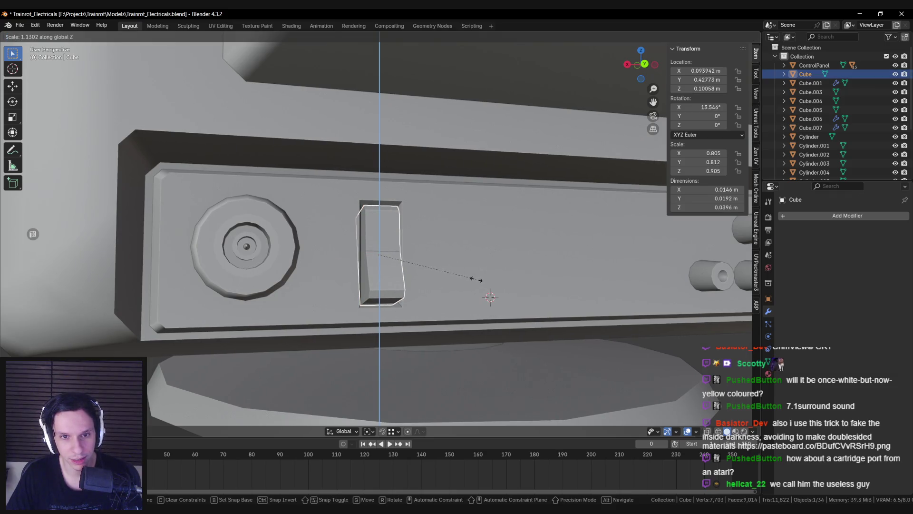
{"action": "right_click", "coordinate": [477, 279]}
{"action": "scroll", "coordinate": [452, 285], "scroll_direction": "down", "scroll_amount": 8}
{"action": "key", "text": "alt+a"}
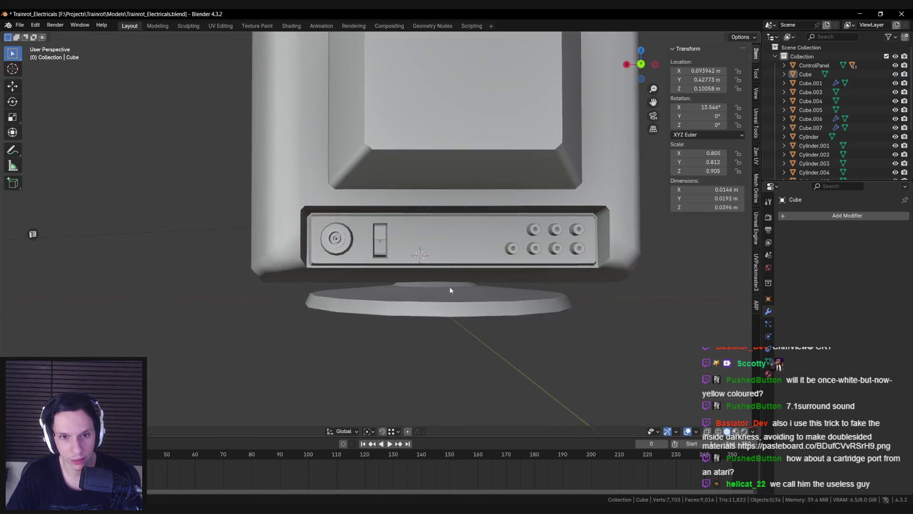
{"action": "scroll", "coordinate": [452, 300], "scroll_direction": "down", "scroll_amount": 6}
{"action": "mouse_move", "coordinate": [452, 301]}
{"action": "middle_mouse_down"}
{"action": "mouse_move", "coordinate": [461, 224]}
{"action": "mouse_move", "coordinate": [410, 242]}
{"action": "mouse_move", "coordinate": [427, 247]}
{"action": "mouse_move", "coordinate": [395, 286]}
{"action": "mouse_move", "coordinate": [335, 285]}
{"action": "mouse_move", "coordinate": [502, 278]}
{"action": "mouse_move", "coordinate": [459, 297]}
{"action": "mouse_move", "coordinate": [361, 300]}
{"action": "middle_mouse_up"}
{"action": "scroll", "coordinate": [421, 257], "scroll_direction": "up", "scroll_amount": 5}
{"action": "scroll", "coordinate": [457, 265], "scroll_direction": "down", "scroll_amount": 2}
{"action": "scroll", "coordinate": [334, 286], "scroll_direction": "down", "scroll_amount": 3}
{"action": "scroll", "coordinate": [333, 288], "scroll_direction": "up", "scroll_amount": 4}
{"action": "scroll", "coordinate": [390, 286], "scroll_direction": "up", "scroll_amount": 3}
{"action": "scroll", "coordinate": [459, 298], "scroll_direction": "down", "scroll_amount": 3}
{"action": "scroll", "coordinate": [359, 297], "scroll_direction": "down", "scroll_amount": 3}
{"action": "scroll", "coordinate": [430, 220], "scroll_direction": "up", "scroll_amount": 4}
{"action": "mouse_move", "coordinate": [430, 220]}
{"action": "middle_mouse_down"}
{"action": "mouse_move", "coordinate": [409, 238]}
{"action": "mouse_move", "coordinate": [433, 289]}
{"action": "middle_mouse_up"}
{"action": "scroll", "coordinate": [409, 238], "scroll_direction": "up", "scroll_amount": 3}
Clear the pocket's sharp edges, save Trainrot_Electricals.blend and switch to Discord
{"action": "left_click", "coordinate": [402, 241]}
{"action": "key", "text": "Tab"}
{"action": "scroll", "coordinate": [432, 290], "scroll_direction": "up", "scroll_amount": 2}
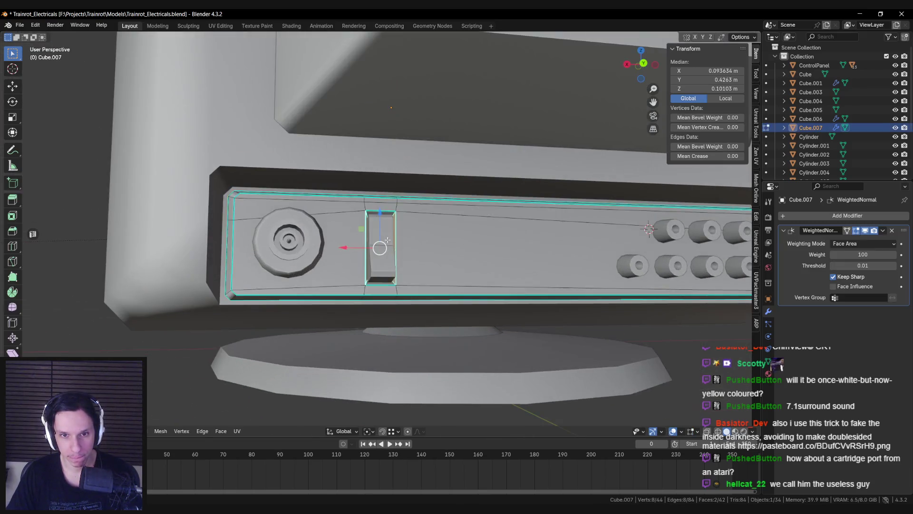
{"action": "scroll", "coordinate": [388, 240], "scroll_direction": "up", "scroll_amount": 3}
{"action": "left_click", "coordinate": [378, 250]}
{"action": "key", "text": "ctrl+e"}
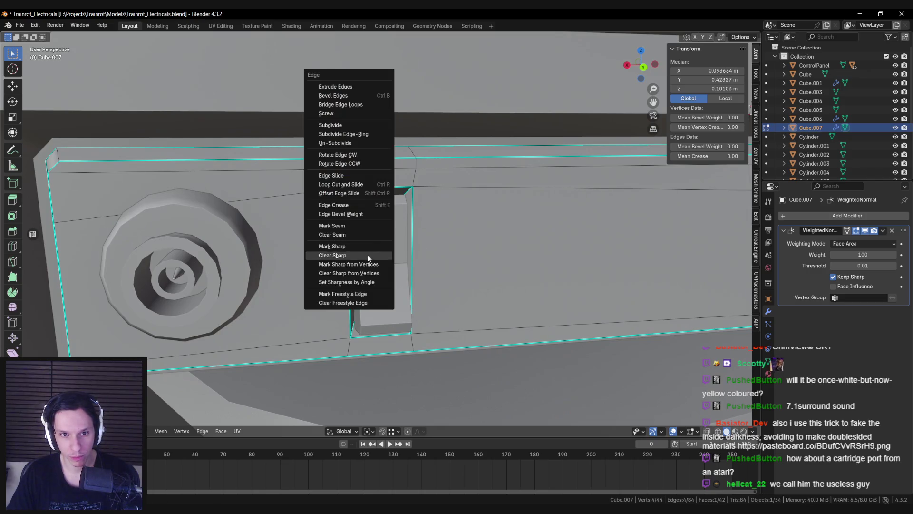
{"action": "left_click", "coordinate": [368, 257]}
{"action": "key", "text": "Tab"}
{"action": "scroll", "coordinate": [363, 259], "scroll_direction": "down", "scroll_amount": 5}
{"action": "key", "text": "ctrl+s"}
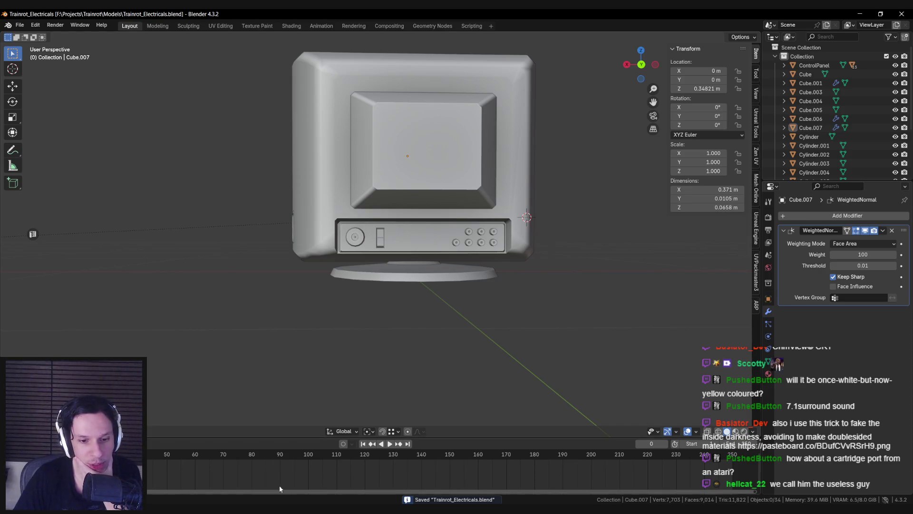
{"action": "left_click", "coordinate": [299, 474]}
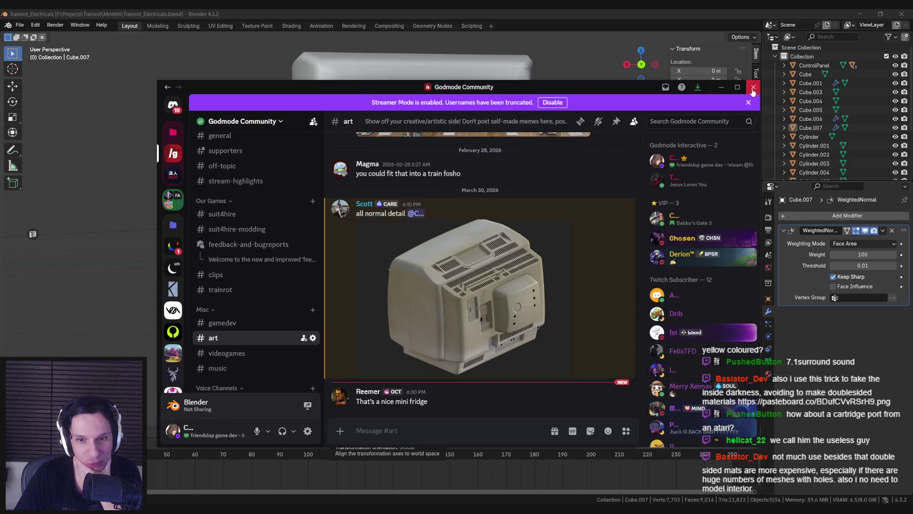
{"action": "left_click", "coordinate": [753, 89]}
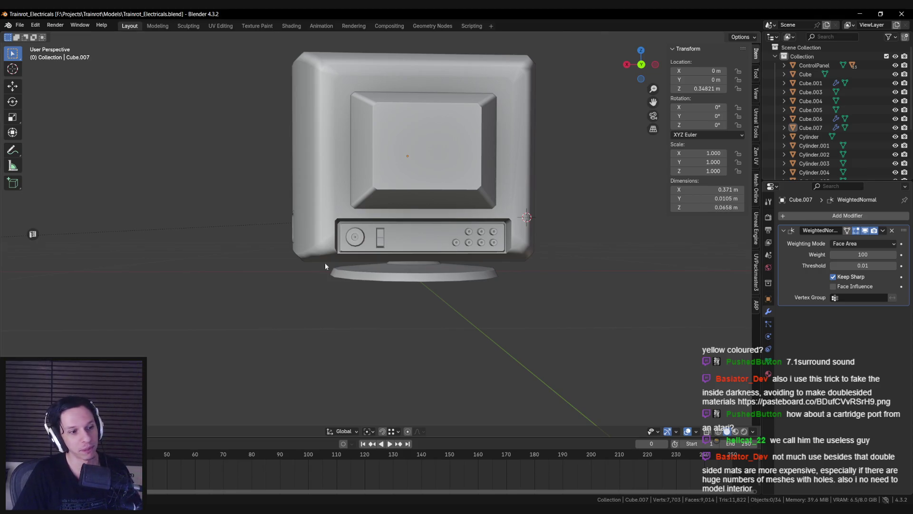
Isolate the connector panel (Cube.007) in local view in Edit Mode
{"action": "scroll", "coordinate": [381, 256], "scroll_direction": "up", "scroll_amount": 4}
{"action": "left_click", "coordinate": [432, 251]}
{"action": "key", "text": "Tab"}
{"action": "scroll", "coordinate": [394, 245], "scroll_direction": "up", "scroll_amount": 3}
{"action": "key", "text": "alt+a"}
{"action": "middle_click_drag", "start_coordinate": [395, 245], "coordinate": [549, 205]}
{"action": "key", "text": "shift+z"}
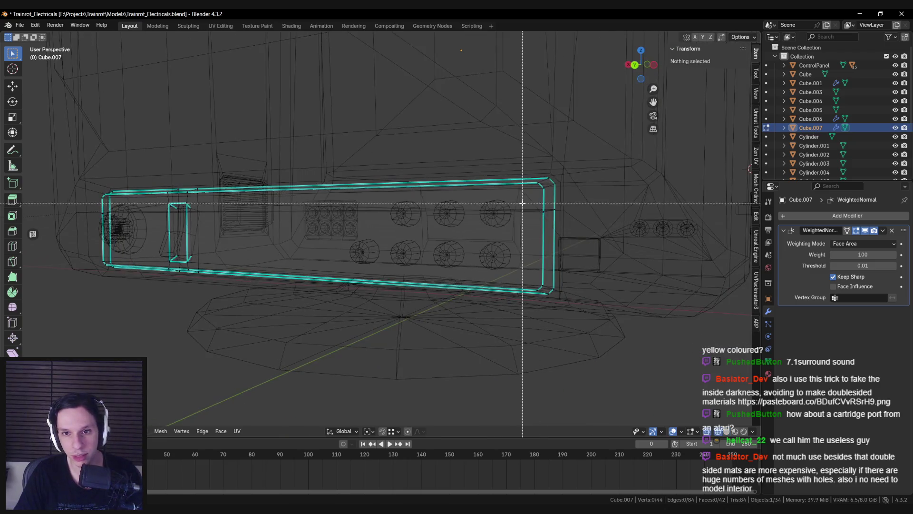
{"action": "left_click", "coordinate": [550, 205]}
{"action": "key", "text": "shift+z"}
{"action": "key", "text": "shift+z"}
{"action": "key", "text": "shift+z"}
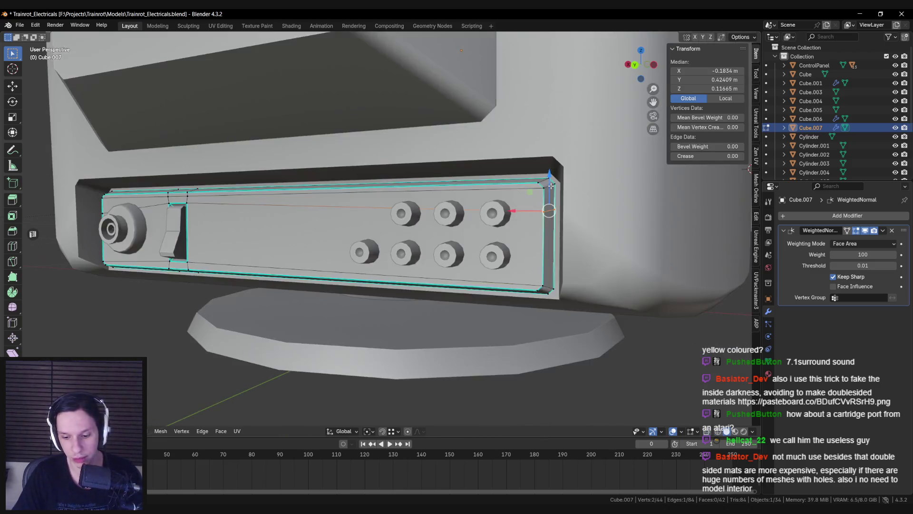
{"action": "key", "text": "KP_Divide"}
{"action": "key", "text": "alt+a"}
{"action": "mouse_move", "coordinate": [550, 185]}
{"action": "middle_mouse_down"}
{"action": "mouse_move", "coordinate": [320, 240]}
{"action": "mouse_move", "coordinate": [376, 249]}
{"action": "middle_mouse_up"}
Box-select the panel's hidden faces from top X-ray view and delete them
{"action": "key", "text": "KP_7"}
{"action": "key", "text": "shift+z"}
{"action": "key", "text": "b"}
{"action": "left_click_drag", "start_coordinate": [160, 238], "coordinate": [669, 286]}
{"action": "key", "text": "shift+z"}
{"action": "middle_click_drag", "start_coordinate": [669, 286], "coordinate": [529, 275]}
{"action": "key", "text": "x"}
{"action": "left_click", "coordinate": [518, 279]}
Return to the full monitor in rear orthographic view and place the 3D cursor on the panel centre
{"action": "key", "text": "KP_Divide"}
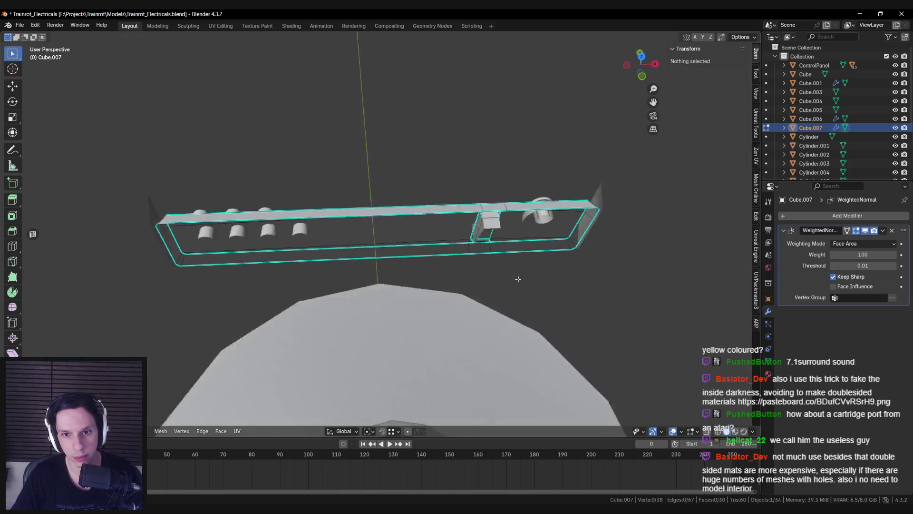
{"action": "key", "text": "Tab"}
{"action": "scroll", "coordinate": [427, 253], "scroll_direction": "down", "scroll_amount": 1}
{"action": "scroll", "coordinate": [412, 287], "scroll_direction": "down", "scroll_amount": 2}
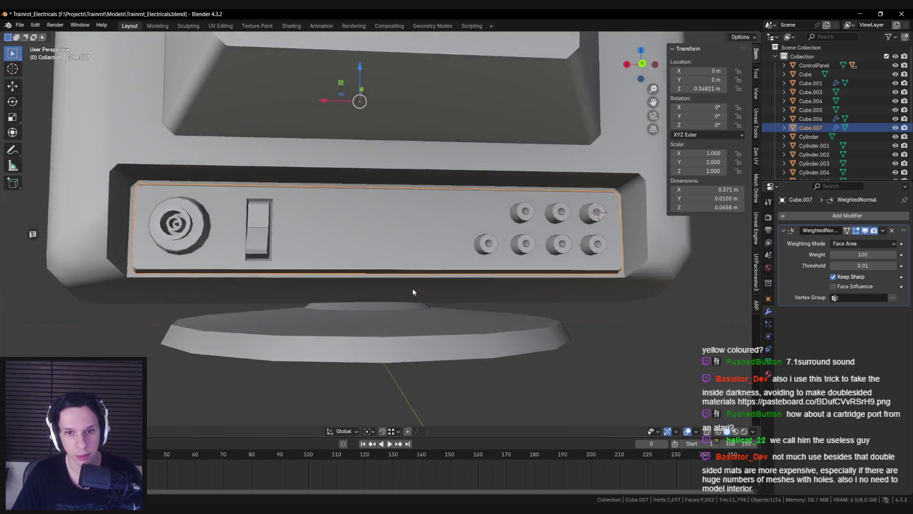
{"action": "key", "text": "KP_4"}
{"action": "key", "text": "KP_4"}
{"action": "key", "text": "KP_4"}
{"action": "key", "text": "ctrl+KP_1"}
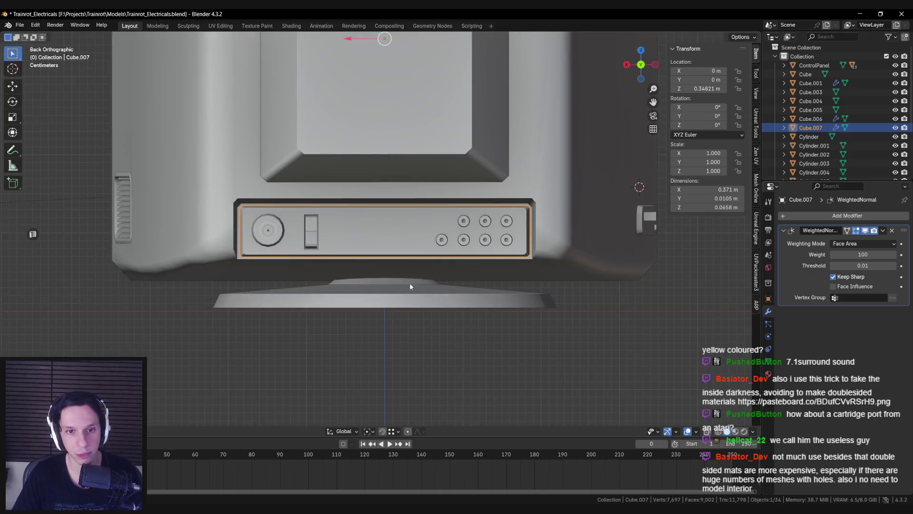
{"action": "scroll", "coordinate": [390, 235], "scroll_direction": "up", "scroll_amount": 4}
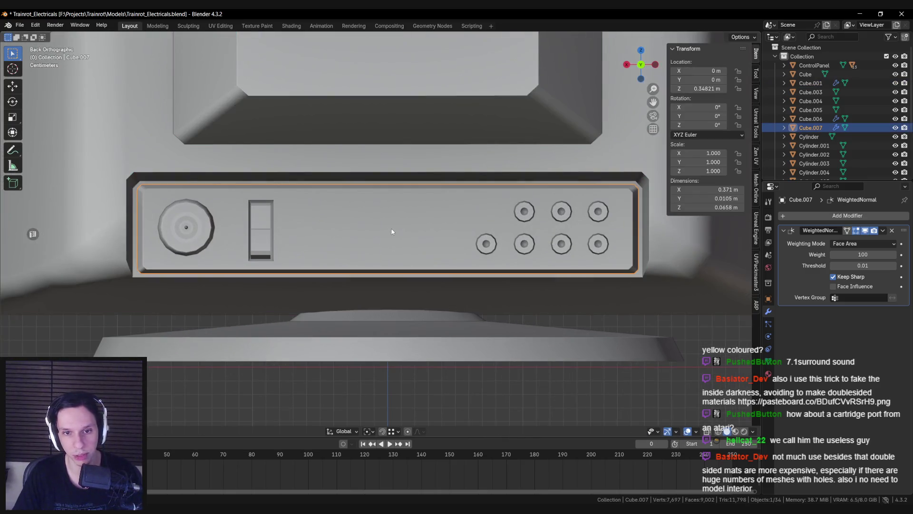
{"action": "right_click", "coordinate": [391, 230], "text": "shift"}
{"action": "scroll", "coordinate": [390, 238], "scroll_direction": "down", "scroll_amount": 2}
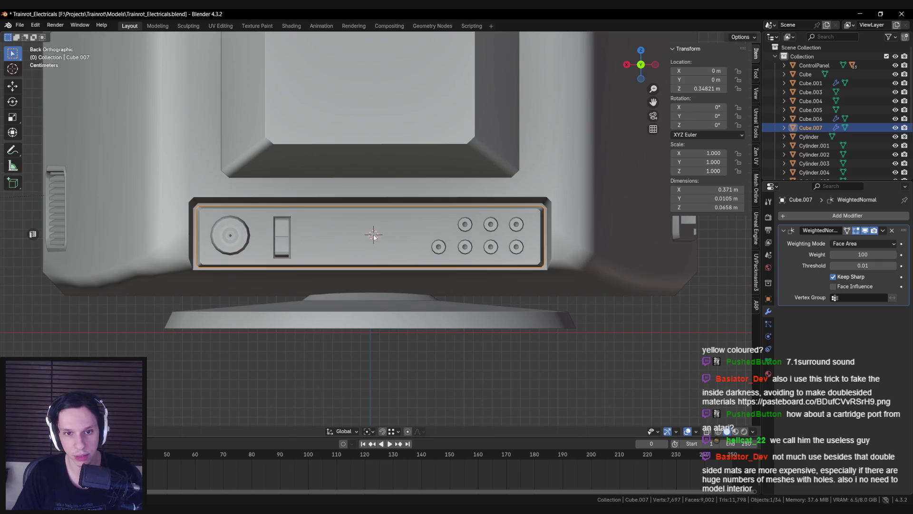
{"action": "key", "text": "shift+a"}
Add a cube, then shrink and flatten it into a thin strip placed between the switch and the jacks
{"action": "type", "text": "cube"}
{"action": "key", "text": "Return"}
{"action": "key", "text": "s"}
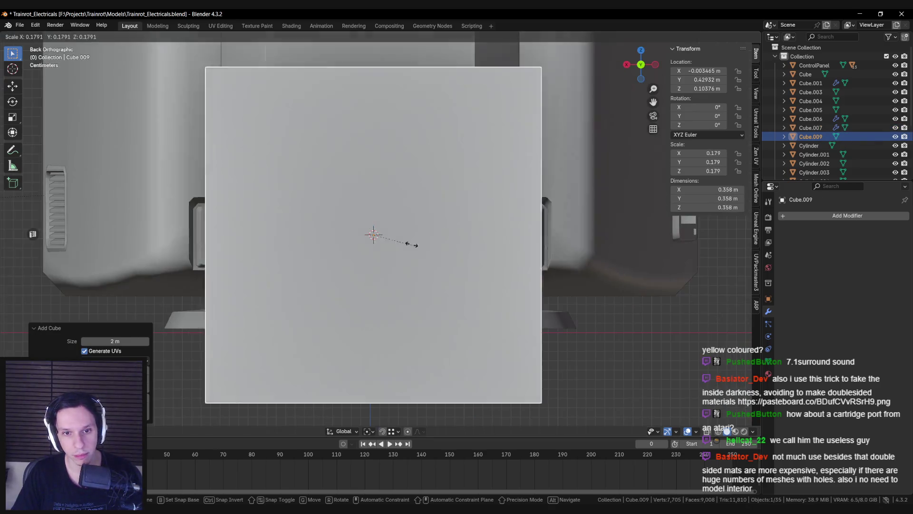
{"action": "left_click", "coordinate": [406, 243]}
{"action": "key", "text": "s"}
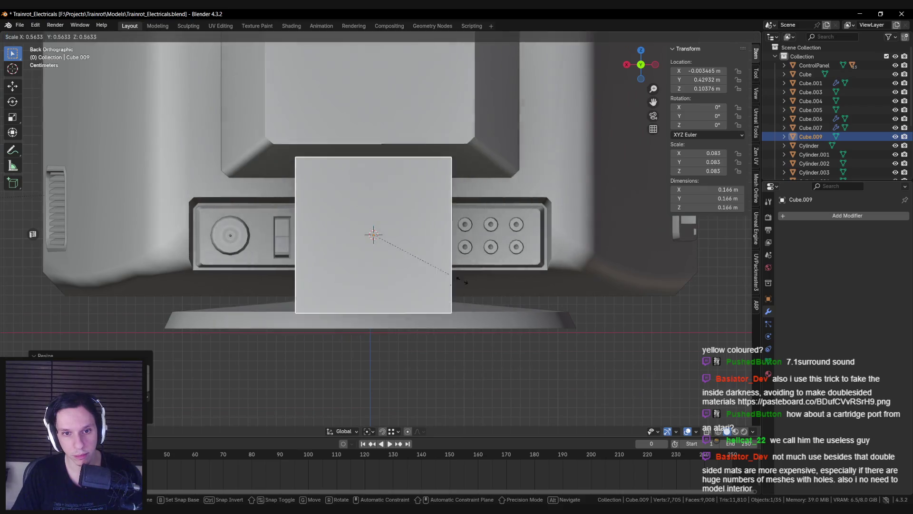
{"action": "left_click", "coordinate": [442, 271]}
{"action": "key", "text": "s"}
{"action": "key", "text": "z"}
{"action": "left_click", "coordinate": [395, 235]}
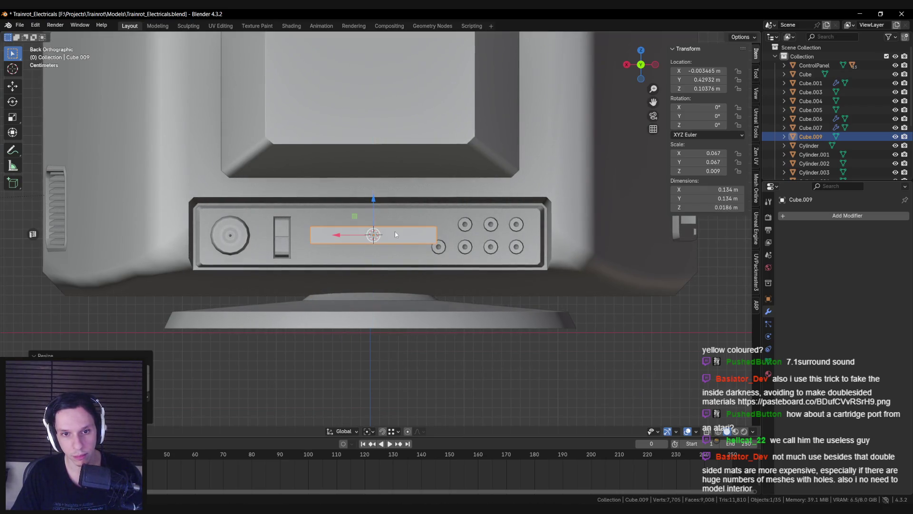
{"action": "left_click_drag", "start_coordinate": [358, 217], "coordinate": [348, 207]}
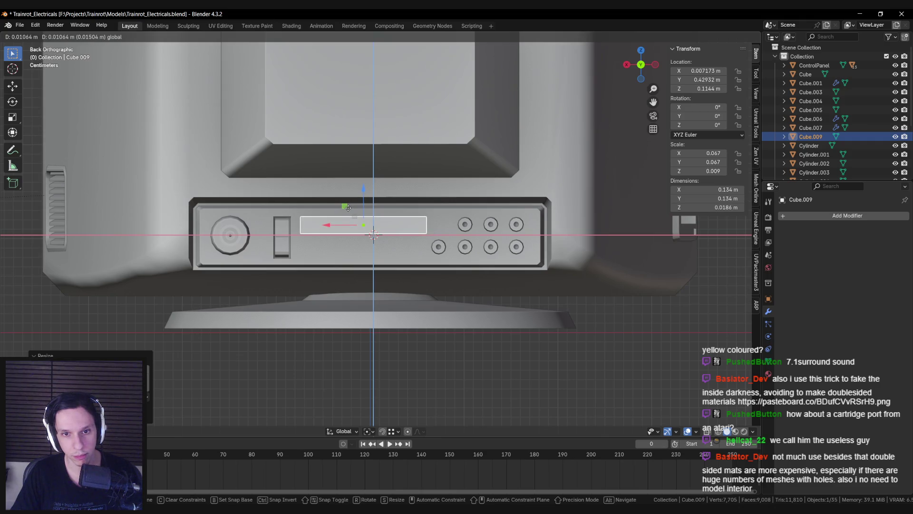
{"action": "left_click_drag", "start_coordinate": [348, 207], "coordinate": [348, 207]}
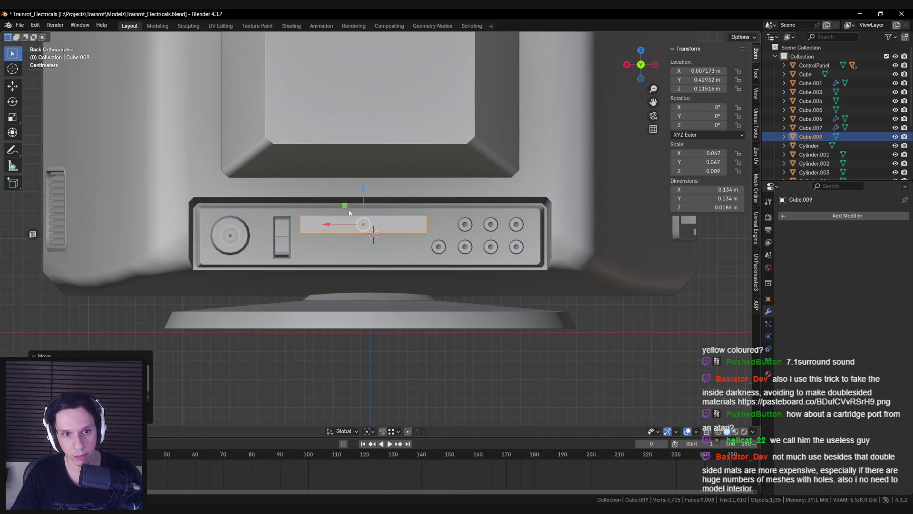
In Edit Mode, add an edge loop across the strip and then delete it again
{"action": "key", "text": "Tab"}
{"action": "key", "text": "alt+z"}
{"action": "left_click", "coordinate": [426, 224]}
{"action": "key", "text": "alt+z"}
{"action": "key", "text": "ctrl+r"}
{"action": "left_click", "coordinate": [408, 228]}
{"action": "mouse_move", "coordinate": [409, 228]}
{"action": "middle_mouse_down"}
{"action": "mouse_move", "coordinate": [318, 231]}
{"action": "mouse_move", "coordinate": [458, 248]}
{"action": "mouse_move", "coordinate": [442, 233]}
{"action": "mouse_move", "coordinate": [442, 247]}
{"action": "middle_mouse_up"}
{"action": "key", "text": "alt+z"}
{"action": "left_click", "coordinate": [306, 247]}
{"action": "key", "text": "x"}
{"action": "left_click", "coordinate": [336, 236]}
{"action": "key", "text": "alt+z"}
Move the strip's right end face along Y and inset it
{"action": "left_click", "coordinate": [442, 233]}
{"action": "key", "text": "g"}
{"action": "key", "text": "y"}
{"action": "left_click", "coordinate": [421, 230]}
{"action": "key", "text": "i"}
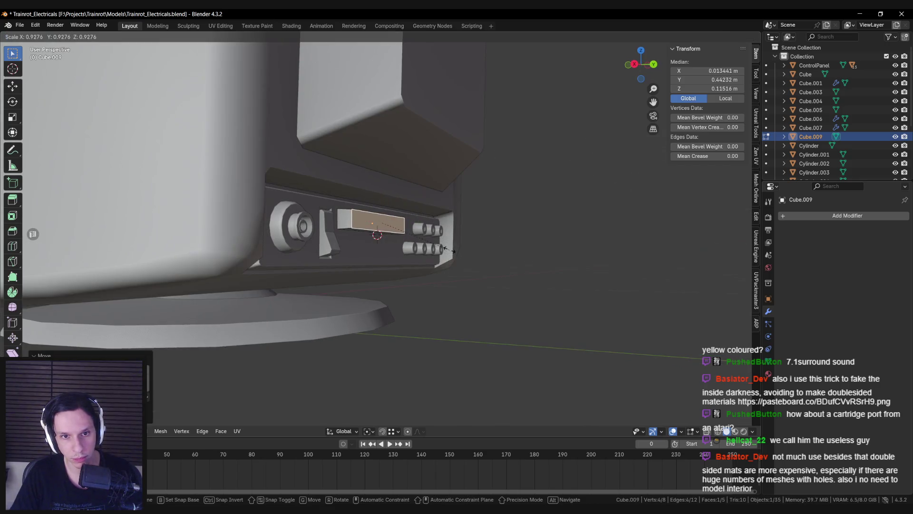
{"action": "left_click", "coordinate": [452, 256]}
Extrude the inset end face and set its depth along the Y axis
{"action": "key", "text": "e"}
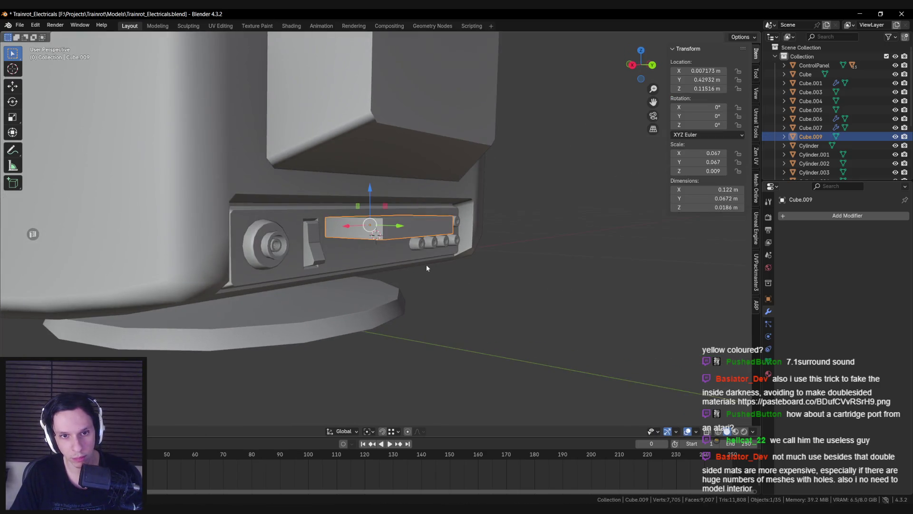
{"action": "right_click", "coordinate": [426, 265]}
{"action": "middle_click_drag", "start_coordinate": [426, 265], "coordinate": [466, 263]}
{"action": "scroll", "coordinate": [465, 263], "scroll_direction": "down", "scroll_amount": 2}
{"action": "key", "text": "g"}
{"action": "key", "text": "y"}
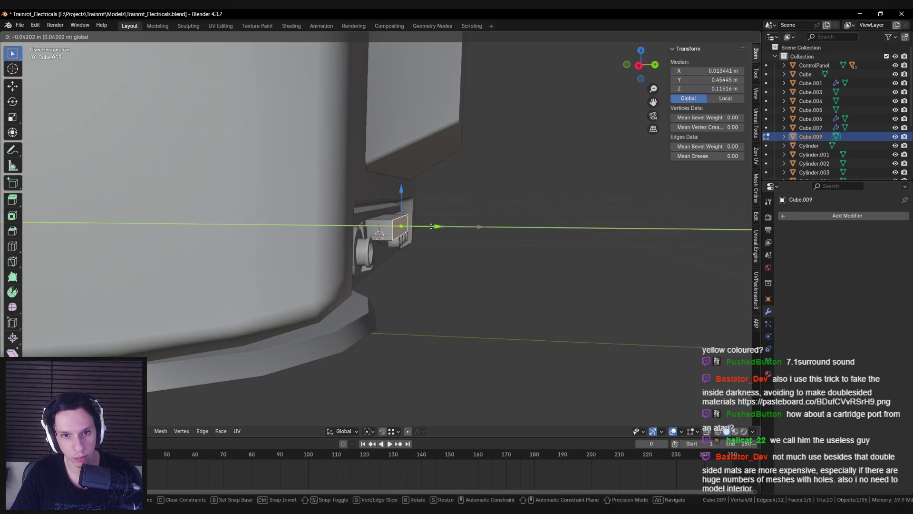
{"action": "left_click", "coordinate": [418, 229]}
{"action": "scroll", "coordinate": [428, 234], "scroll_direction": "up", "scroll_amount": 6}
Select the whole slot box, then pick its front face
{"action": "key", "text": "alt+a"}
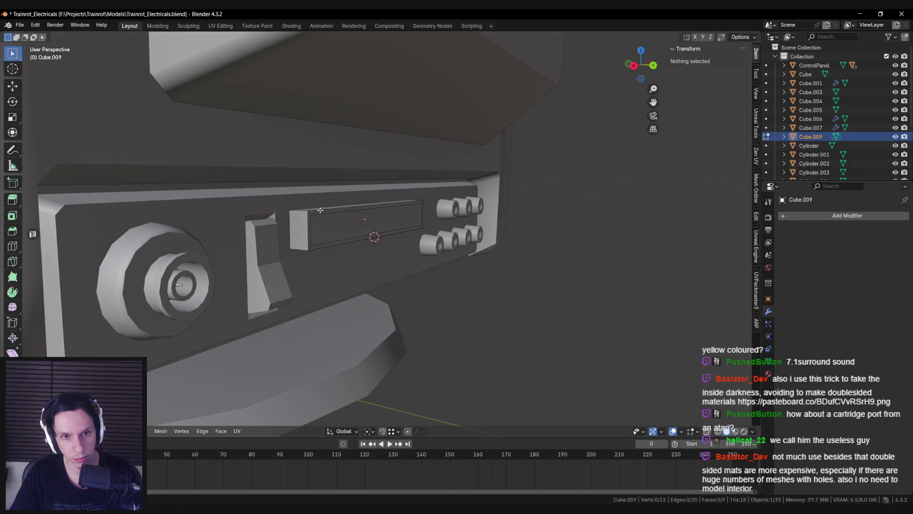
{"action": "key", "text": "l"}
{"action": "mouse_move", "coordinate": [323, 238]}
{"action": "middle_mouse_down"}
{"action": "mouse_move", "coordinate": [309, 245]}
{"action": "mouse_move", "coordinate": [336, 228]}
{"action": "middle_mouse_up"}
{"action": "scroll", "coordinate": [311, 246], "scroll_direction": "down", "scroll_amount": 3}
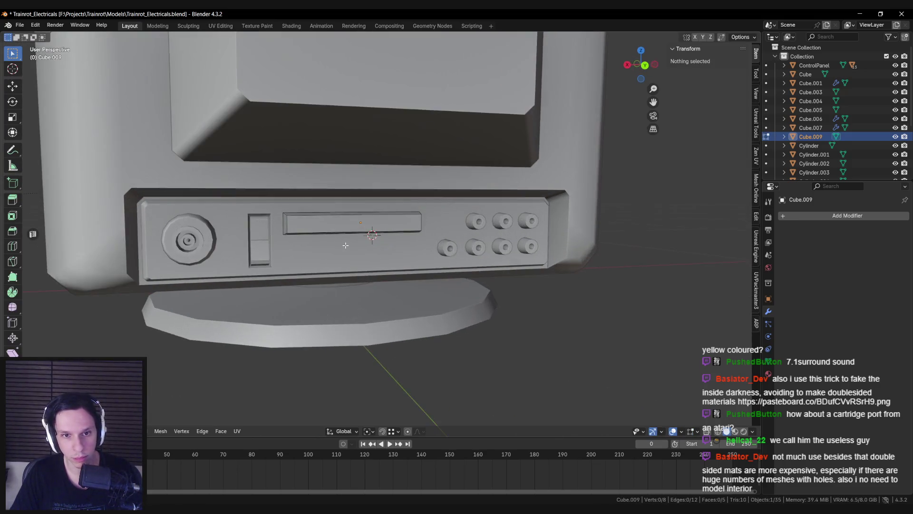
{"action": "left_click", "coordinate": [338, 226]}
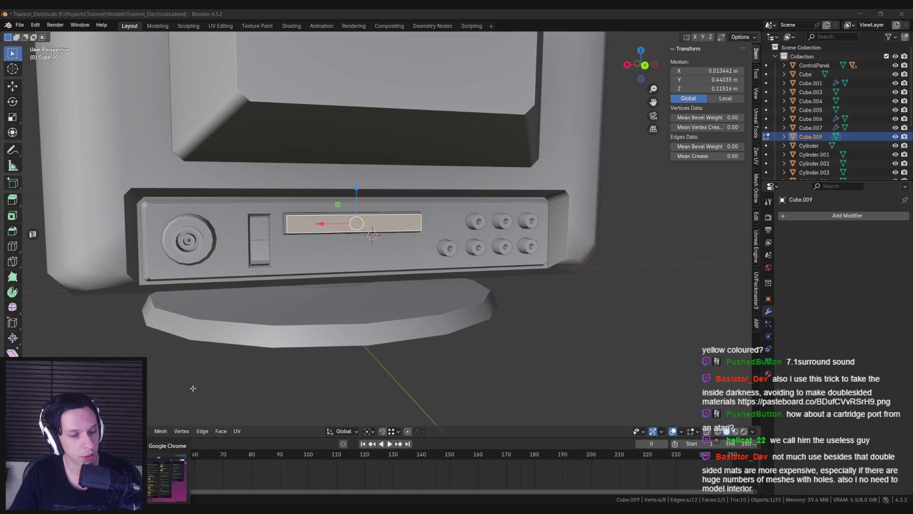
Inset the slot block's front face and push it inward along Y
{"action": "middle_click_drag", "start_coordinate": [328, 224], "coordinate": [313, 217]}
{"action": "scroll", "coordinate": [513, 261], "scroll_direction": "up", "scroll_amount": 3}
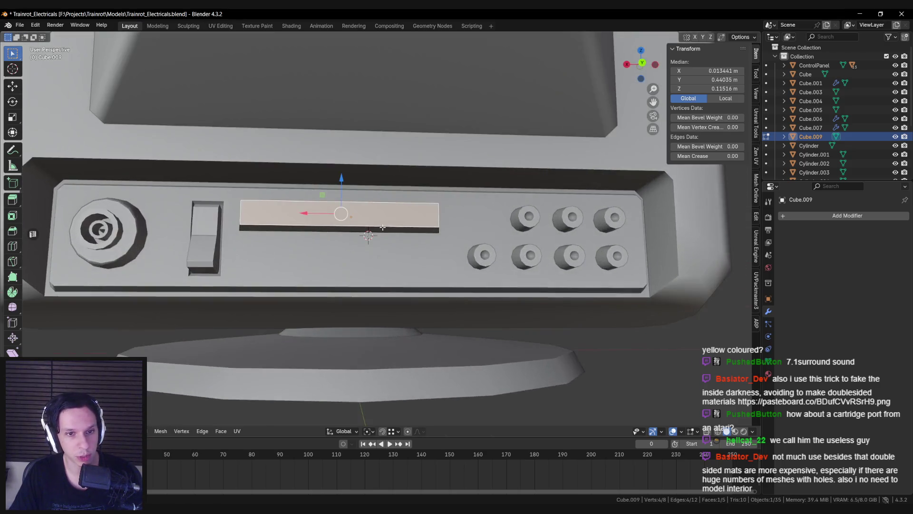
{"action": "key", "text": "i"}
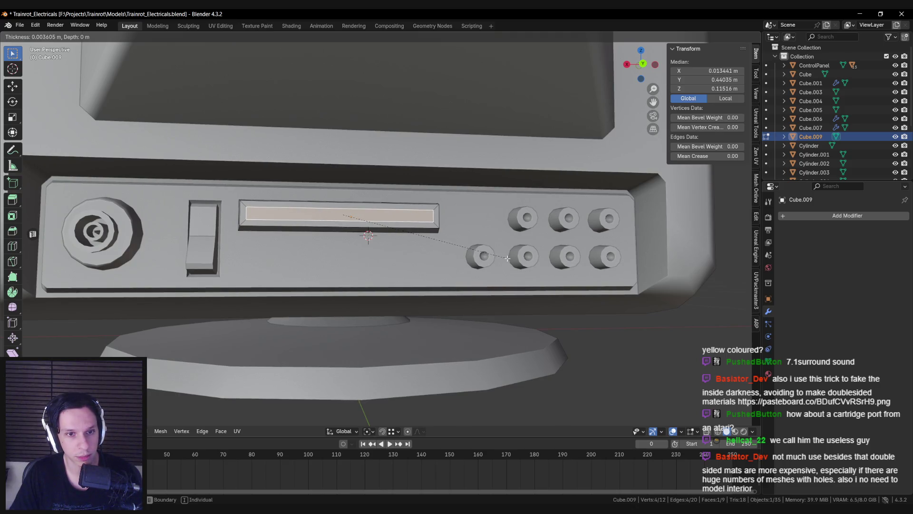
{"action": "left_click", "coordinate": [486, 258]}
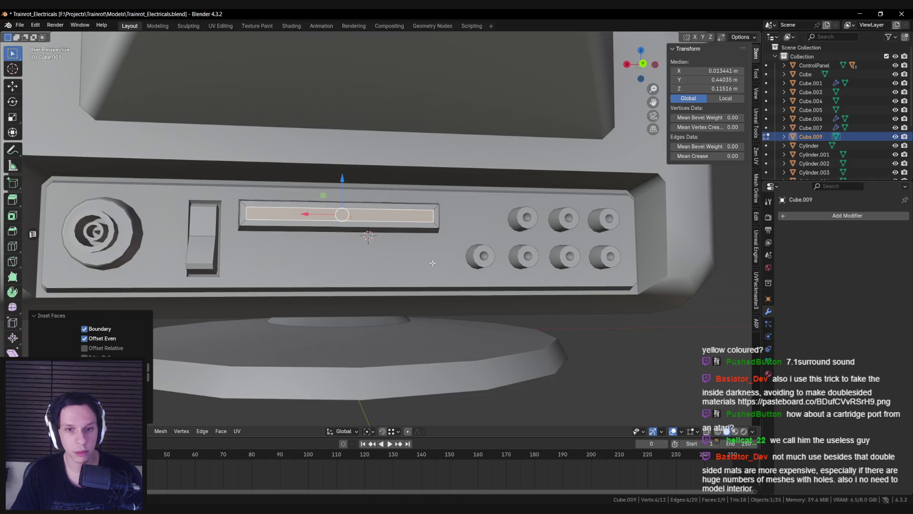
{"action": "middle_click_drag", "start_coordinate": [448, 218], "coordinate": [451, 229]}
{"action": "key", "text": "g"}
{"action": "key", "text": "y"}
{"action": "left_click", "coordinate": [442, 228]}
Scale the recessed face in Z to narrow the opening, then return to Object Mode
{"action": "key", "text": "s"}
{"action": "key", "text": "z"}
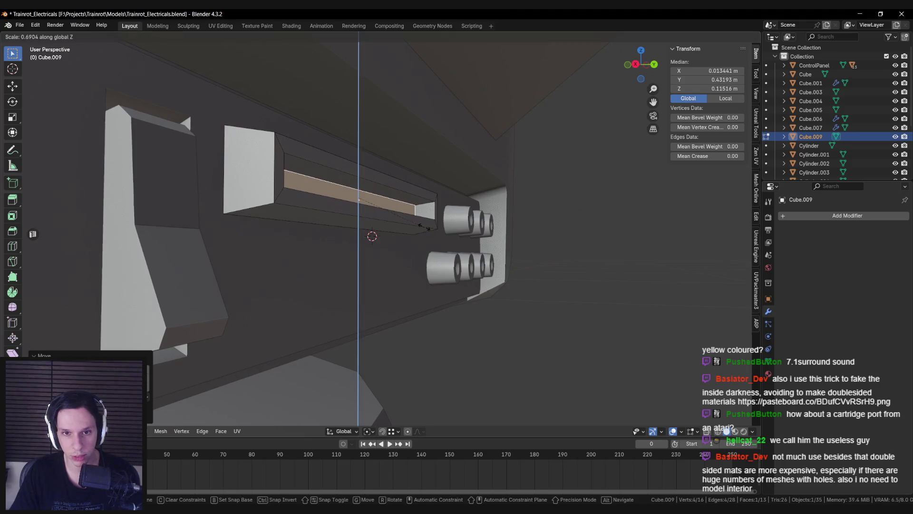
{"action": "left_click", "coordinate": [412, 226]}
{"action": "mouse_move", "coordinate": [412, 226]}
{"action": "middle_mouse_down"}
{"action": "mouse_move", "coordinate": [380, 233]}
{"action": "mouse_move", "coordinate": [367, 254]}
{"action": "mouse_move", "coordinate": [351, 236]}
{"action": "mouse_move", "coordinate": [390, 271]}
{"action": "middle_mouse_up"}
{"action": "key", "text": "shift+z"}
{"action": "key", "text": "shift+z"}
{"action": "key", "text": "Tab"}
{"action": "scroll", "coordinate": [347, 243], "scroll_direction": "down", "scroll_amount": 2}
{"action": "scroll", "coordinate": [390, 272], "scroll_direction": "up", "scroll_amount": 7}
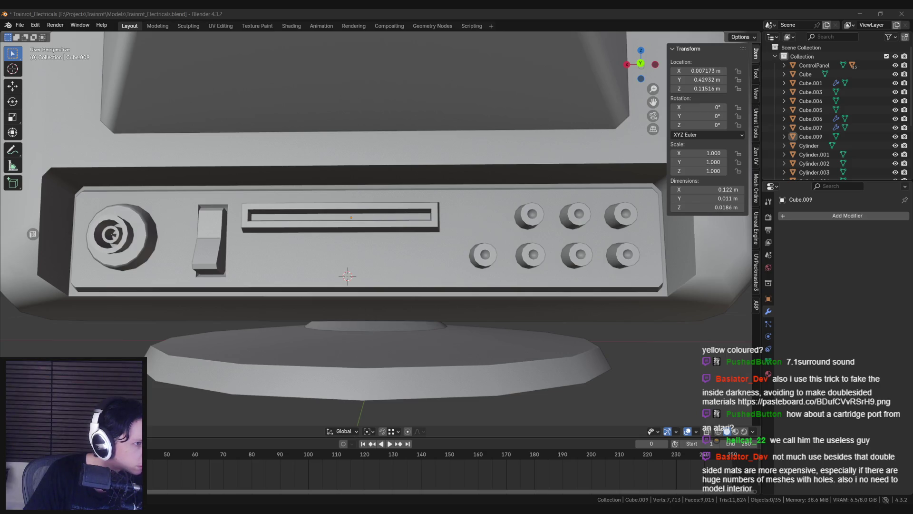
{"action": "mouse_move", "coordinate": [328, 257]}
{"action": "middle_mouse_down"}
{"action": "mouse_move", "coordinate": [445, 209]}
{"action": "mouse_move", "coordinate": [310, 297]}
{"action": "middle_mouse_up"}
In Edit Mode, duplicate the slot's right end face in place and shrink it
{"action": "left_click", "coordinate": [371, 228]}
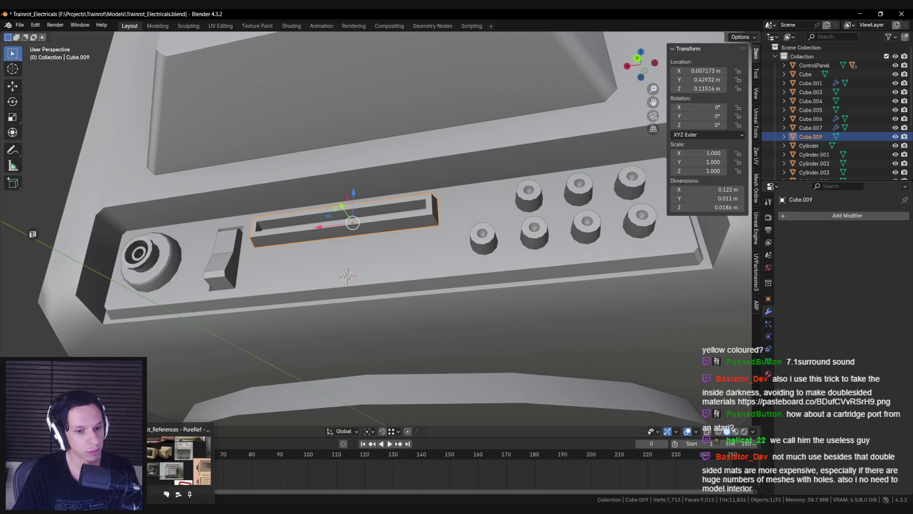
{"action": "mouse_move", "coordinate": [402, 286]}
{"action": "middle_mouse_down"}
{"action": "mouse_move", "coordinate": [413, 285]}
{"action": "mouse_move", "coordinate": [430, 231]}
{"action": "mouse_move", "coordinate": [408, 224]}
{"action": "middle_mouse_up"}
{"action": "key", "text": "Tab"}
{"action": "left_click", "coordinate": [425, 218]}
{"action": "scroll", "coordinate": [419, 218], "scroll_direction": "up", "scroll_amount": 3}
{"action": "key", "text": "shift+d"}
{"action": "key", "text": "Escape"}
{"action": "key", "text": "s"}
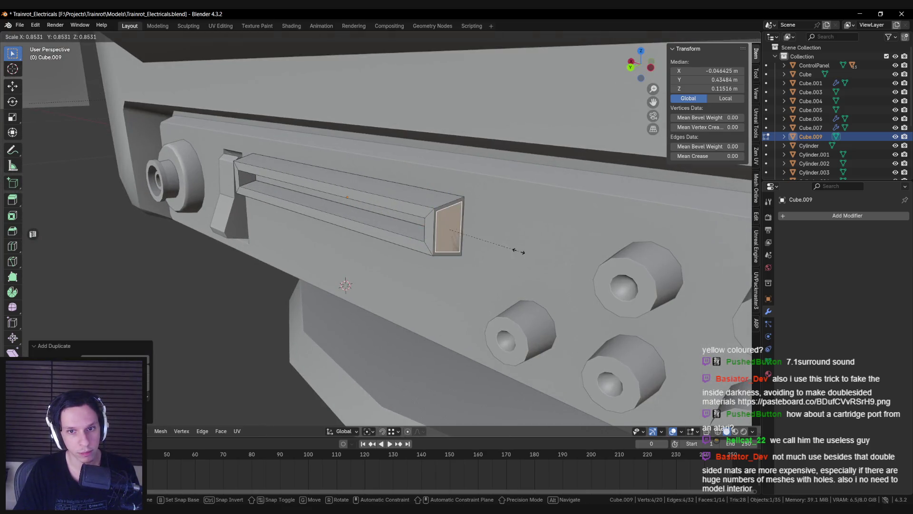
{"action": "left_click", "coordinate": [497, 249]}
Extrude the small face outward in four short sections and select the whole end piece
{"action": "mouse_move", "coordinate": [497, 249]}
{"action": "middle_mouse_down"}
{"action": "mouse_move", "coordinate": [480, 257]}
{"action": "mouse_move", "coordinate": [488, 265]}
{"action": "middle_mouse_up"}
{"action": "key", "text": "e"}
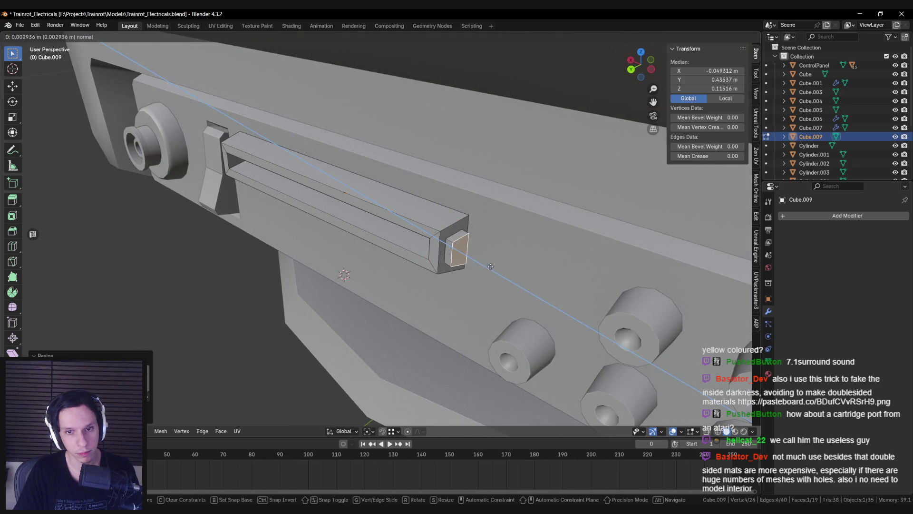
{"action": "left_click", "coordinate": [469, 263]}
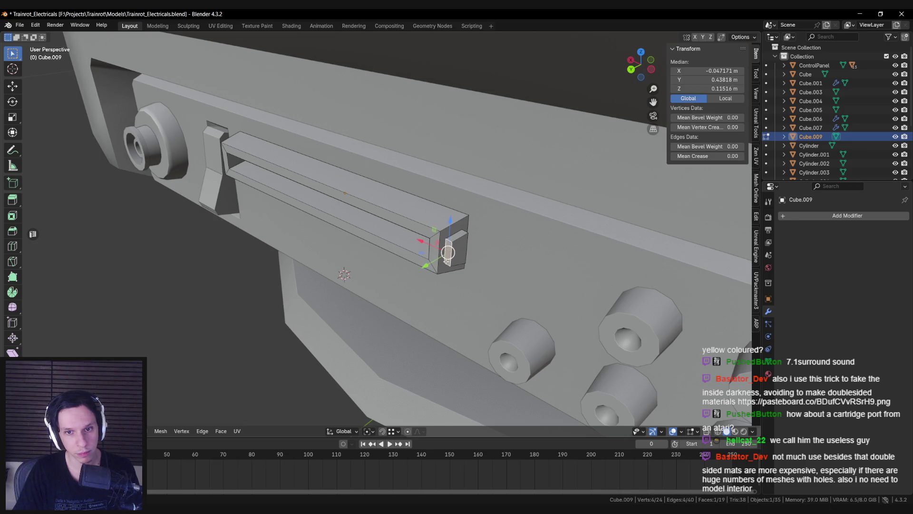
{"action": "key", "text": "e"}
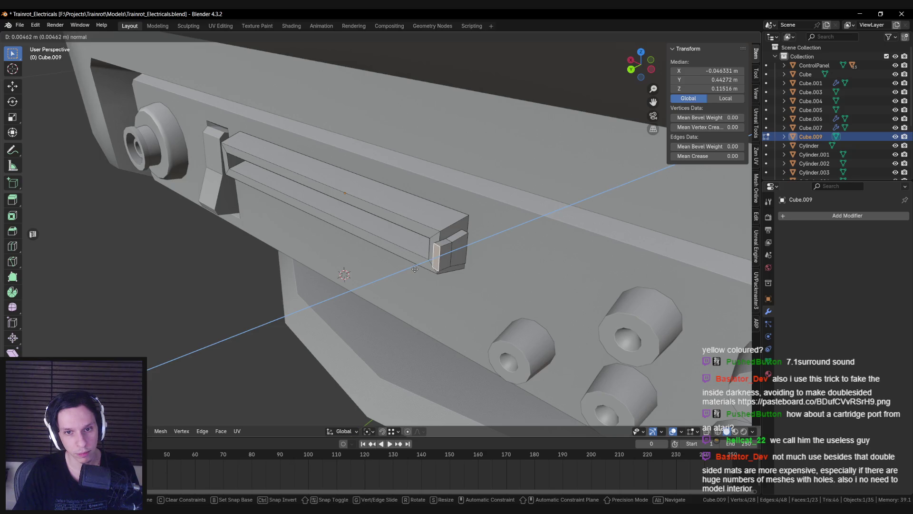
{"action": "left_click", "coordinate": [415, 269]}
{"action": "key", "text": "e"}
{"action": "left_click", "coordinate": [410, 271]}
{"action": "mouse_move", "coordinate": [417, 265]}
{"action": "middle_mouse_down"}
{"action": "mouse_move", "coordinate": [418, 235]}
{"action": "mouse_move", "coordinate": [442, 228]}
{"action": "middle_mouse_up"}
{"action": "key", "text": "e"}
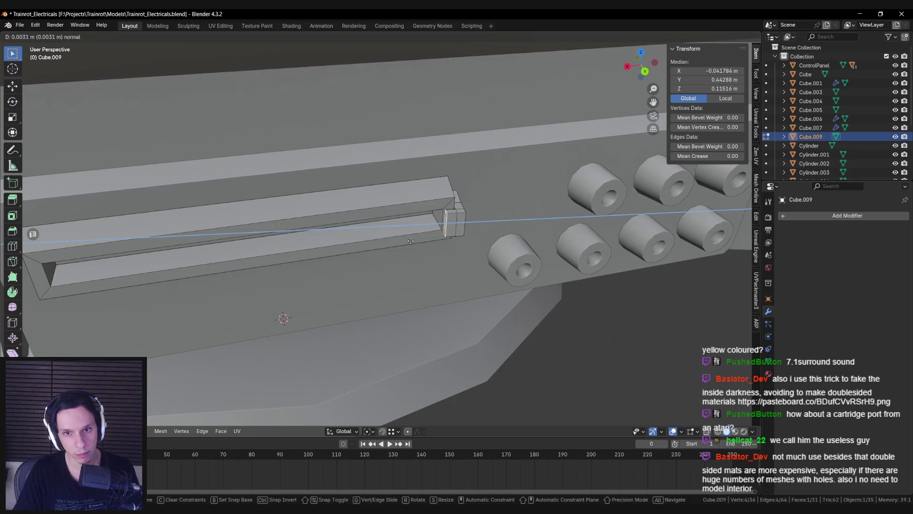
{"action": "left_click", "coordinate": [405, 243]}
{"action": "key", "text": "ctrl+l"}
{"action": "middle_click_drag", "start_coordinate": [405, 243], "coordinate": [476, 238]}
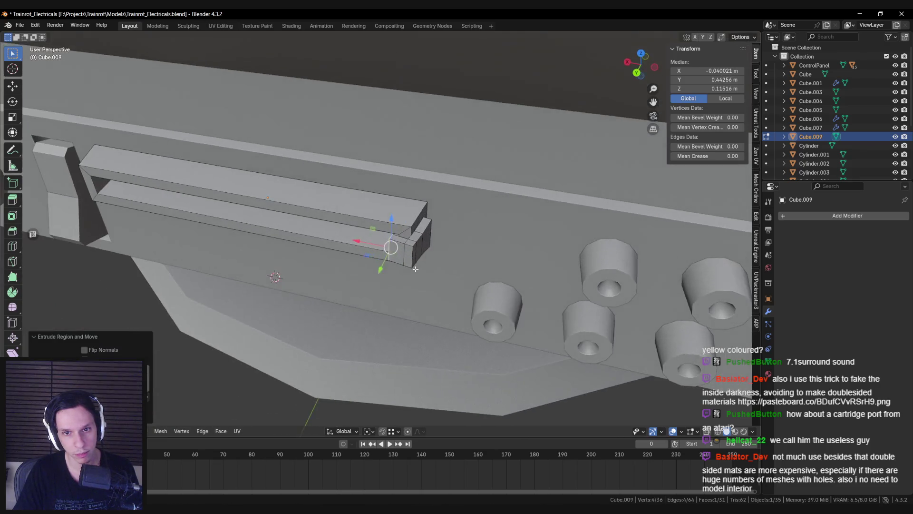
Rotate the end piece around Z and shift it along X
{"action": "key", "text": "r"}
{"action": "key", "text": "z"}
{"action": "left_click", "coordinate": [517, 213]}
{"action": "key", "text": "g"}
{"action": "key", "text": "x"}
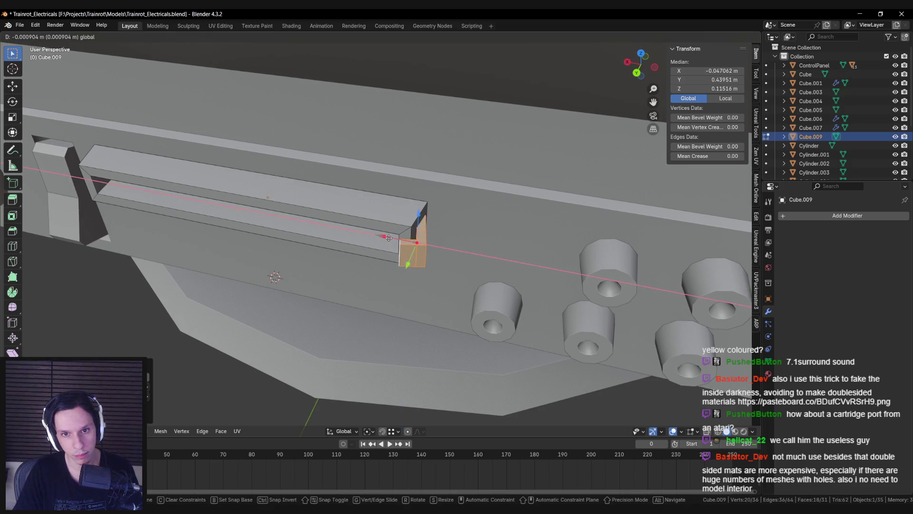
{"action": "left_click", "coordinate": [389, 237]}
Delete one face of the end piece to open it
{"action": "key", "text": "shift+z"}
{"action": "scroll", "coordinate": [428, 238], "scroll_direction": "up", "scroll_amount": 5}
{"action": "key", "text": "shift+z"}
{"action": "key", "text": "shift+z"}
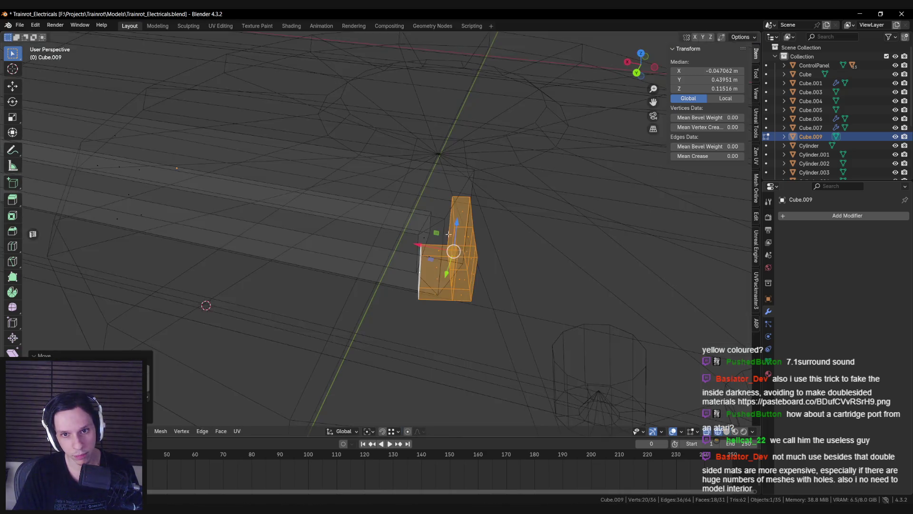
{"action": "key", "text": "shift+z"}
{"action": "left_click", "coordinate": [449, 233]}
{"action": "key", "text": "shift+z"}
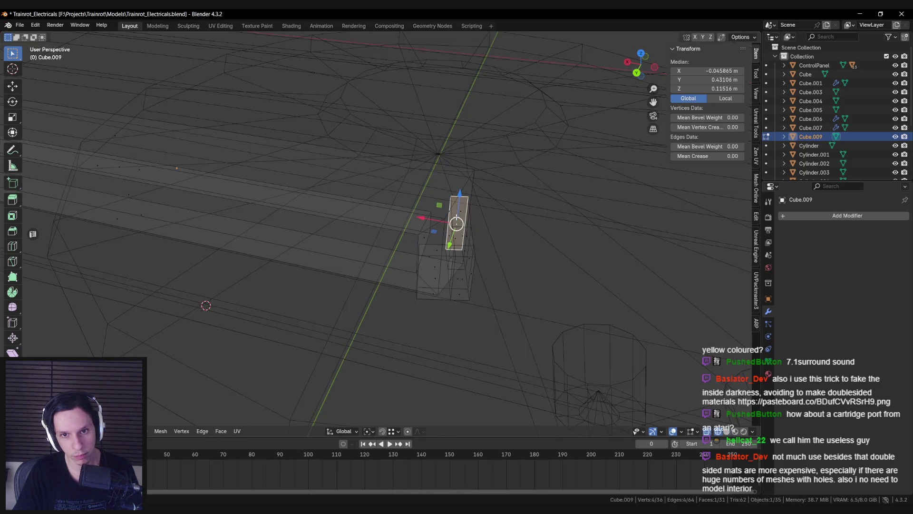
{"action": "key", "text": "shift+z"}
{"action": "key", "text": "x"}
{"action": "left_click", "coordinate": [442, 273]}
Scale the end piece's end face in Z to a new height
{"action": "middle_click_drag", "start_coordinate": [442, 273], "coordinate": [445, 188]}
{"action": "left_click", "coordinate": [428, 176]}
{"action": "key", "text": "s"}
{"action": "key", "text": "z"}
{"action": "left_click", "coordinate": [478, 189]}
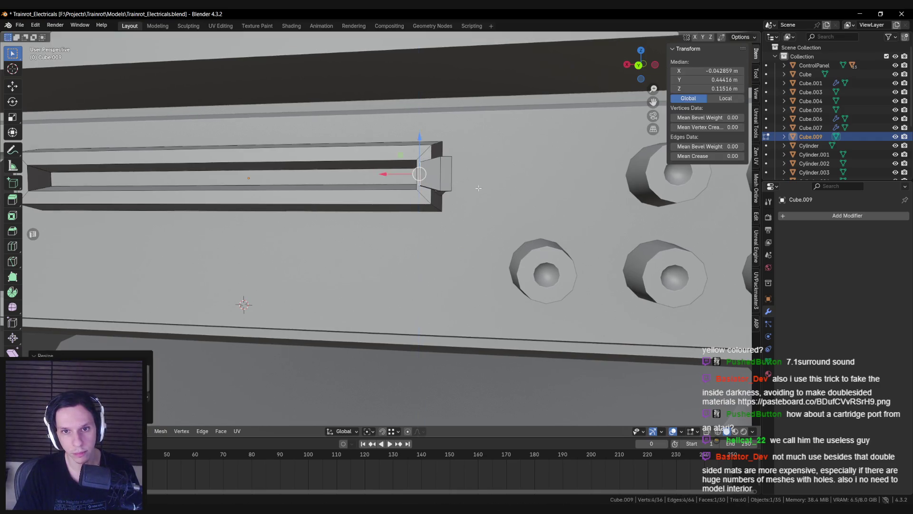
Check the whole slot block in Object Mode, then return to Edit Mode and pick its end face
{"action": "key", "text": "Tab"}
{"action": "scroll", "coordinate": [478, 189], "scroll_direction": "down", "scroll_amount": 5}
{"action": "middle_click_drag", "start_coordinate": [479, 189], "coordinate": [467, 205]}
{"action": "scroll", "coordinate": [458, 213], "scroll_direction": "up", "scroll_amount": 5}
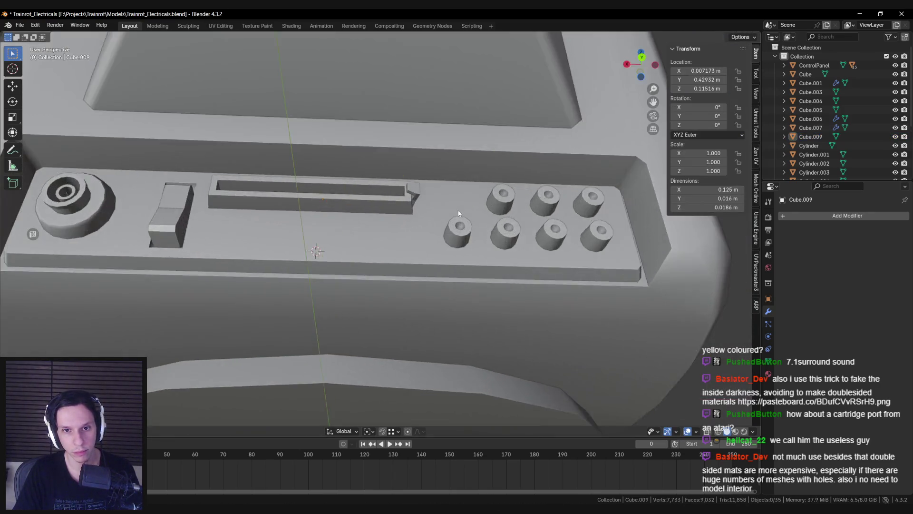
{"action": "scroll", "coordinate": [457, 200], "scroll_direction": "down", "scroll_amount": 3}
{"action": "key", "text": "Tab"}
{"action": "scroll", "coordinate": [390, 255], "scroll_direction": "up", "scroll_amount": 4}
{"action": "left_click", "coordinate": [247, 252]}
{"action": "scroll", "coordinate": [360, 249], "scroll_direction": "up", "scroll_amount": 5}
{"action": "middle_click_drag", "start_coordinate": [360, 248], "coordinate": [378, 235]}
Edge-slide an end-piece edge with G G, then add the upper and adjacent edges to the selection
{"action": "key", "text": "shift+z"}
{"action": "key", "text": "shift+z"}
{"action": "key", "text": "shift+z"}
{"action": "key", "text": "shift+z"}
{"action": "left_click", "coordinate": [428, 261]}
{"action": "key", "text": "g"}
{"action": "key", "text": "g"}
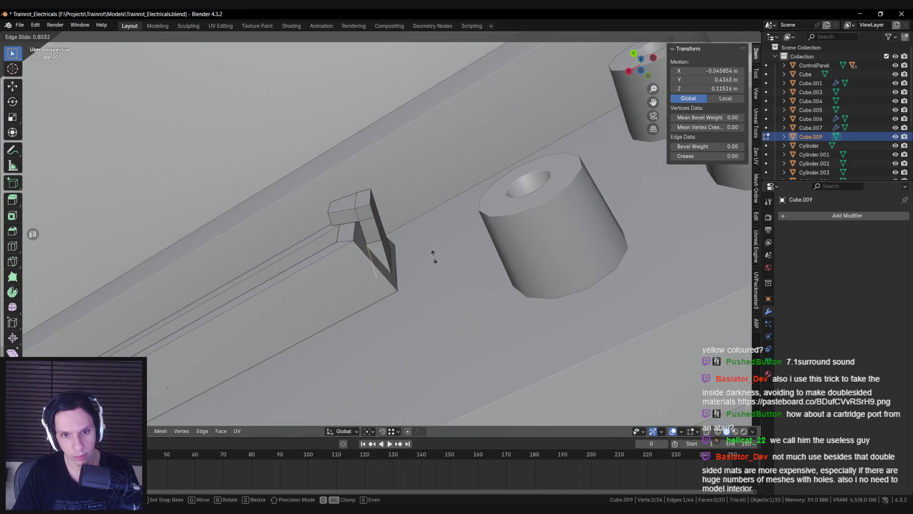
{"action": "left_click", "coordinate": [434, 256]}
{"action": "mouse_move", "coordinate": [419, 252]}
{"action": "middle_mouse_down"}
{"action": "mouse_move", "coordinate": [369, 235]}
{"action": "mouse_move", "coordinate": [382, 219]}
{"action": "middle_mouse_up"}
{"action": "left_click", "coordinate": [377, 176], "text": "shift"}
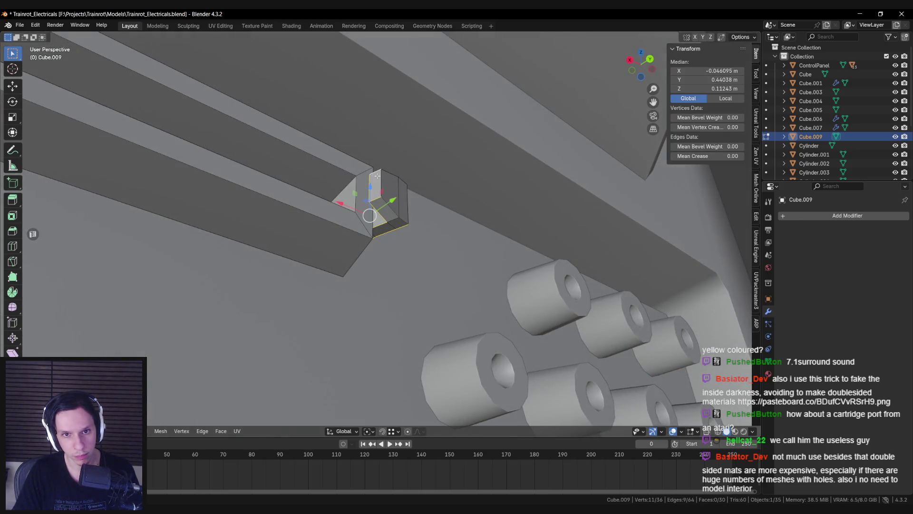
{"action": "mouse_move", "coordinate": [381, 185]}
{"action": "middle_mouse_down"}
{"action": "mouse_move", "coordinate": [440, 223]}
{"action": "mouse_move", "coordinate": [364, 217]}
{"action": "middle_mouse_up"}
{"action": "left_click", "coordinate": [440, 223], "text": "shift"}
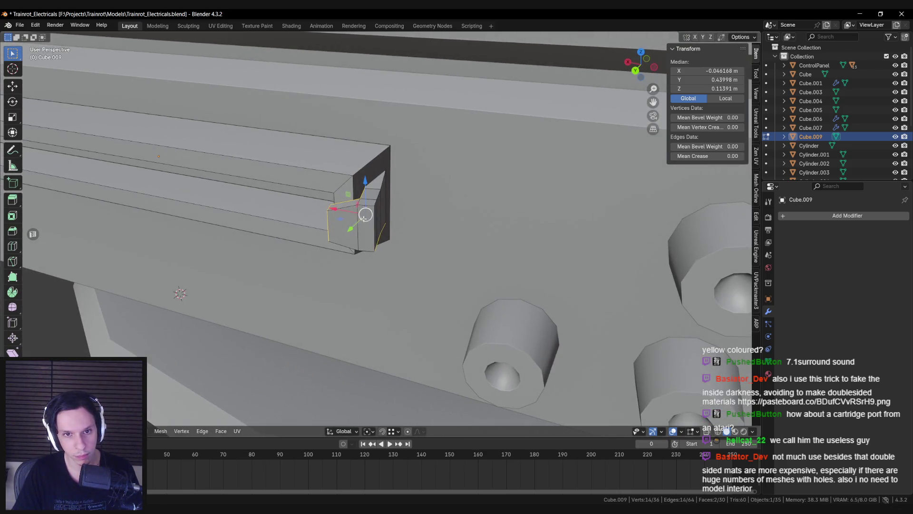
{"action": "scroll", "coordinate": [367, 247], "scroll_direction": "down", "scroll_amount": 4}
Mark the selected slot edges sharp and shade the cartridge slot smooth
{"action": "right_click", "coordinate": [358, 242]}
{"action": "left_click", "coordinate": [358, 241]}
{"action": "key", "text": "Tab"}
{"action": "right_click", "coordinate": [353, 233]}
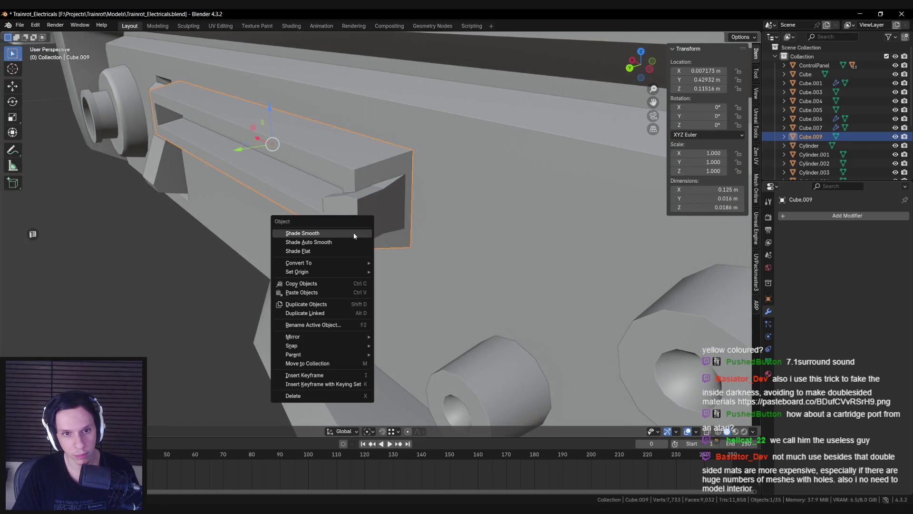
{"action": "left_click", "coordinate": [353, 232]}
Mark two edge loops along the slot bar as sharp
{"action": "key", "text": "Tab"}
{"action": "left_click", "coordinate": [350, 184], "text": "alt"}
{"action": "middle_click_drag", "start_coordinate": [350, 185], "coordinate": [487, 203]}
{"action": "key", "text": "ctrl+e"}
{"action": "left_click", "coordinate": [487, 204]}
{"action": "left_click", "coordinate": [492, 215], "text": "alt"}
{"action": "key", "text": "ctrl+e"}
{"action": "left_click", "coordinate": [496, 216]}
Mark another slot edge loop and the four-edge ring as sharp
{"action": "scroll", "coordinate": [487, 213], "scroll_direction": "down", "scroll_amount": 3}
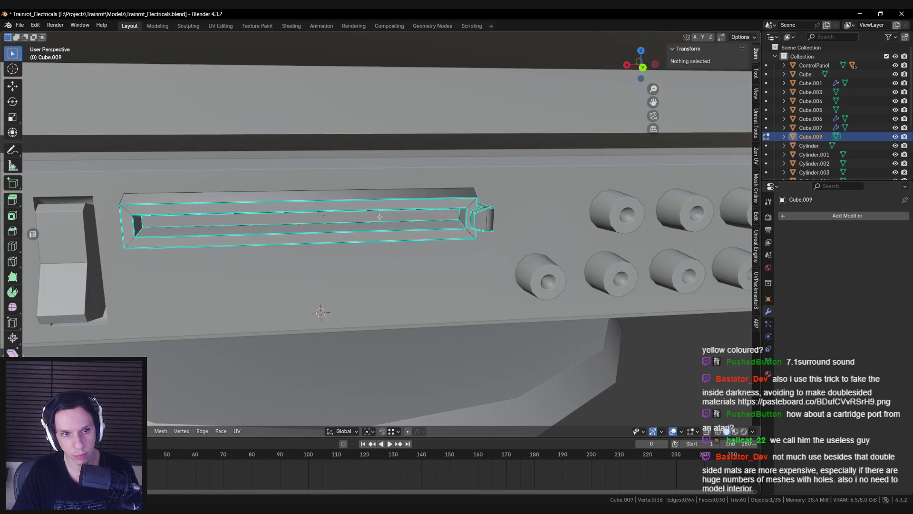
{"action": "left_click", "coordinate": [378, 217], "text": "alt"}
{"action": "key", "text": "ctrl+e"}
{"action": "left_click", "coordinate": [378, 217]}
{"action": "scroll", "coordinate": [376, 223], "scroll_direction": "down", "scroll_amount": 2}
{"action": "key", "text": "Tab"}
{"action": "mouse_move", "coordinate": [372, 228]}
{"action": "middle_mouse_down"}
{"action": "mouse_move", "coordinate": [361, 229]}
{"action": "mouse_move", "coordinate": [366, 260]}
{"action": "mouse_move", "coordinate": [449, 211]}
{"action": "mouse_move", "coordinate": [470, 235]}
{"action": "middle_mouse_up"}
{"action": "key", "text": "Tab"}
{"action": "left_click", "coordinate": [468, 233], "text": "ctrl+alt"}
{"action": "key", "text": "ctrl+e"}
{"action": "left_click", "coordinate": [467, 235]}
{"action": "key", "text": "Tab"}
Select the slot's linked end-cap piece and scale it larger
{"action": "scroll", "coordinate": [433, 256], "scroll_direction": "down", "scroll_amount": 5}
{"action": "mouse_move", "coordinate": [433, 256]}
{"action": "middle_mouse_down"}
{"action": "mouse_move", "coordinate": [464, 193]}
{"action": "mouse_move", "coordinate": [451, 191]}
{"action": "mouse_move", "coordinate": [410, 268]}
{"action": "mouse_move", "coordinate": [429, 267]}
{"action": "middle_mouse_up"}
{"action": "scroll", "coordinate": [429, 267], "scroll_direction": "up", "scroll_amount": 4}
{"action": "key", "text": "Tab"}
{"action": "scroll", "coordinate": [442, 217], "scroll_direction": "up", "scroll_amount": 1}
{"action": "key", "text": "alt+a"}
{"action": "scroll", "coordinate": [442, 217], "scroll_direction": "up", "scroll_amount": 3}
{"action": "mouse_move", "coordinate": [442, 217]}
{"action": "middle_mouse_down"}
{"action": "mouse_move", "coordinate": [362, 295]}
{"action": "mouse_move", "coordinate": [361, 303]}
{"action": "mouse_move", "coordinate": [399, 267]}
{"action": "mouse_move", "coordinate": [428, 267]}
{"action": "mouse_move", "coordinate": [452, 241]}
{"action": "mouse_move", "coordinate": [418, 221]}
{"action": "mouse_move", "coordinate": [438, 261]}
{"action": "mouse_move", "coordinate": [405, 306]}
{"action": "middle_mouse_up"}
{"action": "key", "text": "l"}
{"action": "key", "text": "s"}
{"action": "left_click", "coordinate": [479, 258]}
{"action": "key", "text": "Tab"}
Add an Array modifier with Relative Offset X 0 and Z -1.2 to stack a second slot
{"action": "scroll", "coordinate": [417, 222], "scroll_direction": "down", "scroll_amount": 5}
{"action": "scroll", "coordinate": [318, 272], "scroll_direction": "up", "scroll_amount": 2}
{"action": "key", "text": "Tab"}
{"action": "key", "text": "Tab"}
{"action": "middle_click_drag", "start_coordinate": [317, 272], "coordinate": [390, 276]}
{"action": "left_click", "coordinate": [828, 216]}
{"action": "type", "text": "ar"}
{"action": "key", "text": "Return"}
{"action": "scroll", "coordinate": [632, 279], "scroll_direction": "up", "scroll_amount": 2}
{"action": "type", "text": "0"}
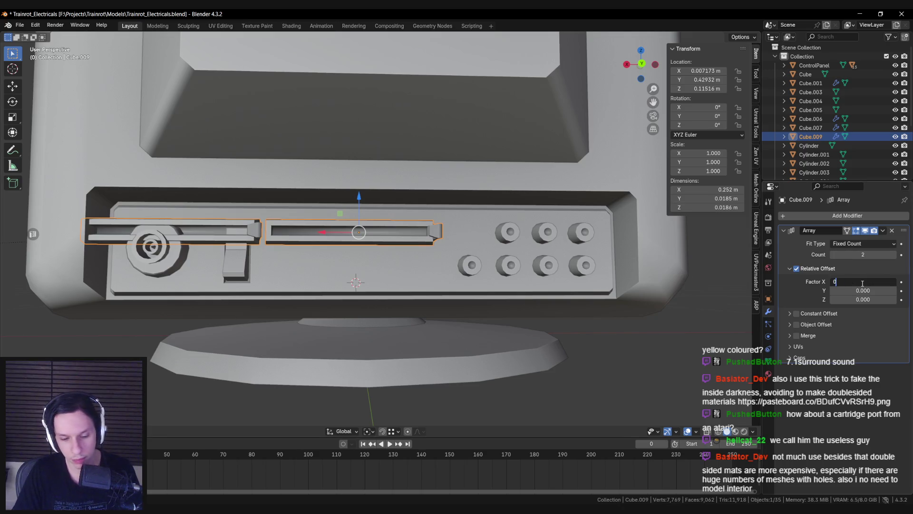
{"action": "key", "text": "Return"}
{"action": "left_click", "coordinate": [862, 299]}
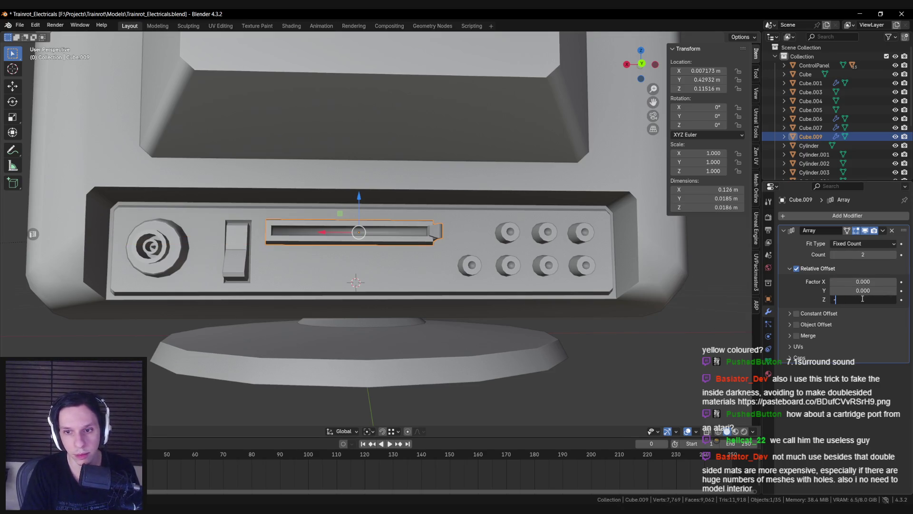
{"action": "type", "text": "-1.2"}
{"action": "key", "text": "Return"}
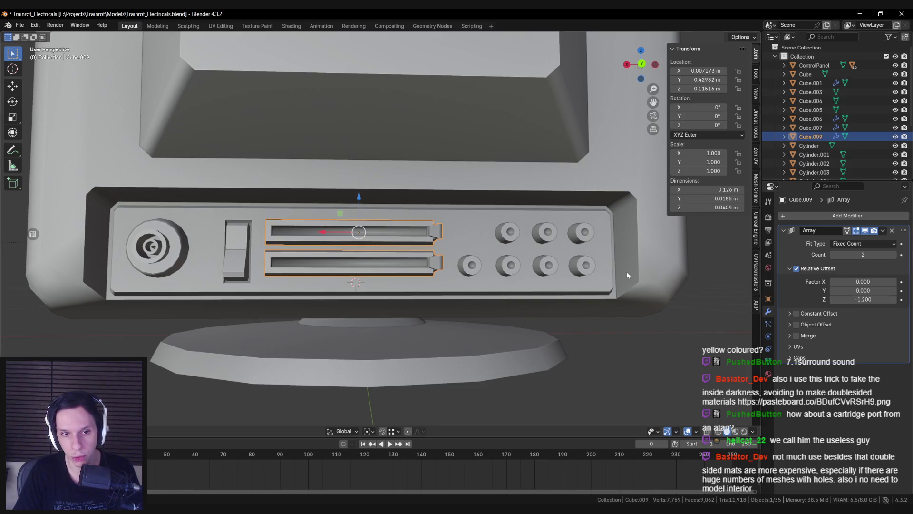
Inspect the two stacked cartridge slots from a side view
{"action": "left_click_drag", "start_coordinate": [359, 197], "coordinate": [358, 198]}
{"action": "scroll", "coordinate": [358, 198], "scroll_direction": "down", "scroll_amount": 5}
{"action": "mouse_move", "coordinate": [361, 238]}
{"action": "middle_mouse_down"}
{"action": "mouse_move", "coordinate": [310, 262]}
{"action": "mouse_move", "coordinate": [449, 227]}
{"action": "mouse_move", "coordinate": [446, 261]}
{"action": "mouse_move", "coordinate": [376, 255]}
{"action": "middle_mouse_up"}
{"action": "scroll", "coordinate": [372, 252], "scroll_direction": "up", "scroll_amount": 5}
{"action": "scroll", "coordinate": [449, 227], "scroll_direction": "down", "scroll_amount": 5}
{"action": "scroll", "coordinate": [375, 255], "scroll_direction": "up", "scroll_amount": 6}
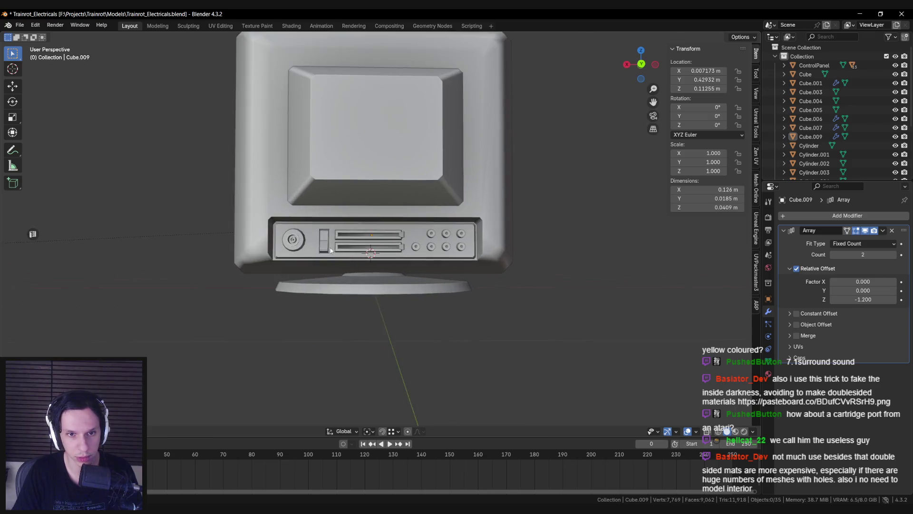
Box-select the switch vertices on Cube.007 in X-ray and slide them along X toward the dial
{"action": "left_click", "coordinate": [423, 236]}
{"action": "left_click", "coordinate": [375, 236], "text": "shift"}
{"action": "key", "text": "Tab"}
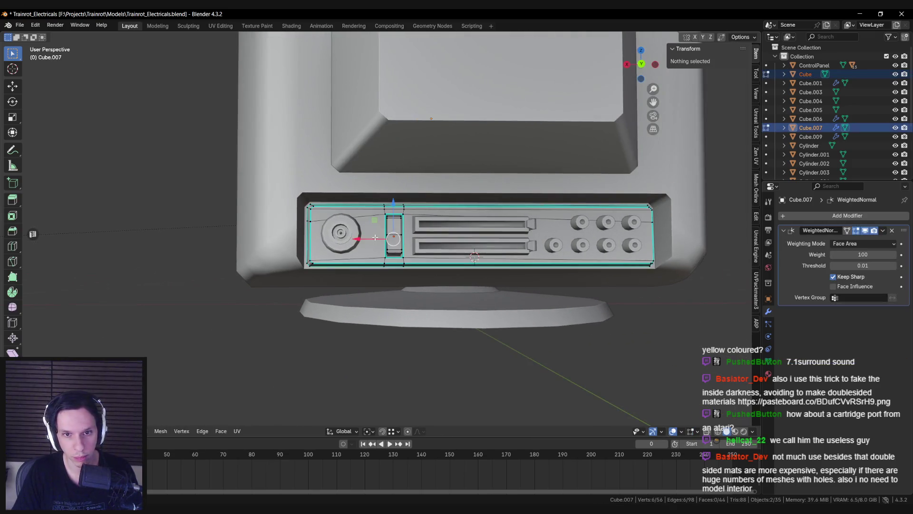
{"action": "key", "text": "KP_Divide"}
{"action": "middle_click_drag", "start_coordinate": [375, 238], "coordinate": [392, 220]}
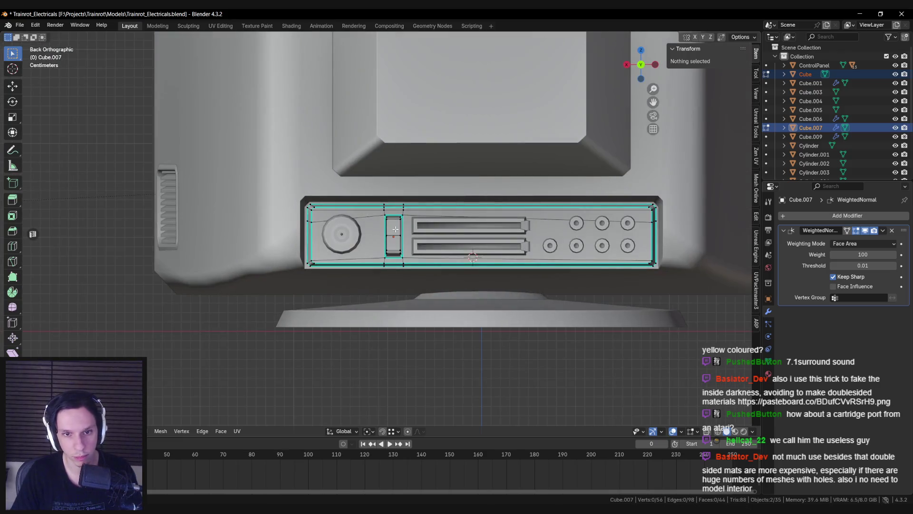
{"action": "key", "text": "alt+z"}
{"action": "left_click_drag", "start_coordinate": [366, 187], "coordinate": [408, 307]}
{"action": "key", "text": "alt+z"}
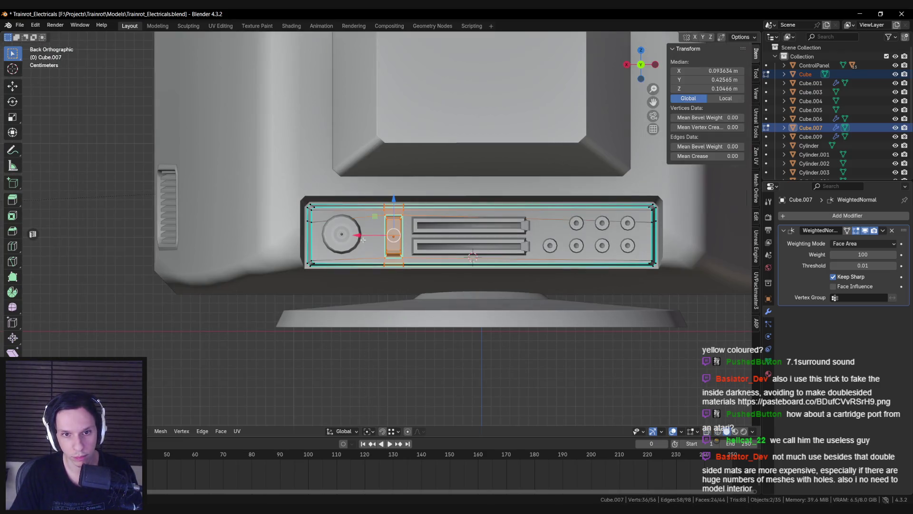
{"action": "key", "text": "g"}
{"action": "key", "text": "x"}
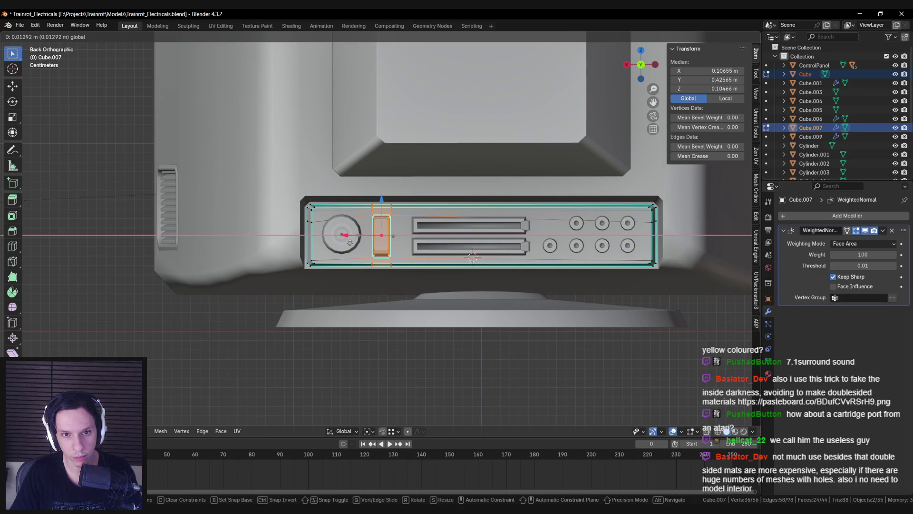
{"action": "left_click", "coordinate": [350, 242]}
Return to object mode and save Trainrot_Electricals.blend
{"action": "key", "text": "Tab"}
{"action": "key", "text": "Tab"}
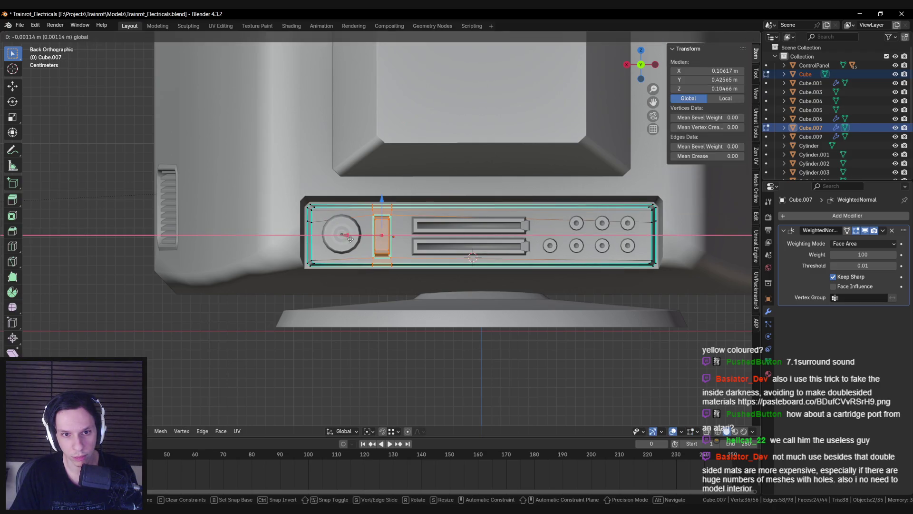
{"action": "key", "text": "Tab"}
{"action": "key", "text": "alt+a"}
{"action": "scroll", "coordinate": [351, 272], "scroll_direction": "down", "scroll_amount": 4}
{"action": "mouse_move", "coordinate": [351, 273]}
{"action": "middle_mouse_down"}
{"action": "mouse_move", "coordinate": [314, 282]}
{"action": "mouse_move", "coordinate": [421, 272]}
{"action": "mouse_move", "coordinate": [390, 263]}
{"action": "mouse_move", "coordinate": [394, 274]}
{"action": "mouse_move", "coordinate": [361, 282]}
{"action": "middle_mouse_up"}
{"action": "key", "text": "ctrl+s"}
{"action": "scroll", "coordinate": [389, 261], "scroll_direction": "up", "scroll_amount": 5}
Select the round base from underneath, leave edit mode and save the file
{"action": "left_click", "coordinate": [361, 282]}
{"action": "key", "text": "Tab"}
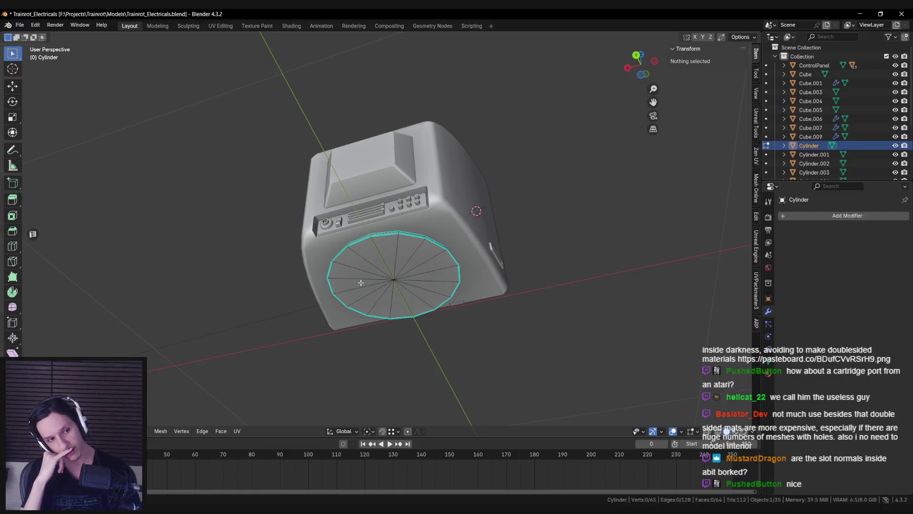
{"action": "key", "text": "Tab"}
{"action": "key", "text": "ctrl+s"}
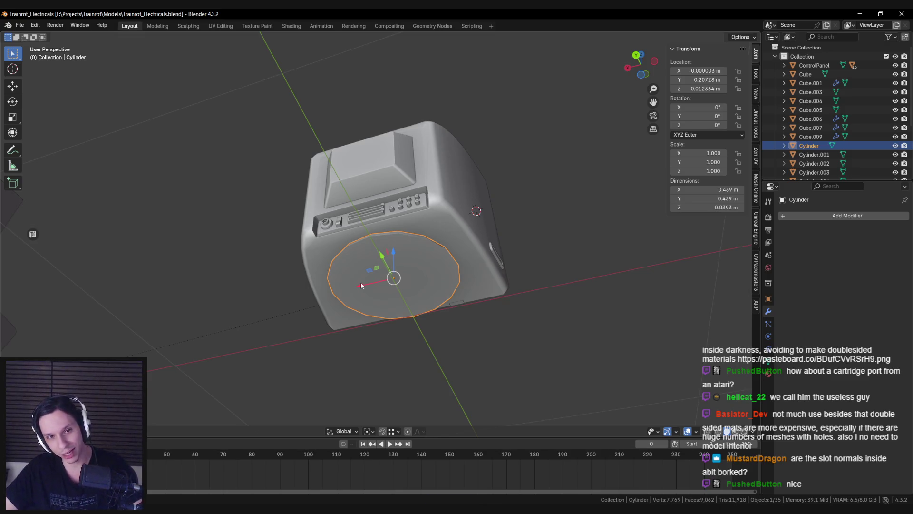
Orbit back to a front three-quarter view of the monitor, then switch to Discord
{"action": "mouse_move", "coordinate": [361, 286]}
{"action": "middle_mouse_down"}
{"action": "mouse_move", "coordinate": [357, 301]}
{"action": "mouse_move", "coordinate": [279, 302]}
{"action": "mouse_move", "coordinate": [257, 312]}
{"action": "middle_mouse_up"}
{"action": "scroll", "coordinate": [257, 312], "scroll_direction": "down", "scroll_amount": 3}
{"action": "left_click", "coordinate": [366, 301]}
{"action": "middle_click_drag", "start_coordinate": [366, 301], "coordinate": [370, 276]}
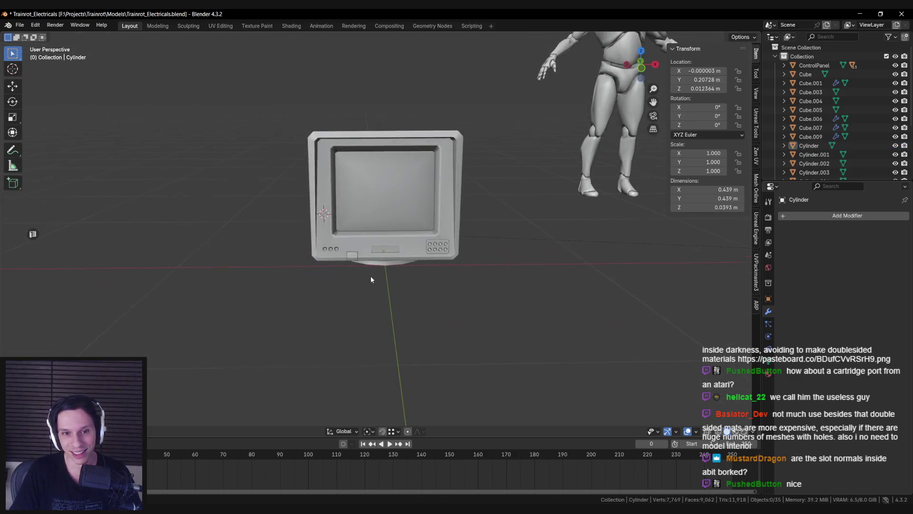
{"action": "scroll", "coordinate": [371, 276], "scroll_direction": "down", "scroll_amount": 2}
{"action": "key", "text": "alt+Tab"}
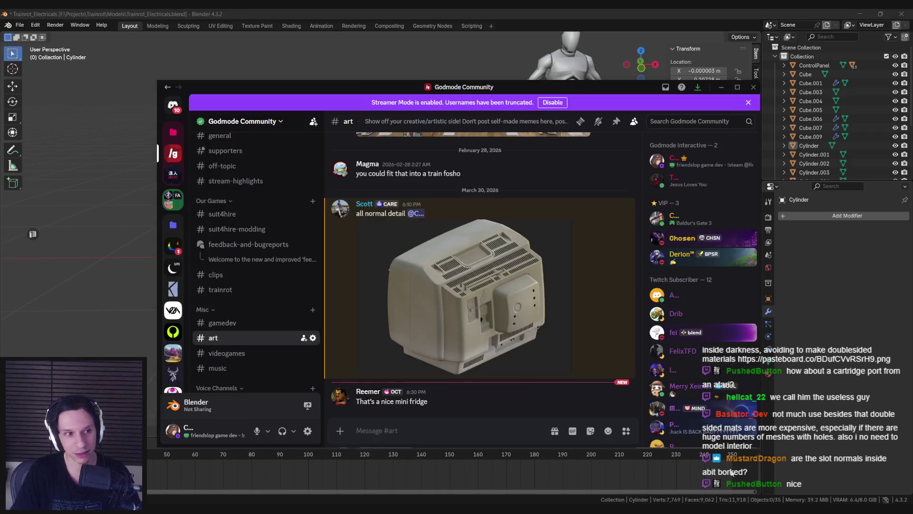
{"action": "left_click", "coordinate": [721, 87]}
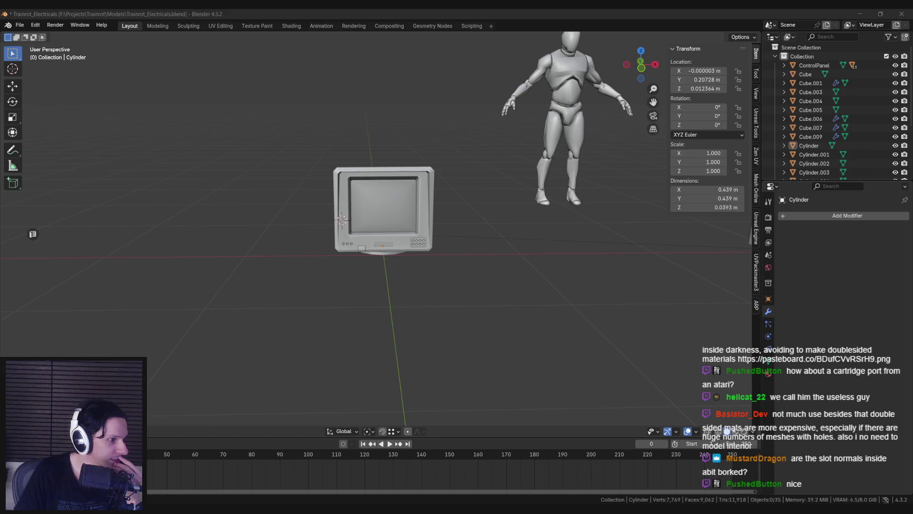
{"action": "key", "text": "KP_Decimal"}
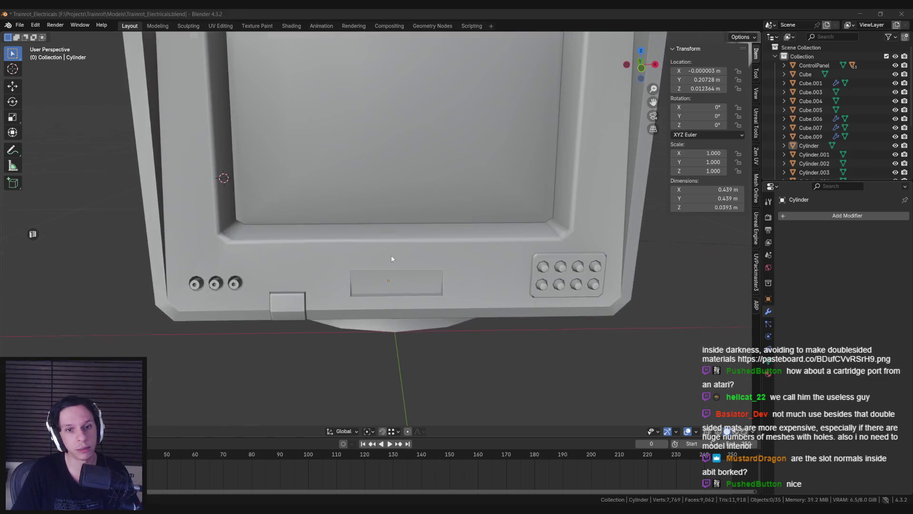
{"action": "left_click", "coordinate": [344, 258]}
{"action": "key", "text": "Tab"}
{"action": "key", "text": "alt+a"}
{"action": "key", "text": "Tab"}
{"action": "scroll", "coordinate": [361, 241], "scroll_direction": "down", "scroll_amount": 2}
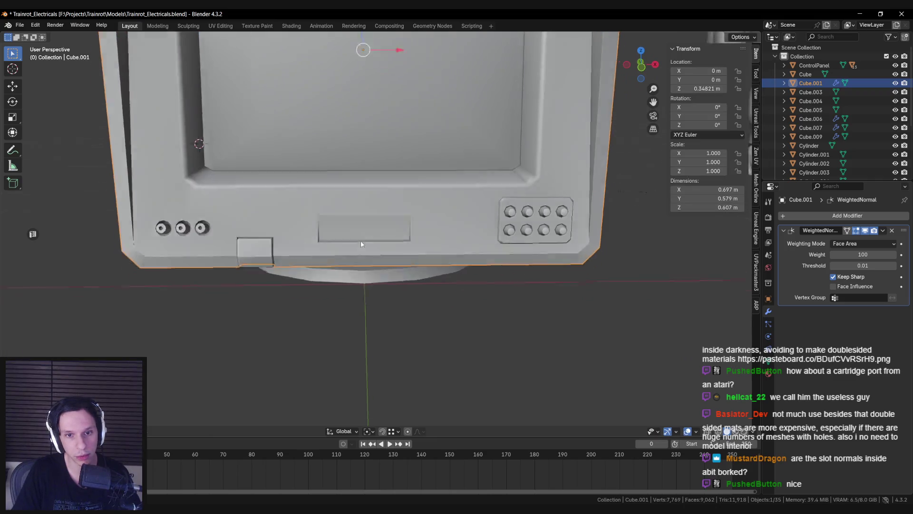
{"action": "key", "text": "Tab"}
{"action": "scroll", "coordinate": [368, 200], "scroll_direction": "up", "scroll_amount": 2}
{"action": "left_click", "coordinate": [396, 214]}
{"action": "key", "text": "Tab"}
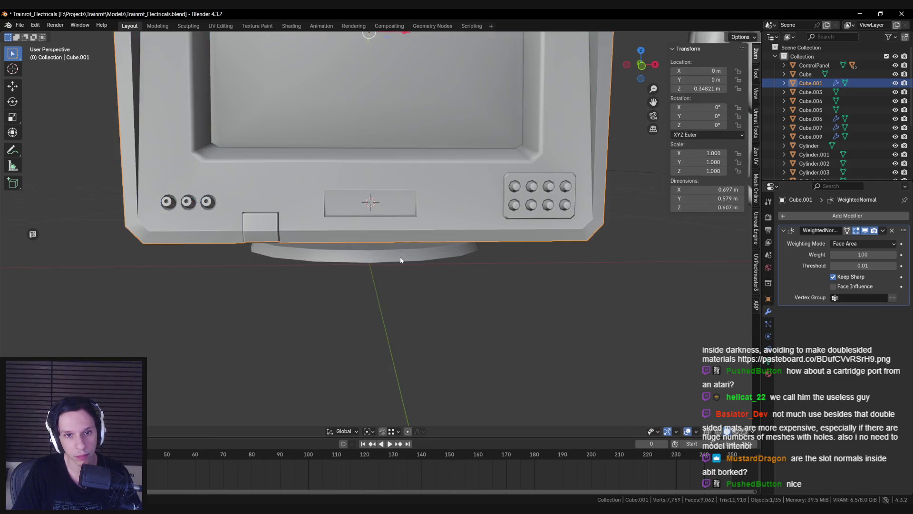
Import S_UmbraLogo.fbx as an FBX model
{"action": "left_click", "coordinate": [18, 27]}
{"action": "mouse_move", "coordinate": [48, 151]}
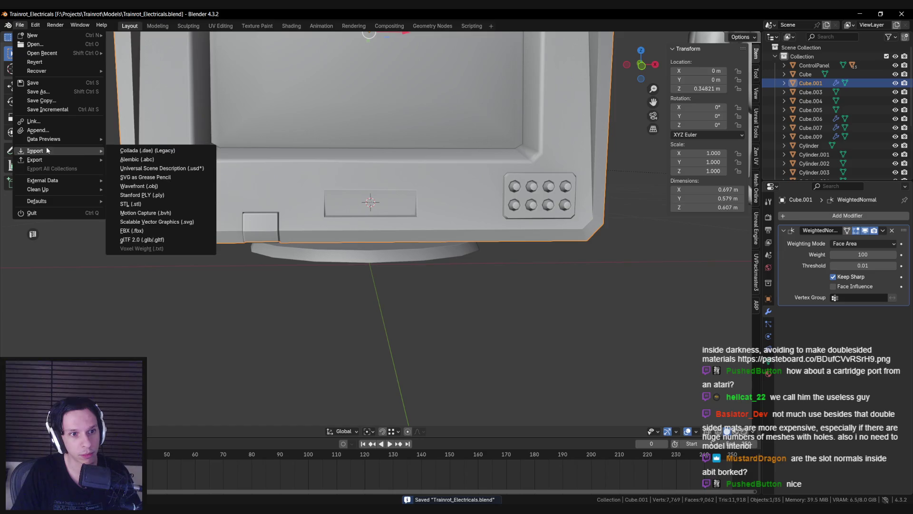
{"action": "left_click", "coordinate": [151, 233]}
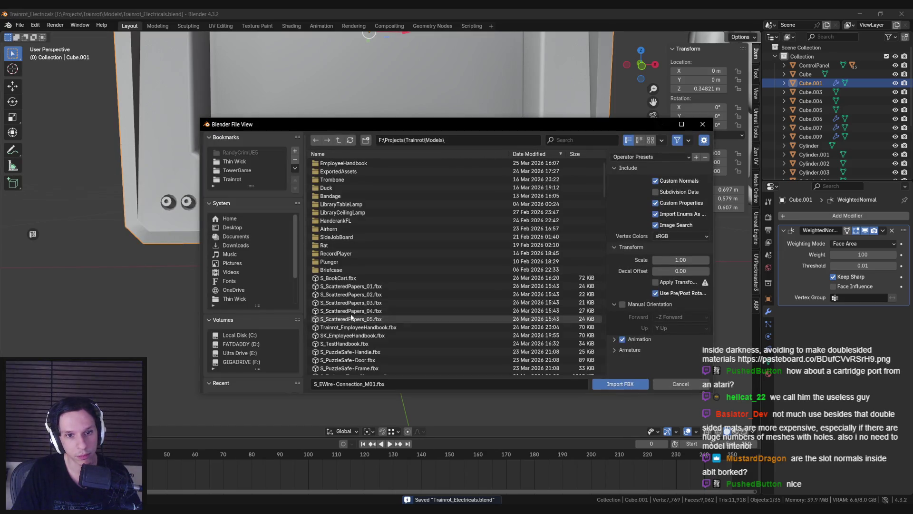
{"action": "left_click", "coordinate": [575, 141]}
{"action": "type", "text": "umbra"}
{"action": "double_click", "coordinate": [349, 162]}
Shrink the imported UMBRA logo down to a much smaller size
{"action": "mouse_move", "coordinate": [348, 164]}
{"action": "middle_mouse_down"}
{"action": "mouse_move", "coordinate": [406, 255]}
{"action": "mouse_move", "coordinate": [523, 285]}
{"action": "middle_mouse_up"}
{"action": "scroll", "coordinate": [542, 292], "scroll_direction": "down", "scroll_amount": 3}
{"action": "left_click", "coordinate": [425, 262]}
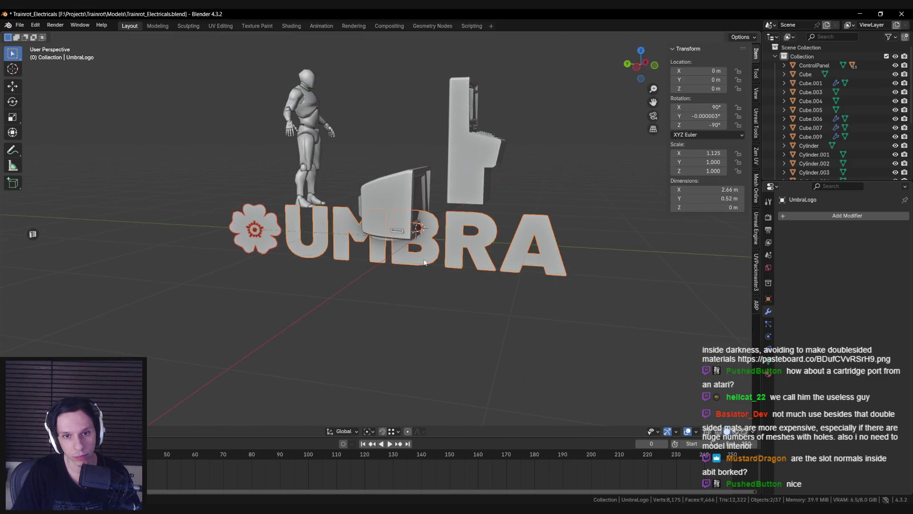
{"action": "key", "text": "s"}
{"action": "left_click", "coordinate": [422, 238]}
{"action": "middle_click_drag", "start_coordinate": [422, 238], "coordinate": [361, 284]}
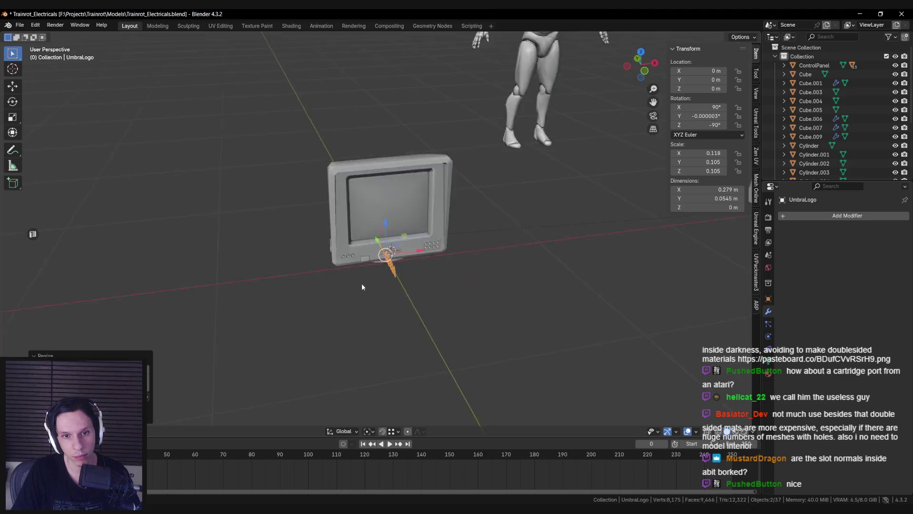
{"action": "scroll", "coordinate": [573, 295], "scroll_direction": "up", "scroll_amount": 5}
{"action": "middle_click_drag", "start_coordinate": [574, 295], "coordinate": [507, 291]}
{"action": "key", "text": "r"}
{"action": "key", "text": "z"}
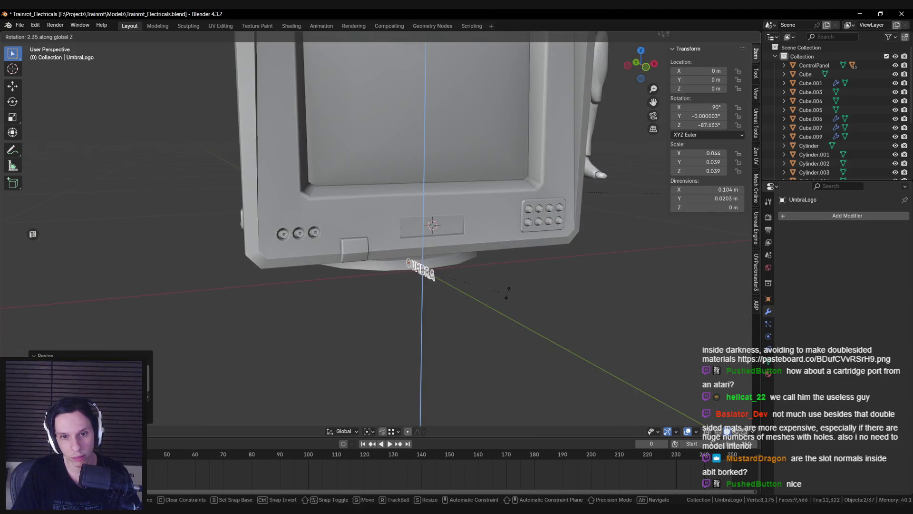
{"action": "right_click", "coordinate": [441, 175]}
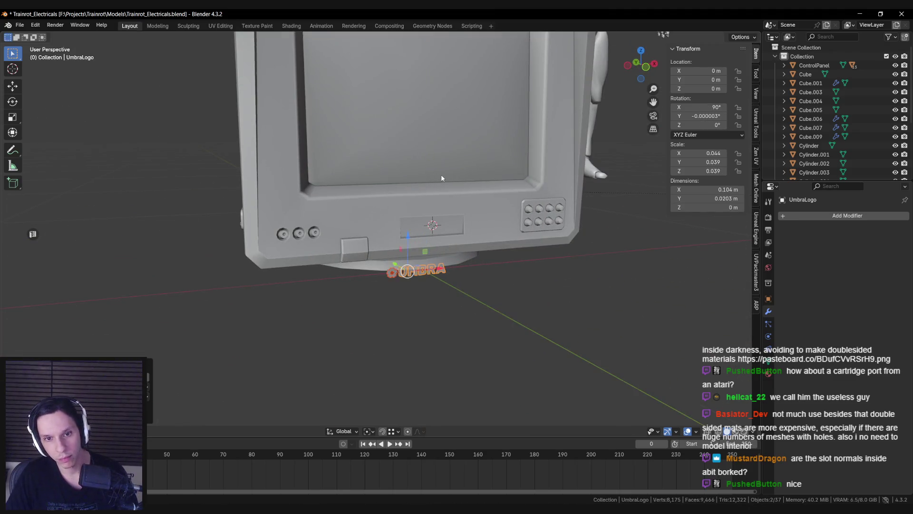
In front view, scale the logo to fit and centre it on the front plaque
{"action": "key", "text": "KP_1"}
{"action": "scroll", "coordinate": [349, 224], "scroll_direction": "up", "scroll_amount": 4}
{"action": "left_click_drag", "start_coordinate": [348, 225], "coordinate": [353, 147]}
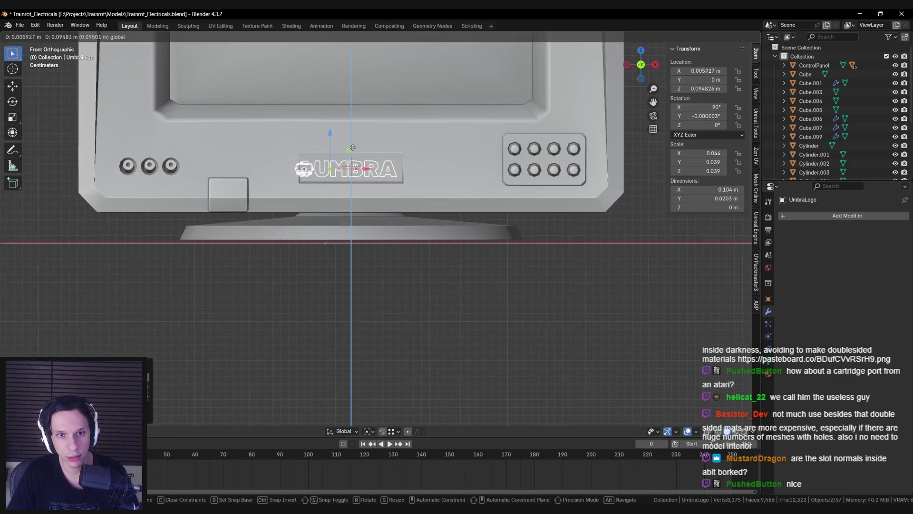
{"action": "left_click", "coordinate": [358, 147]}
{"action": "scroll", "coordinate": [418, 180], "scroll_direction": "up", "scroll_amount": 2}
{"action": "key", "text": "s"}
{"action": "left_click", "coordinate": [367, 200]}
{"action": "key", "text": "g"}
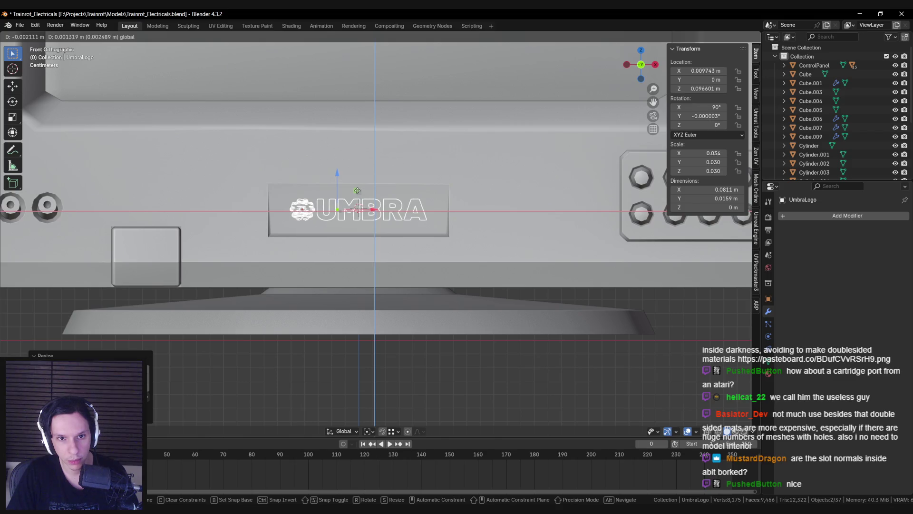
{"action": "left_click", "coordinate": [357, 190]}
Set the logo's depth so it sits into the recessed plaque
{"action": "mouse_move", "coordinate": [357, 190]}
{"action": "middle_mouse_down"}
{"action": "mouse_move", "coordinate": [382, 241]}
{"action": "mouse_move", "coordinate": [443, 251]}
{"action": "middle_mouse_up"}
{"action": "left_click_drag", "start_coordinate": [484, 266], "coordinate": [504, 272]}
{"action": "middle_click_drag", "start_coordinate": [504, 272], "coordinate": [352, 224]}
{"action": "scroll", "coordinate": [419, 248], "scroll_direction": "up", "scroll_amount": 5}
{"action": "left_click_drag", "start_coordinate": [352, 226], "coordinate": [348, 222]}
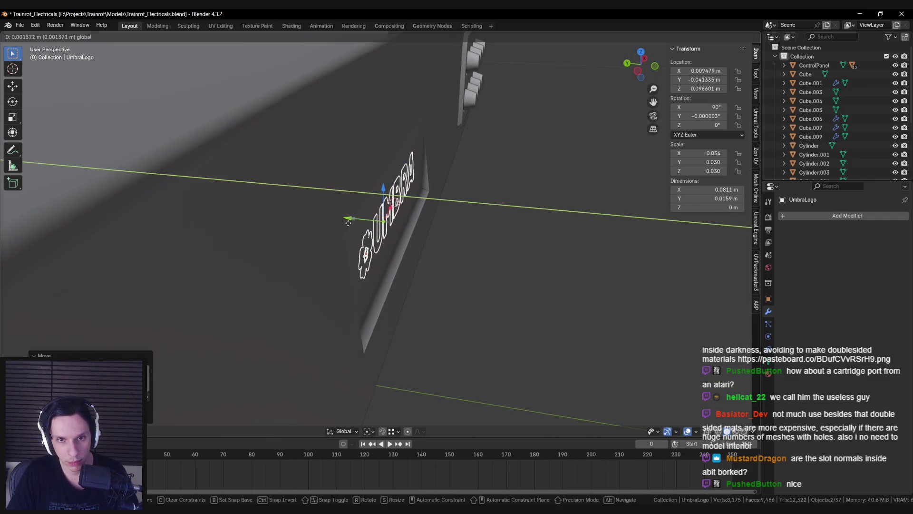
{"action": "mouse_move", "coordinate": [346, 226]}
{"action": "middle_mouse_down"}
{"action": "mouse_move", "coordinate": [342, 185]}
{"action": "mouse_move", "coordinate": [362, 218]}
{"action": "mouse_move", "coordinate": [352, 232]}
{"action": "mouse_move", "coordinate": [429, 204]}
{"action": "mouse_move", "coordinate": [375, 189]}
{"action": "mouse_move", "coordinate": [434, 168]}
{"action": "mouse_move", "coordinate": [351, 224]}
{"action": "mouse_move", "coordinate": [324, 226]}
{"action": "mouse_move", "coordinate": [322, 213]}
{"action": "mouse_move", "coordinate": [337, 272]}
{"action": "mouse_move", "coordinate": [547, 307]}
{"action": "middle_mouse_up"}
{"action": "left_click", "coordinate": [351, 232]}
Check the logo in wireframe and nudge it along Y to the right depth
{"action": "key", "text": "shift+z"}
{"action": "key", "text": "shift+z"}
{"action": "key", "text": "g"}
{"action": "key", "text": "y"}
{"action": "left_click", "coordinate": [343, 224]}
Flatten the plaque face on the monitor body by scaling it along Y
{"action": "left_click", "coordinate": [338, 271]}
{"action": "key", "text": "Tab"}
{"action": "key", "text": "s"}
{"action": "key", "text": "y"}
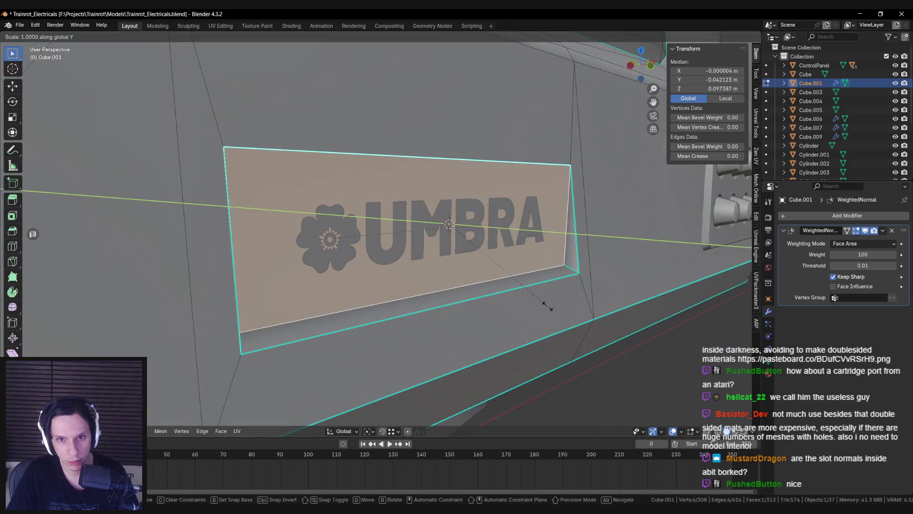
{"action": "left_click", "coordinate": [493, 259]}
{"action": "key", "text": "Tab"}
Move the flower emblem and UMBRA letters together along Y onto the plaque
{"action": "mouse_move", "coordinate": [361, 238]}
{"action": "middle_mouse_down"}
{"action": "mouse_move", "coordinate": [383, 262]}
{"action": "mouse_move", "coordinate": [362, 240]}
{"action": "mouse_move", "coordinate": [398, 219]}
{"action": "mouse_move", "coordinate": [293, 219]}
{"action": "middle_mouse_up"}
{"action": "left_click", "coordinate": [362, 240]}
{"action": "left_click", "coordinate": [362, 239], "text": "shift"}
{"action": "key", "text": "g"}
{"action": "key", "text": "y"}
{"action": "left_click", "coordinate": [344, 214]}
{"action": "key", "text": "g"}
{"action": "key", "text": "y"}
{"action": "left_click", "coordinate": [375, 215]}
Select the pieces on the monitor front and save Trainrot_Electricals.blend
{"action": "key", "text": "alt+a"}
{"action": "scroll", "coordinate": [292, 219], "scroll_direction": "down", "scroll_amount": 2}
{"action": "left_click", "coordinate": [461, 277]}
{"action": "scroll", "coordinate": [432, 265], "scroll_direction": "down", "scroll_amount": 5}
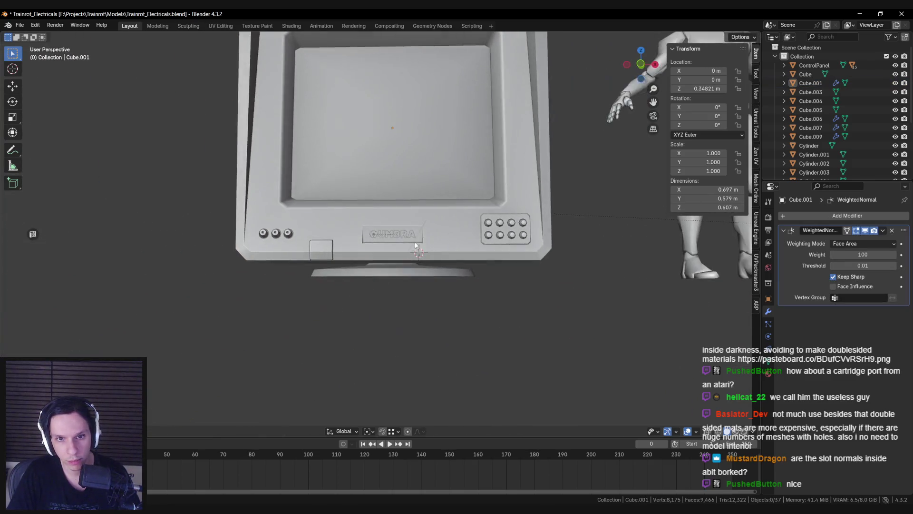
{"action": "left_click", "coordinate": [404, 246]}
{"action": "middle_click_drag", "start_coordinate": [404, 245], "coordinate": [468, 216]}
{"action": "left_click", "coordinate": [431, 241]}
{"action": "key", "text": "alt+a"}
{"action": "scroll", "coordinate": [448, 250], "scroll_direction": "down", "scroll_amount": 3}
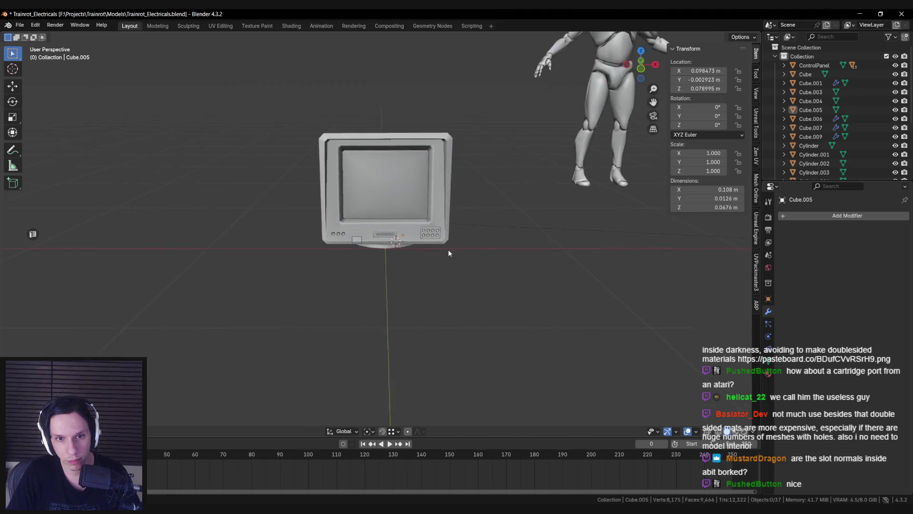
{"action": "scroll", "coordinate": [403, 253], "scroll_direction": "up", "scroll_amount": 5}
{"action": "key", "text": "ctrl+s"}
{"action": "scroll", "coordinate": [404, 252], "scroll_direction": "up", "scroll_amount": 4}
Parent the UMBRA logo, then clear its parent with Clear and Keep Transformation
{"action": "left_click", "coordinate": [367, 242]}
{"action": "key", "text": "ctrl+p"}
{"action": "left_click", "coordinate": [296, 256]}
{"action": "key", "text": "alt+p"}
{"action": "left_click", "coordinate": [295, 258]}
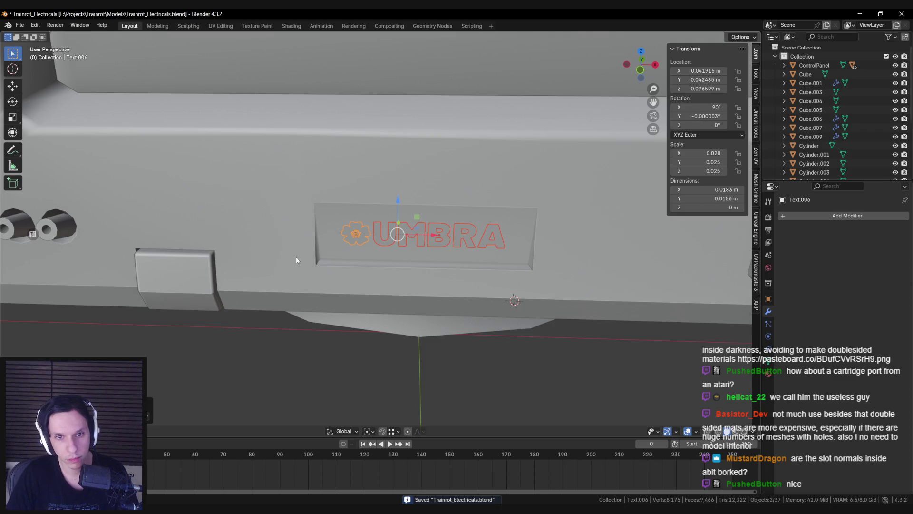
{"action": "scroll", "coordinate": [297, 260], "scroll_direction": "down", "scroll_amount": 4}
{"action": "scroll", "coordinate": [321, 240], "scroll_direction": "down", "scroll_amount": 4}
Box-select the monitor parts in wireframe and parent them as Object to the monitor body
{"action": "key", "text": "shift+z"}
{"action": "key", "text": "shift+z"}
{"action": "left_click", "coordinate": [344, 226]}
{"action": "scroll", "coordinate": [344, 227], "scroll_direction": "down", "scroll_amount": 2}
{"action": "key", "text": "shift+z"}
{"action": "left_click_drag", "start_coordinate": [234, 74], "coordinate": [479, 298]}
{"action": "key", "text": "shift+z"}
{"action": "mouse_move", "coordinate": [478, 298]}
{"action": "middle_mouse_down"}
{"action": "mouse_move", "coordinate": [426, 221]}
{"action": "mouse_move", "coordinate": [304, 199]}
{"action": "mouse_move", "coordinate": [378, 194]}
{"action": "mouse_move", "coordinate": [535, 210]}
{"action": "mouse_move", "coordinate": [535, 227]}
{"action": "mouse_move", "coordinate": [237, 239]}
{"action": "middle_mouse_up"}
{"action": "key", "text": "ctrl+p"}
{"action": "left_click", "coordinate": [426, 222]}
{"action": "scroll", "coordinate": [384, 201], "scroll_direction": "down", "scroll_amount": 3}
Unparent the small slot piece Cube.002 with Clear and Keep Transformation
{"action": "left_click", "coordinate": [534, 226]}
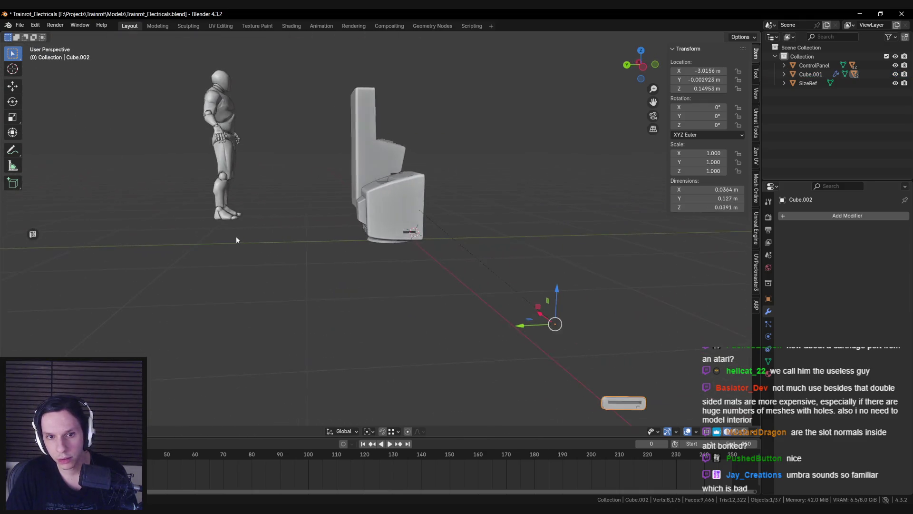
{"action": "key", "text": "bracketleft"}
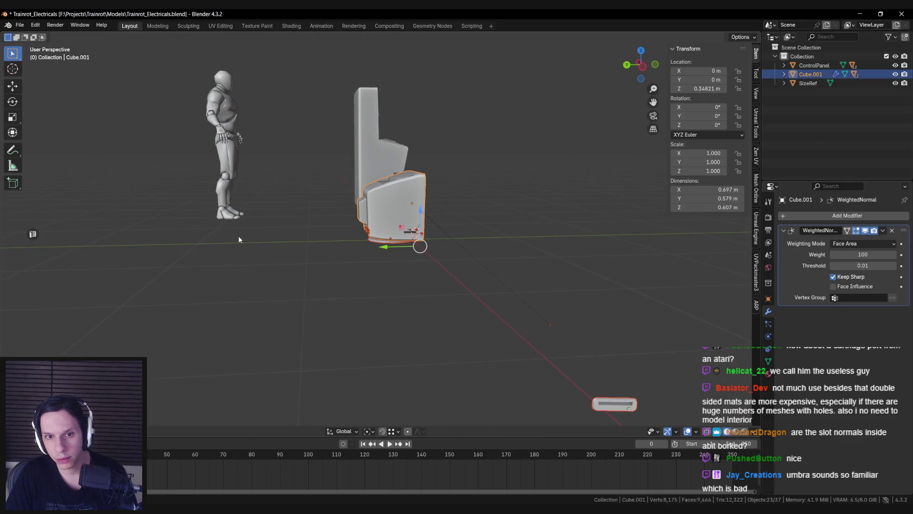
{"action": "scroll", "coordinate": [360, 235], "scroll_direction": "up", "scroll_amount": 3}
{"action": "left_click", "coordinate": [472, 234]}
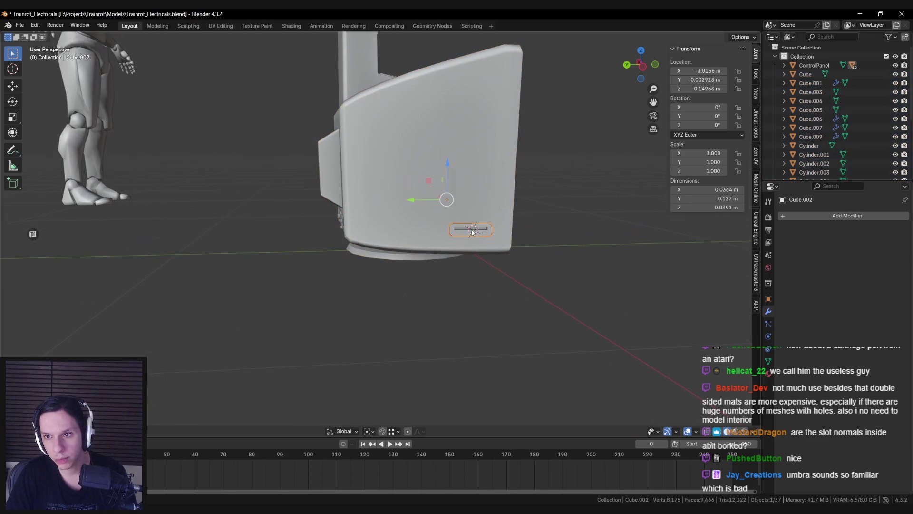
{"action": "key", "text": "alt+p"}
{"action": "left_click", "coordinate": [472, 234]}
{"action": "middle_click_drag", "start_coordinate": [472, 234], "coordinate": [380, 291]}
{"action": "scroll", "coordinate": [426, 258], "scroll_direction": "down", "scroll_amount": 3}
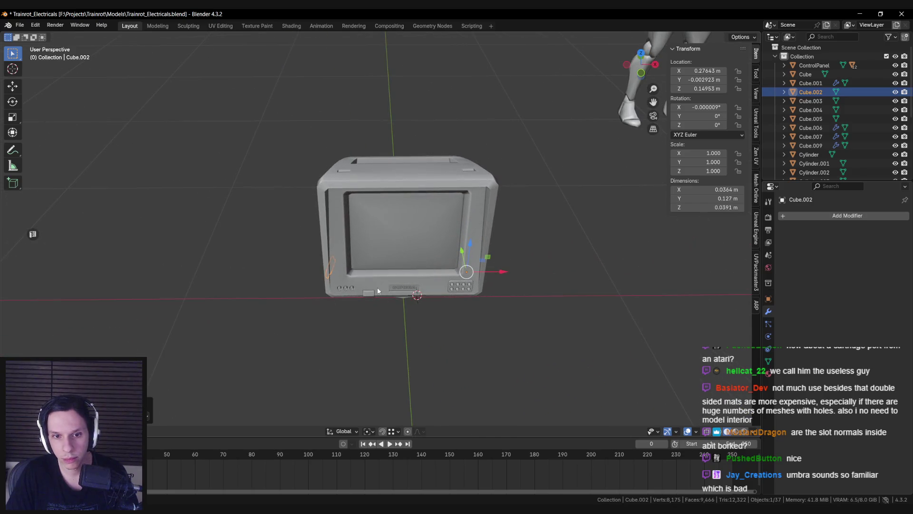
Box-select all monitor parts again and parent them to the main monitor body
{"action": "left_click", "coordinate": [317, 198]}
{"action": "key", "text": "shift+z"}
{"action": "left_click_drag", "start_coordinate": [265, 137], "coordinate": [526, 351]}
{"action": "key", "text": "shift+z"}
{"action": "key", "text": "ctrl+p"}
{"action": "left_click", "coordinate": [526, 351]}
{"action": "mouse_move", "coordinate": [527, 351]}
{"action": "middle_mouse_down"}
{"action": "mouse_move", "coordinate": [374, 289]}
{"action": "mouse_move", "coordinate": [384, 272]}
{"action": "middle_mouse_up"}
{"action": "left_click", "coordinate": [381, 228]}
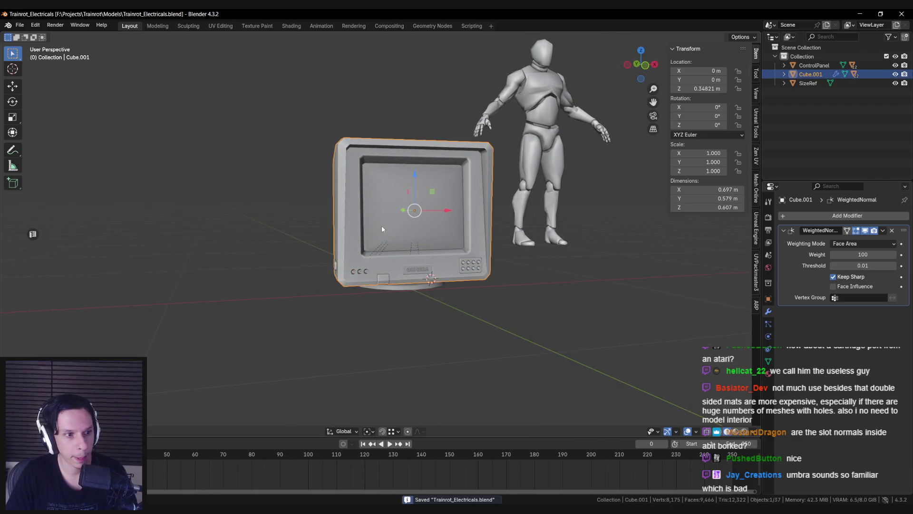
Orbit around the monitor to inspect its side and the vent slats
{"action": "scroll", "coordinate": [381, 225], "scroll_direction": "up", "scroll_amount": 6}
{"action": "mouse_move", "coordinate": [395, 243]}
{"action": "middle_mouse_down", "text": "shift"}
{"action": "mouse_move", "coordinate": [296, 246]}
{"action": "mouse_move", "coordinate": [307, 236]}
{"action": "middle_mouse_up", "text": "shift"}
{"action": "scroll", "coordinate": [296, 246], "scroll_direction": "down", "scroll_amount": 2}
{"action": "scroll", "coordinate": [298, 238], "scroll_direction": "up", "scroll_amount": 3}
{"action": "scroll", "coordinate": [297, 239], "scroll_direction": "down", "scroll_amount": 3}
{"action": "scroll", "coordinate": [357, 266], "scroll_direction": "up", "scroll_amount": 5}
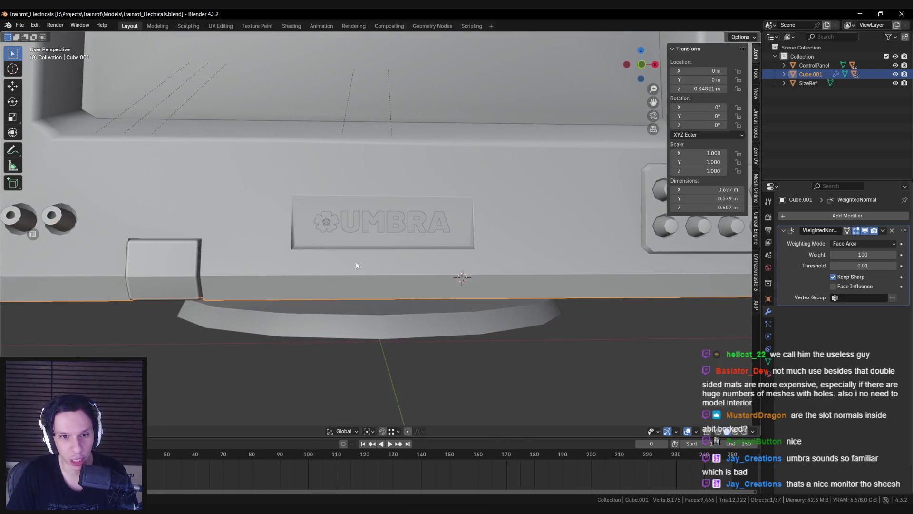
{"action": "scroll", "coordinate": [354, 261], "scroll_direction": "down", "scroll_amount": 3}
{"action": "mouse_move", "coordinate": [354, 260]}
{"action": "middle_mouse_down"}
{"action": "mouse_move", "coordinate": [255, 281]}
{"action": "mouse_move", "coordinate": [376, 272]}
{"action": "mouse_move", "coordinate": [352, 219]}
{"action": "mouse_move", "coordinate": [343, 240]}
{"action": "mouse_move", "coordinate": [384, 264]}
{"action": "mouse_move", "coordinate": [358, 237]}
{"action": "mouse_move", "coordinate": [304, 261]}
{"action": "mouse_move", "coordinate": [177, 249]}
{"action": "mouse_move", "coordinate": [149, 257]}
{"action": "mouse_move", "coordinate": [304, 261]}
{"action": "middle_mouse_up"}
{"action": "scroll", "coordinate": [375, 270], "scroll_direction": "up", "scroll_amount": 2}
{"action": "scroll", "coordinate": [352, 218], "scroll_direction": "down", "scroll_amount": 2}
{"action": "scroll", "coordinate": [366, 253], "scroll_direction": "down", "scroll_amount": 3}
{"action": "key", "text": "alt+a"}
{"action": "scroll", "coordinate": [308, 257], "scroll_direction": "down", "scroll_amount": 2}
{"action": "left_click", "coordinate": [381, 209]}
{"action": "mouse_move", "coordinate": [381, 209]}
{"action": "middle_mouse_down"}
{"action": "mouse_move", "coordinate": [454, 205]}
{"action": "mouse_move", "coordinate": [483, 218]}
{"action": "mouse_move", "coordinate": [406, 224]}
{"action": "mouse_move", "coordinate": [415, 262]}
{"action": "mouse_move", "coordinate": [386, 209]}
{"action": "middle_mouse_up"}
{"action": "scroll", "coordinate": [406, 224], "scroll_direction": "up", "scroll_amount": 5}
{"action": "left_click", "coordinate": [386, 209]}
{"action": "mouse_move", "coordinate": [369, 178]}
{"action": "middle_mouse_down"}
{"action": "mouse_move", "coordinate": [320, 196]}
{"action": "mouse_move", "coordinate": [222, 194]}
{"action": "mouse_move", "coordinate": [265, 178]}
{"action": "mouse_move", "coordinate": [300, 190]}
{"action": "middle_mouse_up"}
{"action": "scroll", "coordinate": [319, 196], "scroll_direction": "up", "scroll_amount": 3}
{"action": "left_click", "coordinate": [274, 181]}
{"action": "scroll", "coordinate": [300, 189], "scroll_direction": "down", "scroll_amount": 4}
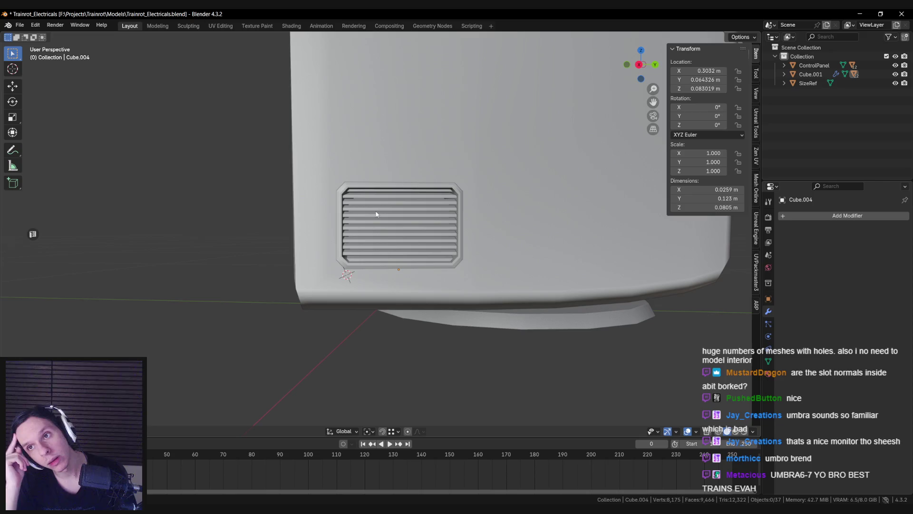
Delete the 13-object control panel and save Trainrot_Electricals.blend
{"action": "scroll", "coordinate": [375, 214], "scroll_direction": "down", "scroll_amount": 2}
{"action": "mouse_move", "coordinate": [375, 214]}
{"action": "middle_mouse_down"}
{"action": "mouse_move", "coordinate": [492, 264]}
{"action": "mouse_move", "coordinate": [387, 221]}
{"action": "middle_mouse_up"}
{"action": "scroll", "coordinate": [492, 264], "scroll_direction": "down", "scroll_amount": 5}
{"action": "left_click", "coordinate": [452, 281]}
{"action": "key", "text": "Delete"}
{"action": "mouse_move", "coordinate": [451, 279]}
{"action": "middle_mouse_down"}
{"action": "mouse_move", "coordinate": [331, 284]}
{"action": "mouse_move", "coordinate": [430, 193]}
{"action": "middle_mouse_up"}
{"action": "scroll", "coordinate": [430, 192], "scroll_direction": "up", "scroll_amount": 3}
{"action": "scroll", "coordinate": [430, 196], "scroll_direction": "up", "scroll_amount": 3}
{"action": "scroll", "coordinate": [385, 185], "scroll_direction": "up", "scroll_amount": 3}
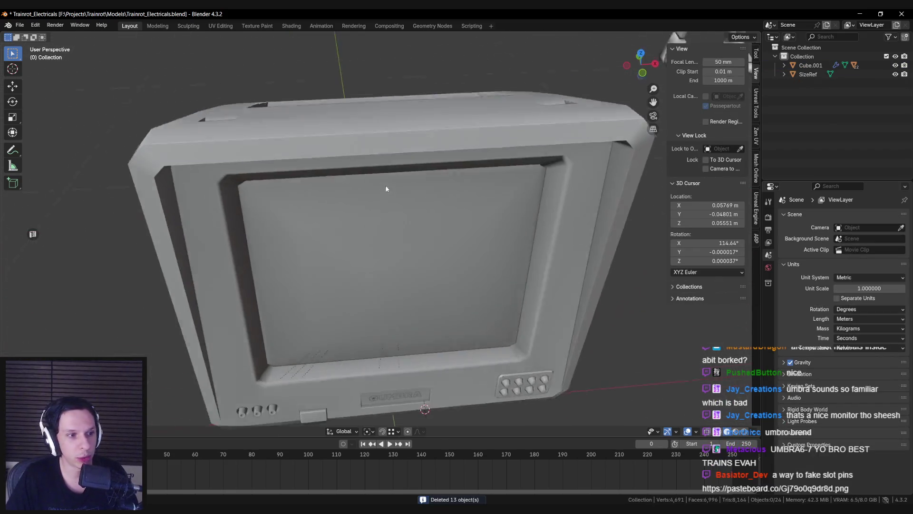
{"action": "scroll", "coordinate": [385, 181], "scroll_direction": "down", "scroll_amount": 4}
{"action": "key", "text": "ctrl+s"}
{"action": "scroll", "coordinate": [378, 190], "scroll_direction": "up", "scroll_amount": 2}
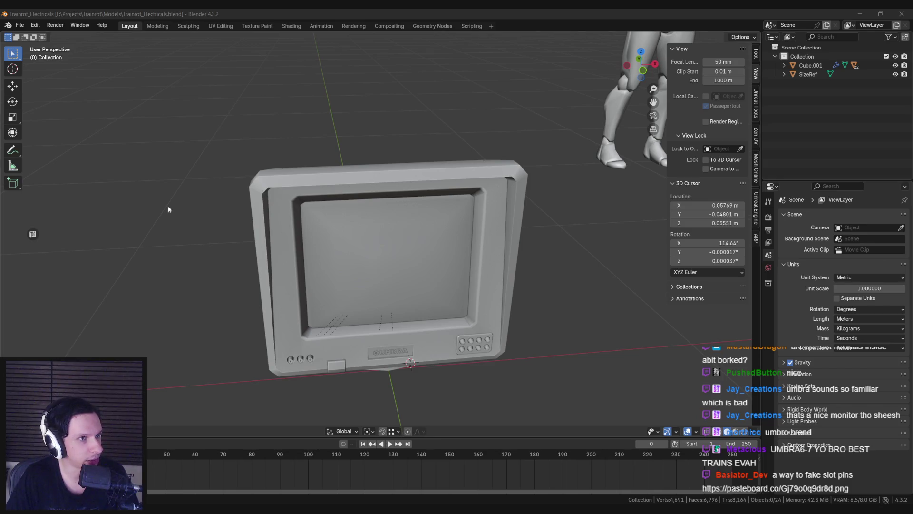
Open the upper cartridge slot Cube.009 in Edit Mode, framed face-on on the rear panel
{"action": "middle_click_drag", "start_coordinate": [168, 210], "coordinate": [335, 241]}
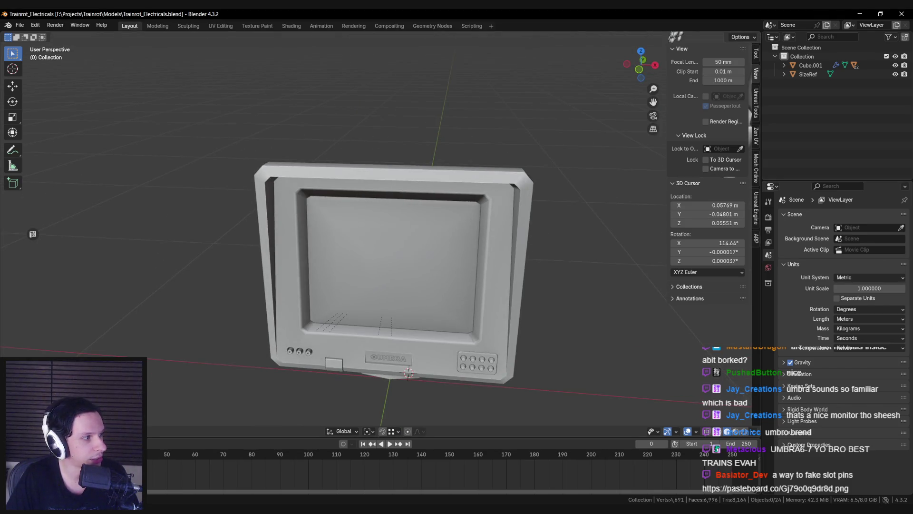
{"action": "mouse_move", "coordinate": [446, 283]}
{"action": "middle_mouse_down"}
{"action": "mouse_move", "coordinate": [289, 273]}
{"action": "mouse_move", "coordinate": [300, 233]}
{"action": "mouse_move", "coordinate": [339, 265]}
{"action": "middle_mouse_up"}
{"action": "scroll", "coordinate": [339, 265], "scroll_direction": "up", "scroll_amount": 6}
{"action": "left_click", "coordinate": [428, 245]}
{"action": "key", "text": "Tab"}
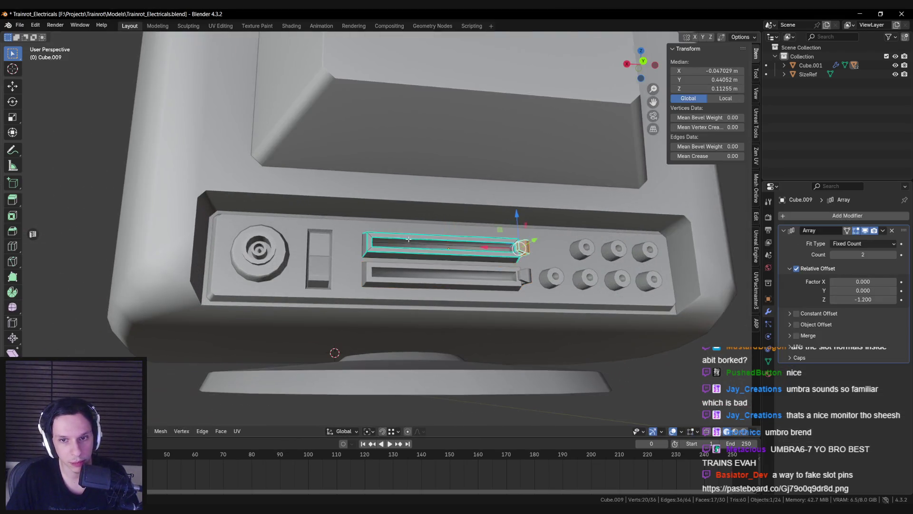
{"action": "key", "text": "KP_Decimal"}
{"action": "left_click", "coordinate": [276, 281]}
{"action": "mouse_move", "coordinate": [275, 281]}
{"action": "middle_mouse_down"}
{"action": "mouse_move", "coordinate": [258, 293]}
{"action": "mouse_move", "coordinate": [253, 286]}
{"action": "middle_mouse_up"}
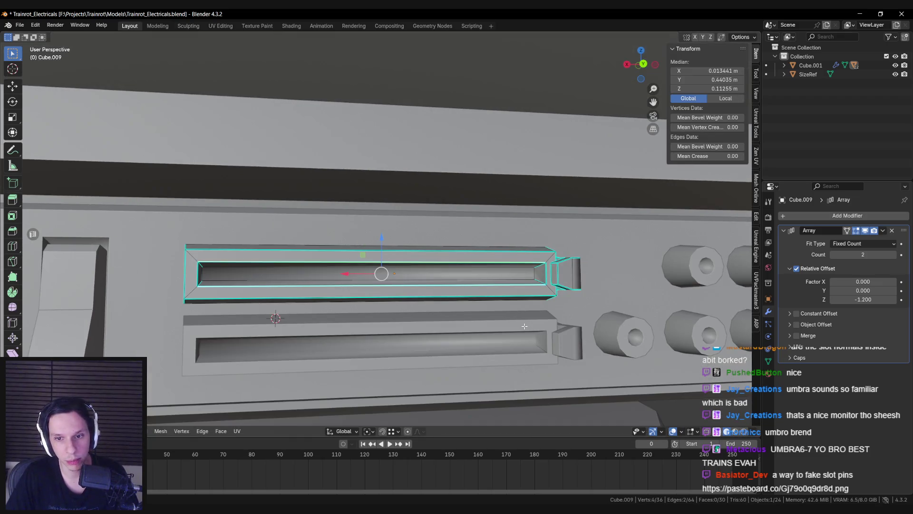
{"action": "key", "text": "s"}
{"action": "key", "text": "z"}
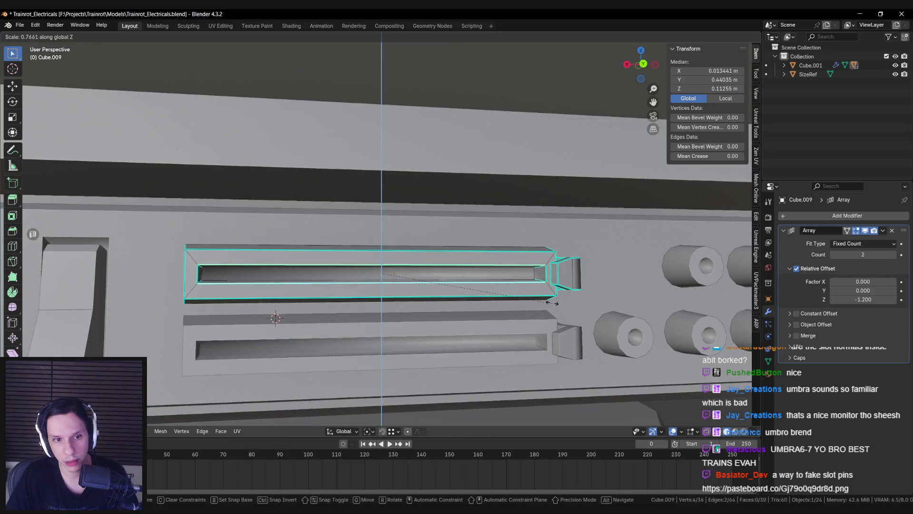
{"action": "key", "text": "Escape"}
Scale the slot opening's inner edge loop down along Z and save
{"action": "left_click", "coordinate": [542, 300], "text": "alt"}
{"action": "key", "text": "s"}
{"action": "key", "text": "z"}
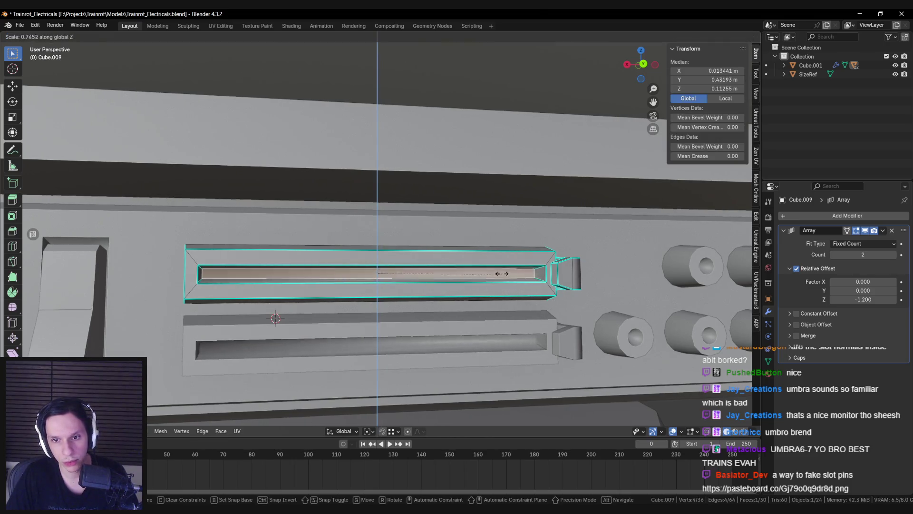
{"action": "left_click", "coordinate": [502, 274]}
{"action": "key", "text": "Tab"}
{"action": "scroll", "coordinate": [386, 272], "scroll_direction": "down", "scroll_amount": 10}
{"action": "key", "text": "ctrl+s"}
Recheck the stacked slot mesh, save, and orbit to view the finished monitor
{"action": "scroll", "coordinate": [386, 272], "scroll_direction": "up", "scroll_amount": 5}
{"action": "left_click", "coordinate": [357, 265]}
{"action": "scroll", "coordinate": [361, 262], "scroll_direction": "up", "scroll_amount": 4}
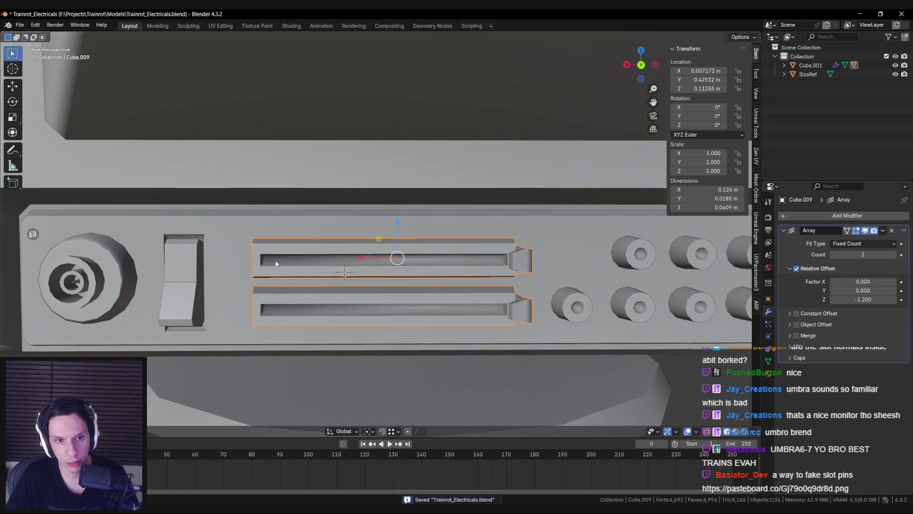
{"action": "key", "text": "Tab"}
{"action": "scroll", "coordinate": [257, 269], "scroll_direction": "up", "scroll_amount": 3}
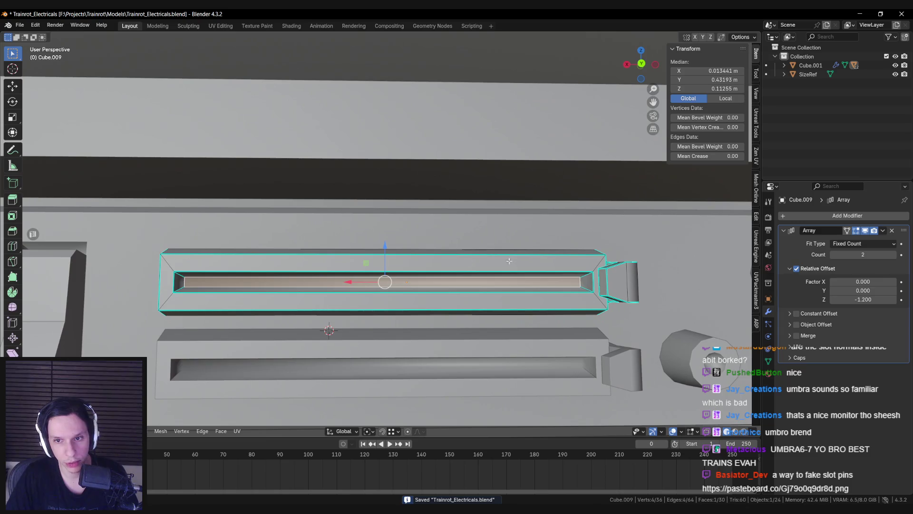
{"action": "scroll", "coordinate": [509, 261], "scroll_direction": "down", "scroll_amount": 2}
{"action": "key", "text": "Tab"}
{"action": "key", "text": "Tab"}
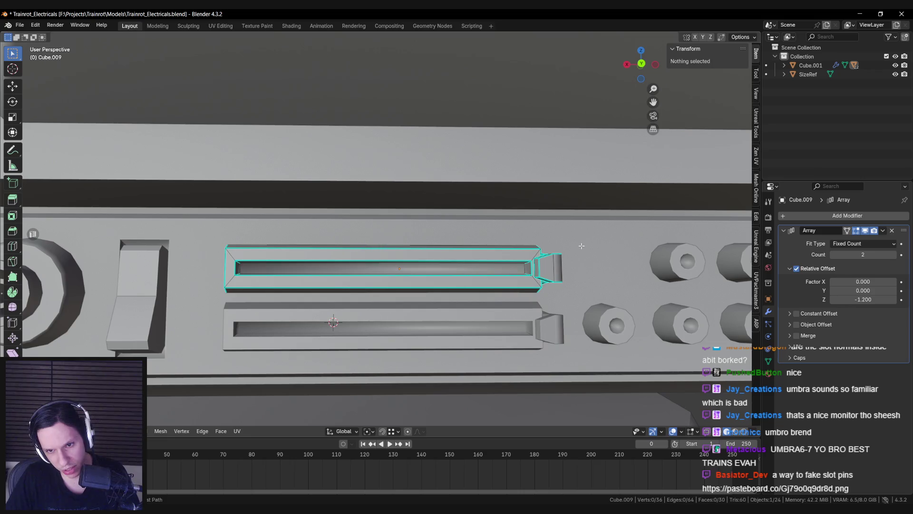
{"action": "key", "text": "Tab"}
{"action": "scroll", "coordinate": [417, 250], "scroll_direction": "down", "scroll_amount": 6}
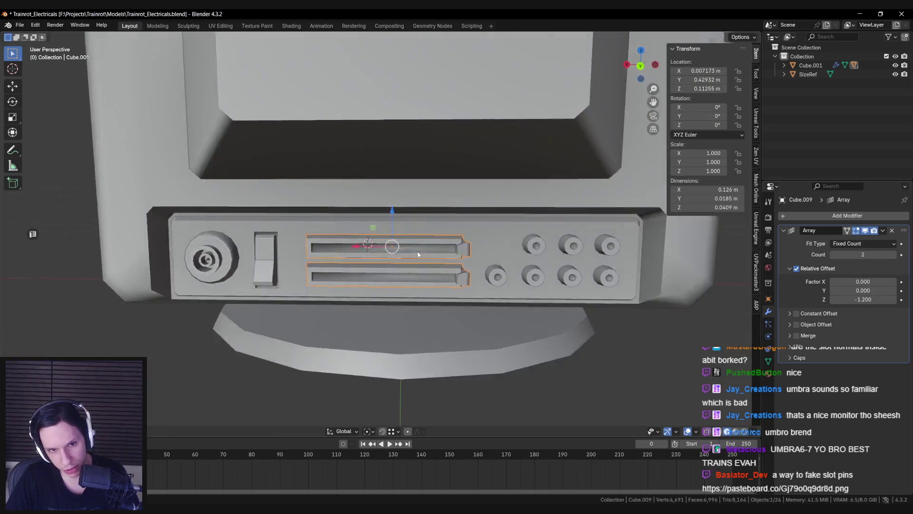
{"action": "key", "text": "ctrl+s"}
{"action": "scroll", "coordinate": [433, 254], "scroll_direction": "down", "scroll_amount": 5}
{"action": "key", "text": "alt+a"}
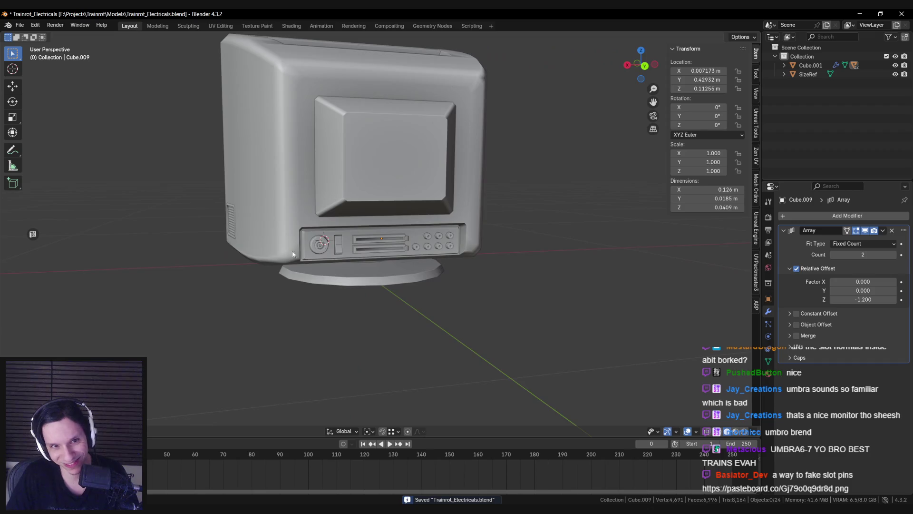
{"action": "middle_click_drag", "start_coordinate": [292, 250], "coordinate": [326, 242]}
{"action": "key", "text": "ctrl+s"}
{"action": "mouse_move", "coordinate": [326, 327]}
{"action": "middle_mouse_down"}
{"action": "mouse_move", "coordinate": [392, 328]}
{"action": "mouse_move", "coordinate": [434, 306]}
{"action": "mouse_move", "coordinate": [386, 267]}
{"action": "mouse_move", "coordinate": [587, 259]}
{"action": "mouse_move", "coordinate": [338, 270]}
{"action": "middle_mouse_up"}
Select the whole monitor body and enter Edit Mode, viewed at an angle in solid shading
{"action": "left_click", "coordinate": [304, 229]}
{"action": "key", "text": "shift+z"}
{"action": "left_click_drag", "start_coordinate": [232, 120], "coordinate": [477, 307]}
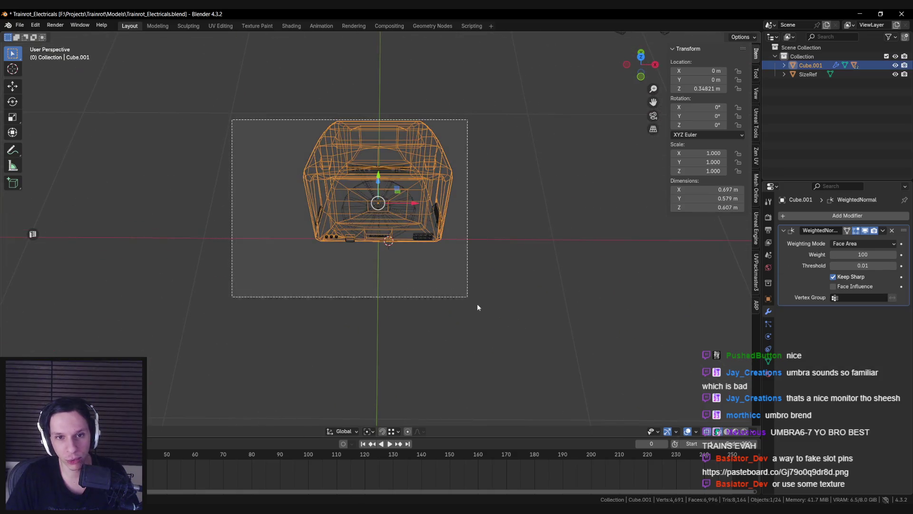
{"action": "key", "text": "Tab"}
{"action": "mouse_move", "coordinate": [419, 310]}
{"action": "middle_mouse_down"}
{"action": "mouse_move", "coordinate": [370, 232]}
{"action": "mouse_move", "coordinate": [364, 204]}
{"action": "mouse_move", "coordinate": [380, 139]}
{"action": "middle_mouse_up"}
{"action": "key", "text": "shift+z"}
Pick a top-frame edge, select all similar edges, and mark them as seams
{"action": "left_click", "coordinate": [381, 139]}
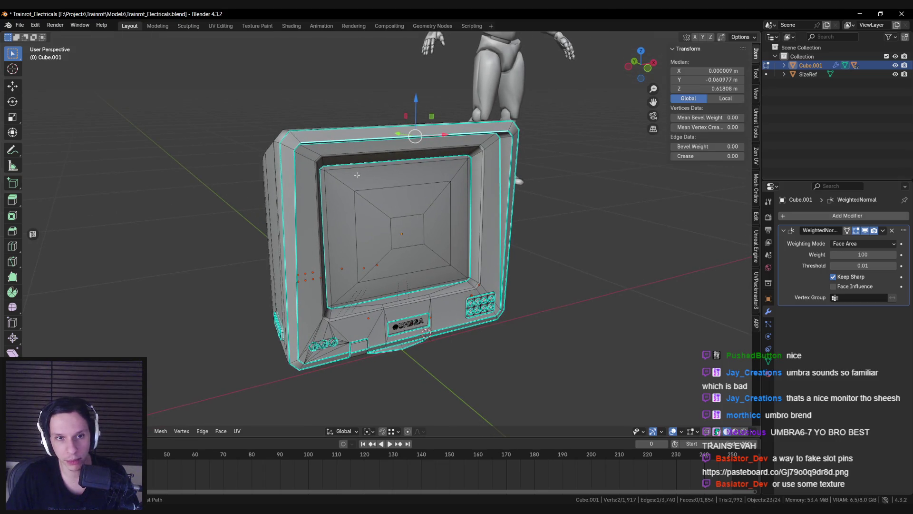
{"action": "key", "text": "F3"}
{"action": "type", "text": "select si"}
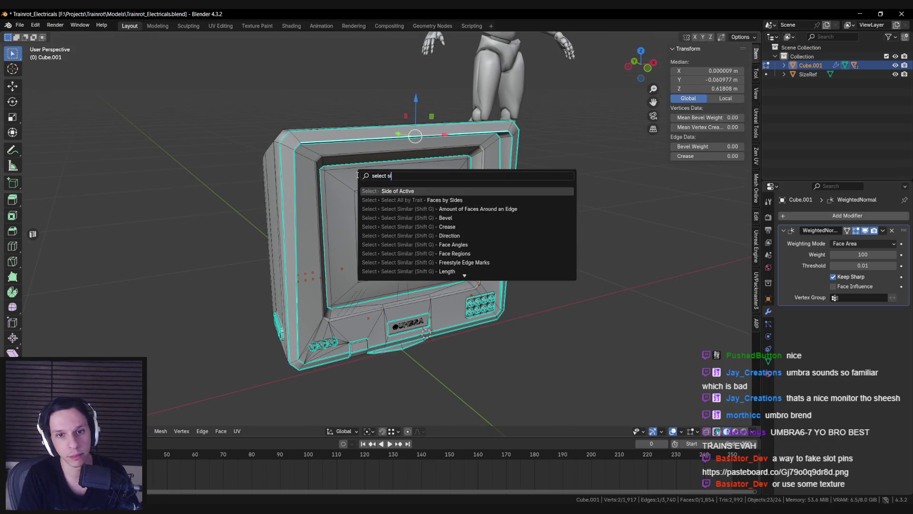
{"action": "key", "text": "Down"}
{"action": "key", "text": "Down"}
{"action": "key", "text": "Down"}
{"action": "key", "text": "Return"}
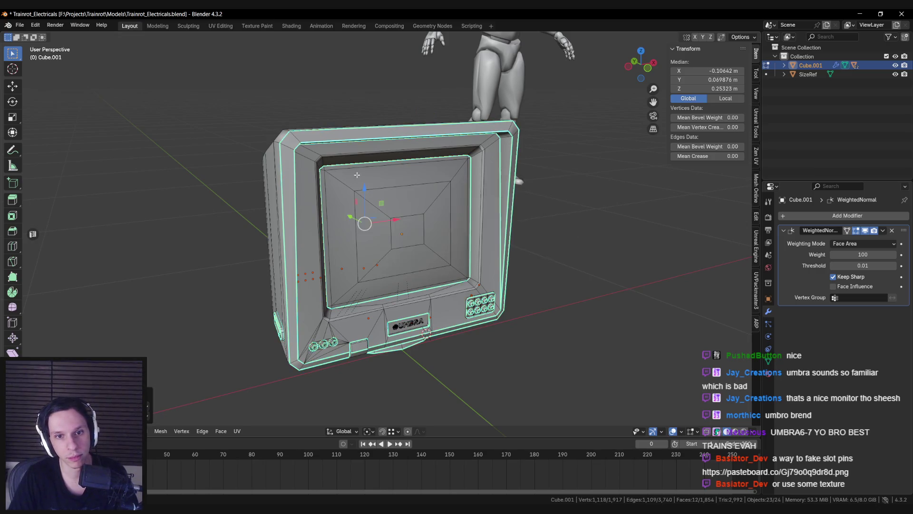
{"action": "right_click", "coordinate": [357, 175]}
{"action": "left_click", "coordinate": [358, 176]}
Deselect everything and view the monitor head-on to inspect the red seams
{"action": "scroll", "coordinate": [337, 191], "scroll_direction": "down", "scroll_amount": 3}
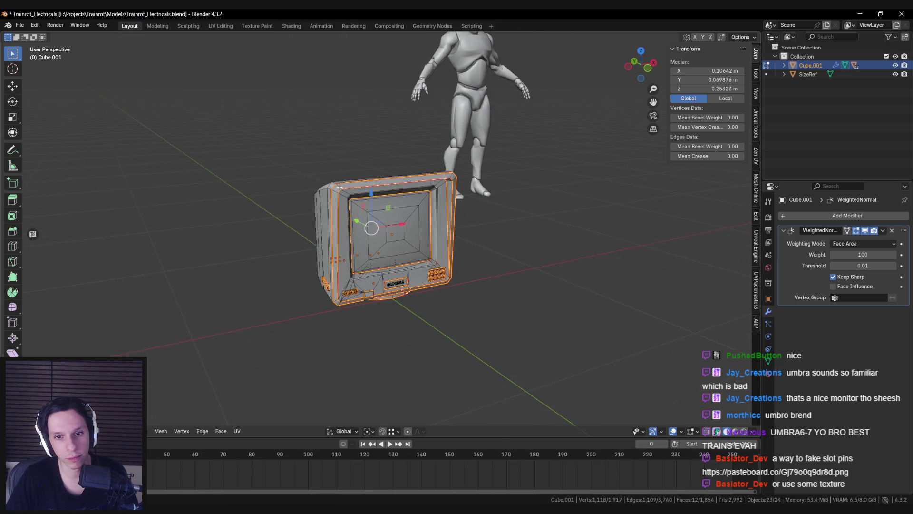
{"action": "key", "text": "alt+a"}
{"action": "mouse_move", "coordinate": [337, 192]}
{"action": "middle_mouse_down"}
{"action": "mouse_move", "coordinate": [408, 286]}
{"action": "mouse_move", "coordinate": [389, 261]}
{"action": "middle_mouse_up"}
{"action": "scroll", "coordinate": [408, 286], "scroll_direction": "up", "scroll_amount": 6}
{"action": "scroll", "coordinate": [408, 286], "scroll_direction": "down", "scroll_amount": 4}
{"action": "scroll", "coordinate": [389, 261], "scroll_direction": "up", "scroll_amount": 4}
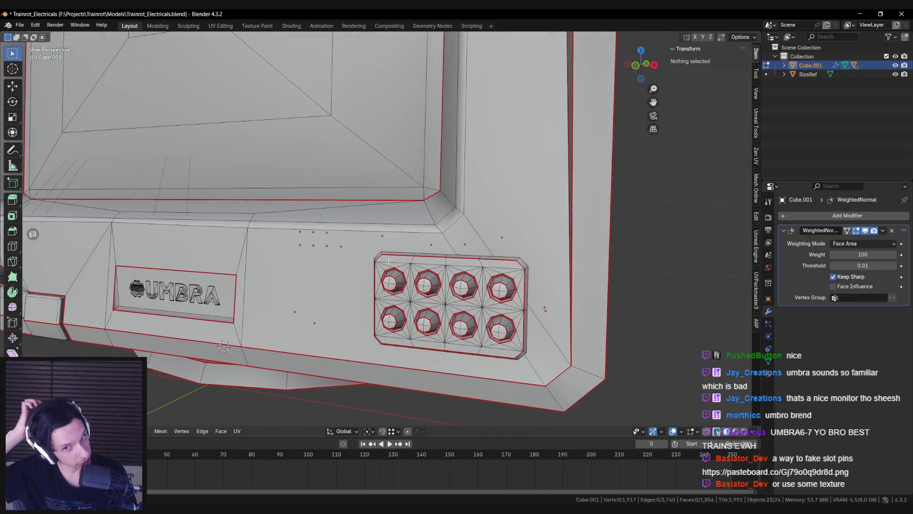
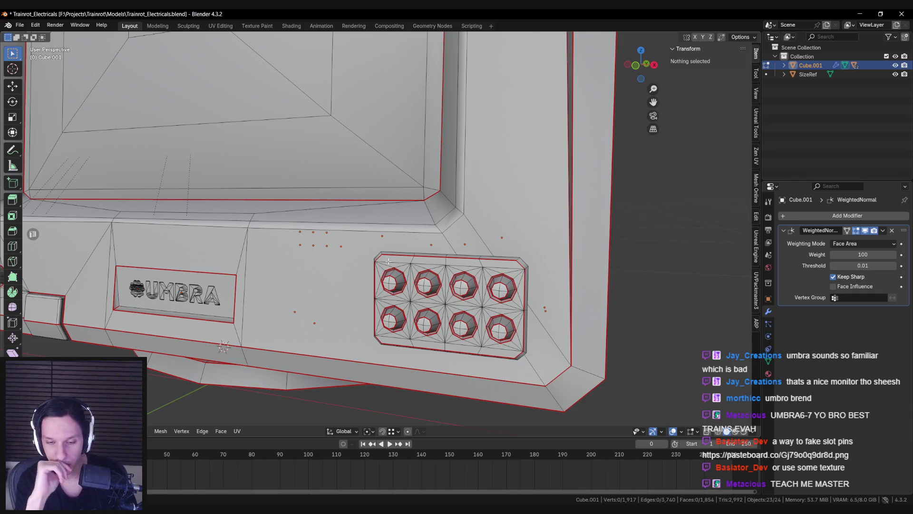
Orbit and zoom around the monitor to inspect its buttons from a low three-quarter view
{"action": "scroll", "coordinate": [389, 261], "scroll_direction": "down", "scroll_amount": 5}
{"action": "mouse_move", "coordinate": [388, 261]}
{"action": "middle_mouse_down"}
{"action": "mouse_move", "coordinate": [410, 271]}
{"action": "mouse_move", "coordinate": [419, 291]}
{"action": "mouse_move", "coordinate": [345, 283]}
{"action": "mouse_move", "coordinate": [370, 256]}
{"action": "mouse_move", "coordinate": [395, 265]}
{"action": "mouse_move", "coordinate": [372, 248]}
{"action": "middle_mouse_up"}
{"action": "scroll", "coordinate": [410, 271], "scroll_direction": "up", "scroll_amount": 6}
{"action": "scroll", "coordinate": [410, 271], "scroll_direction": "down", "scroll_amount": 5}
{"action": "scroll", "coordinate": [406, 269], "scroll_direction": "up", "scroll_amount": 3}
{"action": "scroll", "coordinate": [371, 248], "scroll_direction": "up", "scroll_amount": 5}
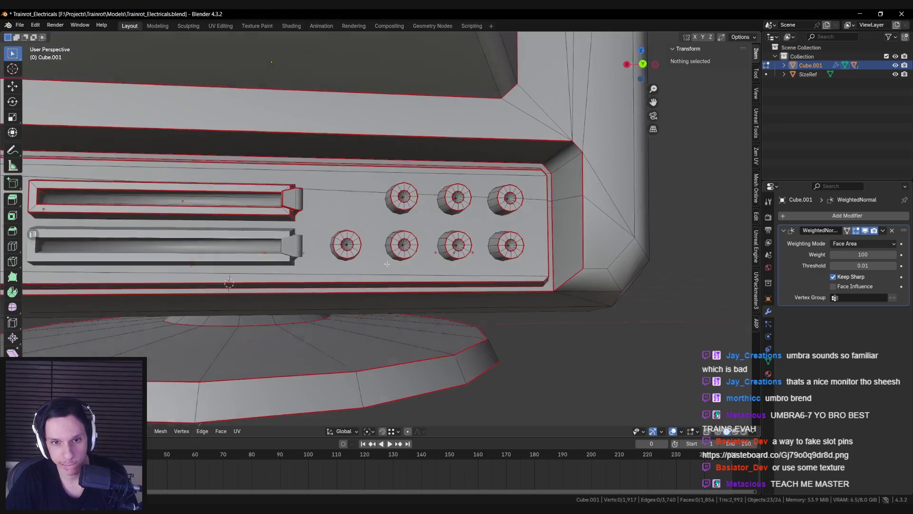
{"action": "scroll", "coordinate": [443, 199], "scroll_direction": "down", "scroll_amount": 6}
{"action": "mouse_move", "coordinate": [443, 199]}
{"action": "middle_mouse_down"}
{"action": "mouse_move", "coordinate": [391, 263]}
{"action": "mouse_move", "coordinate": [182, 199]}
{"action": "middle_mouse_up"}
{"action": "scroll", "coordinate": [390, 263], "scroll_direction": "down", "scroll_amount": 5}
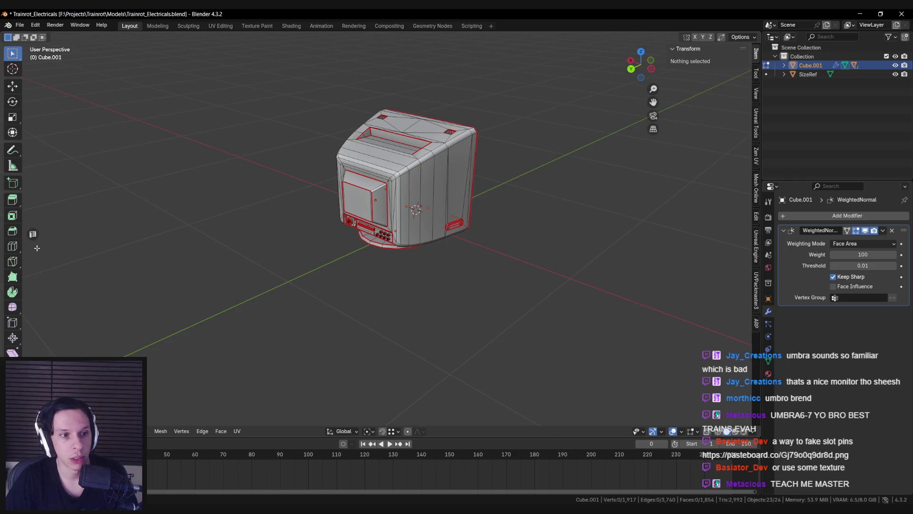
Split the window into a UV editor and unwrap the monitor mesh Angle Based
{"action": "left_click", "coordinate": [33, 234]}
{"action": "middle_click_drag", "start_coordinate": [467, 241], "coordinate": [542, 248]}
{"action": "key", "text": "Tab"}
{"action": "key", "text": "u"}
{"action": "mouse_move", "coordinate": [600, 219]}
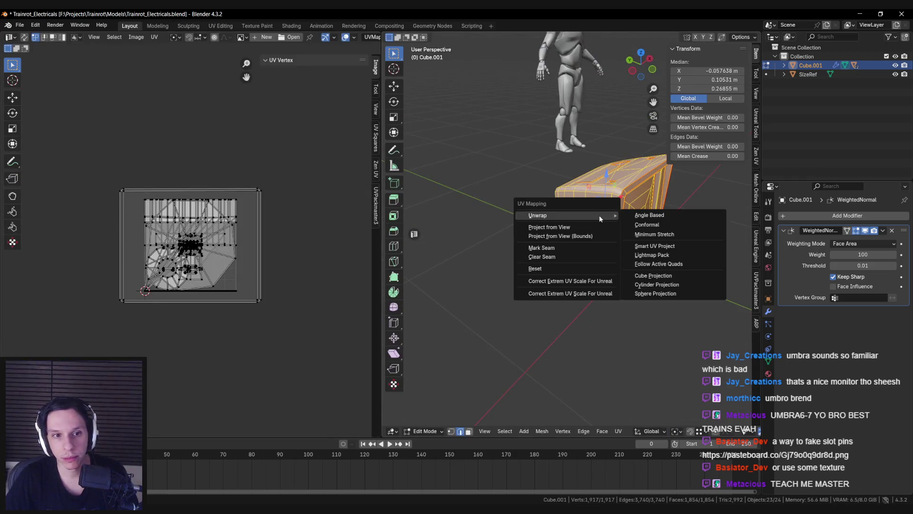
{"action": "left_click", "coordinate": [649, 215]}
Apply the monitor's rotation and scale, then unwrap it again Angle Based
{"action": "key", "text": "Tab"}
{"action": "key", "text": "ctrl+a"}
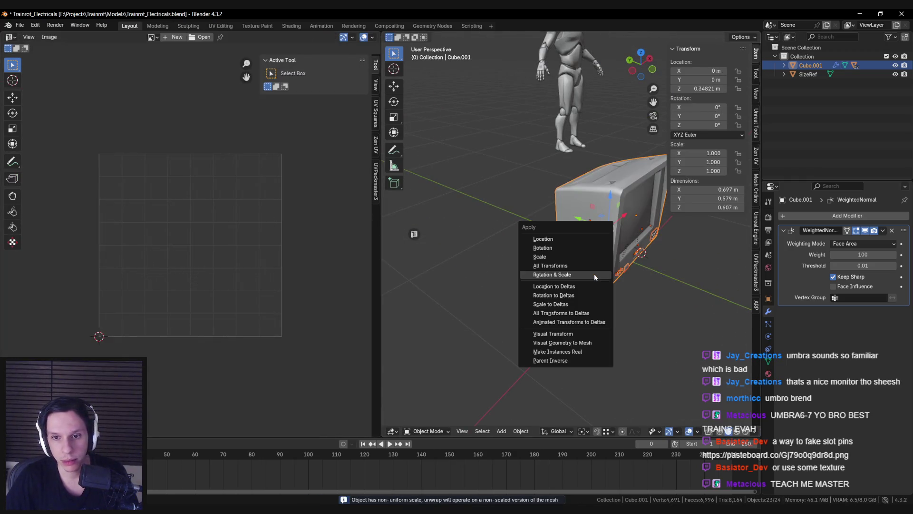
{"action": "left_click", "coordinate": [595, 274]}
{"action": "key", "text": "Tab"}
{"action": "key", "text": "u"}
{"action": "mouse_move", "coordinate": [594, 273]}
{"action": "left_click", "coordinate": [661, 267]}
{"action": "key", "text": "Tab"}
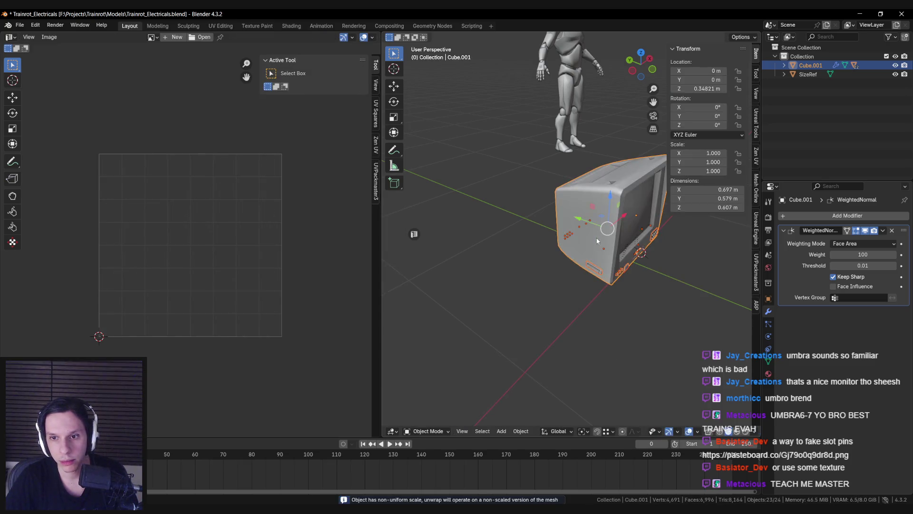
Apply rotation and scale once more and re-unwrap the whole mesh Angle Based
{"action": "key", "text": "Tab"}
{"action": "key", "text": "Tab"}
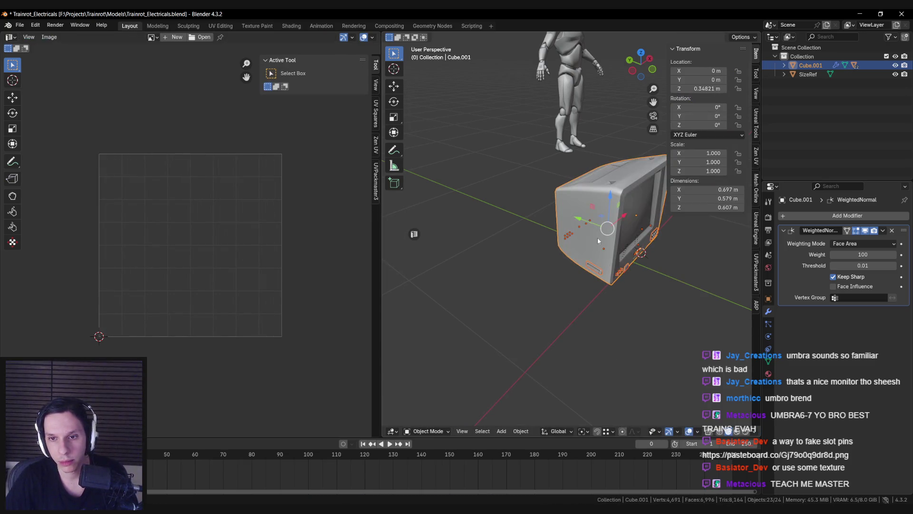
{"action": "key", "text": "ctrl+a"}
{"action": "left_click", "coordinate": [598, 238]}
{"action": "key", "text": "Tab"}
{"action": "key", "text": "u"}
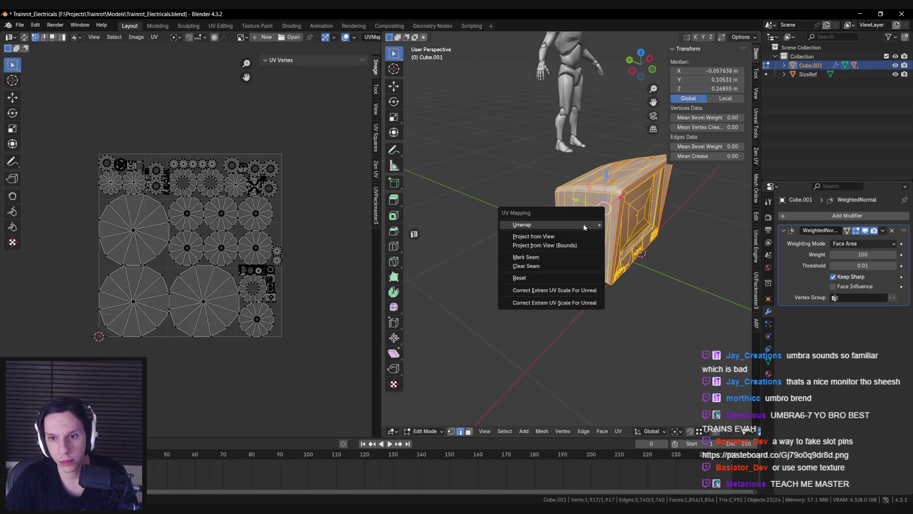
{"action": "mouse_move", "coordinate": [586, 228]}
{"action": "left_click", "coordinate": [637, 224]}
Inspect a UV island, clear the selection and switch to edge select mode
{"action": "scroll", "coordinate": [124, 259], "scroll_direction": "up", "scroll_amount": 6}
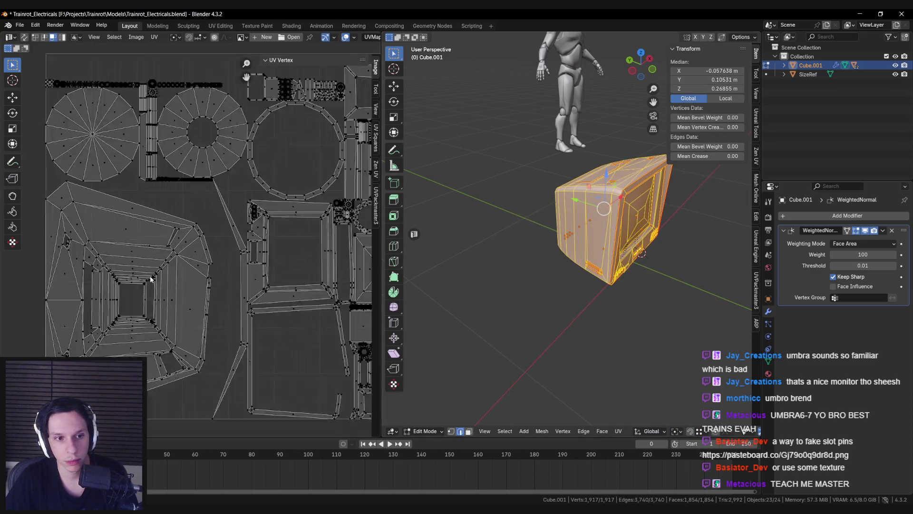
{"action": "left_click", "coordinate": [124, 259]}
{"action": "key", "text": "alt+a"}
{"action": "scroll", "coordinate": [116, 263], "scroll_direction": "up", "scroll_amount": 5}
{"action": "mouse_move", "coordinate": [571, 237]}
{"action": "middle_mouse_down"}
{"action": "mouse_move", "coordinate": [590, 226]}
{"action": "mouse_move", "coordinate": [664, 278]}
{"action": "mouse_move", "coordinate": [581, 287]}
{"action": "mouse_move", "coordinate": [561, 280]}
{"action": "mouse_move", "coordinate": [585, 269]}
{"action": "mouse_move", "coordinate": [548, 275]}
{"action": "mouse_move", "coordinate": [529, 236]}
{"action": "mouse_move", "coordinate": [570, 219]}
{"action": "mouse_move", "coordinate": [550, 282]}
{"action": "mouse_move", "coordinate": [537, 278]}
{"action": "middle_mouse_up"}
{"action": "key", "text": "alt+a"}
{"action": "scroll", "coordinate": [619, 247], "scroll_direction": "up", "scroll_amount": 5}
{"action": "scroll", "coordinate": [664, 278], "scroll_direction": "down", "scroll_amount": 5}
{"action": "key", "text": "3"}
{"action": "key", "text": "a"}
{"action": "key", "text": "alt+a"}
{"action": "key", "text": "2"}
{"action": "scroll", "coordinate": [585, 269], "scroll_direction": "up", "scroll_amount": 4}
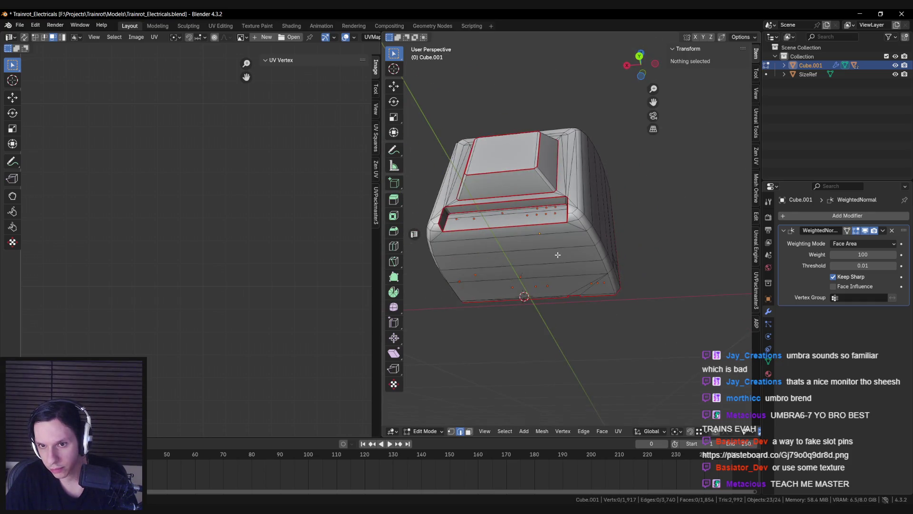
Select three edges near the slot and mark them as seams
{"action": "middle_click_drag", "start_coordinate": [633, 284], "coordinate": [583, 260]}
{"action": "scroll", "coordinate": [589, 256], "scroll_direction": "up", "scroll_amount": 2}
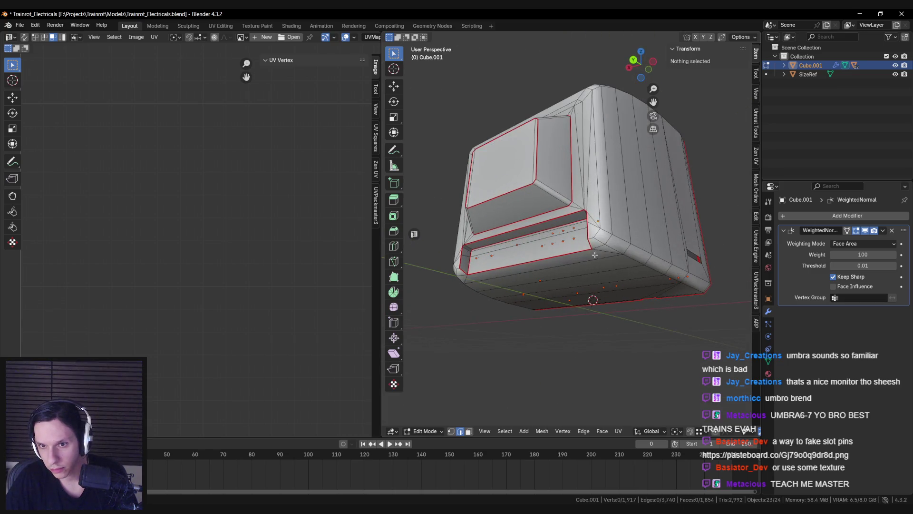
{"action": "scroll", "coordinate": [598, 236], "scroll_direction": "down", "scroll_amount": 2}
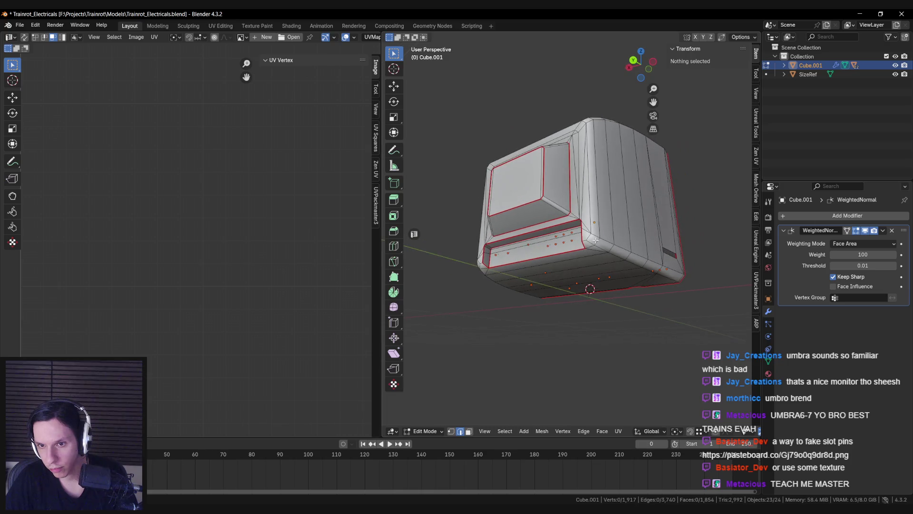
{"action": "left_click", "coordinate": [583, 240]}
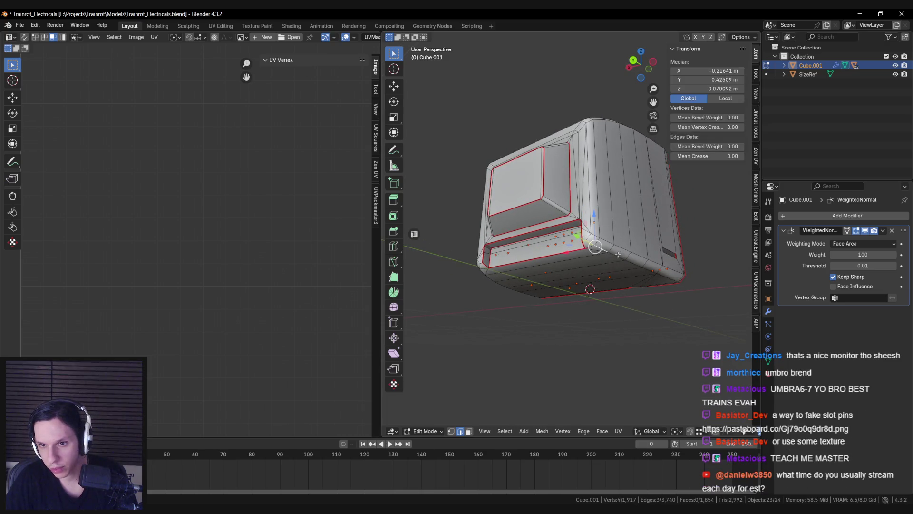
{"action": "middle_click_drag", "start_coordinate": [635, 265], "coordinate": [610, 264]}
{"action": "mouse_move", "coordinate": [666, 249]}
{"action": "middle_mouse_down"}
{"action": "mouse_move", "coordinate": [571, 255]}
{"action": "mouse_move", "coordinate": [542, 242]}
{"action": "mouse_move", "coordinate": [511, 251]}
{"action": "mouse_move", "coordinate": [574, 255]}
{"action": "middle_mouse_up"}
{"action": "left_click", "coordinate": [542, 242], "text": "shift"}
{"action": "left_click", "coordinate": [513, 245], "text": "shift"}
{"action": "key", "text": "ctrl+e"}
{"action": "left_click", "coordinate": [573, 255]}
Select the whole mesh and re-unwrap it Angle Based
{"action": "key", "text": "a"}
{"action": "key", "text": "u"}
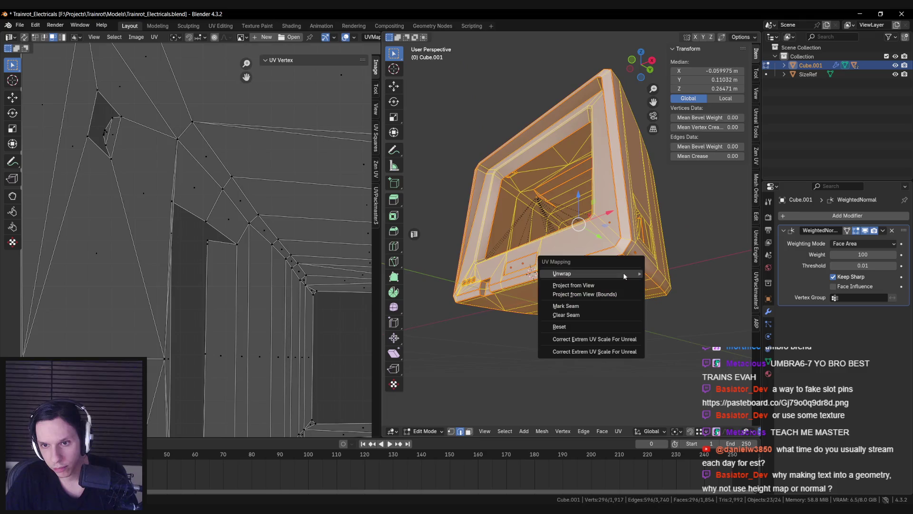
{"action": "left_click", "coordinate": [542, 267]}
{"action": "key", "text": "u"}
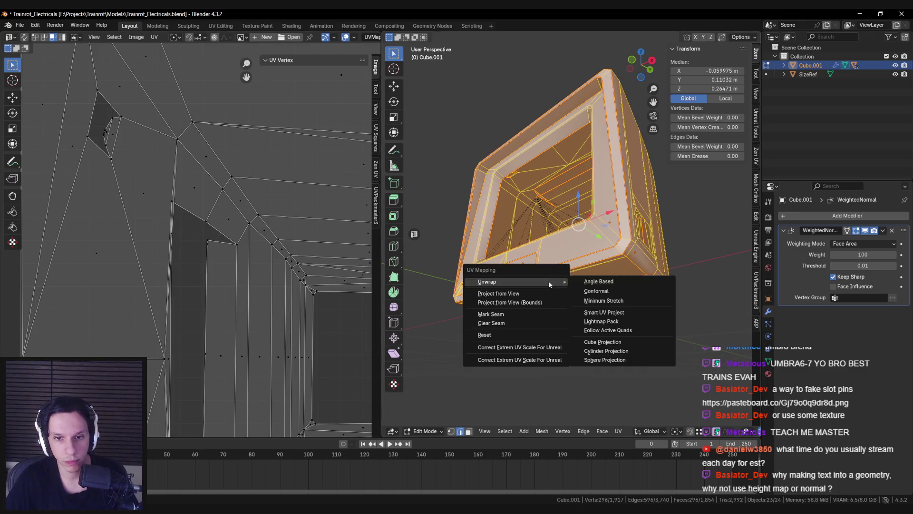
{"action": "left_click", "coordinate": [548, 281]}
{"action": "scroll", "coordinate": [210, 271], "scroll_direction": "up", "scroll_amount": 3}
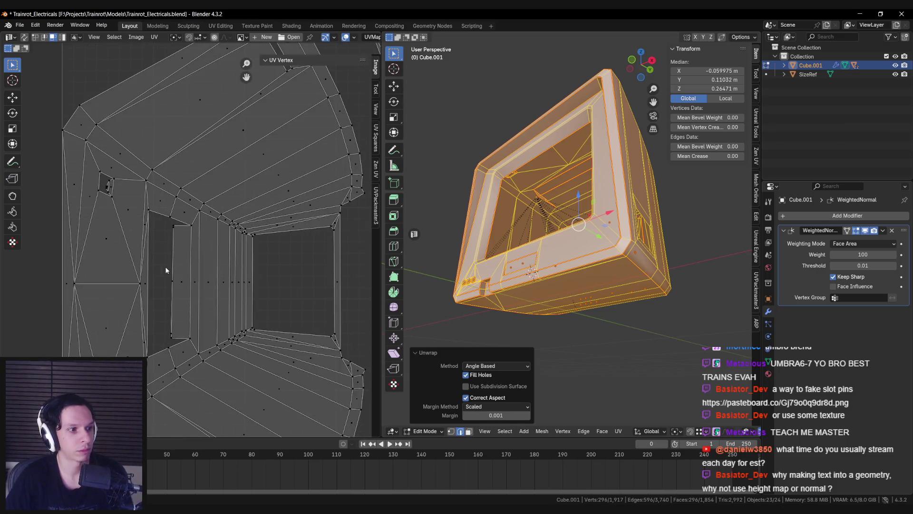
{"action": "mouse_move", "coordinate": [533, 229]}
{"action": "middle_mouse_down"}
{"action": "mouse_move", "coordinate": [561, 249]}
{"action": "mouse_move", "coordinate": [584, 248]}
{"action": "mouse_move", "coordinate": [573, 257]}
{"action": "middle_mouse_up"}
{"action": "scroll", "coordinate": [552, 240], "scroll_direction": "down", "scroll_amount": 3}
{"action": "scroll", "coordinate": [587, 239], "scroll_direction": "up", "scroll_amount": 5}
Reselect all to view the UVs, then select the slot's inner face in face mode
{"action": "key", "text": "alt+a"}
{"action": "key", "text": "a"}
{"action": "scroll", "coordinate": [573, 257], "scroll_direction": "down", "scroll_amount": 3}
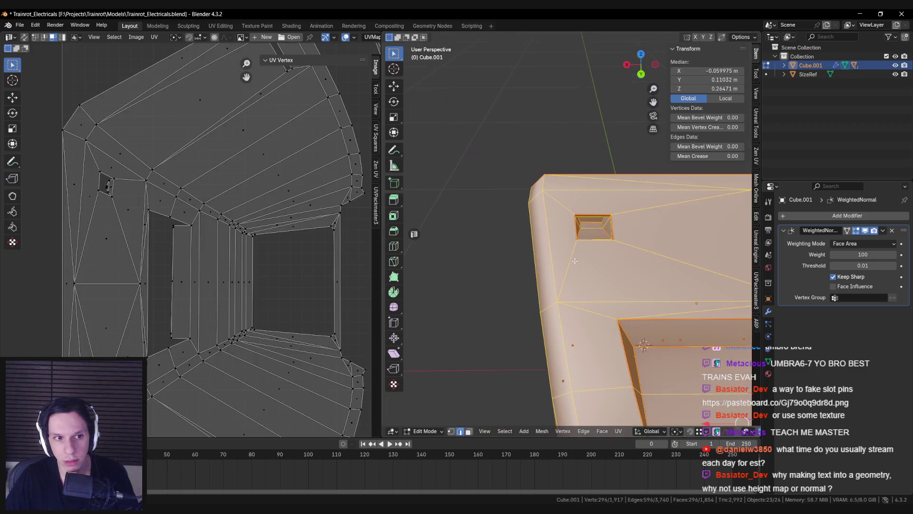
{"action": "scroll", "coordinate": [222, 264], "scroll_direction": "up", "scroll_amount": 5}
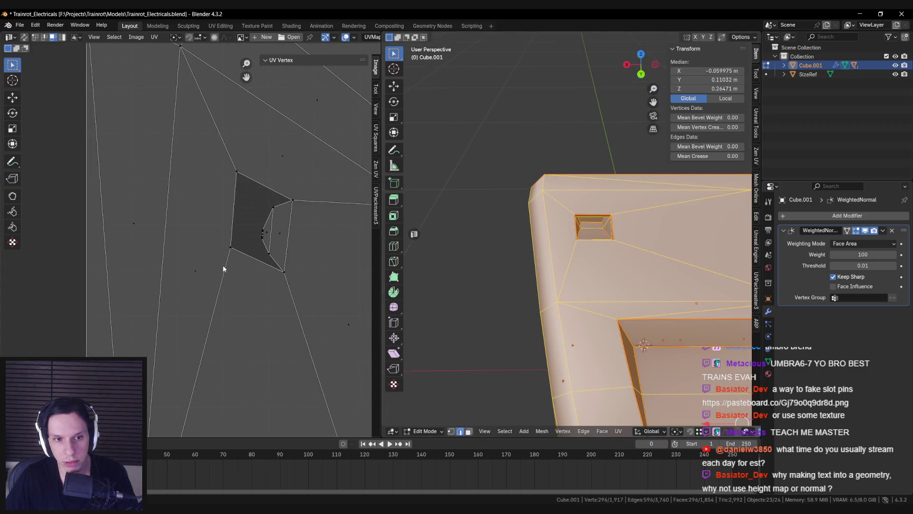
{"action": "scroll", "coordinate": [278, 236], "scroll_direction": "up", "scroll_amount": 3}
{"action": "scroll", "coordinate": [159, 258], "scroll_direction": "up", "scroll_amount": 3}
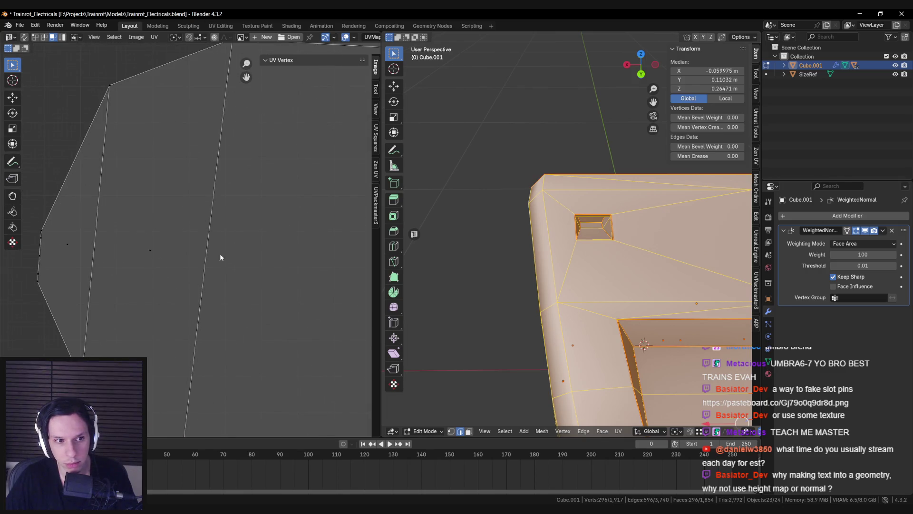
{"action": "key", "text": "3"}
{"action": "scroll", "coordinate": [637, 234], "scroll_direction": "up", "scroll_amount": 3}
{"action": "left_click", "coordinate": [601, 218]}
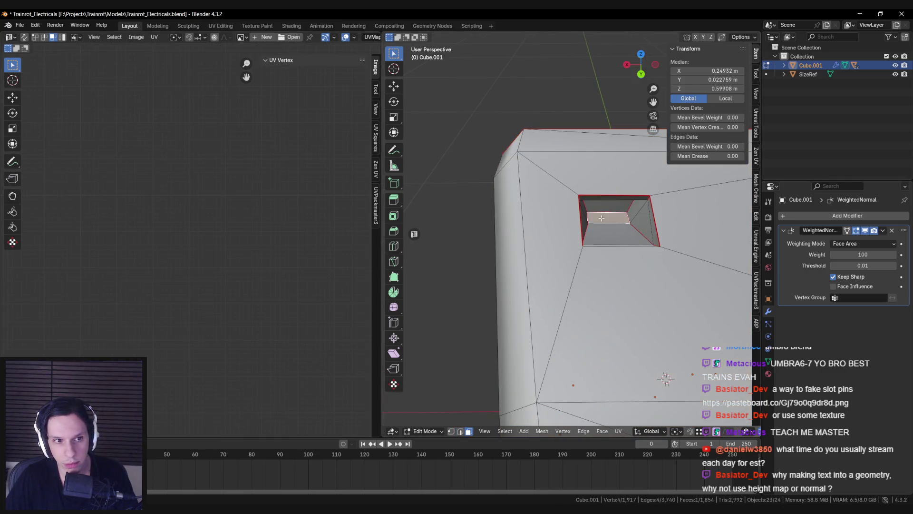
{"action": "scroll", "coordinate": [187, 295], "scroll_direction": "up", "scroll_amount": 3}
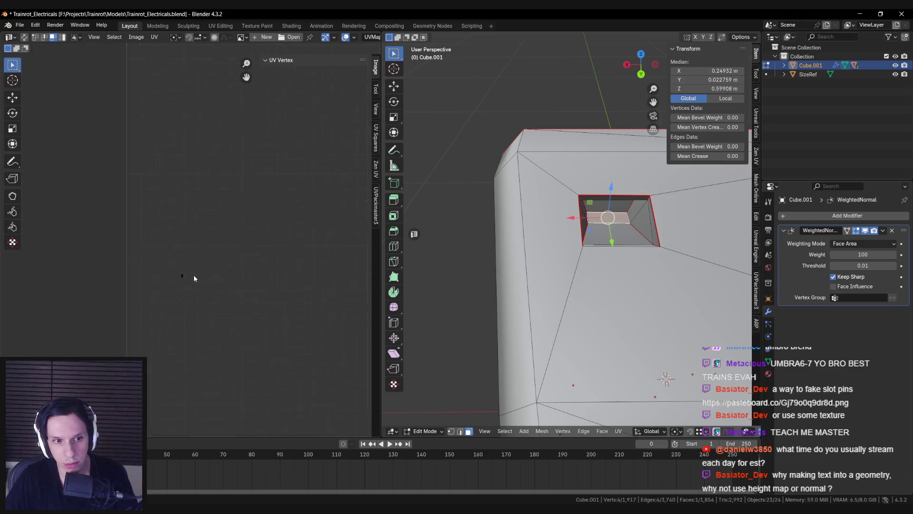
{"action": "scroll", "coordinate": [176, 288], "scroll_direction": "up", "scroll_amount": 3}
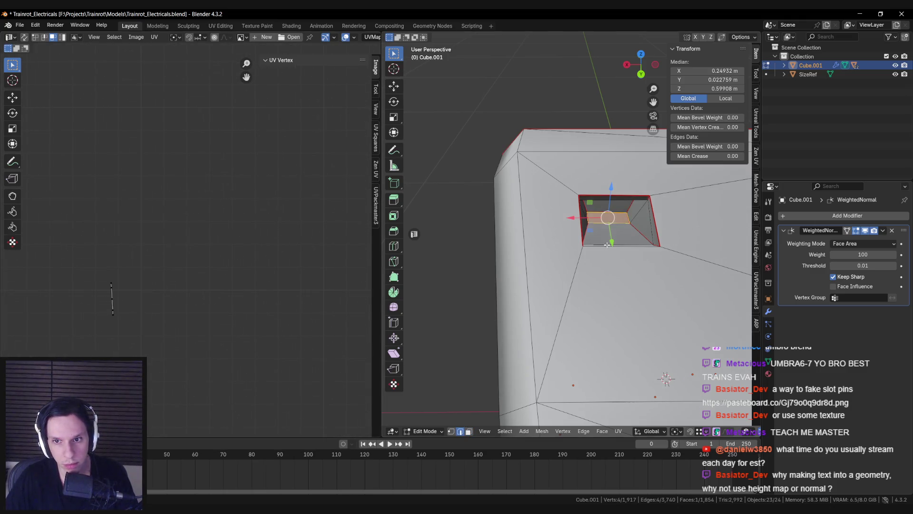
{"action": "middle_click_drag", "start_coordinate": [627, 269], "coordinate": [586, 296]}
{"action": "left_click", "coordinate": [435, 249]}
{"action": "key", "text": "2"}
{"action": "middle_click_drag", "start_coordinate": [434, 249], "coordinate": [606, 268]}
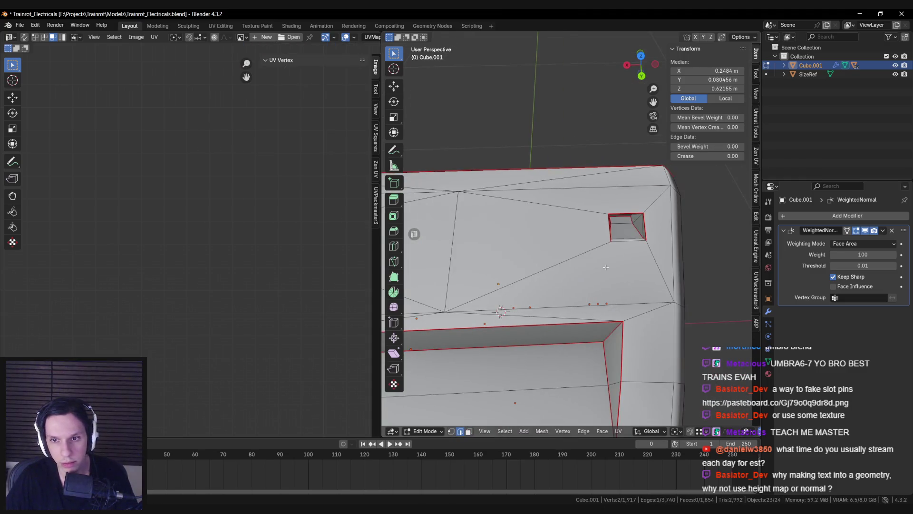
{"action": "key", "text": "ctrl+e"}
{"action": "left_click", "coordinate": [629, 245]}
{"action": "key", "text": "a"}
{"action": "key", "text": "u"}
{"action": "mouse_move", "coordinate": [629, 245]}
{"action": "left_click", "coordinate": [675, 245]}
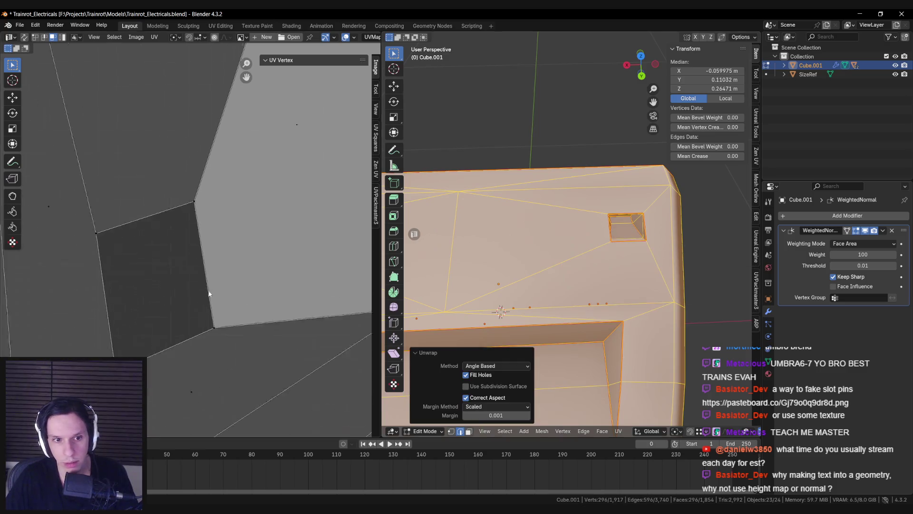
{"action": "scroll", "coordinate": [209, 294], "scroll_direction": "down", "scroll_amount": 5}
{"action": "scroll", "coordinate": [185, 243], "scroll_direction": "up", "scroll_amount": 5}
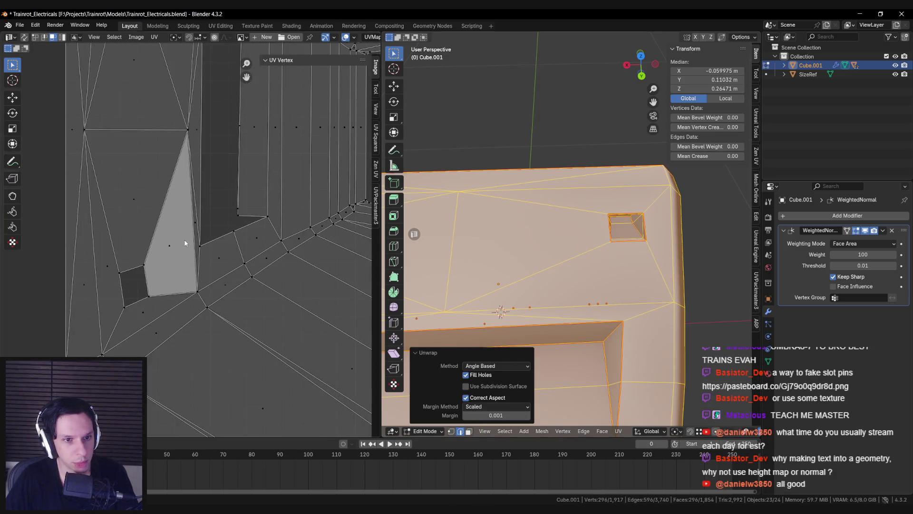
{"action": "key", "text": "a"}
{"action": "key", "text": "alt+a"}
{"action": "scroll", "coordinate": [185, 243], "scroll_direction": "down", "scroll_amount": 4}
{"action": "scroll", "coordinate": [211, 261], "scroll_direction": "up", "scroll_amount": 5}
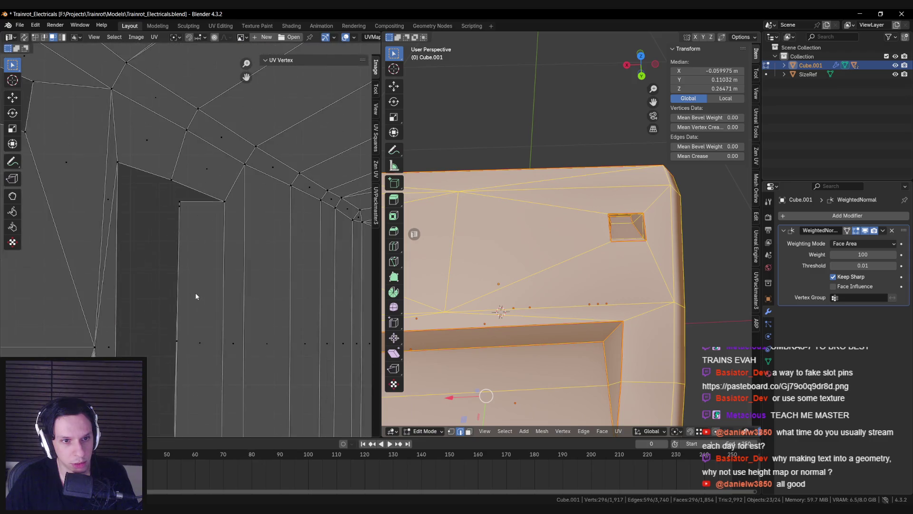
{"action": "scroll", "coordinate": [196, 296], "scroll_direction": "up", "scroll_amount": 2}
{"action": "left_click", "coordinate": [186, 244]}
{"action": "scroll", "coordinate": [165, 246], "scroll_direction": "down", "scroll_amount": 4}
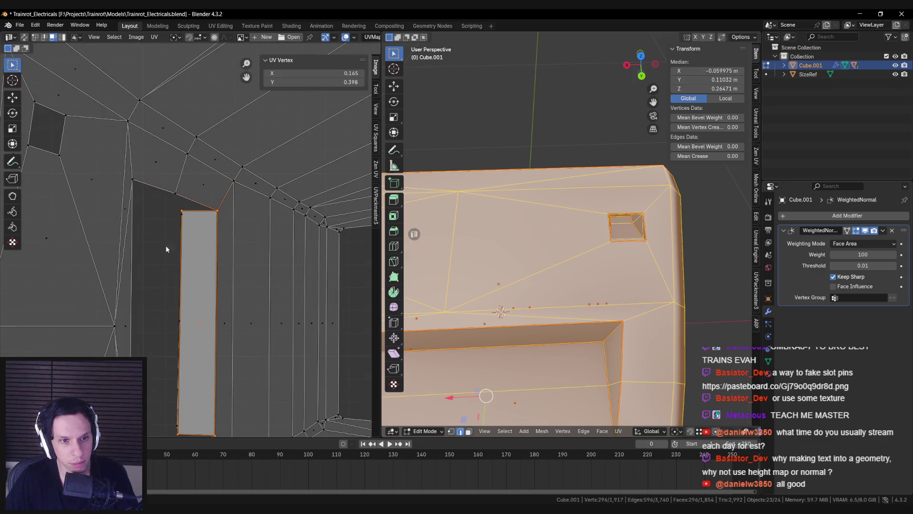
{"action": "left_click", "coordinate": [24, 37]}
{"action": "left_click", "coordinate": [191, 257]}
{"action": "middle_click_drag", "start_coordinate": [523, 266], "coordinate": [549, 217]}
{"action": "scroll", "coordinate": [549, 218], "scroll_direction": "up", "scroll_amount": 2}
{"action": "key", "text": "1"}
{"action": "left_click", "coordinate": [642, 234]}
{"action": "key", "text": "g"}
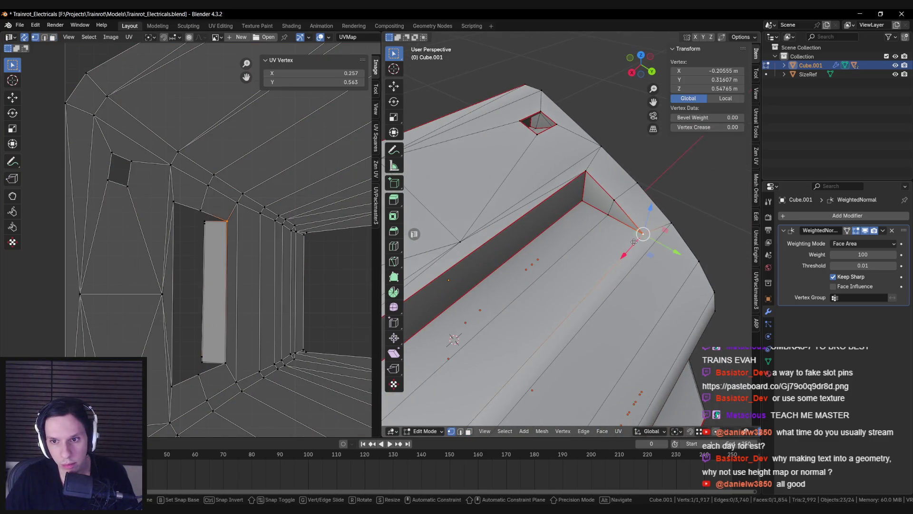
{"action": "mouse_move", "coordinate": [625, 257]}
{"action": "middle_mouse_down"}
{"action": "mouse_move", "coordinate": [614, 286]}
{"action": "mouse_move", "coordinate": [604, 257]}
{"action": "middle_mouse_up"}
{"action": "key", "text": "3"}
{"action": "left_click", "coordinate": [602, 252]}
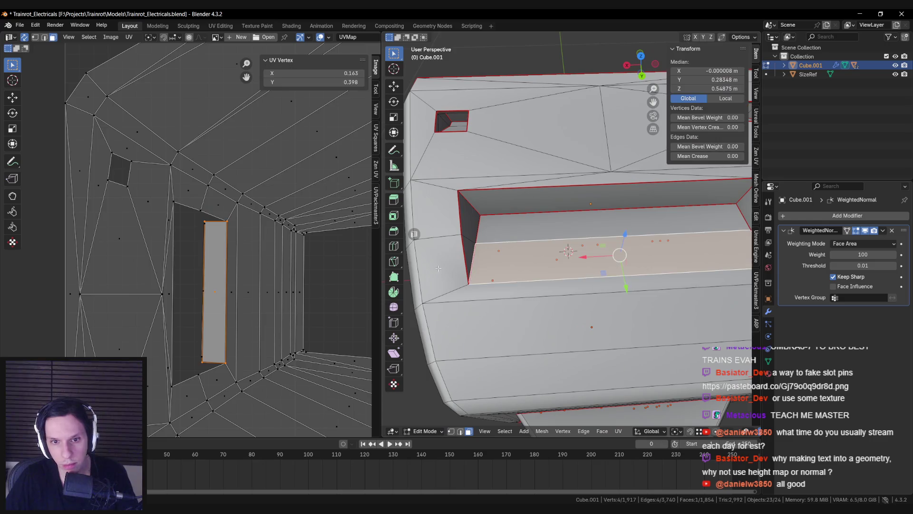
{"action": "scroll", "coordinate": [207, 230], "scroll_direction": "up", "scroll_amount": 1}
{"action": "left_click", "coordinate": [207, 224]}
{"action": "key", "text": "1"}
{"action": "left_click", "coordinate": [208, 217]}
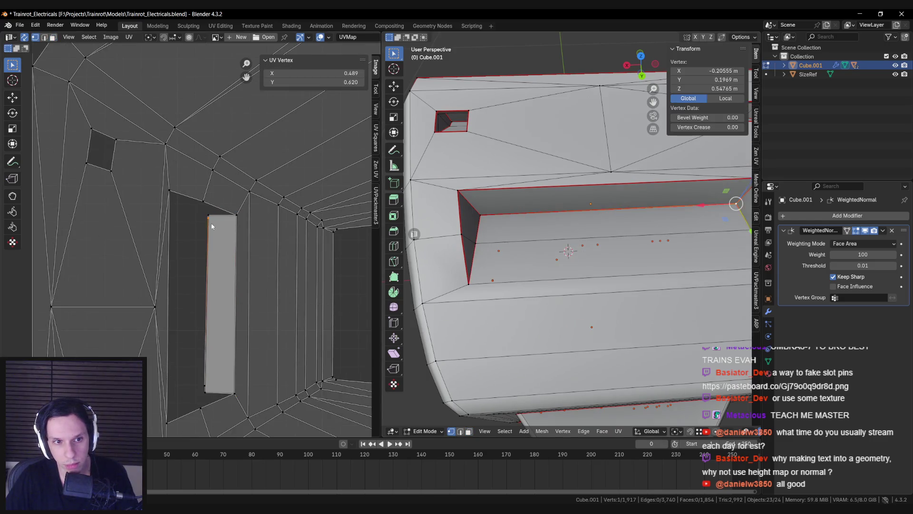
{"action": "key", "text": "g"}
{"action": "middle_click_drag", "start_coordinate": [593, 263], "coordinate": [549, 269], "text": "shift"}
{"action": "key", "text": "ctrl+z"}
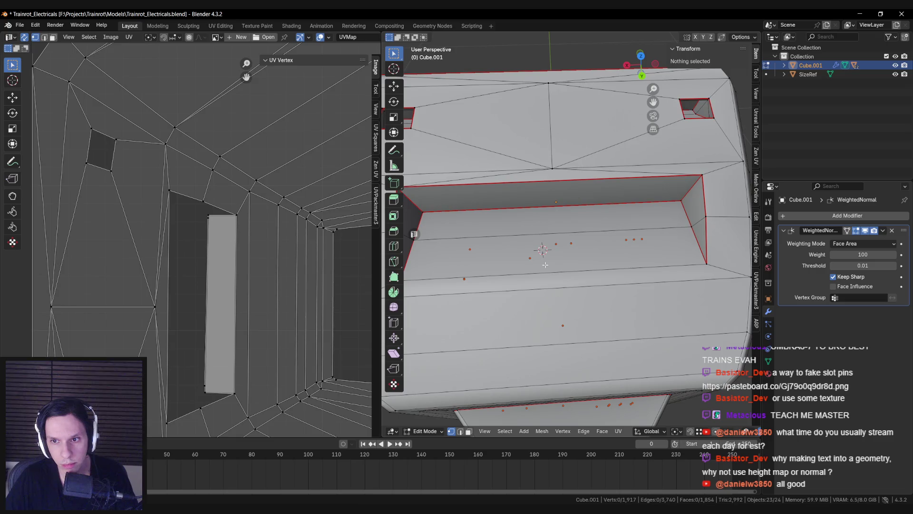
{"action": "key", "text": "a"}
{"action": "key", "text": "3"}
{"action": "left_click", "coordinate": [545, 220]}
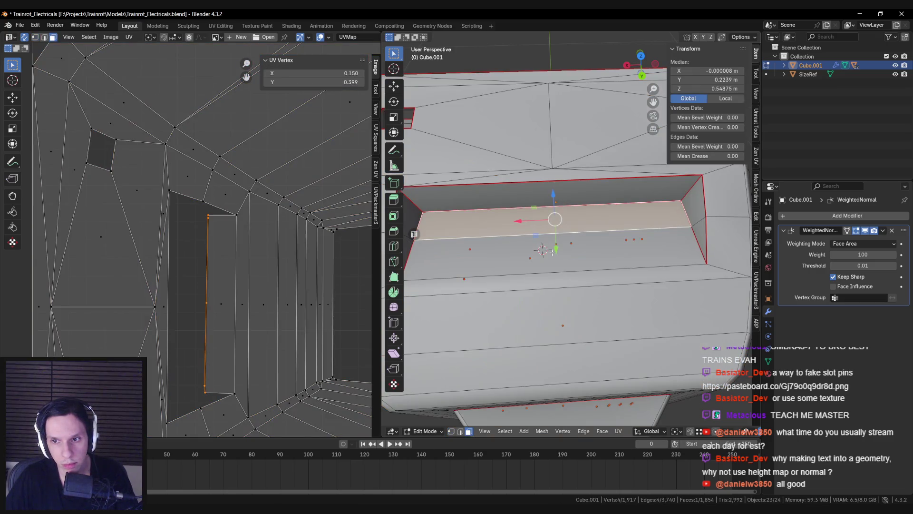
{"action": "key", "text": "2"}
{"action": "left_click", "coordinate": [547, 272], "text": "alt"}
{"action": "right_click", "coordinate": [603, 261]}
Select the whole mesh and unwrap it Angle Based with the refined seams
{"action": "key", "text": "Escape"}
{"action": "key", "text": "a"}
{"action": "key", "text": "u"}
{"action": "mouse_move", "coordinate": [629, 267]}
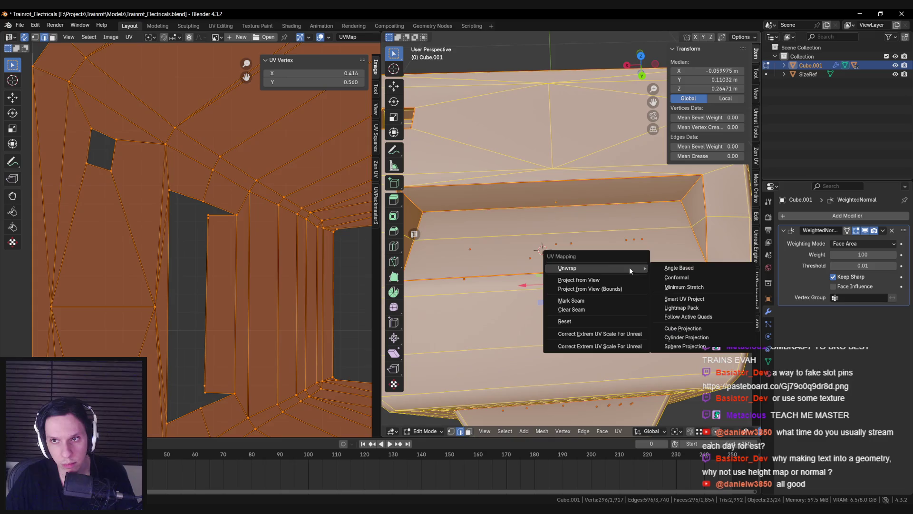
{"action": "left_click", "coordinate": [680, 268]}
{"action": "scroll", "coordinate": [267, 270], "scroll_direction": "down", "scroll_amount": 4}
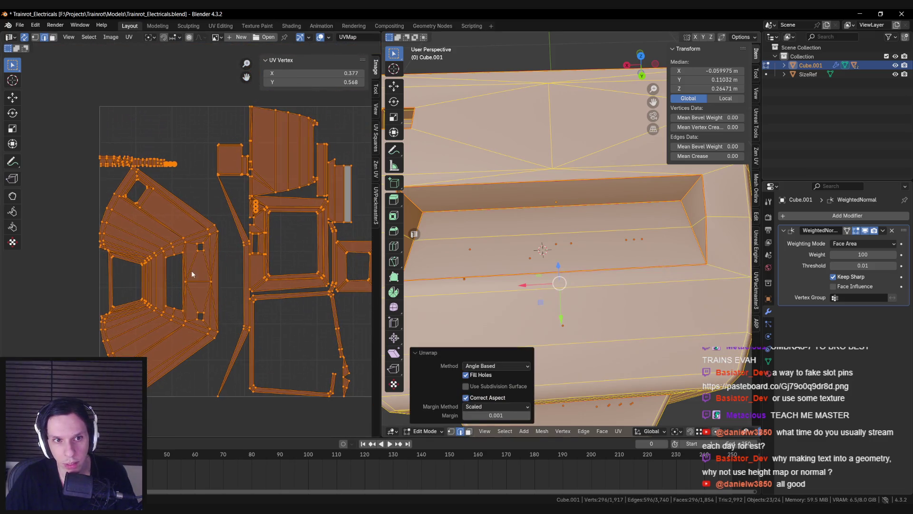
{"action": "scroll", "coordinate": [244, 241], "scroll_direction": "up", "scroll_amount": 6}
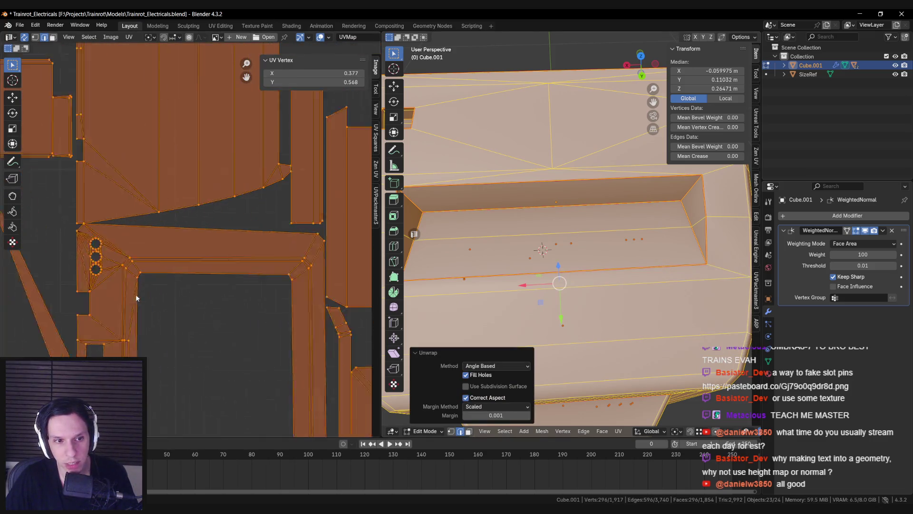
{"action": "scroll", "coordinate": [271, 276], "scroll_direction": "up", "scroll_amount": 2}
{"action": "scroll", "coordinate": [277, 289], "scroll_direction": "down", "scroll_amount": 6}
Deselect everything, then orbit the model and pan the UV layout to check the small islands
{"action": "key", "text": "alt+a"}
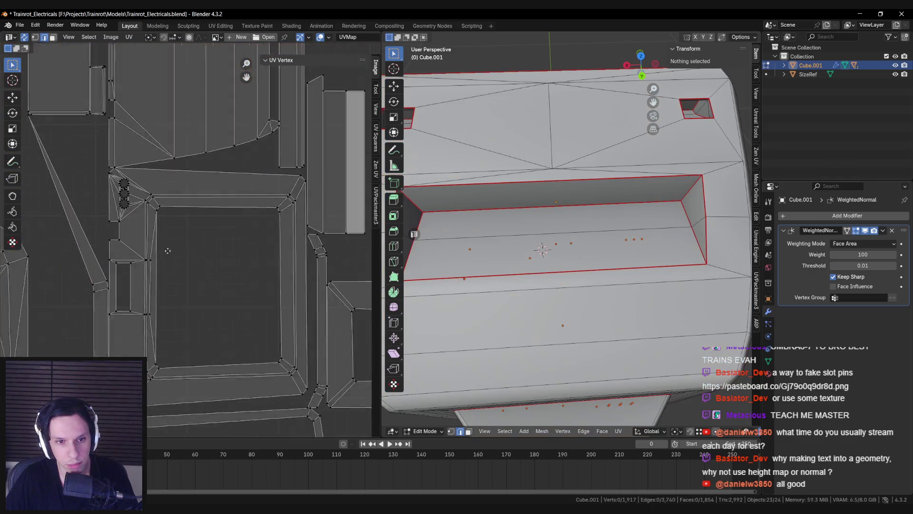
{"action": "scroll", "coordinate": [181, 271], "scroll_direction": "down", "scroll_amount": 2}
{"action": "middle_click_drag", "start_coordinate": [193, 289], "coordinate": [233, 217]}
{"action": "scroll", "coordinate": [571, 238], "scroll_direction": "down", "scroll_amount": 5}
{"action": "mouse_move", "coordinate": [571, 238]}
{"action": "middle_mouse_down"}
{"action": "mouse_move", "coordinate": [597, 254]}
{"action": "mouse_move", "coordinate": [562, 257]}
{"action": "middle_mouse_up"}
{"action": "scroll", "coordinate": [269, 320], "scroll_direction": "up", "scroll_amount": 5}
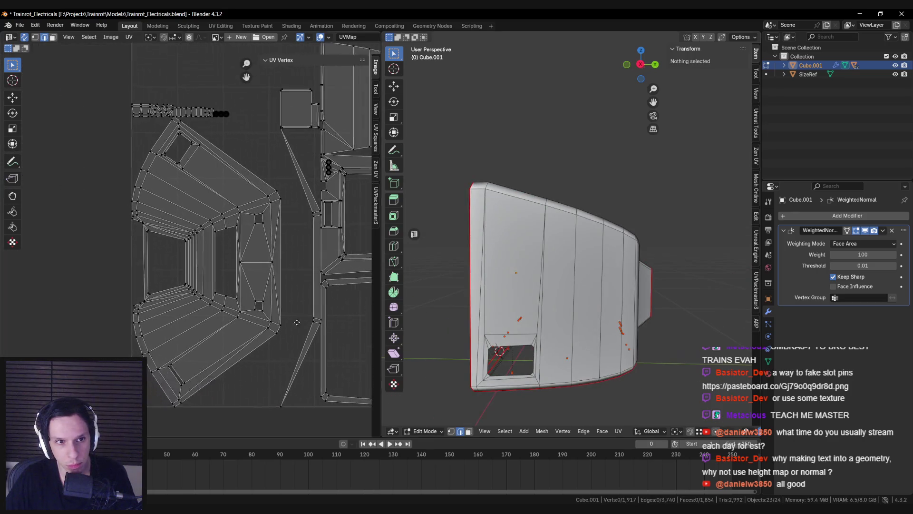
{"action": "scroll", "coordinate": [269, 319], "scroll_direction": "down", "scroll_amount": 5}
{"action": "mouse_move", "coordinate": [269, 319]}
{"action": "middle_mouse_down"}
{"action": "mouse_move", "coordinate": [228, 333]}
{"action": "mouse_move", "coordinate": [178, 299]}
{"action": "middle_mouse_up"}
{"action": "mouse_move", "coordinate": [547, 285]}
{"action": "middle_mouse_down"}
{"action": "mouse_move", "coordinate": [594, 286]}
{"action": "mouse_move", "coordinate": [597, 272]}
{"action": "middle_mouse_up"}
Check viewport shading and the UV islands, then save Trainrot_Electricals.blend
{"action": "key", "text": "Tab"}
{"action": "left_click", "coordinate": [756, 431]}
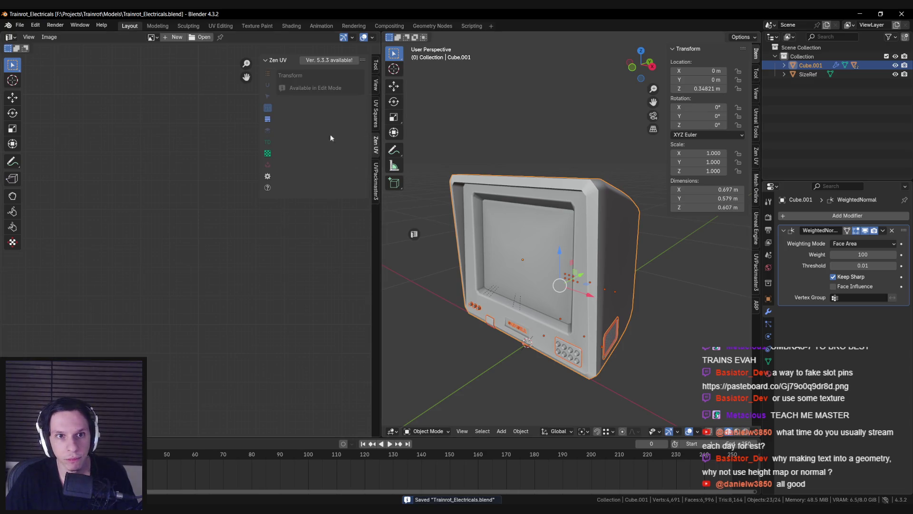
{"action": "key", "text": "Tab"}
{"action": "key", "text": "a"}
{"action": "key", "text": "Tab"}
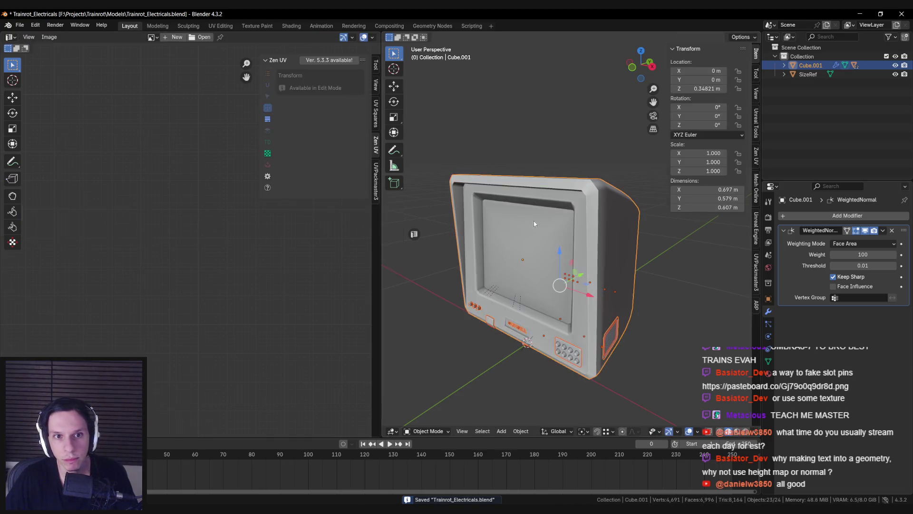
{"action": "scroll", "coordinate": [503, 217], "scroll_direction": "down", "scroll_amount": 2}
{"action": "key", "text": "Tab"}
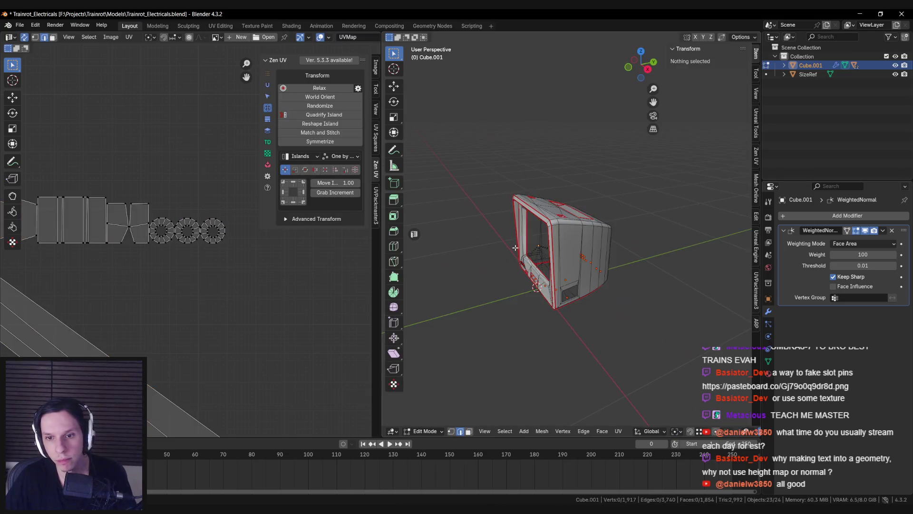
{"action": "key", "text": "Tab"}
{"action": "key", "text": "ctrl+s"}
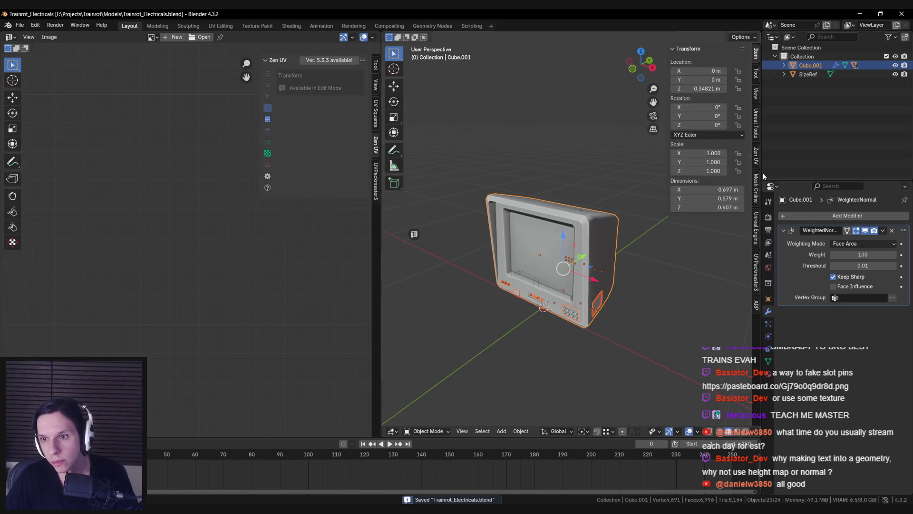
Recheck the UVs in edit mode and open the Zen UV Trimsheet panel
{"action": "key", "text": "Tab"}
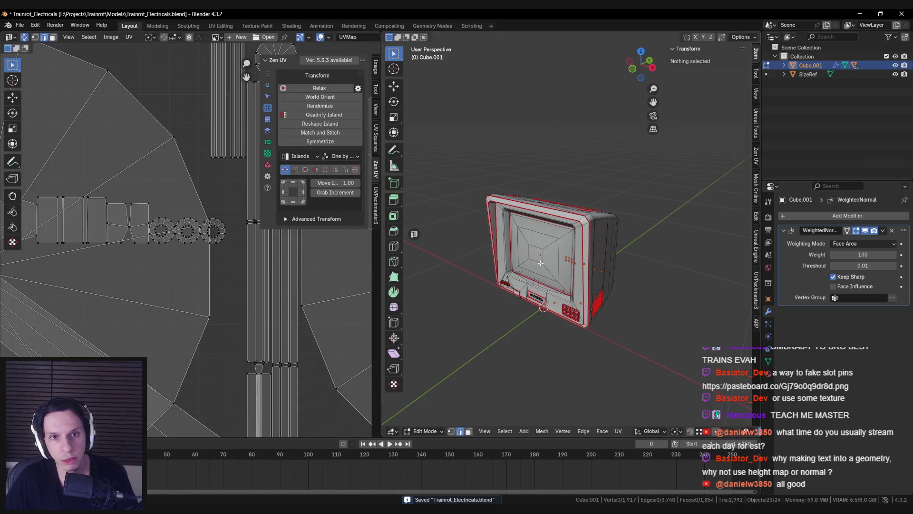
{"action": "key", "text": "Tab"}
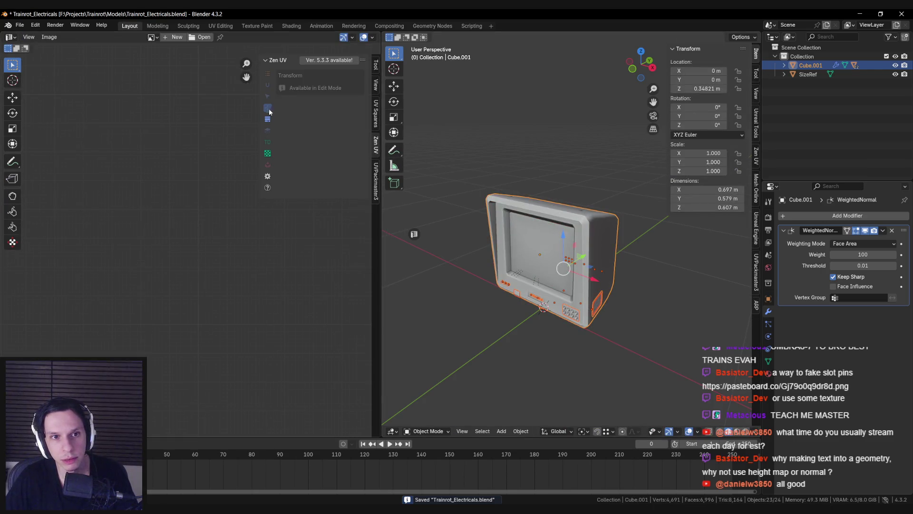
{"action": "left_click", "coordinate": [269, 121]}
Apply the Zen UV checker texture to the monitor and orbit to its front
{"action": "left_click", "coordinate": [267, 154]}
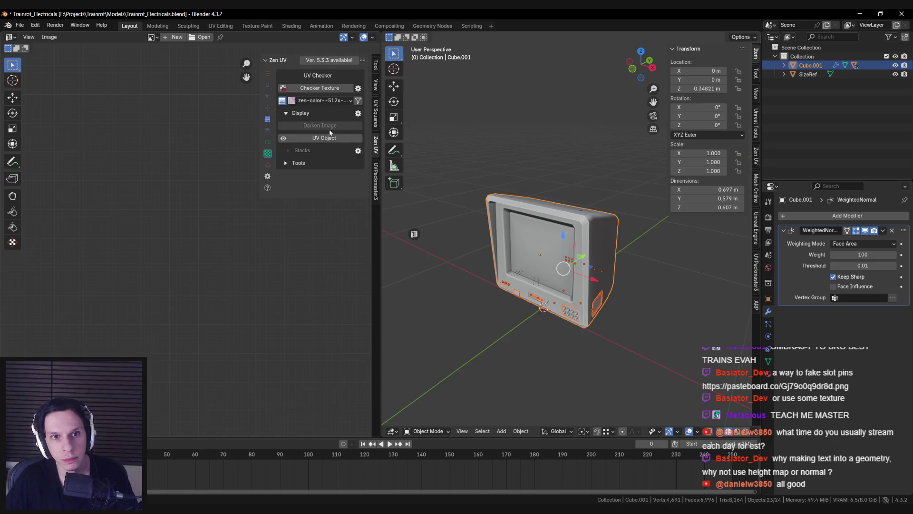
{"action": "left_click", "coordinate": [320, 90]}
{"action": "middle_click_drag", "start_coordinate": [547, 247], "coordinate": [536, 264]}
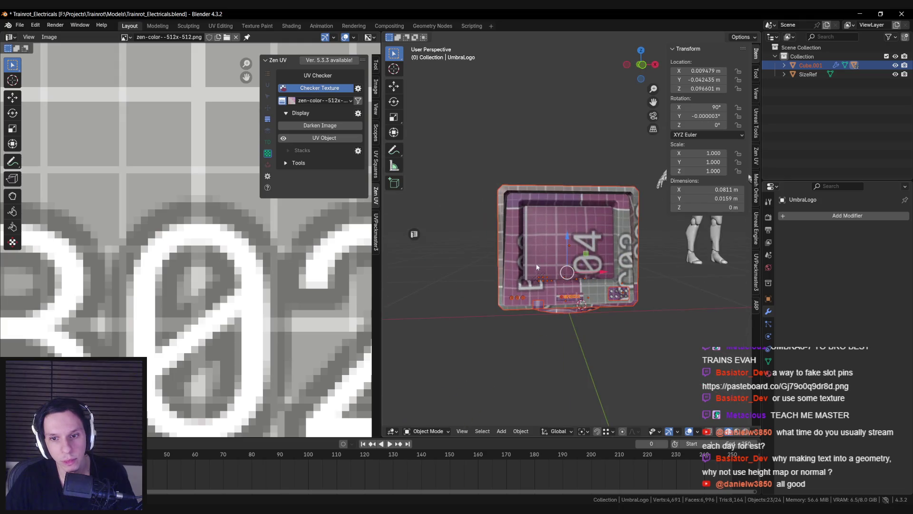
{"action": "scroll", "coordinate": [535, 263], "scroll_direction": "up", "scroll_amount": 3}
{"action": "left_click", "coordinate": [559, 235]}
{"action": "scroll", "coordinate": [559, 235], "scroll_direction": "up", "scroll_amount": 3}
{"action": "key", "text": "alt+a"}
{"action": "scroll", "coordinate": [569, 235], "scroll_direction": "down", "scroll_amount": 5}
{"action": "mouse_move", "coordinate": [569, 235]}
{"action": "middle_mouse_down"}
{"action": "mouse_move", "coordinate": [602, 254]}
{"action": "mouse_move", "coordinate": [540, 262]}
{"action": "mouse_move", "coordinate": [524, 281]}
{"action": "mouse_move", "coordinate": [555, 222]}
{"action": "mouse_move", "coordinate": [595, 235]}
{"action": "mouse_move", "coordinate": [579, 267]}
{"action": "mouse_move", "coordinate": [522, 237]}
{"action": "middle_mouse_up"}
Select the monitor body Cube.001 and toggle edit mode and wireframe to inspect its UVs
{"action": "left_click", "coordinate": [556, 222]}
{"action": "key", "text": "Tab"}
{"action": "scroll", "coordinate": [579, 267], "scroll_direction": "down", "scroll_amount": 3}
{"action": "key", "text": "Tab"}
{"action": "scroll", "coordinate": [578, 266], "scroll_direction": "up", "scroll_amount": 5}
{"action": "scroll", "coordinate": [579, 267], "scroll_direction": "down", "scroll_amount": 5}
{"action": "key", "text": "shift+z"}
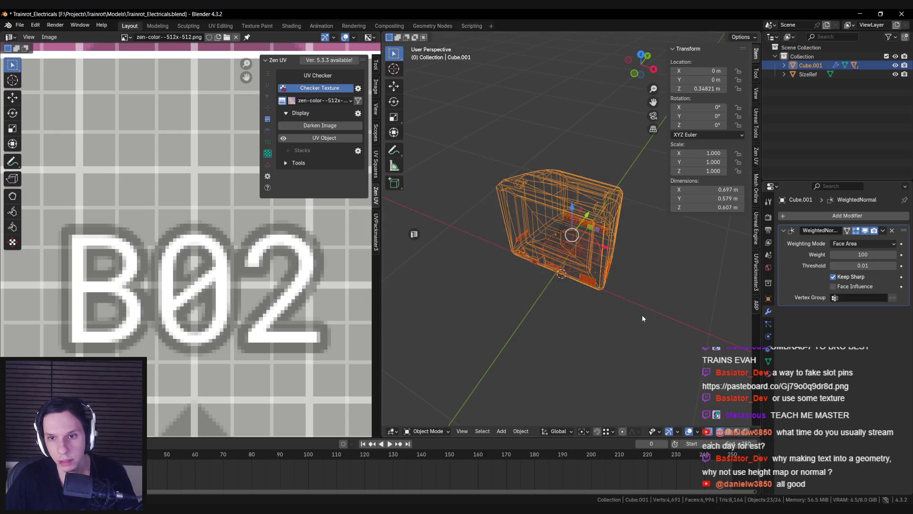
{"action": "key", "text": "shift+z"}
{"action": "key", "text": "Tab"}
Orbit around the striped panel in edit mode to check the checker islands on the front
{"action": "mouse_move", "coordinate": [642, 318]}
{"action": "middle_mouse_down"}
{"action": "mouse_move", "coordinate": [480, 274]}
{"action": "mouse_move", "coordinate": [523, 276]}
{"action": "middle_mouse_up"}
{"action": "scroll", "coordinate": [533, 285], "scroll_direction": "up", "scroll_amount": 4}
{"action": "key", "text": "Tab"}
{"action": "scroll", "coordinate": [544, 279], "scroll_direction": "up", "scroll_amount": 4}
{"action": "scroll", "coordinate": [531, 314], "scroll_direction": "up", "scroll_amount": 2}
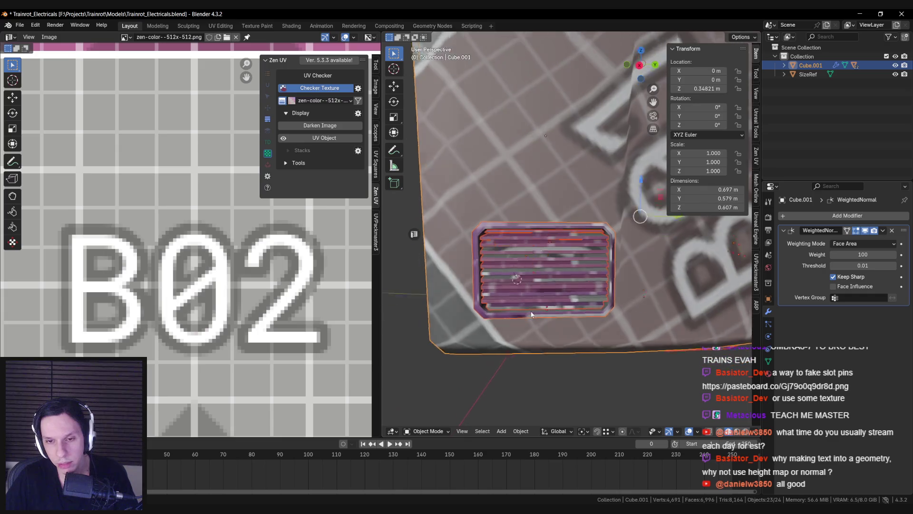
{"action": "key", "text": "Tab"}
{"action": "middle_click_drag", "start_coordinate": [515, 260], "coordinate": [535, 231]}
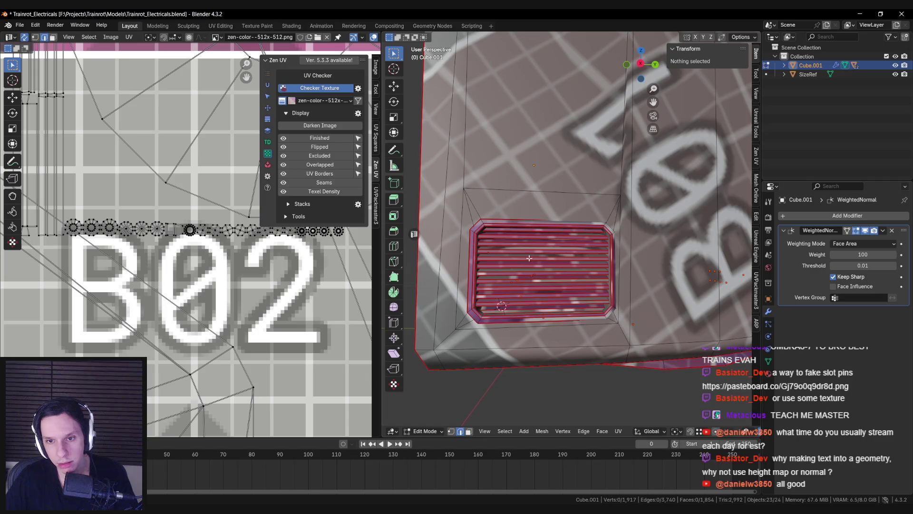
{"action": "scroll", "coordinate": [529, 257], "scroll_direction": "down", "scroll_amount": 5}
{"action": "mouse_move", "coordinate": [529, 258]}
{"action": "middle_mouse_down"}
{"action": "mouse_move", "coordinate": [542, 268]}
{"action": "mouse_move", "coordinate": [491, 233]}
{"action": "mouse_move", "coordinate": [587, 226]}
{"action": "mouse_move", "coordinate": [500, 272]}
{"action": "mouse_move", "coordinate": [557, 280]}
{"action": "mouse_move", "coordinate": [495, 285]}
{"action": "mouse_move", "coordinate": [525, 226]}
{"action": "middle_mouse_up"}
{"action": "scroll", "coordinate": [542, 269], "scroll_direction": "up", "scroll_amount": 5}
{"action": "scroll", "coordinate": [509, 234], "scroll_direction": "up", "scroll_amount": 3}
Mark the knob's outer edge loop sharp and re-unwrap the knob Angle Based
{"action": "left_click", "coordinate": [525, 227], "text": "alt"}
{"action": "key", "text": "ctrl+e"}
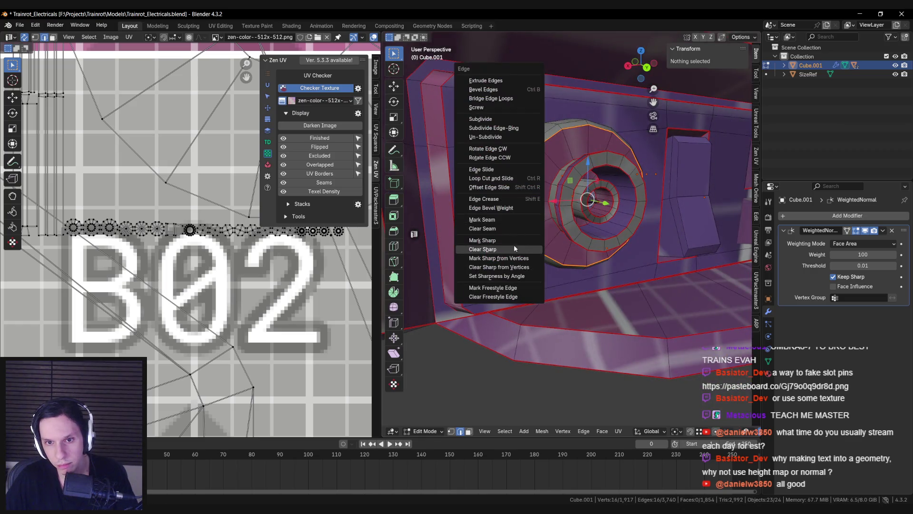
{"action": "left_click", "coordinate": [495, 240]}
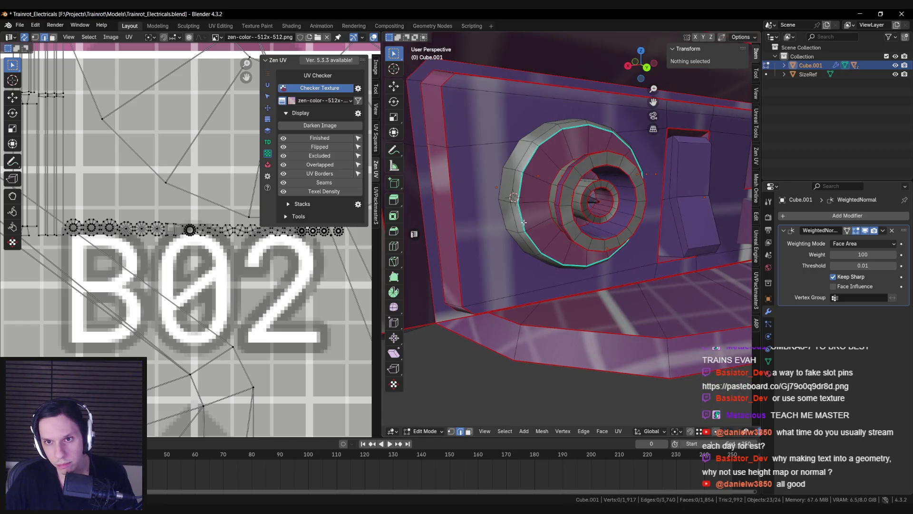
{"action": "key", "text": "a"}
{"action": "key", "text": "u"}
{"action": "mouse_move", "coordinate": [552, 228]}
{"action": "left_click", "coordinate": [609, 229]}
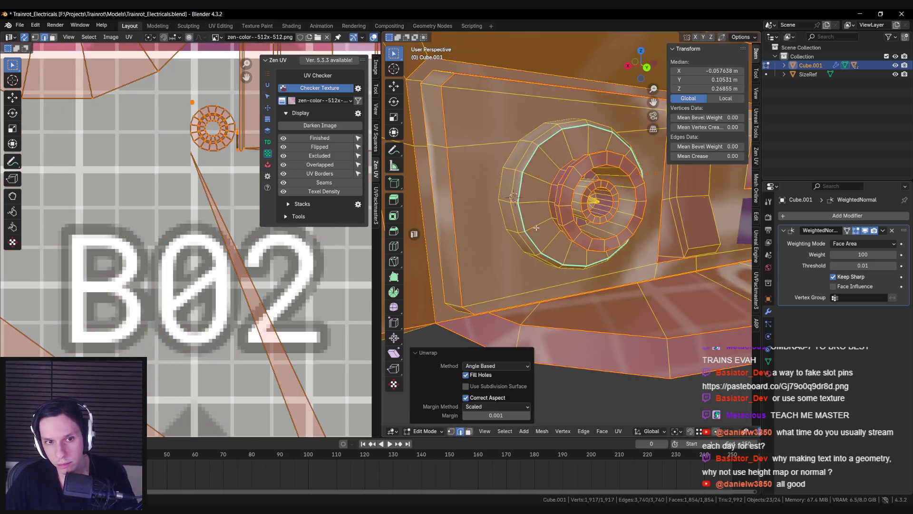
Select the small block's outer edges, including its bottom edge
{"action": "key", "text": "alt+a"}
{"action": "mouse_move", "coordinate": [516, 237]}
{"action": "middle_mouse_down"}
{"action": "mouse_move", "coordinate": [501, 230]}
{"action": "mouse_move", "coordinate": [572, 241]}
{"action": "mouse_move", "coordinate": [545, 224]}
{"action": "middle_mouse_up"}
{"action": "key", "text": "a"}
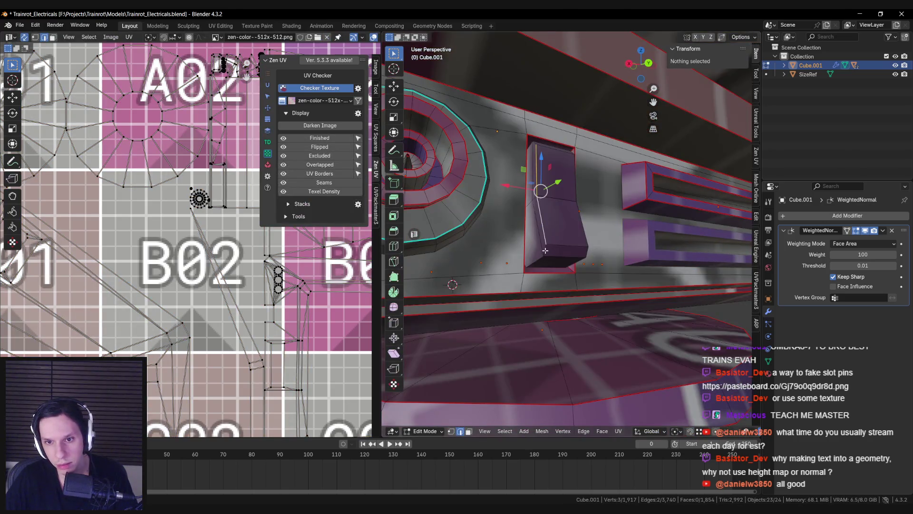
{"action": "left_click", "coordinate": [575, 168], "text": "shift"}
{"action": "middle_click_drag", "start_coordinate": [574, 168], "coordinate": [563, 183]}
{"action": "right_click", "coordinate": [545, 286]}
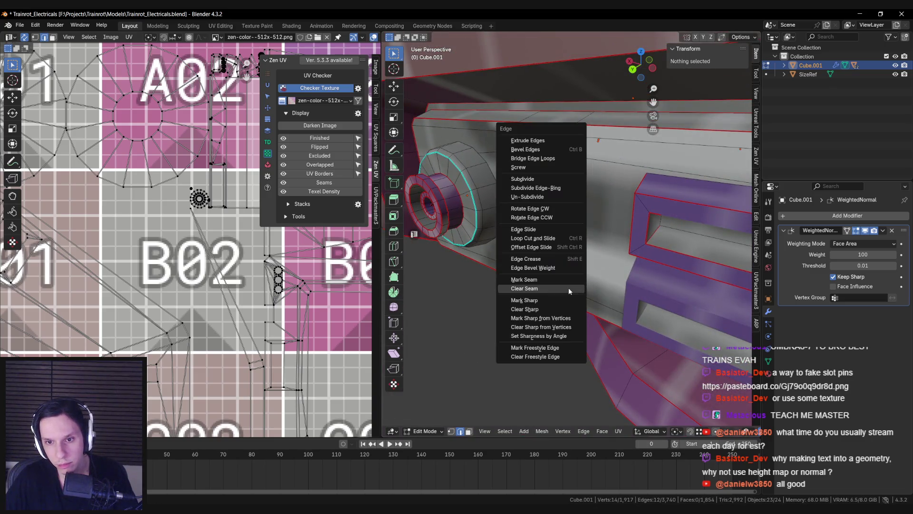
{"action": "key", "text": "Escape"}
{"action": "left_click", "coordinate": [545, 281], "text": "shift"}
Shade the small block object smooth
{"action": "key", "text": "Tab"}
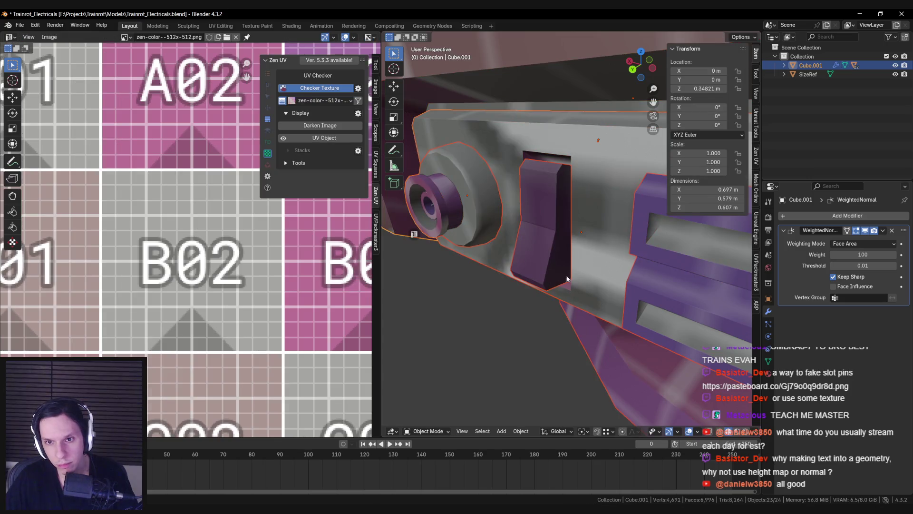
{"action": "left_click", "coordinate": [540, 222]}
{"action": "right_click", "coordinate": [540, 221]}
{"action": "left_click", "coordinate": [540, 222]}
{"action": "middle_click_drag", "start_coordinate": [545, 249], "coordinate": [575, 237]}
Mark the selected block edges sharp and return to Object Mode
{"action": "key", "text": "Tab"}
{"action": "middle_click_drag", "start_coordinate": [559, 195], "coordinate": [573, 243]}
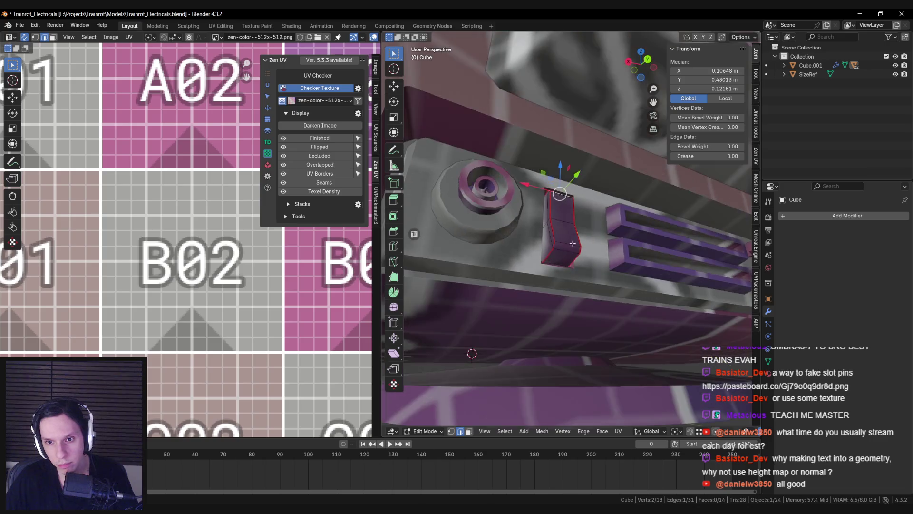
{"action": "key", "text": "ctrl+e"}
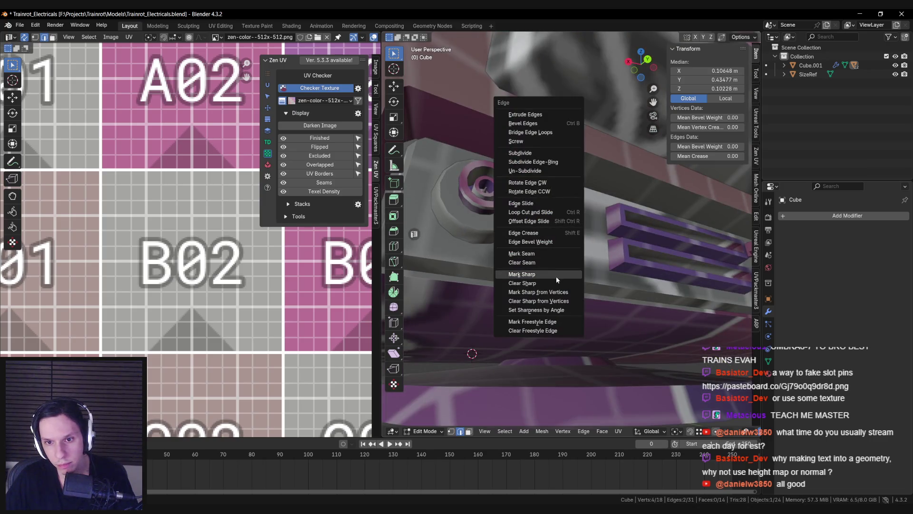
{"action": "left_click", "coordinate": [556, 275]}
{"action": "key", "text": "alt+a"}
{"action": "middle_click_drag", "start_coordinate": [556, 276], "coordinate": [557, 269]}
{"action": "key", "text": "Tab"}
Box-select all monitor parts in X-ray and unwrap them together Angle Based
{"action": "scroll", "coordinate": [557, 269], "scroll_direction": "down", "scroll_amount": 5}
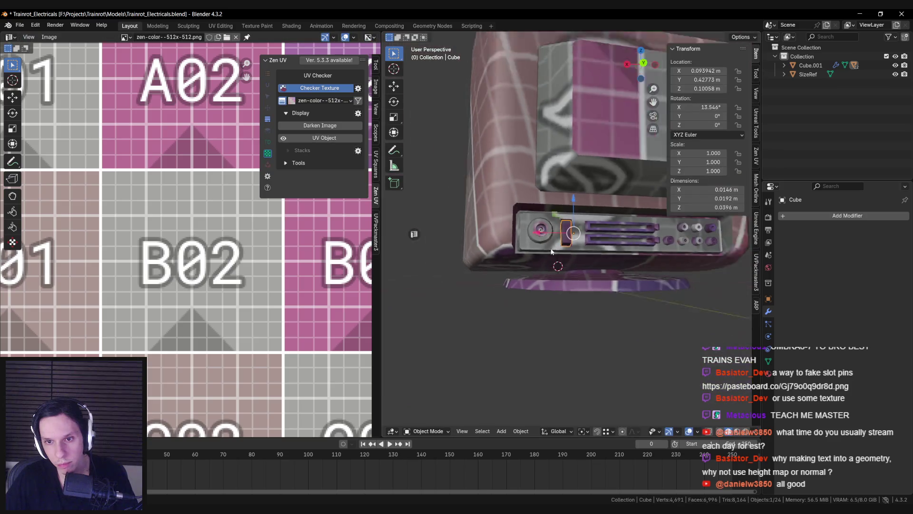
{"action": "key", "text": "alt+z"}
{"action": "left_click_drag", "start_coordinate": [437, 83], "coordinate": [648, 285]}
{"action": "key", "text": "Tab"}
{"action": "key", "text": "alt+z"}
{"action": "middle_click_drag", "start_coordinate": [578, 241], "coordinate": [573, 235]}
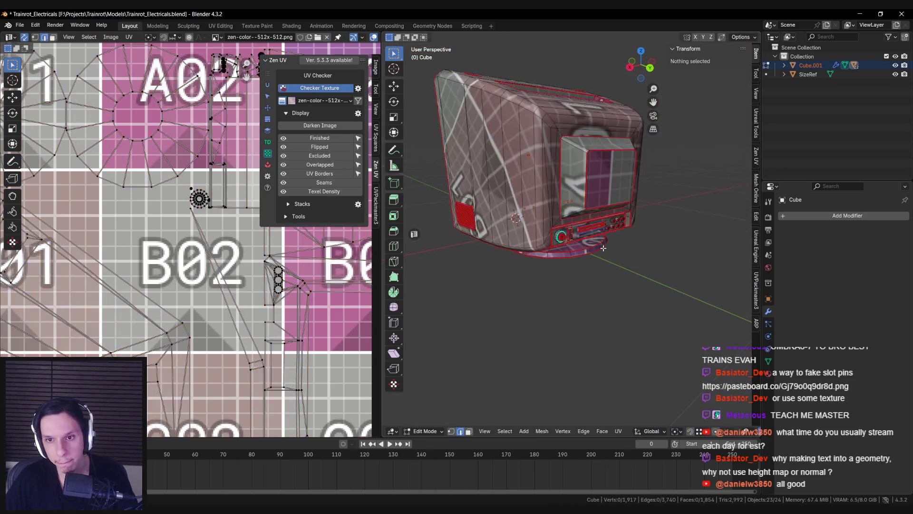
{"action": "key", "text": "a"}
{"action": "key", "text": "u"}
{"action": "mouse_move", "coordinate": [571, 236]}
{"action": "left_click", "coordinate": [656, 248]}
{"action": "scroll", "coordinate": [332, 275], "scroll_direction": "down", "scroll_amount": 3}
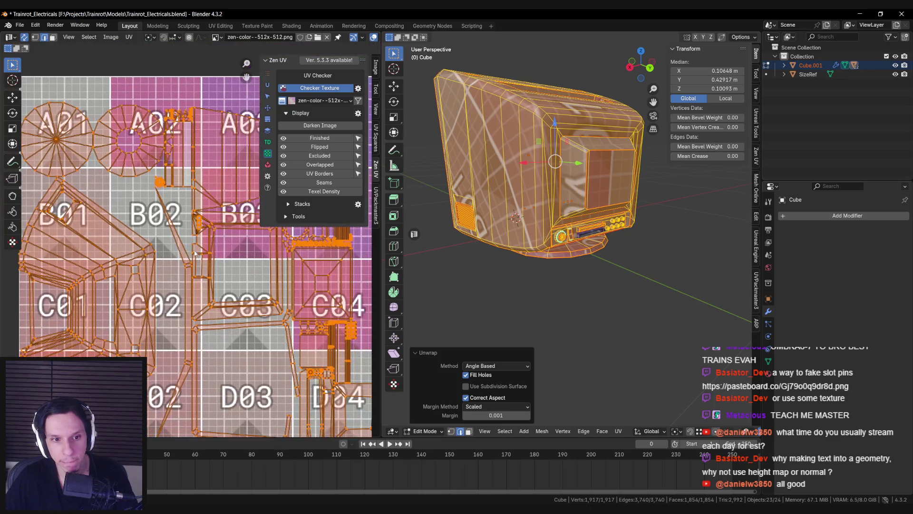
Switch to face selection and select a strip of five faces
{"action": "key", "text": "alt+a"}
{"action": "key", "text": "3"}
{"action": "left_click", "coordinate": [188, 304]}
{"action": "middle_click_drag", "start_coordinate": [189, 304], "coordinate": [189, 242]}
{"action": "middle_click_drag", "start_coordinate": [517, 218], "coordinate": [628, 264]}
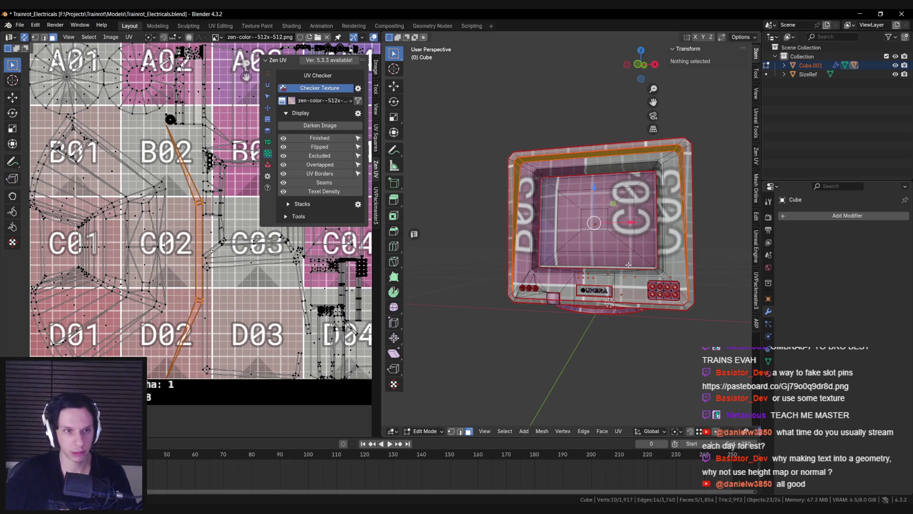
Clear the seams on the bezel's top rim edges
{"action": "scroll", "coordinate": [625, 257], "scroll_direction": "up", "scroll_amount": 5}
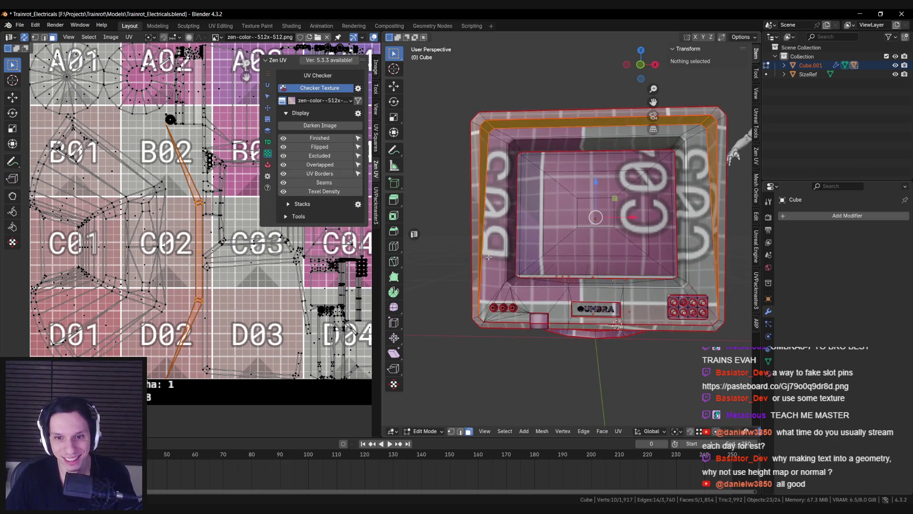
{"action": "key", "text": "alt+a"}
{"action": "key", "text": "2"}
{"action": "left_click", "coordinate": [478, 170]}
{"action": "mouse_move", "coordinate": [471, 218]}
{"action": "middle_mouse_down"}
{"action": "mouse_move", "coordinate": [478, 169]}
{"action": "mouse_move", "coordinate": [555, 139]}
{"action": "mouse_move", "coordinate": [624, 139]}
{"action": "middle_mouse_up"}
{"action": "left_click", "coordinate": [486, 139], "text": "shift"}
{"action": "key", "text": "ctrl+e"}
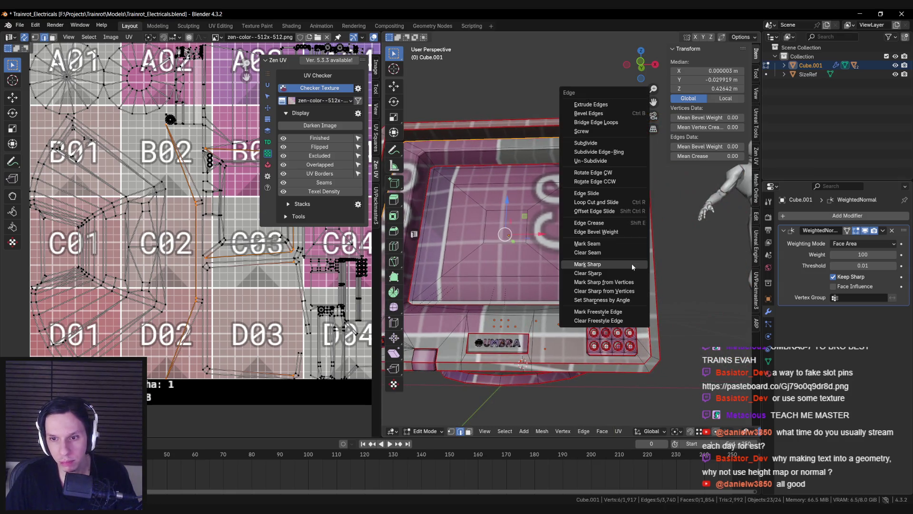
{"action": "left_click", "coordinate": [620, 257]}
Re-unwrap the bezel Angle Based and select the top rim faces to check the island
{"action": "key", "text": "a"}
{"action": "key", "text": "u"}
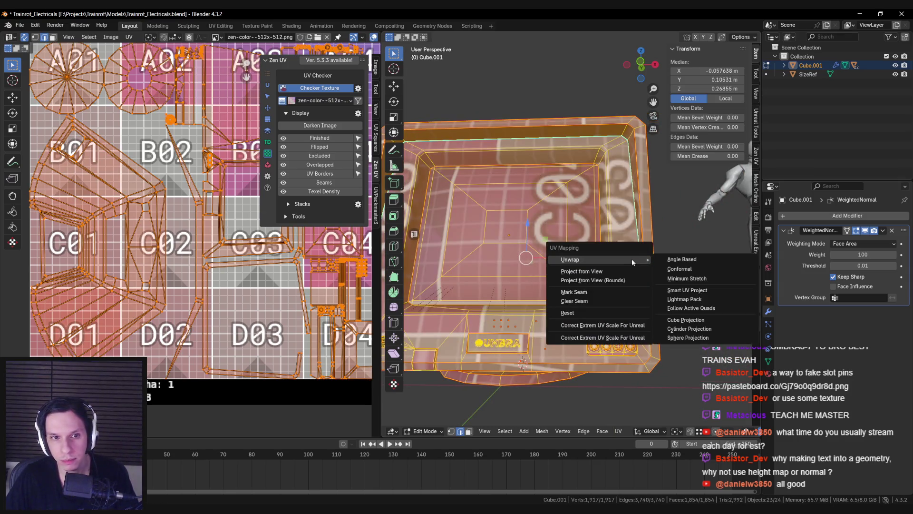
{"action": "left_click", "coordinate": [683, 265]}
{"action": "key", "text": "3"}
{"action": "left_click", "coordinate": [500, 134]}
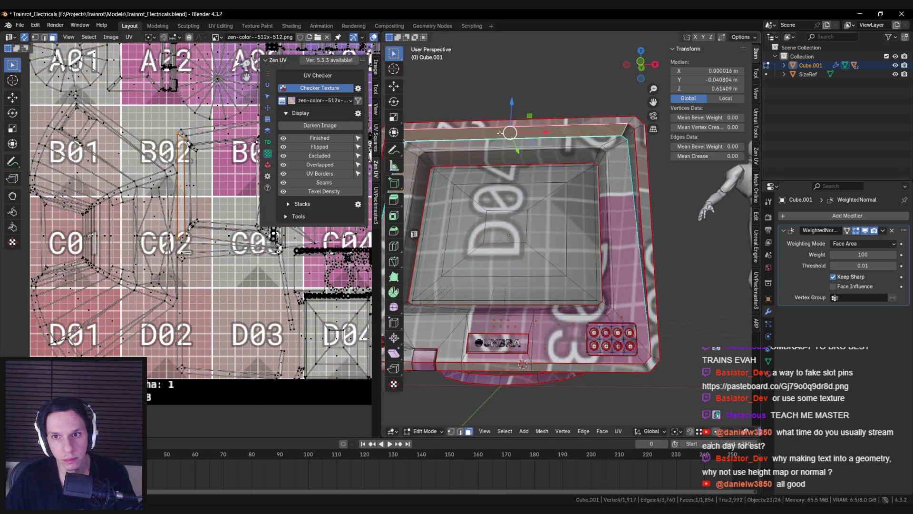
{"action": "left_click", "coordinate": [623, 129], "text": "ctrl"}
Deselect, return to Object Mode and view the bezel from the front
{"action": "scroll", "coordinate": [262, 157], "scroll_direction": "up", "scroll_amount": 3}
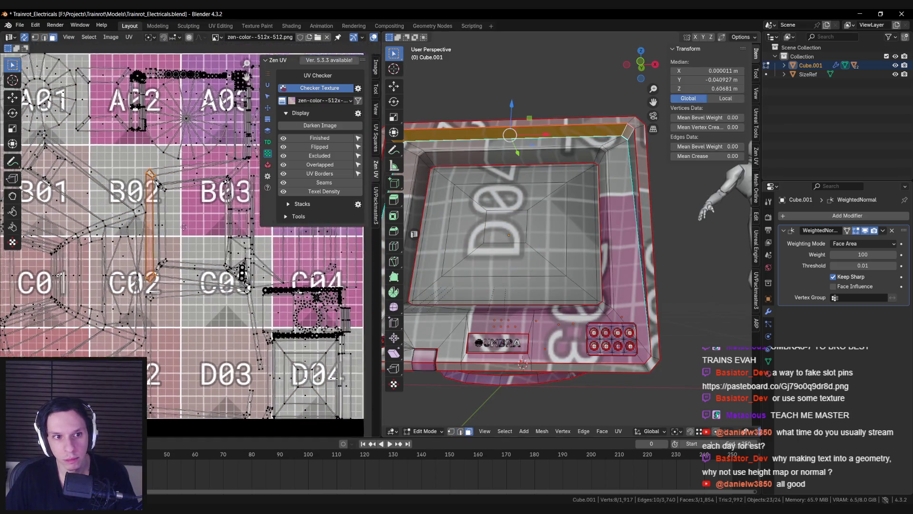
{"action": "left_click", "coordinate": [187, 223]}
{"action": "key", "text": "Tab"}
{"action": "middle_click_drag", "start_coordinate": [581, 218], "coordinate": [578, 242]}
{"action": "middle_click_drag", "start_coordinate": [537, 265], "coordinate": [537, 275]}
{"action": "scroll", "coordinate": [538, 280], "scroll_direction": "up", "scroll_amount": 3}
{"action": "scroll", "coordinate": [209, 275], "scroll_direction": "down", "scroll_amount": 6}
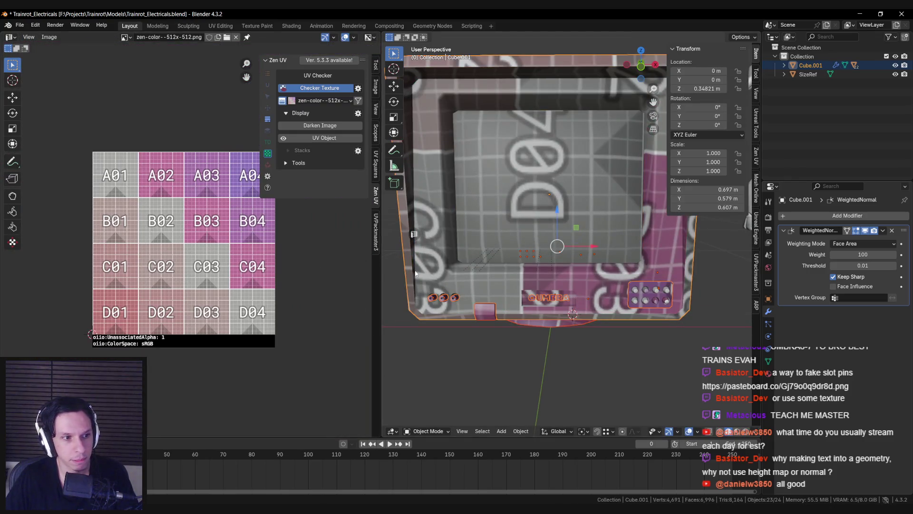
Zoom in on the UMBRA logo and select the UmbraLogo object
{"action": "mouse_move", "coordinate": [622, 284]}
{"action": "middle_mouse_down"}
{"action": "mouse_move", "coordinate": [599, 273]}
{"action": "mouse_move", "coordinate": [587, 280]}
{"action": "middle_mouse_up"}
{"action": "scroll", "coordinate": [583, 263], "scroll_direction": "up", "scroll_amount": 1}
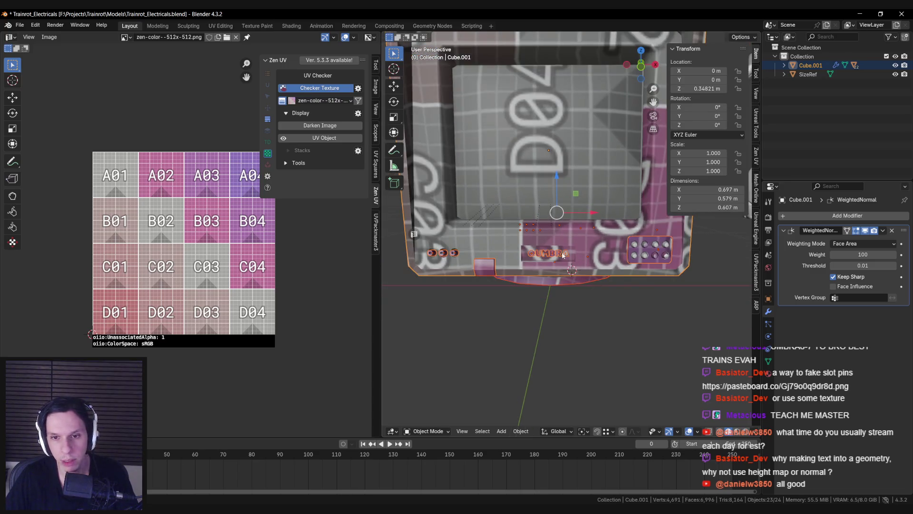
{"action": "scroll", "coordinate": [539, 267], "scroll_direction": "up", "scroll_amount": 5}
{"action": "scroll", "coordinate": [540, 261], "scroll_direction": "down", "scroll_amount": 2}
{"action": "scroll", "coordinate": [539, 256], "scroll_direction": "down", "scroll_amount": 5}
{"action": "scroll", "coordinate": [561, 245], "scroll_direction": "up", "scroll_amount": 1}
{"action": "scroll", "coordinate": [560, 245], "scroll_direction": "down", "scroll_amount": 3}
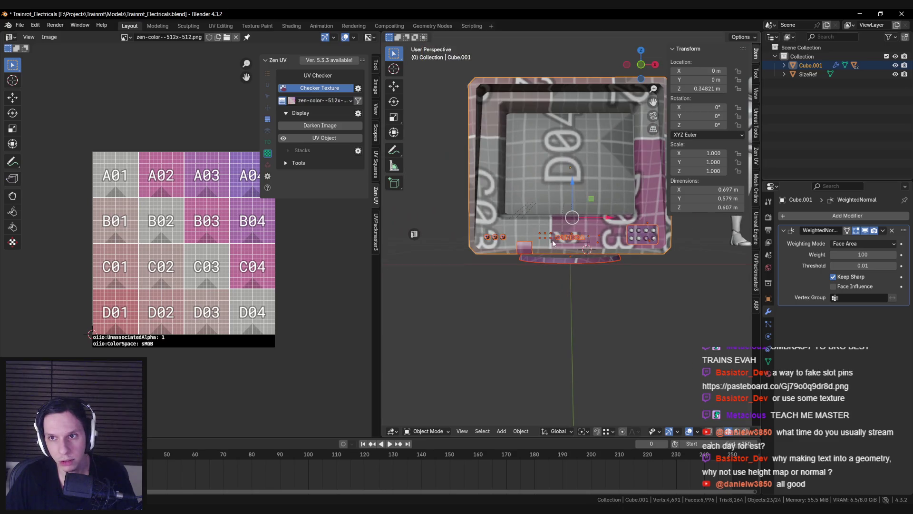
{"action": "left_click", "coordinate": [563, 245]}
Save Trainrot_Electricals.blend, then select the Cube.001 housing and enter Edit Mode
{"action": "scroll", "coordinate": [563, 245], "scroll_direction": "up", "scroll_amount": 8}
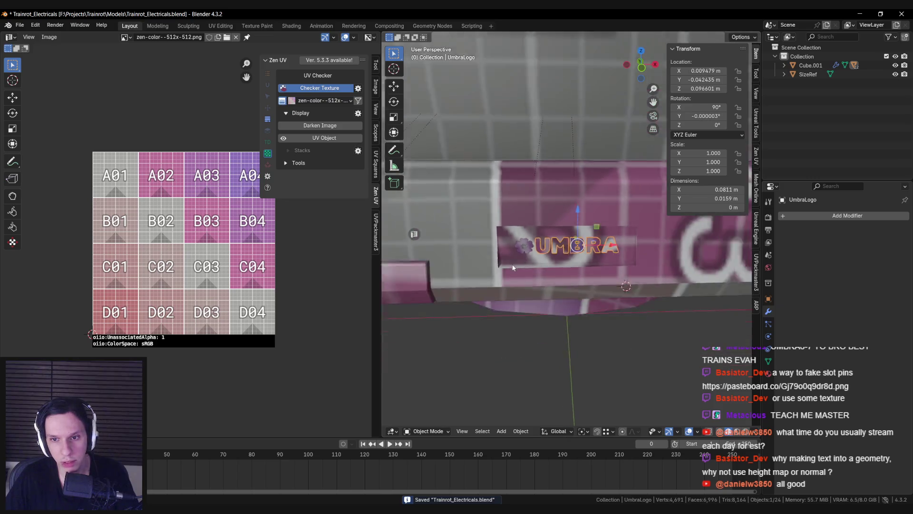
{"action": "scroll", "coordinate": [482, 265], "scroll_direction": "down", "scroll_amount": 5}
{"action": "mouse_move", "coordinate": [483, 265]}
{"action": "middle_mouse_down"}
{"action": "mouse_move", "coordinate": [497, 246]}
{"action": "mouse_move", "coordinate": [487, 250]}
{"action": "mouse_move", "coordinate": [576, 253]}
{"action": "mouse_move", "coordinate": [510, 282]}
{"action": "mouse_move", "coordinate": [580, 257]}
{"action": "middle_mouse_up"}
{"action": "key", "text": "ctrl+s"}
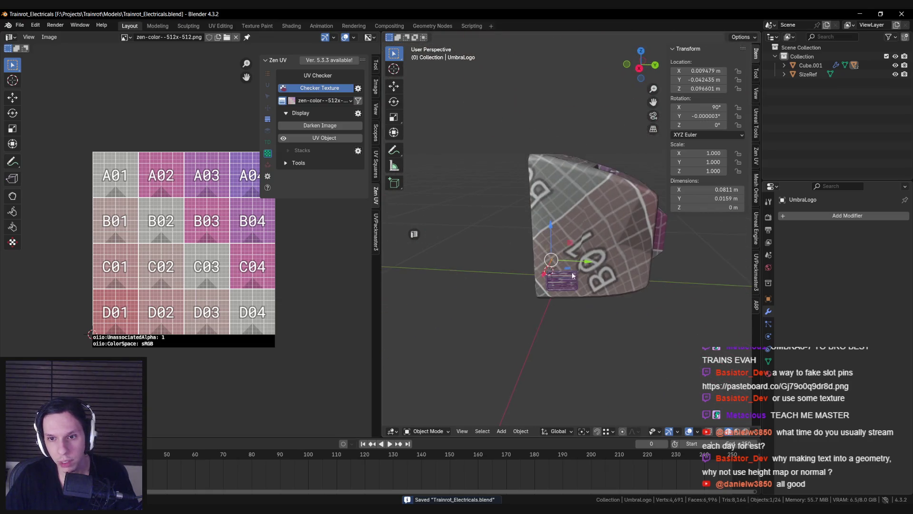
{"action": "left_click", "coordinate": [586, 253]}
{"action": "key", "text": "Tab"}
Select three housing side faces and inspect their island around the B02 checker cell
{"action": "scroll", "coordinate": [586, 253], "scroll_direction": "up", "scroll_amount": 2}
{"action": "left_click", "coordinate": [561, 214]}
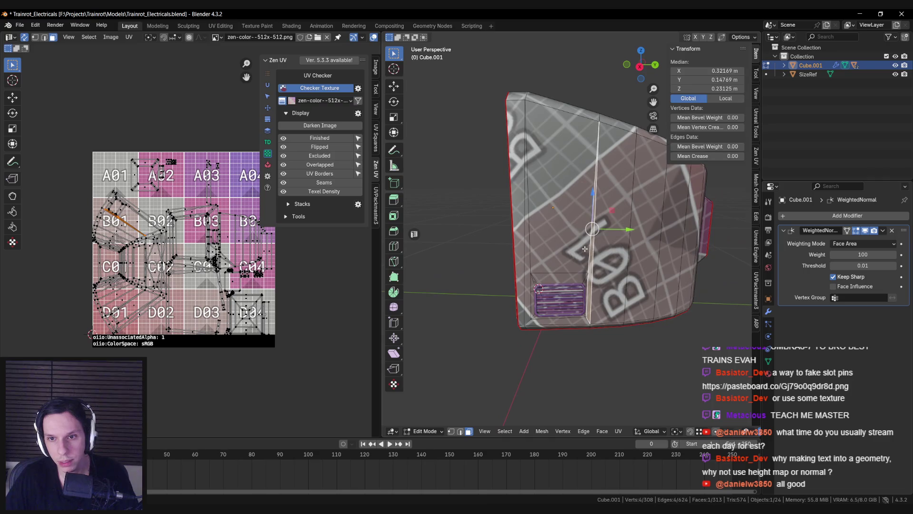
{"action": "left_click", "coordinate": [561, 166], "text": "shift"}
{"action": "left_click", "coordinate": [611, 223], "text": "shift"}
{"action": "scroll", "coordinate": [125, 212], "scroll_direction": "up", "scroll_amount": 7}
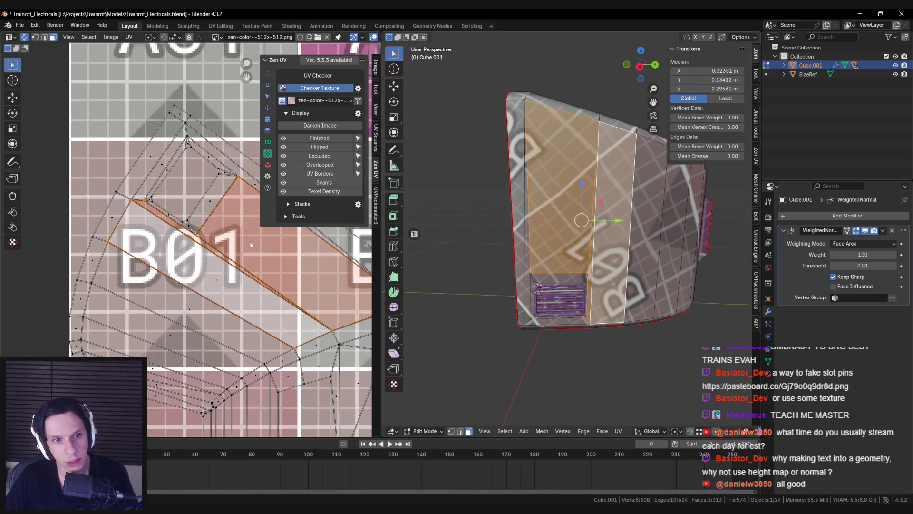
{"action": "scroll", "coordinate": [265, 251], "scroll_direction": "down", "scroll_amount": 1}
{"action": "middle_click_drag", "start_coordinate": [266, 251], "coordinate": [196, 247]}
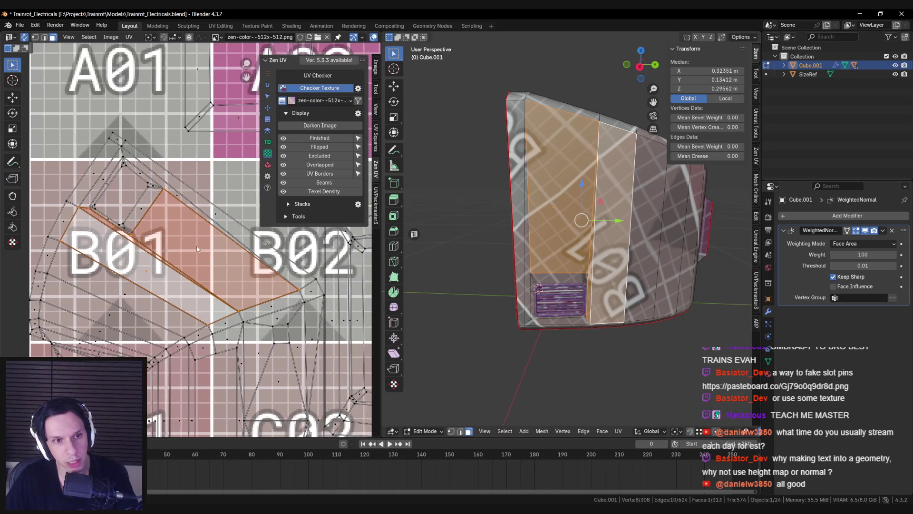
{"action": "scroll", "coordinate": [196, 247], "scroll_direction": "up", "scroll_amount": 1}
{"action": "scroll", "coordinate": [598, 236], "scroll_direction": "up", "scroll_amount": 2}
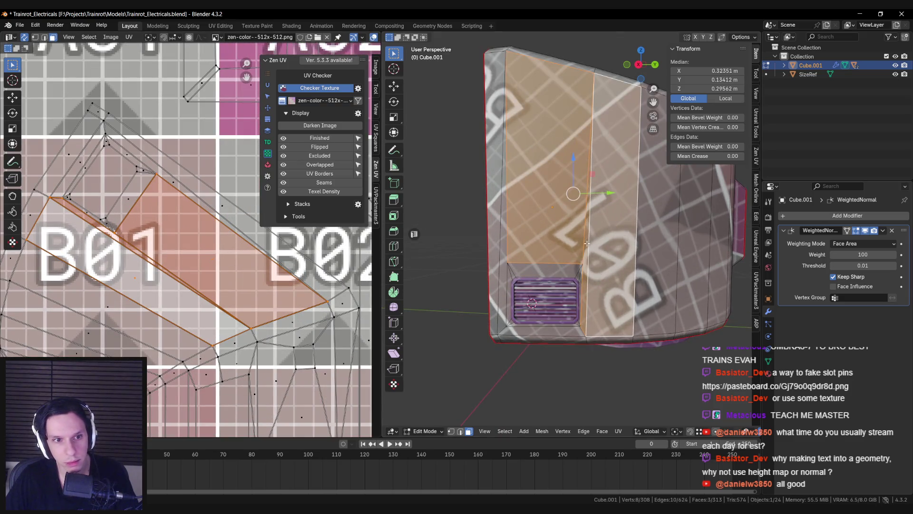
{"action": "left_click", "coordinate": [587, 243]}
{"action": "key", "text": "Tab"}
Select the strip of faces beside the housing's side vent to check its mapping
{"action": "middle_click_drag", "start_coordinate": [587, 243], "coordinate": [583, 272]}
{"action": "scroll", "coordinate": [582, 272], "scroll_direction": "up", "scroll_amount": 5}
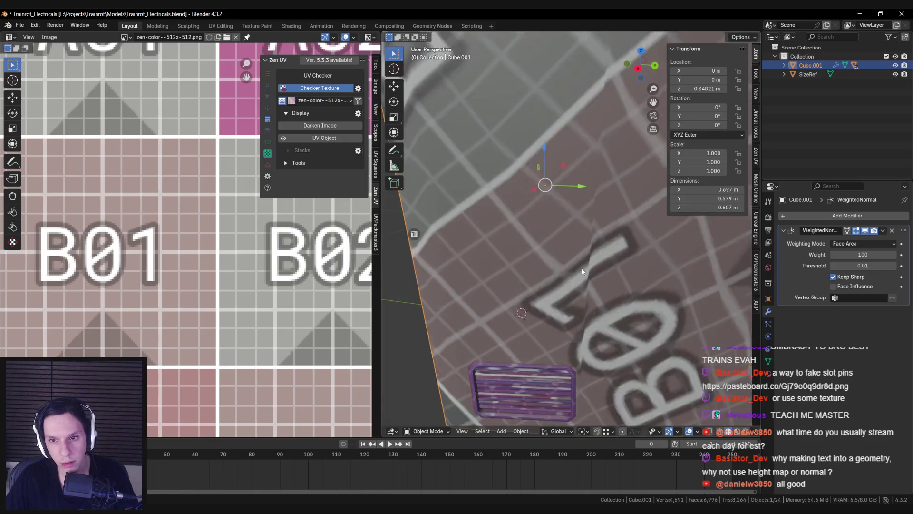
{"action": "key", "text": "Tab"}
{"action": "left_click", "coordinate": [581, 272]}
{"action": "left_click", "coordinate": [581, 272], "text": "shift"}
{"action": "left_click", "coordinate": [580, 273]}
{"action": "scroll", "coordinate": [581, 271], "scroll_direction": "down", "scroll_amount": 4}
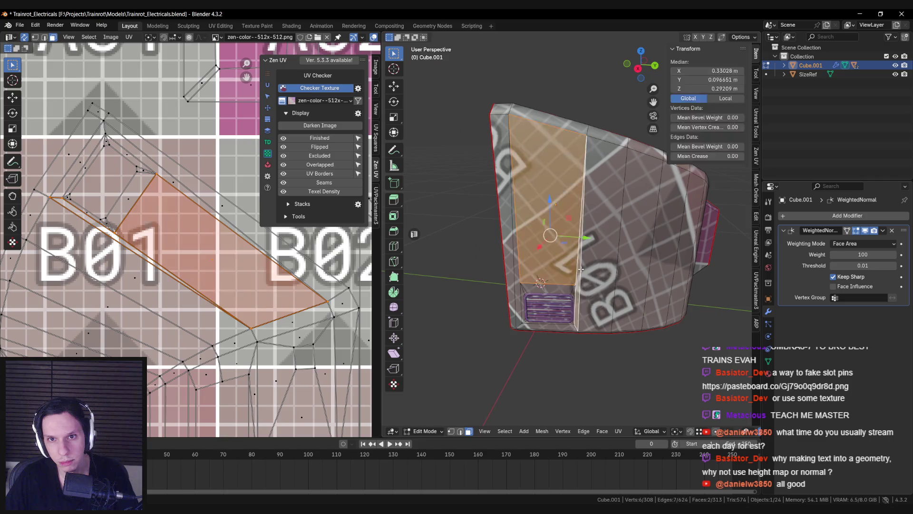
{"action": "key", "text": "alt+a"}
{"action": "scroll", "coordinate": [168, 278], "scroll_direction": "down", "scroll_amount": 3}
{"action": "middle_click_drag", "start_coordinate": [598, 192], "coordinate": [535, 202]}
{"action": "scroll", "coordinate": [537, 199], "scroll_direction": "up", "scroll_amount": 3}
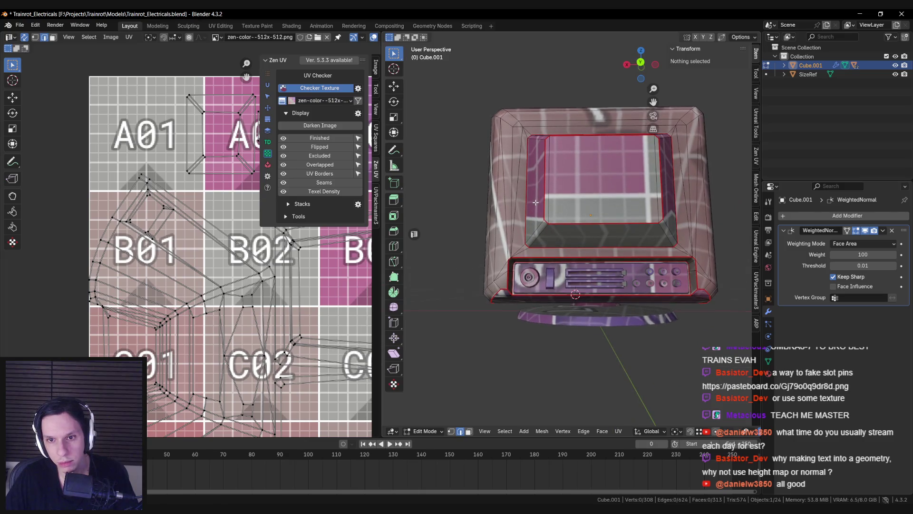
Select edges at the housing's top-left corner and along its top
{"action": "key", "text": "Tab"}
{"action": "mouse_move", "coordinate": [546, 232]}
{"action": "middle_mouse_down"}
{"action": "mouse_move", "coordinate": [598, 265]}
{"action": "mouse_move", "coordinate": [524, 287]}
{"action": "mouse_move", "coordinate": [611, 204]}
{"action": "mouse_move", "coordinate": [600, 220]}
{"action": "mouse_move", "coordinate": [610, 207]}
{"action": "mouse_move", "coordinate": [643, 209]}
{"action": "mouse_move", "coordinate": [598, 205]}
{"action": "middle_mouse_up"}
{"action": "key", "text": "Tab"}
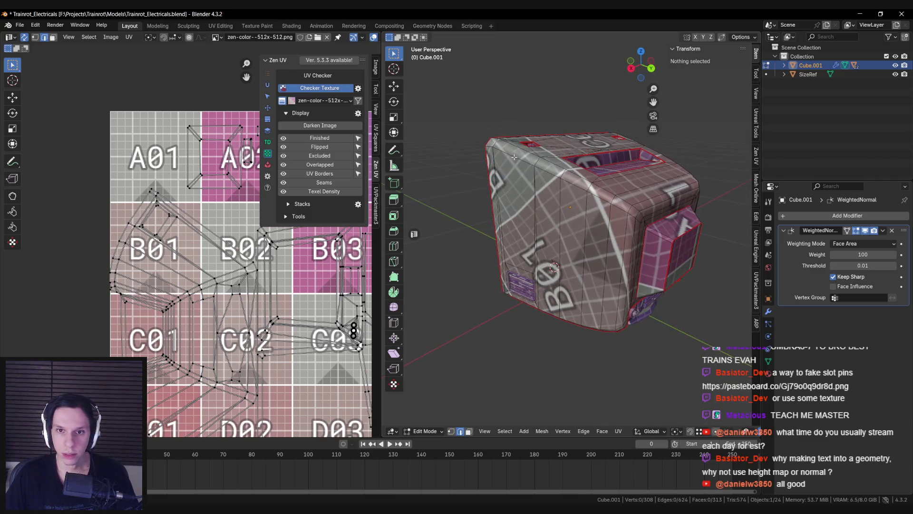
{"action": "left_click", "coordinate": [525, 150]}
{"action": "middle_click_drag", "start_coordinate": [523, 151], "coordinate": [497, 157]}
{"action": "left_click", "coordinate": [495, 158]}
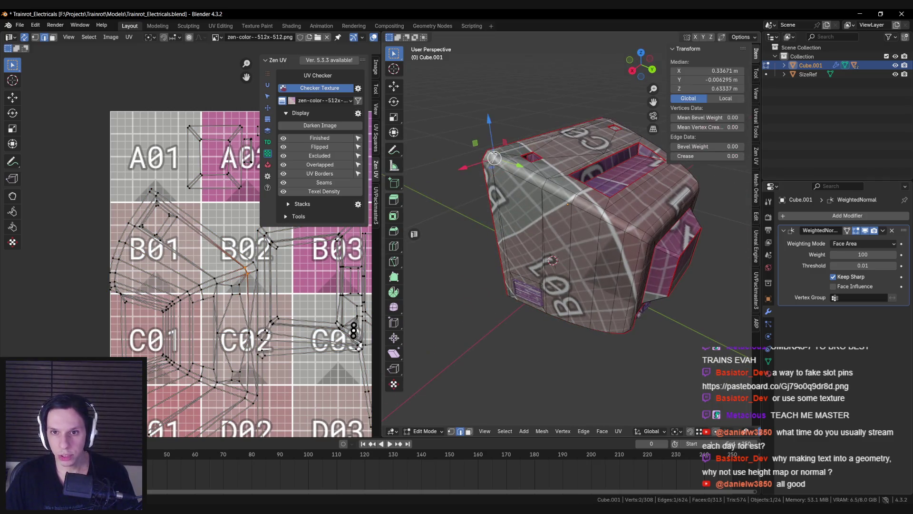
{"action": "left_click", "coordinate": [492, 151]}
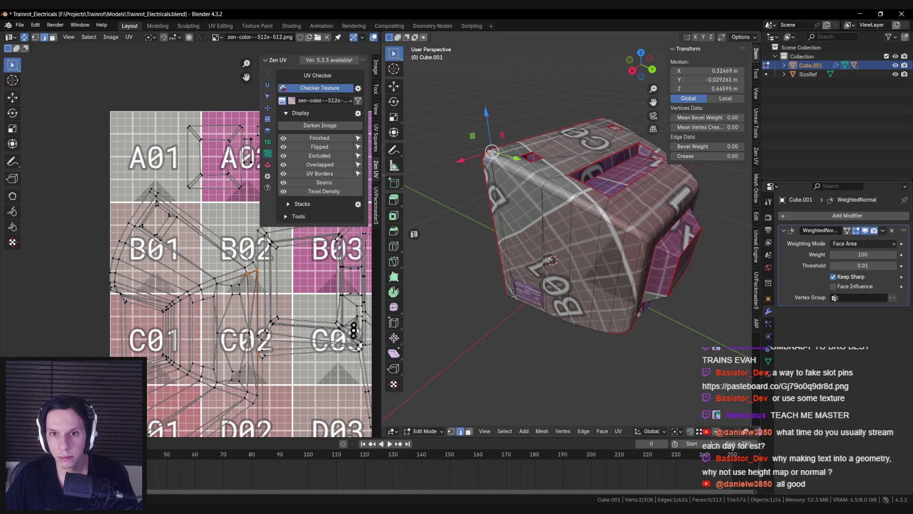
{"action": "mouse_move", "coordinate": [515, 164]}
{"action": "middle_mouse_down"}
{"action": "mouse_move", "coordinate": [480, 171]}
{"action": "mouse_move", "coordinate": [504, 167]}
{"action": "mouse_move", "coordinate": [571, 197]}
{"action": "middle_mouse_up"}
{"action": "left_click", "coordinate": [572, 199], "text": "ctrl"}
Add an edge around the top slot to the edge selection
{"action": "middle_click_drag", "start_coordinate": [630, 228], "coordinate": [560, 215]}
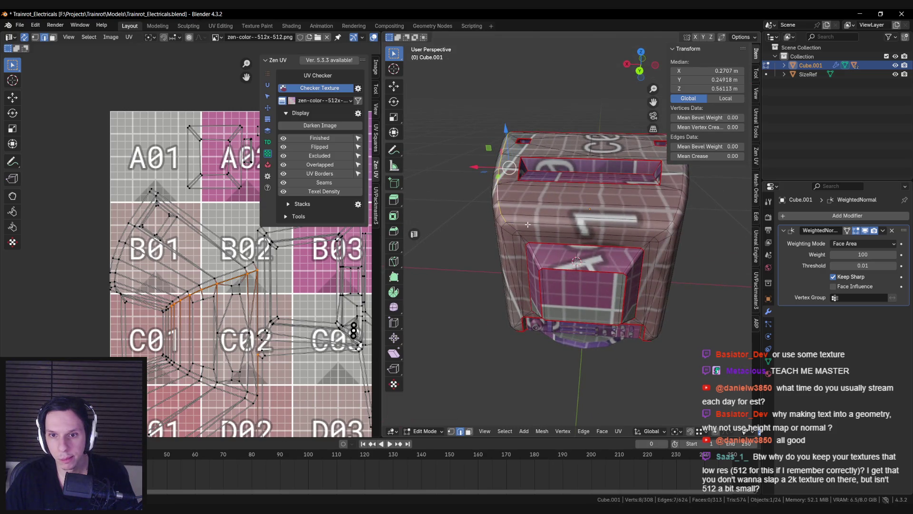
{"action": "middle_click_drag", "start_coordinate": [621, 232], "coordinate": [585, 237]}
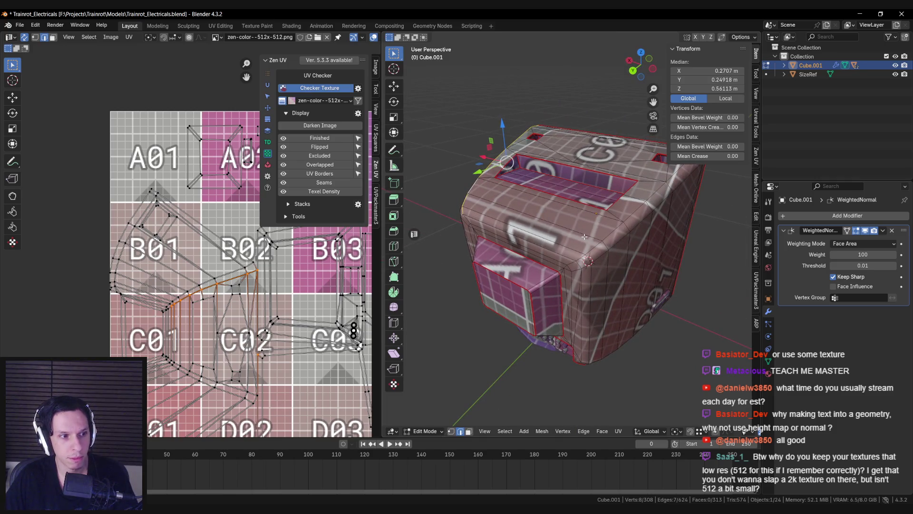
{"action": "mouse_move", "coordinate": [638, 243]}
{"action": "middle_mouse_down"}
{"action": "mouse_move", "coordinate": [613, 238]}
{"action": "mouse_move", "coordinate": [637, 234]}
{"action": "mouse_move", "coordinate": [656, 250]}
{"action": "mouse_move", "coordinate": [664, 232]}
{"action": "mouse_move", "coordinate": [662, 223]}
{"action": "mouse_move", "coordinate": [638, 226]}
{"action": "middle_mouse_up"}
{"action": "left_click", "coordinate": [647, 226], "text": "shift"}
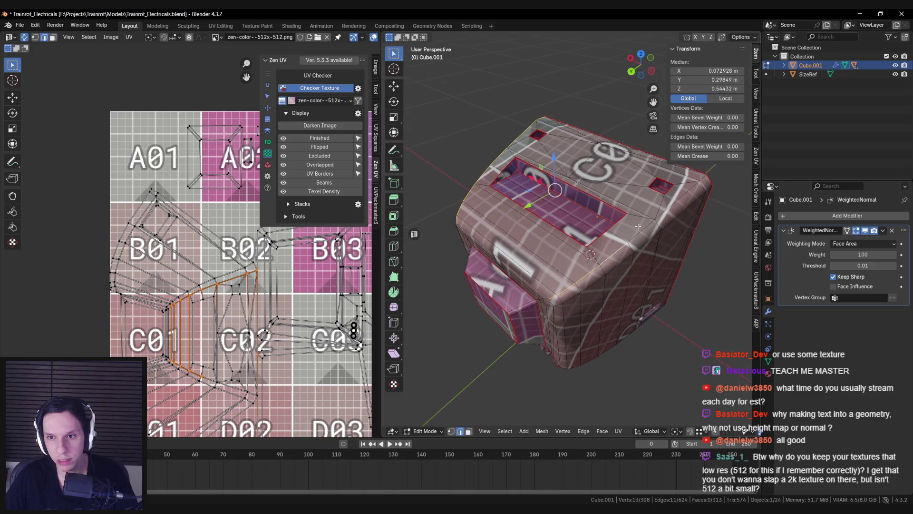
{"action": "middle_click_drag", "start_coordinate": [704, 178], "coordinate": [666, 209]}
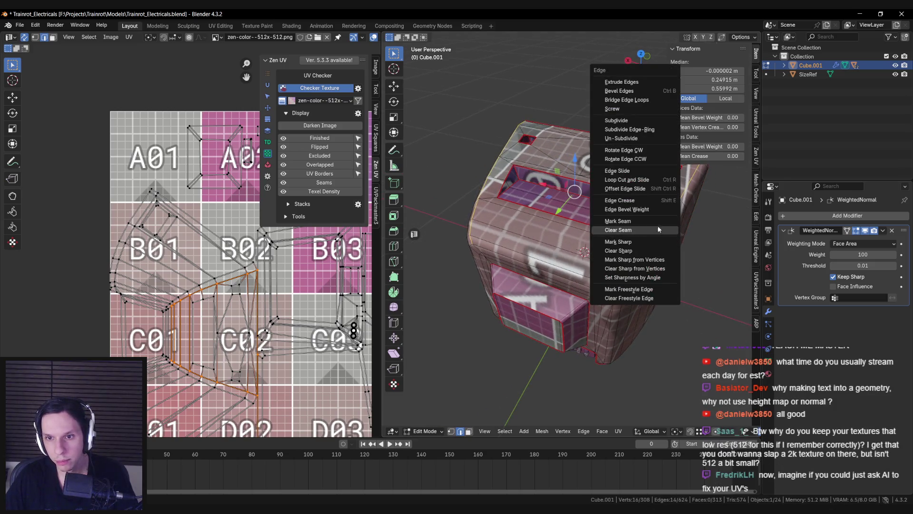
Unwrap the Cube.001 body Angle Based and orbit to inspect it in Object Mode
{"action": "key", "text": "a"}
{"action": "key", "text": "u"}
{"action": "left_click", "coordinate": [692, 235]}
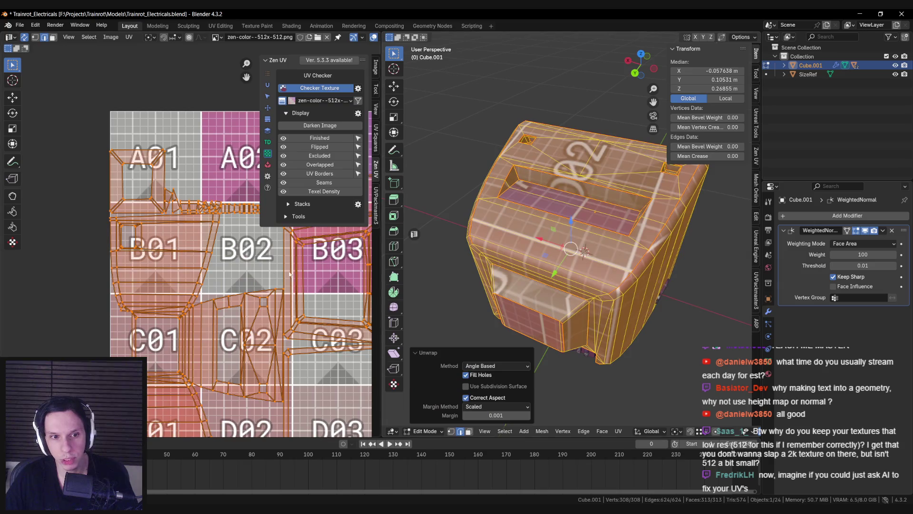
{"action": "scroll", "coordinate": [224, 267], "scroll_direction": "down", "scroll_amount": 1}
{"action": "key", "text": "3"}
{"action": "key", "text": "Tab"}
{"action": "mouse_move", "coordinate": [599, 245]}
{"action": "middle_mouse_down"}
{"action": "mouse_move", "coordinate": [629, 232]}
{"action": "mouse_move", "coordinate": [566, 236]}
{"action": "mouse_move", "coordinate": [547, 215]}
{"action": "mouse_move", "coordinate": [632, 208]}
{"action": "mouse_move", "coordinate": [596, 230]}
{"action": "mouse_move", "coordinate": [632, 252]}
{"action": "mouse_move", "coordinate": [641, 247]}
{"action": "mouse_move", "coordinate": [527, 258]}
{"action": "mouse_move", "coordinate": [503, 205]}
{"action": "mouse_move", "coordinate": [489, 230]}
{"action": "mouse_move", "coordinate": [569, 294]}
{"action": "middle_mouse_up"}
{"action": "key", "text": "Tab"}
{"action": "key", "text": "Tab"}
{"action": "key", "text": "Tab"}
{"action": "key", "text": "Tab"}
{"action": "key", "text": "Tab"}
Switch to editing the Cylinder base and pick one of its edges
{"action": "key", "text": "alt+q"}
{"action": "key", "text": "2"}
{"action": "left_click", "coordinate": [570, 296]}
Select the whole cylinder base and unwrap it Angle Based
{"action": "right_click", "coordinate": [570, 297]}
{"action": "key", "text": "Escape"}
{"action": "key", "text": "alt+a"}
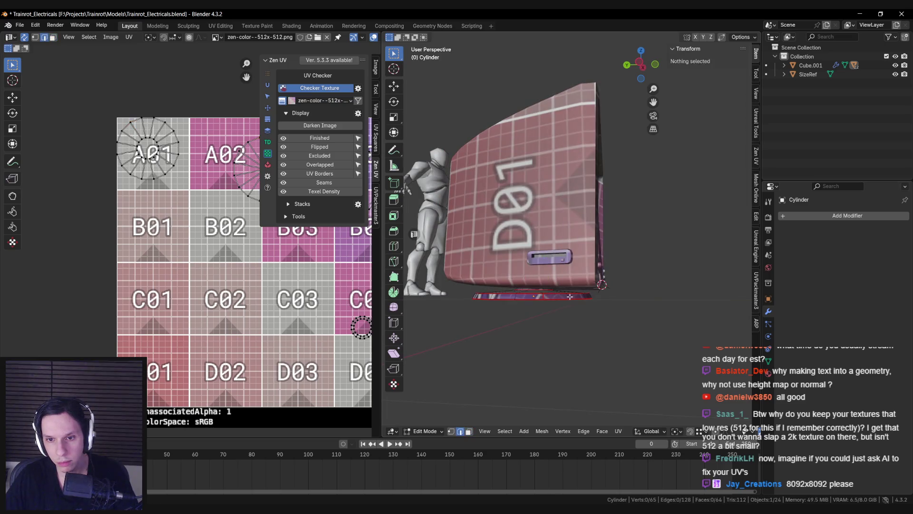
{"action": "key", "text": "a"}
{"action": "key", "text": "u"}
{"action": "mouse_move", "coordinate": [570, 295]}
{"action": "left_click", "coordinate": [611, 298]}
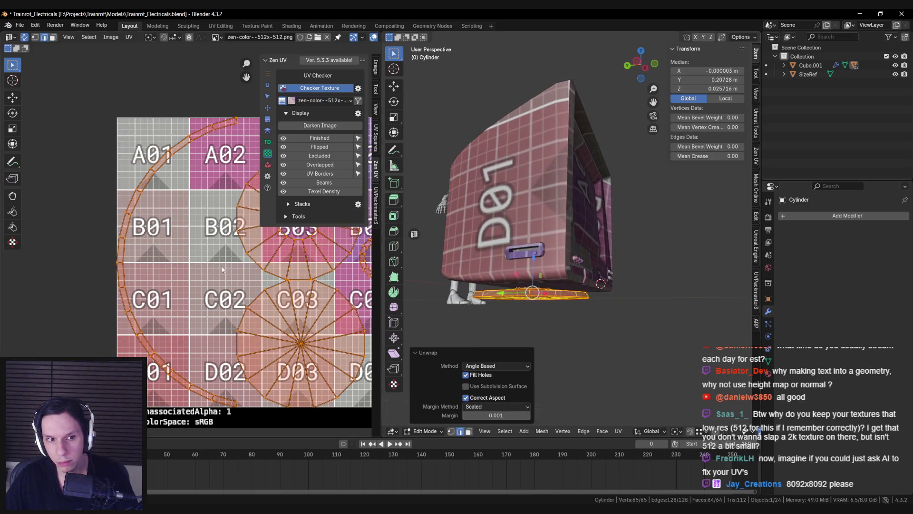
Check the cylinder in Object Mode, then select all and re-unwrap it Angle Based
{"action": "mouse_move", "coordinate": [566, 286]}
{"action": "middle_mouse_down"}
{"action": "mouse_move", "coordinate": [606, 289]}
{"action": "mouse_move", "coordinate": [564, 292]}
{"action": "middle_mouse_up"}
{"action": "key", "text": "Tab"}
{"action": "scroll", "coordinate": [571, 287], "scroll_direction": "down", "scroll_amount": 5}
{"action": "key", "text": "Tab"}
{"action": "key", "text": "a"}
{"action": "key", "text": "u"}
{"action": "mouse_move", "coordinate": [630, 291]}
{"action": "left_click", "coordinate": [671, 294]}
{"action": "mouse_move", "coordinate": [293, 313]}
{"action": "middle_mouse_down"}
{"action": "mouse_move", "coordinate": [238, 275]}
{"action": "mouse_move", "coordinate": [202, 275]}
{"action": "middle_mouse_up"}
Toggle UV Sync Selection to inspect the base's single rectangular face strip in the UV editor
{"action": "left_click", "coordinate": [159, 318]}
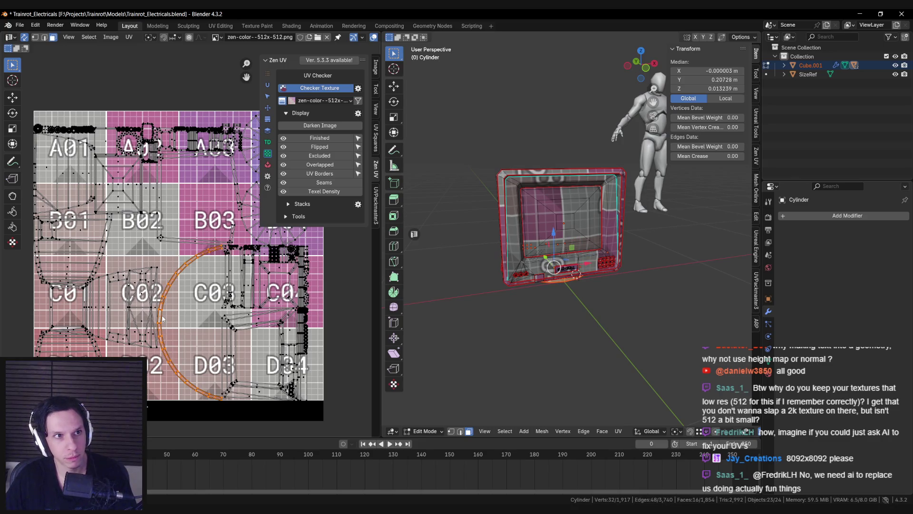
{"action": "left_click", "coordinate": [24, 37]}
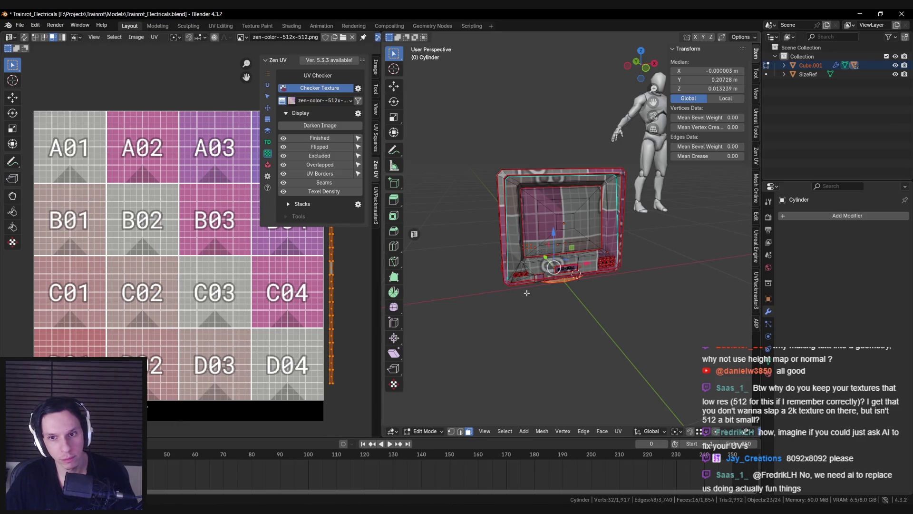
{"action": "key", "text": "a"}
{"action": "middle_click_drag", "start_coordinate": [271, 296], "coordinate": [202, 297]}
{"action": "scroll", "coordinate": [63, 123], "scroll_direction": "up", "scroll_amount": 2}
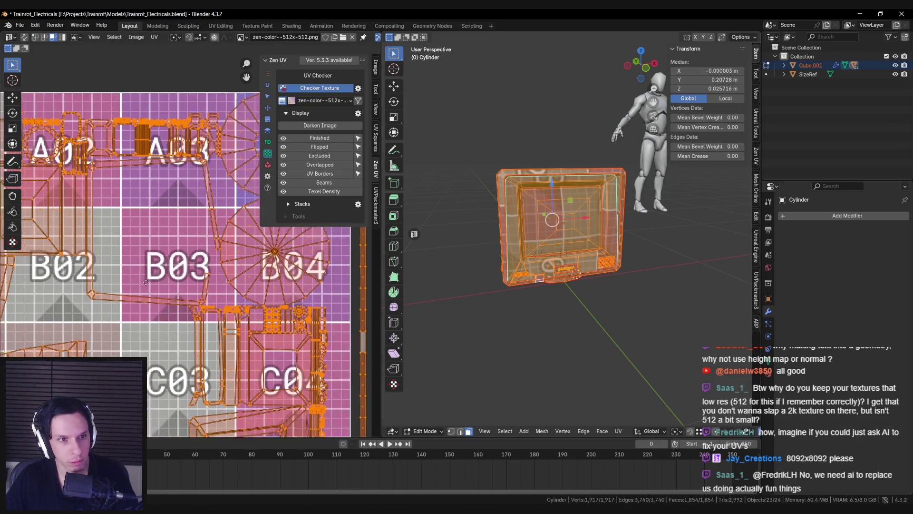
{"action": "left_click", "coordinate": [99, 231]}
{"action": "left_click", "coordinate": [24, 37]}
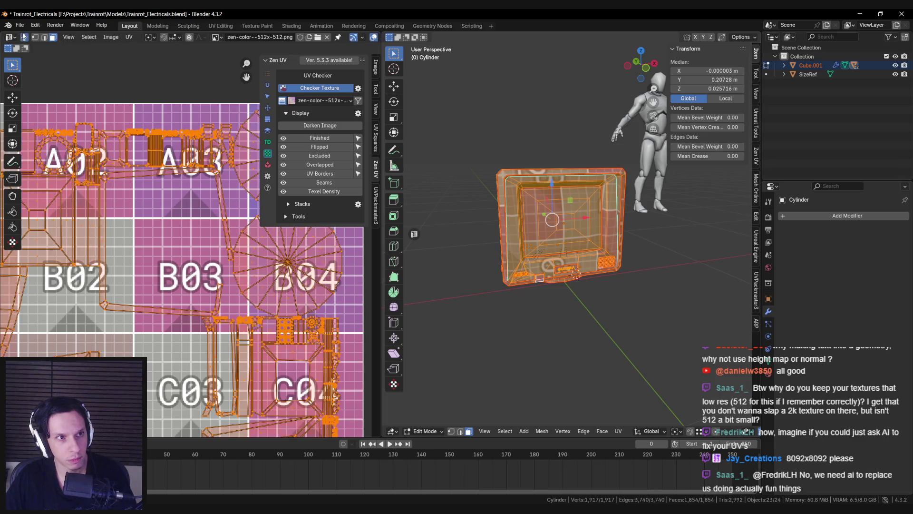
{"action": "key", "text": "alt+a"}
{"action": "left_click", "coordinate": [102, 237], "text": "alt"}
{"action": "mouse_move", "coordinate": [566, 238]}
{"action": "middle_mouse_down"}
{"action": "mouse_move", "coordinate": [537, 242]}
{"action": "mouse_move", "coordinate": [562, 214]}
{"action": "middle_mouse_up"}
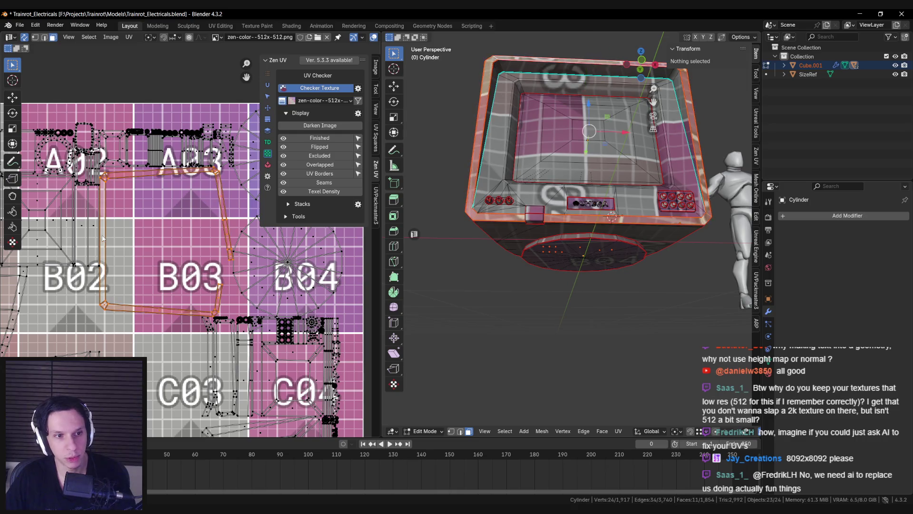
Show only the selected strip's UVs and try moving that island, then cancel
{"action": "left_click", "coordinate": [24, 38]}
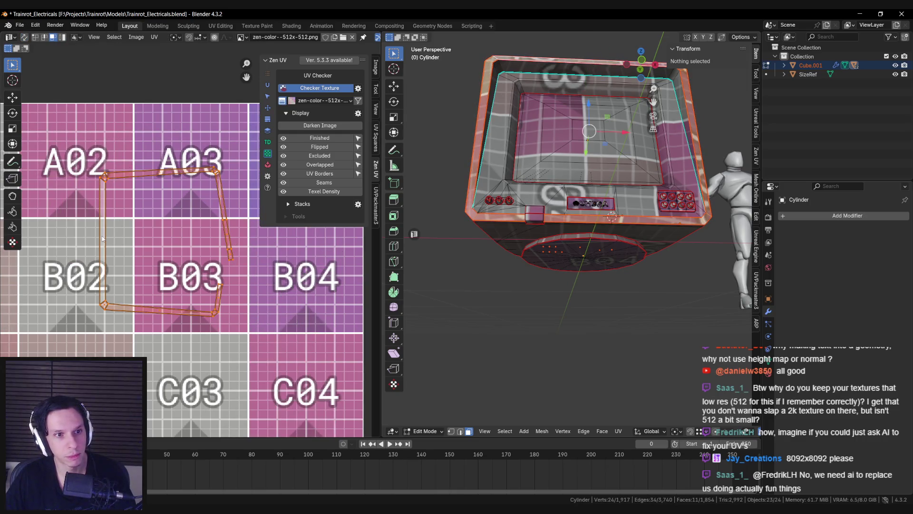
{"action": "key", "text": "Tab"}
{"action": "mouse_move", "coordinate": [562, 247]}
{"action": "middle_mouse_down"}
{"action": "mouse_move", "coordinate": [571, 224]}
{"action": "mouse_move", "coordinate": [583, 224]}
{"action": "middle_mouse_up"}
{"action": "key", "text": "Tab"}
{"action": "scroll", "coordinate": [191, 261], "scroll_direction": "down", "scroll_amount": 4}
{"action": "key", "text": "g"}
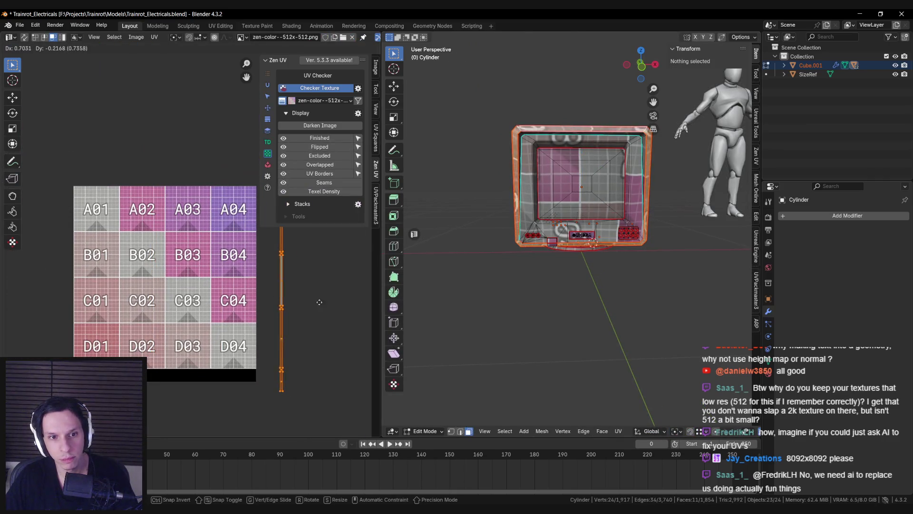
{"action": "middle_click_drag", "start_coordinate": [318, 316], "coordinate": [310, 318]}
{"action": "right_click", "coordinate": [294, 323]}
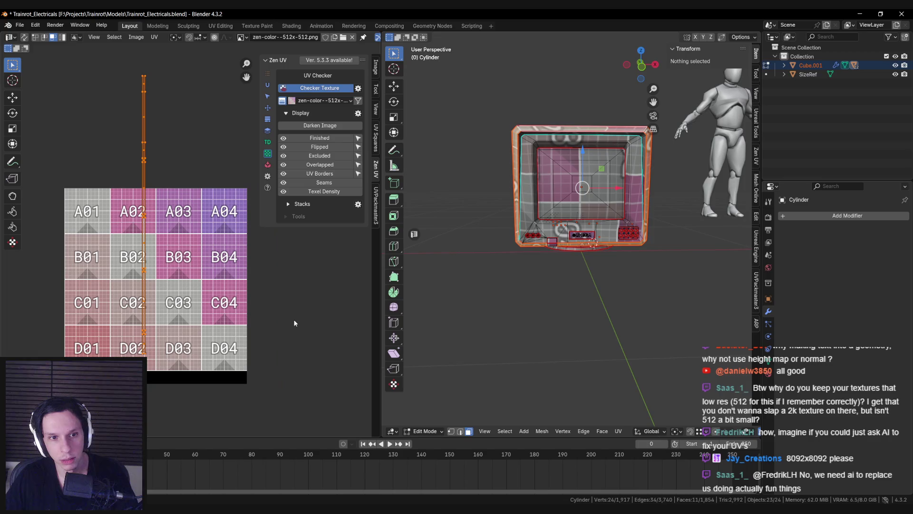
{"action": "mouse_move", "coordinate": [569, 211]}
{"action": "middle_mouse_down"}
{"action": "mouse_move", "coordinate": [598, 230]}
{"action": "mouse_move", "coordinate": [591, 237]}
{"action": "middle_mouse_up"}
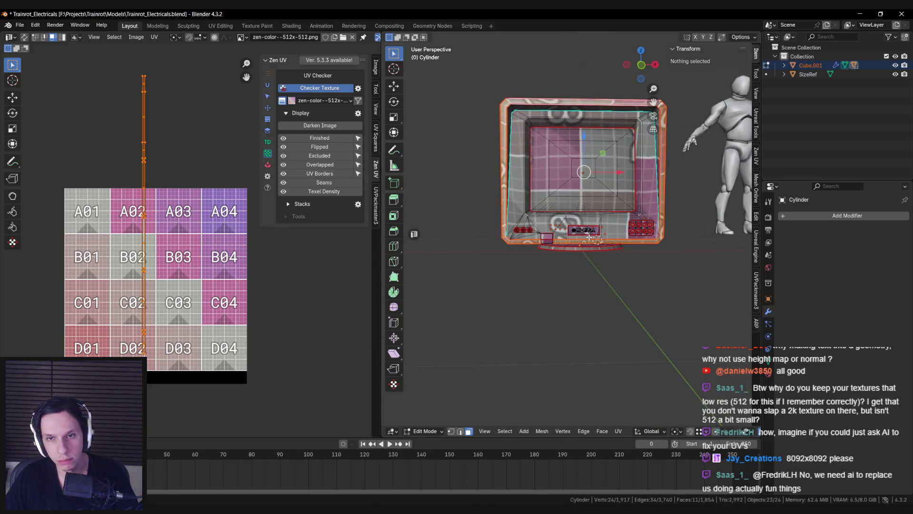
Select the rim islands linked to a top-right monitor edge, delimited by UVs
{"action": "key", "text": "2"}
{"action": "scroll", "coordinate": [543, 188], "scroll_direction": "up", "scroll_amount": 5}
{"action": "left_click", "coordinate": [543, 188]}
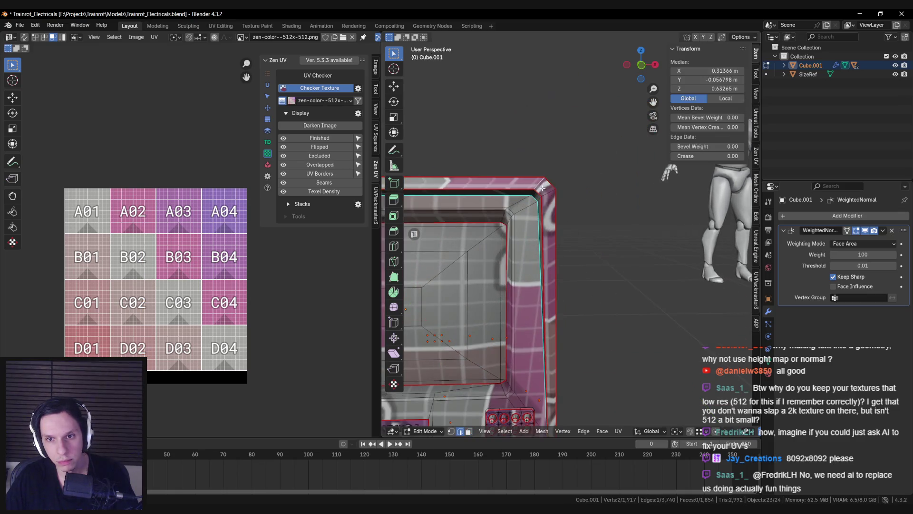
{"action": "right_click", "coordinate": [539, 184]}
{"action": "scroll", "coordinate": [595, 176], "scroll_direction": "down", "scroll_amount": 2}
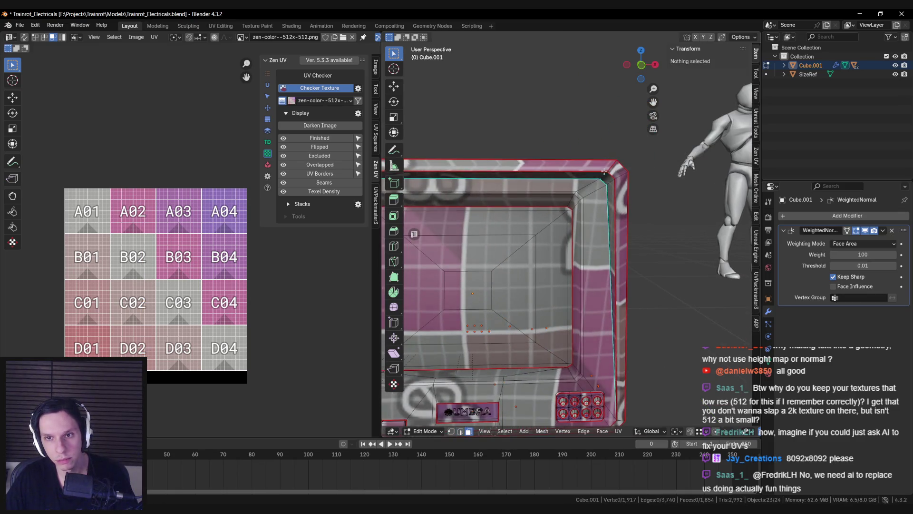
{"action": "key", "text": "ctrl+l"}
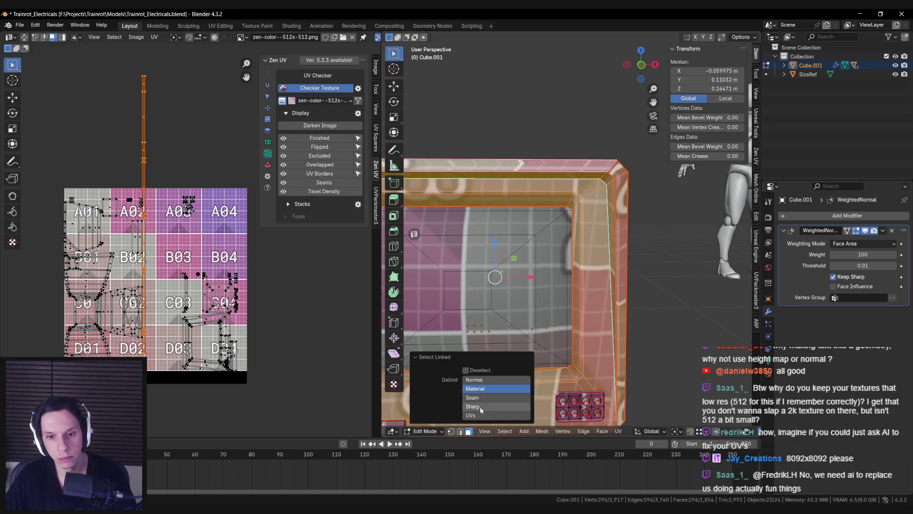
{"action": "left_click", "coordinate": [481, 415]}
{"action": "scroll", "coordinate": [182, 270], "scroll_direction": "down", "scroll_amount": 1}
{"action": "scroll", "coordinate": [154, 248], "scroll_direction": "up", "scroll_amount": 2}
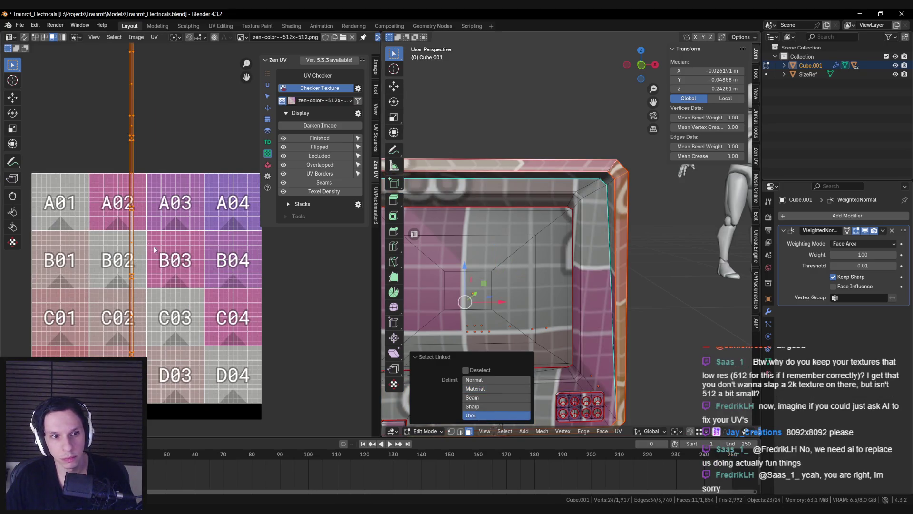
Straighten the border strip islands, rotate the diagonal one 90°, and move them aside
{"action": "right_click", "coordinate": [170, 228]}
{"action": "left_click", "coordinate": [172, 233]}
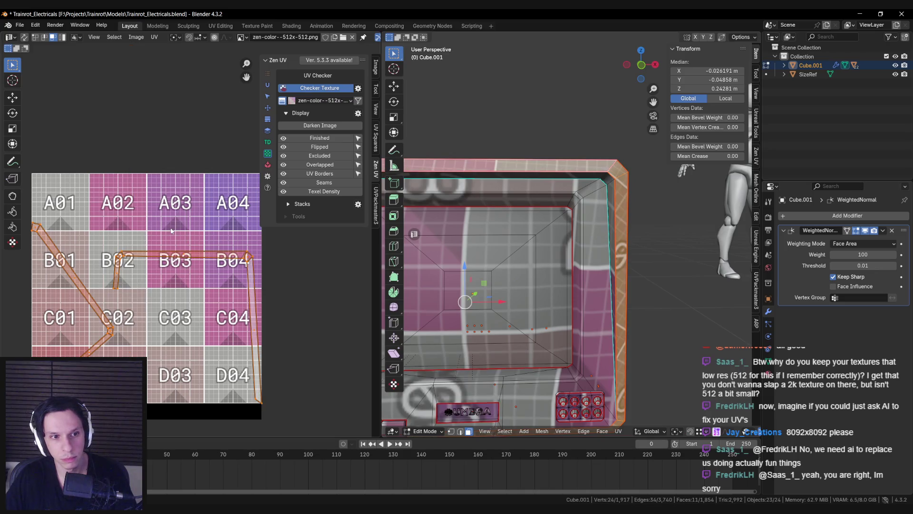
{"action": "scroll", "coordinate": [173, 248], "scroll_direction": "down", "scroll_amount": 1}
{"action": "left_click", "coordinate": [240, 270]}
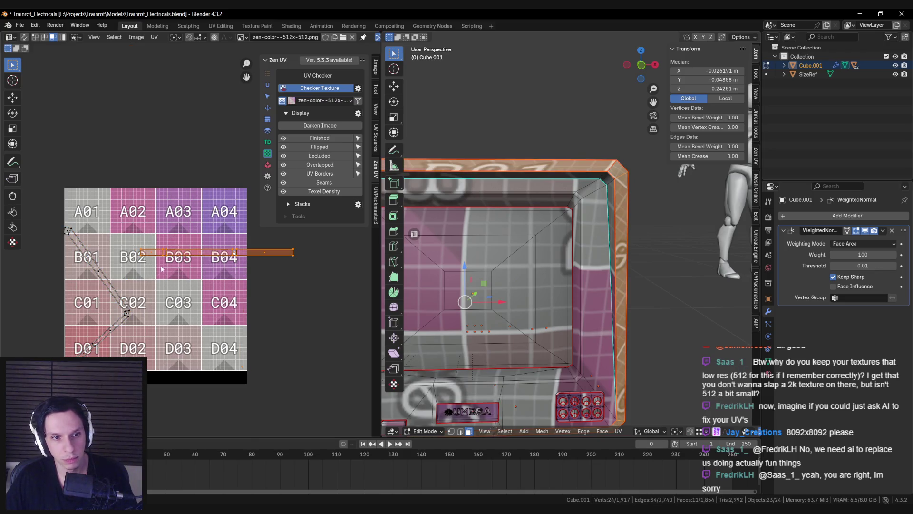
{"action": "left_click", "coordinate": [108, 278]}
{"action": "type", "text": "r"}
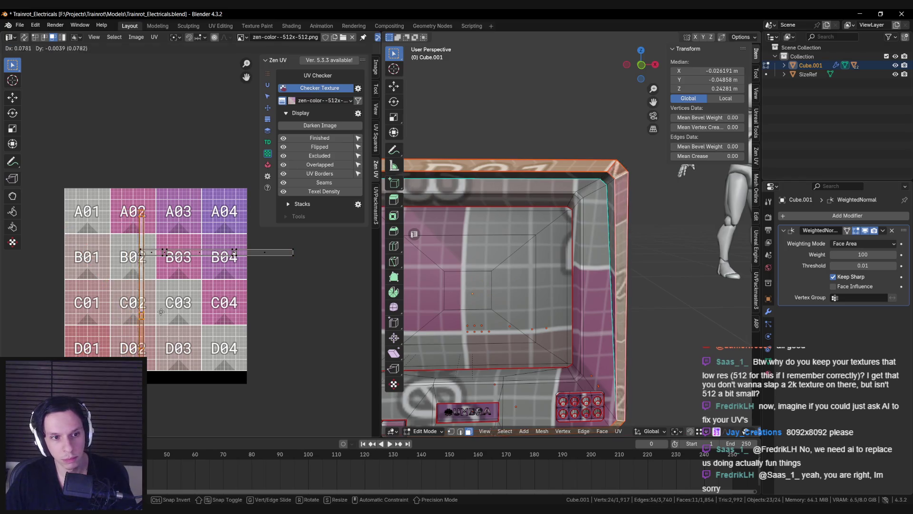
{"action": "type", "text": "90"}
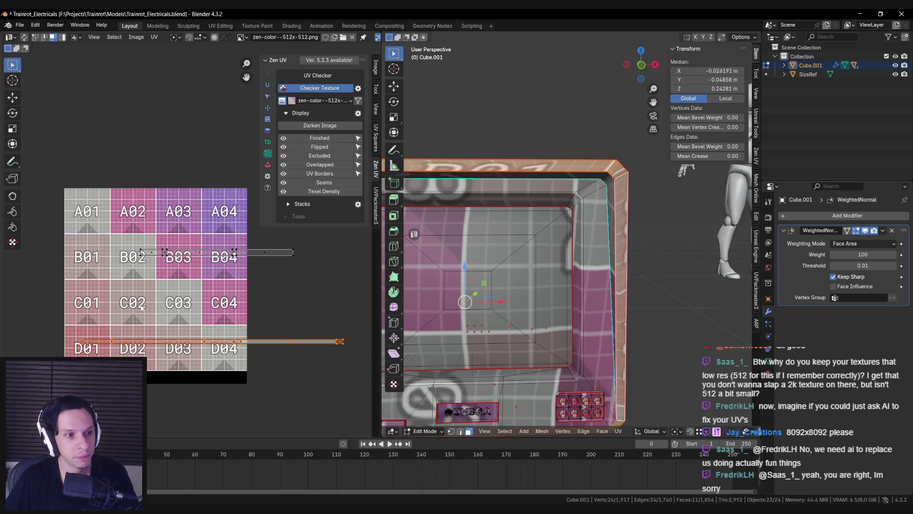
{"action": "key", "text": "g"}
{"action": "scroll", "coordinate": [187, 295], "scroll_direction": "down", "scroll_amount": 2}
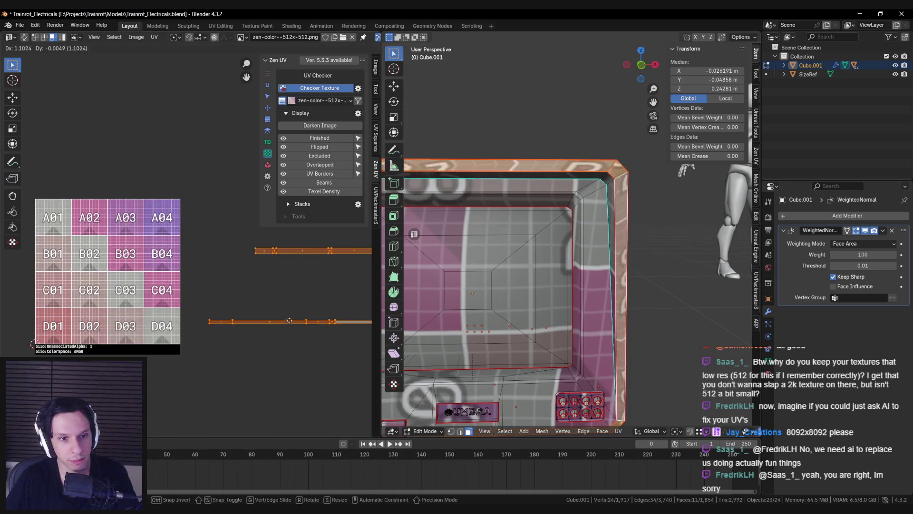
{"action": "left_click", "coordinate": [290, 316]}
{"action": "scroll", "coordinate": [616, 296], "scroll_direction": "down", "scroll_amount": 5}
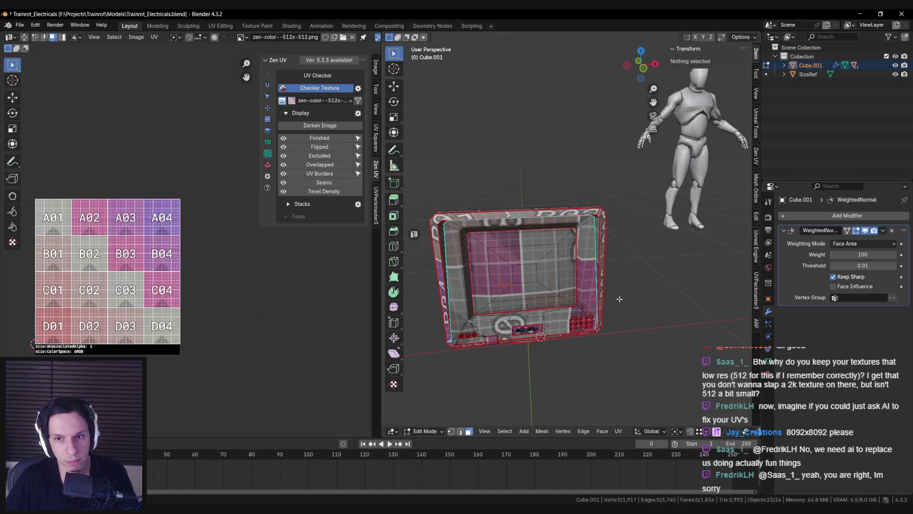
Deselect, orbit to the monitor's side and select the whole monitor mesh
{"action": "left_click", "coordinate": [615, 296]}
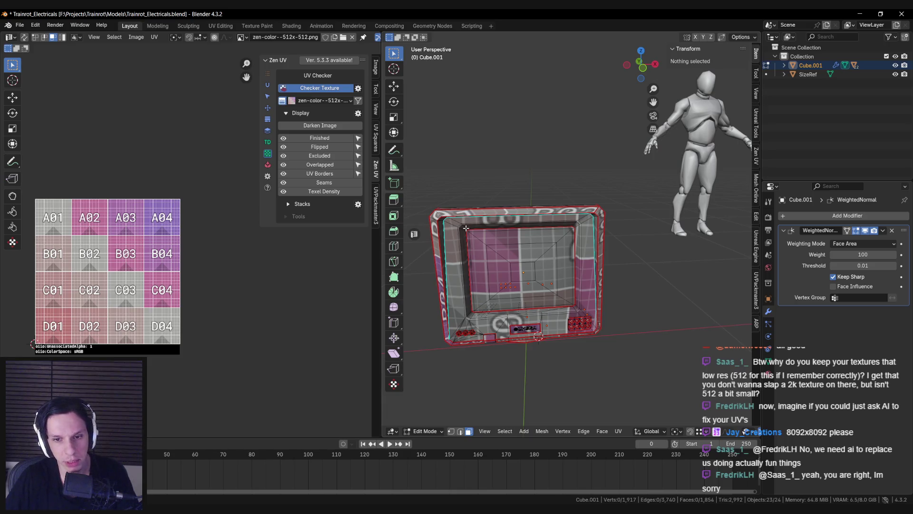
{"action": "key", "text": "Tab"}
{"action": "mouse_move", "coordinate": [473, 307]}
{"action": "middle_mouse_down"}
{"action": "mouse_move", "coordinate": [626, 292]}
{"action": "mouse_move", "coordinate": [590, 295]}
{"action": "middle_mouse_up"}
{"action": "key", "text": "Tab"}
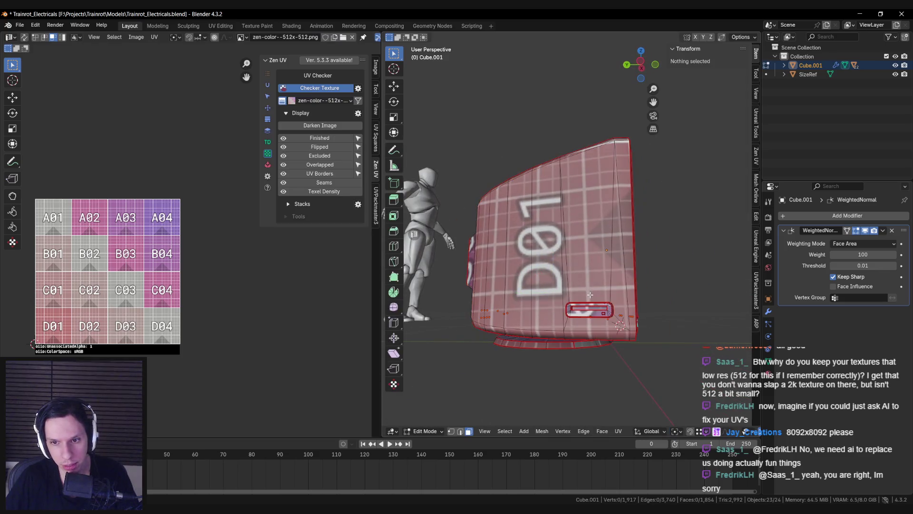
{"action": "key", "text": "a"}
{"action": "scroll", "coordinate": [581, 307], "scroll_direction": "down", "scroll_amount": 3}
{"action": "scroll", "coordinate": [176, 239], "scroll_direction": "up", "scroll_amount": 8}
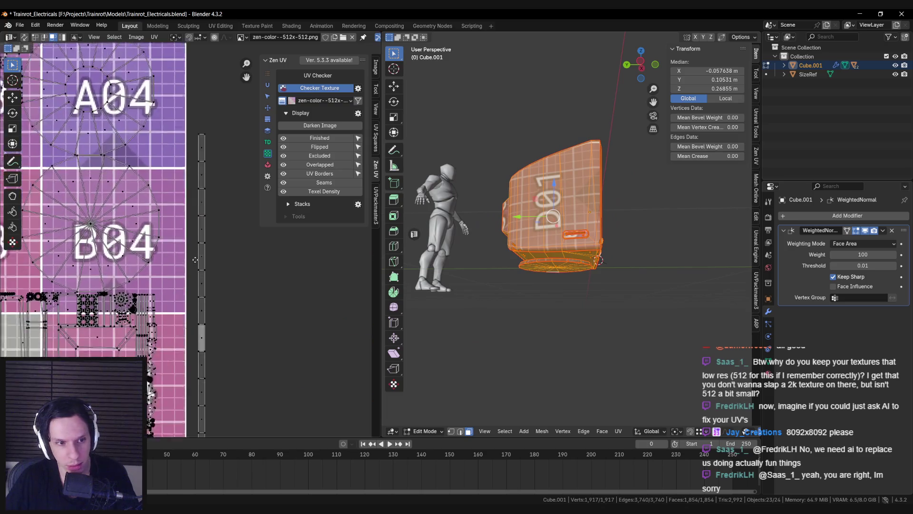
{"action": "scroll", "coordinate": [175, 240], "scroll_direction": "down", "scroll_amount": 4}
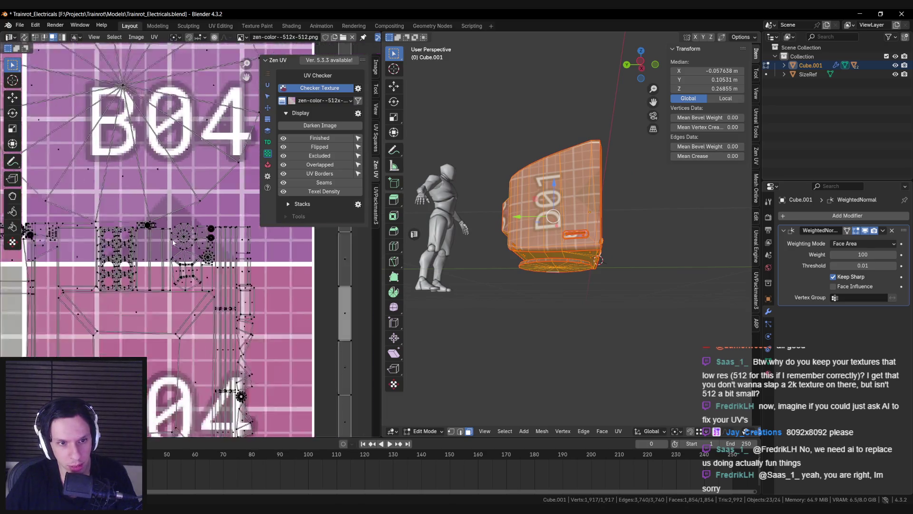
{"action": "scroll", "coordinate": [174, 251], "scroll_direction": "down", "scroll_amount": 2}
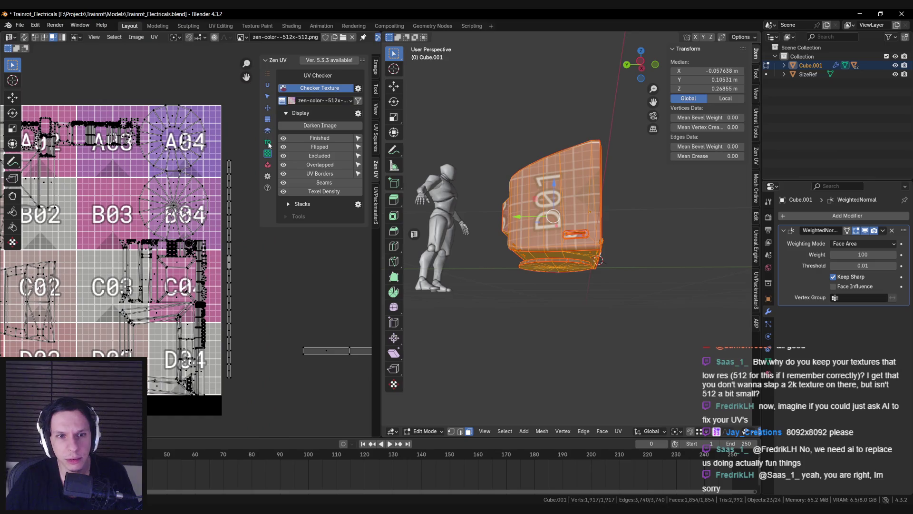
Open Zen UV's Select section and zoom in on the UV editor
{"action": "left_click", "coordinate": [269, 144]}
{"action": "left_click", "coordinate": [270, 133]}
{"action": "left_click", "coordinate": [269, 119]}
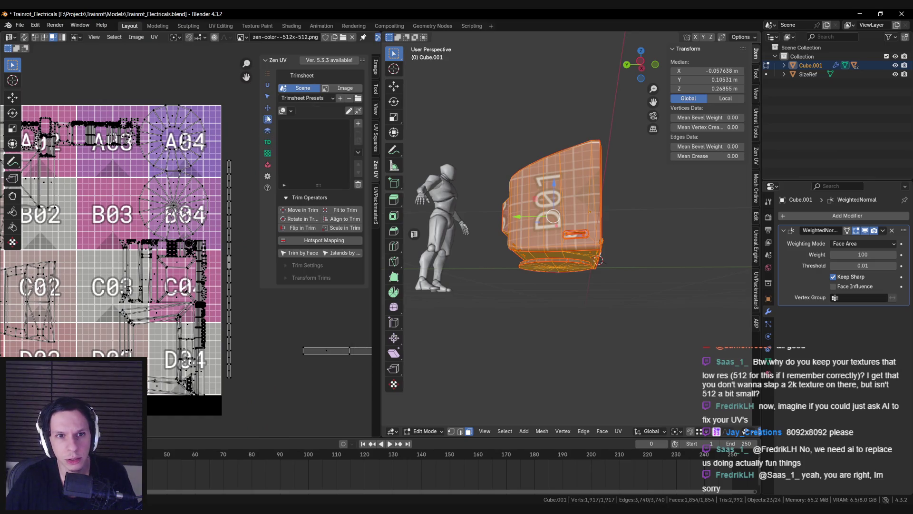
{"action": "left_click", "coordinate": [267, 107]}
{"action": "left_click", "coordinate": [268, 96]}
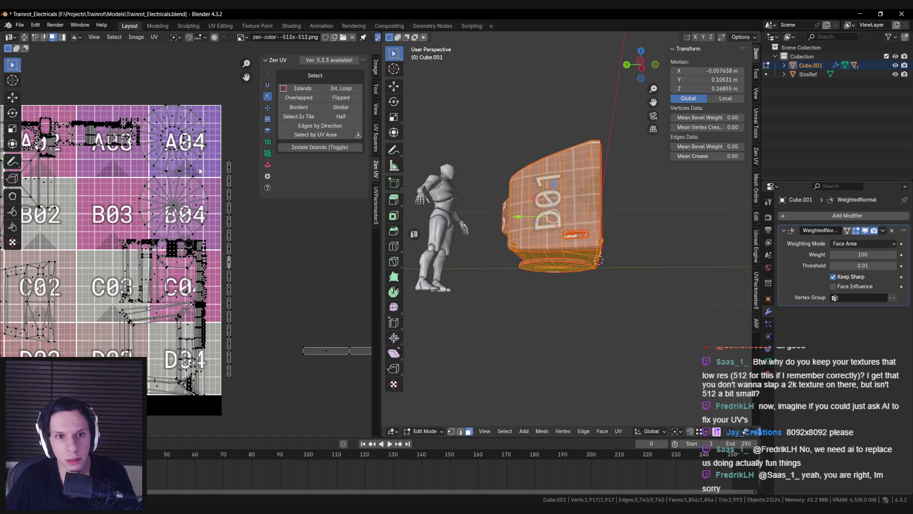
{"action": "middle_click_drag", "start_coordinate": [177, 170], "coordinate": [195, 170]}
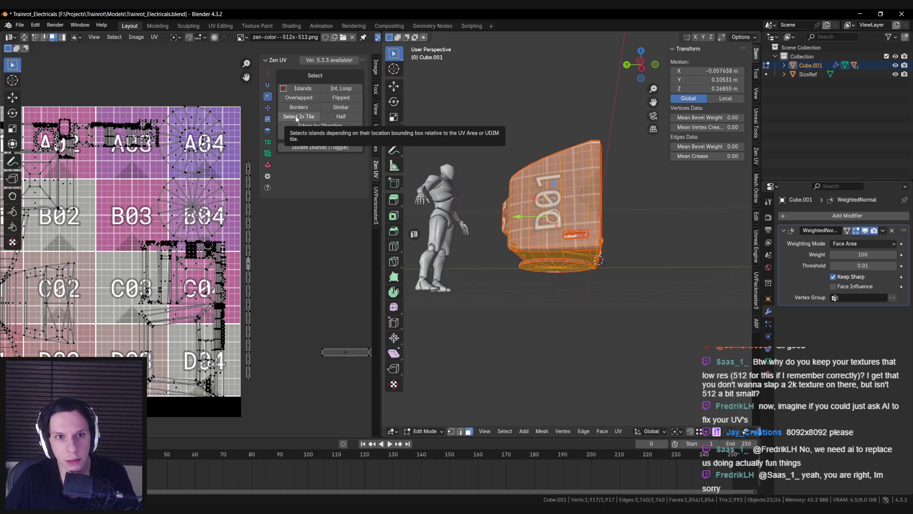
{"action": "scroll", "coordinate": [180, 261], "scroll_direction": "up", "scroll_amount": 6}
{"action": "scroll", "coordinate": [180, 261], "scroll_direction": "up", "scroll_amount": 7}
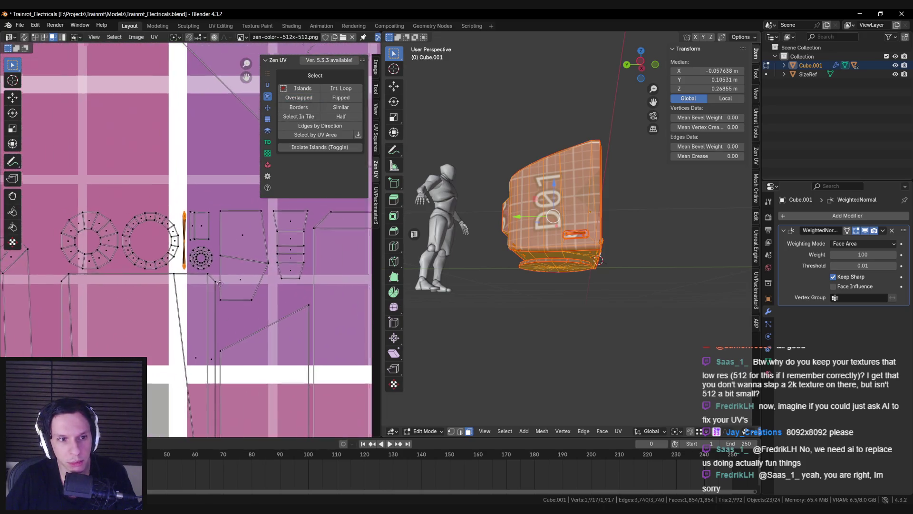
With UV Sync on, select the thin sliver island and frame its cone inside the dial socket
{"action": "left_click", "coordinate": [174, 177]}
{"action": "left_click", "coordinate": [24, 37]}
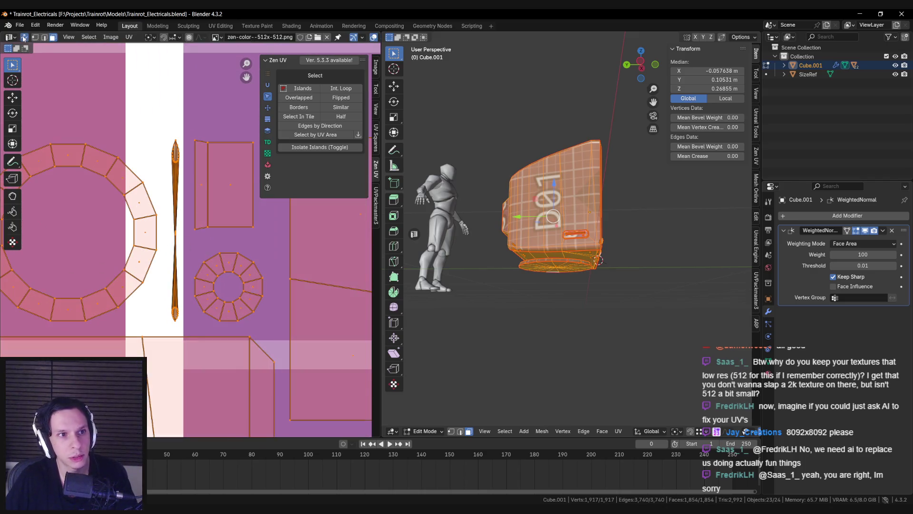
{"action": "left_click", "coordinate": [176, 186]}
{"action": "middle_click_drag", "start_coordinate": [428, 238], "coordinate": [525, 275]}
{"action": "key", "text": "KP_Decimal"}
{"action": "scroll", "coordinate": [554, 253], "scroll_direction": "up", "scroll_amount": 8}
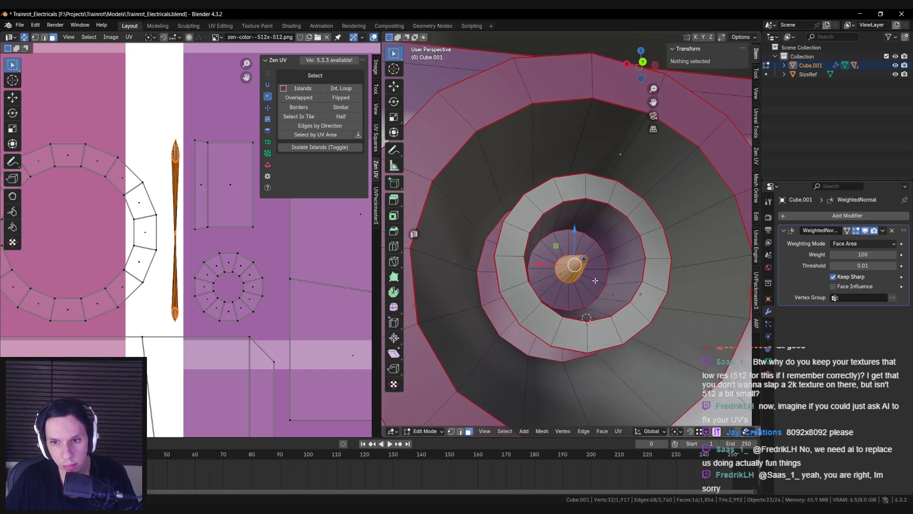
{"action": "key", "text": "2"}
{"action": "left_click", "coordinate": [571, 259]}
{"action": "right_click", "coordinate": [570, 259]}
{"action": "key", "text": "Escape"}
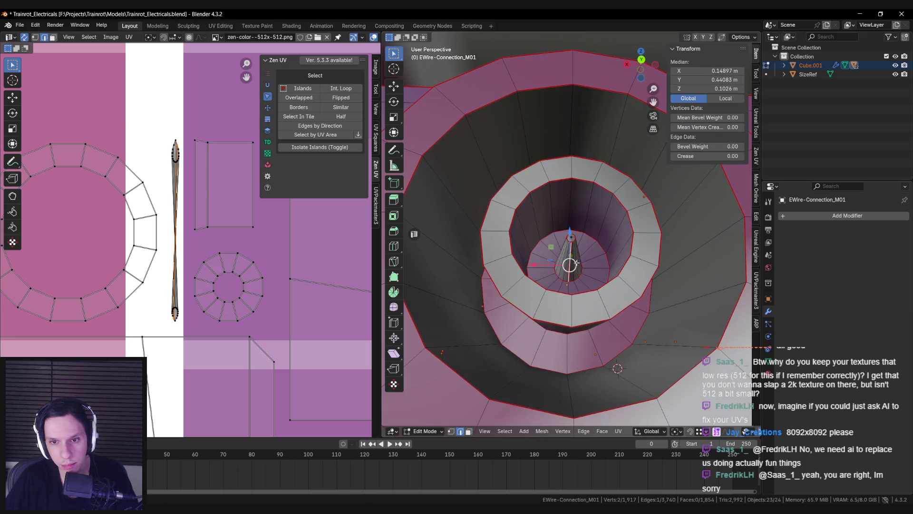
Try selecting the connector's linked faces in face mode before unwrapping
{"action": "key", "text": "a"}
{"action": "key", "text": "u"}
{"action": "mouse_move", "coordinate": [595, 270]}
{"action": "key", "text": "Escape"}
{"action": "key", "text": "alt+a"}
{"action": "key", "text": "3"}
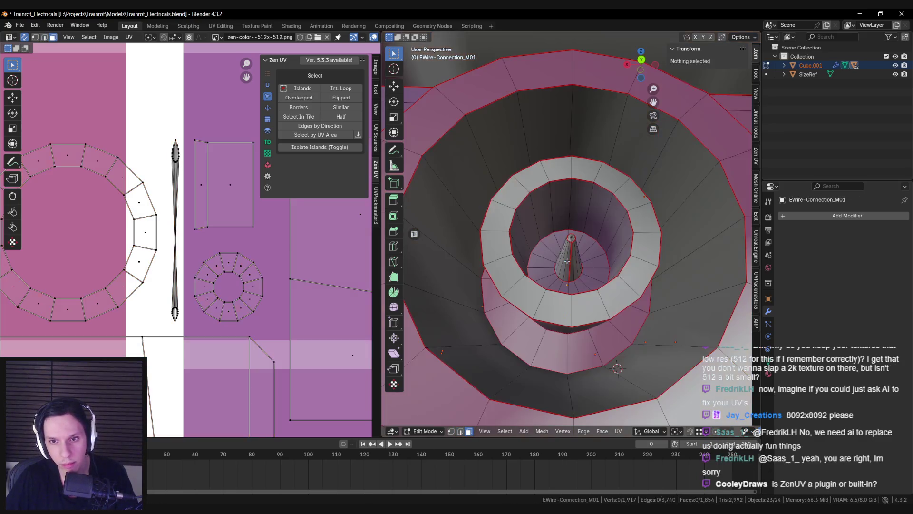
{"action": "key", "text": "l"}
{"action": "key", "text": "u"}
{"action": "mouse_move", "coordinate": [567, 260]}
{"action": "key", "text": "Escape"}
Select all of EWire-Connection_M01, unwrap it Angle Based, then deselect
{"action": "key", "text": "a"}
{"action": "key", "text": "u"}
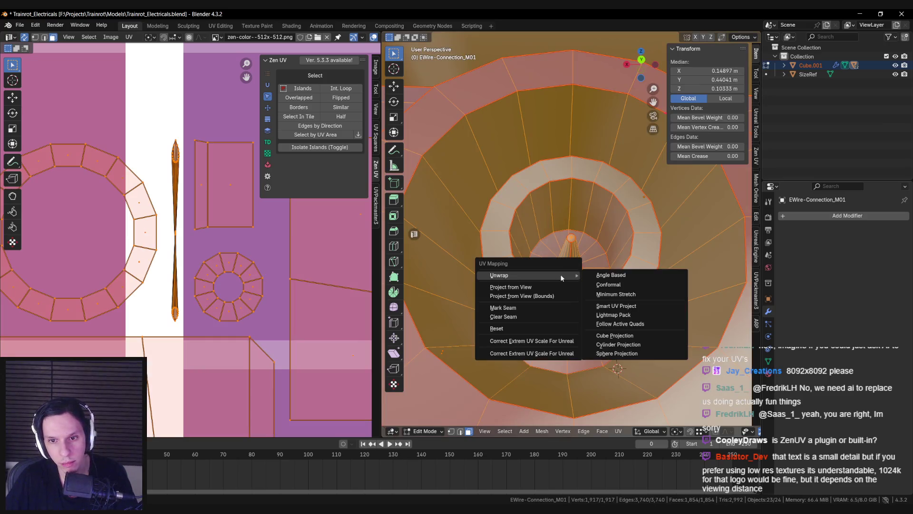
{"action": "left_click", "coordinate": [618, 277]}
{"action": "scroll", "coordinate": [236, 283], "scroll_direction": "up", "scroll_amount": 4}
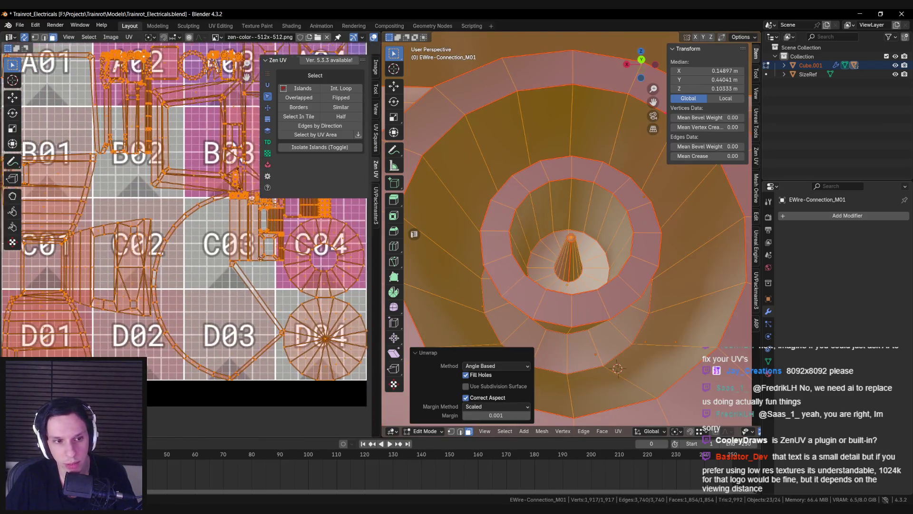
{"action": "scroll", "coordinate": [183, 290], "scroll_direction": "down", "scroll_amount": 1}
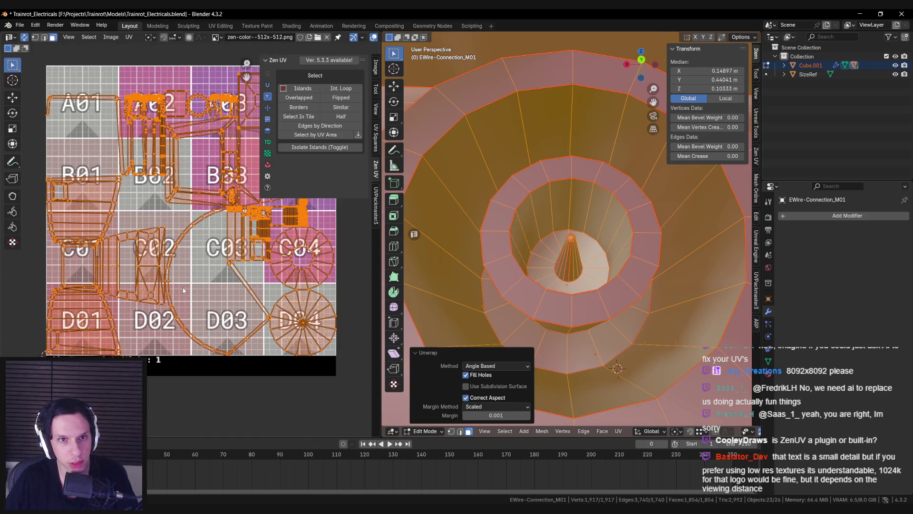
{"action": "middle_click_drag", "start_coordinate": [496, 248], "coordinate": [547, 214]}
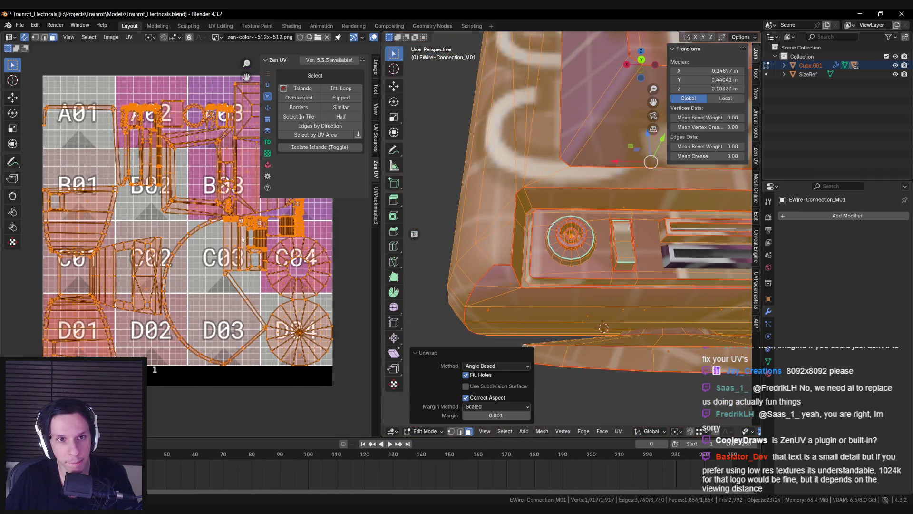
{"action": "key", "text": "alt+a"}
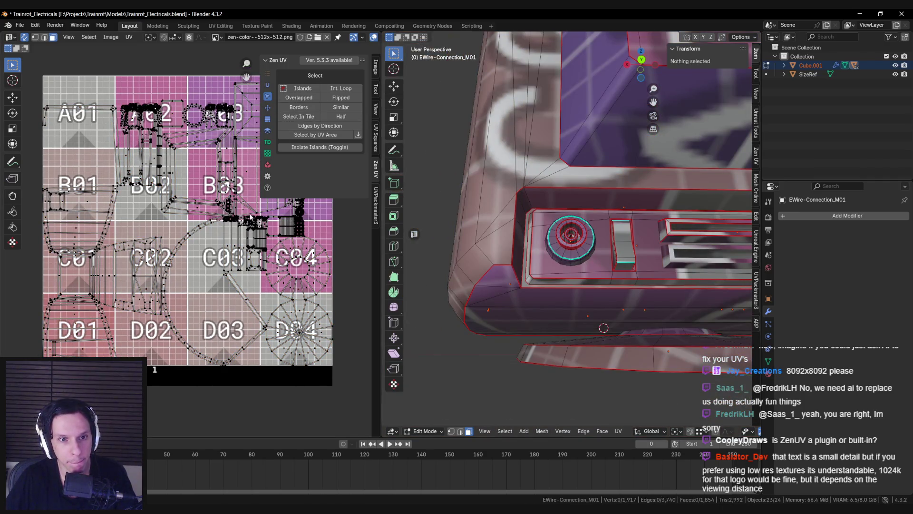
{"action": "middle_click_drag", "start_coordinate": [249, 218], "coordinate": [227, 249]}
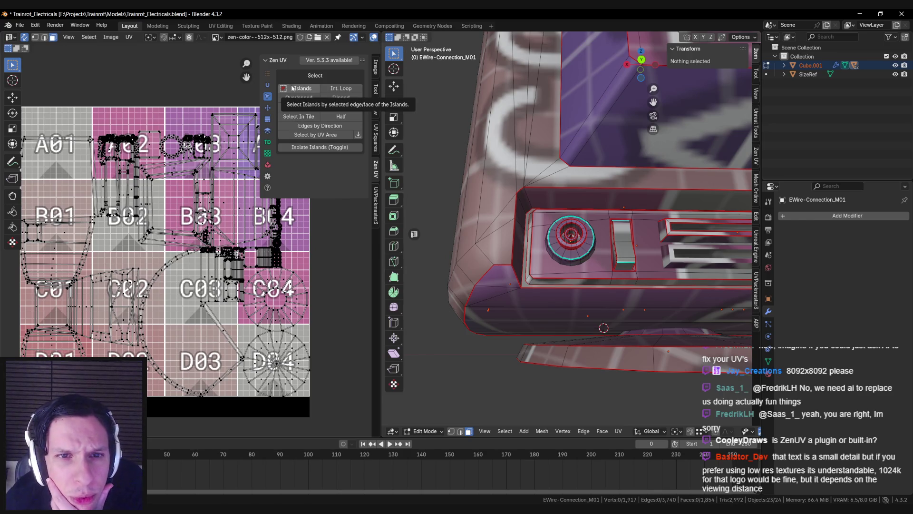
Browse Zen UV's Transform, Texel Density and Pack sections, ending on Unwrap
{"action": "left_click", "coordinate": [267, 108]}
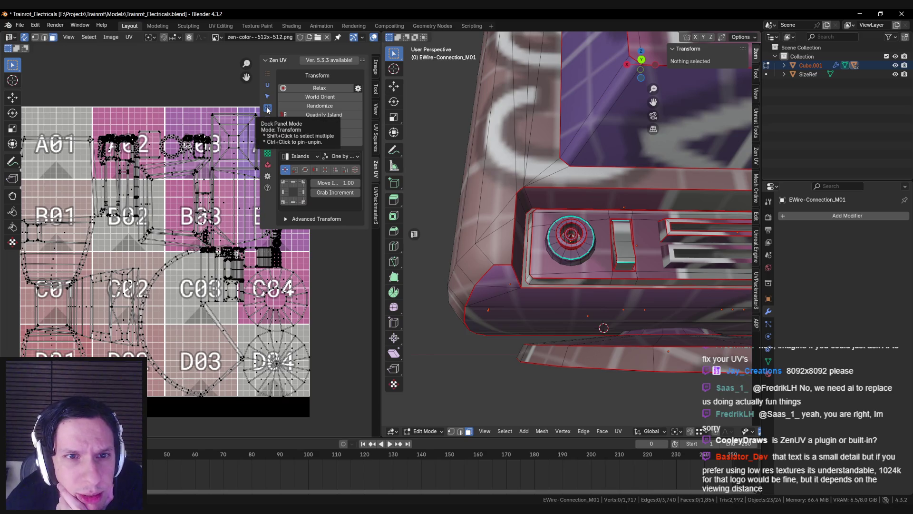
{"action": "left_click", "coordinate": [267, 131]}
{"action": "left_click", "coordinate": [267, 142]}
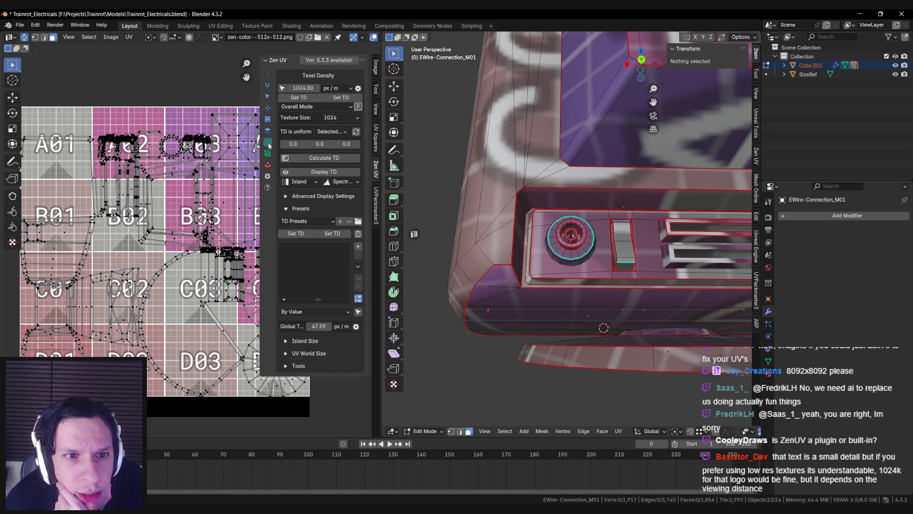
{"action": "left_click", "coordinate": [267, 153]}
{"action": "left_click", "coordinate": [268, 164]}
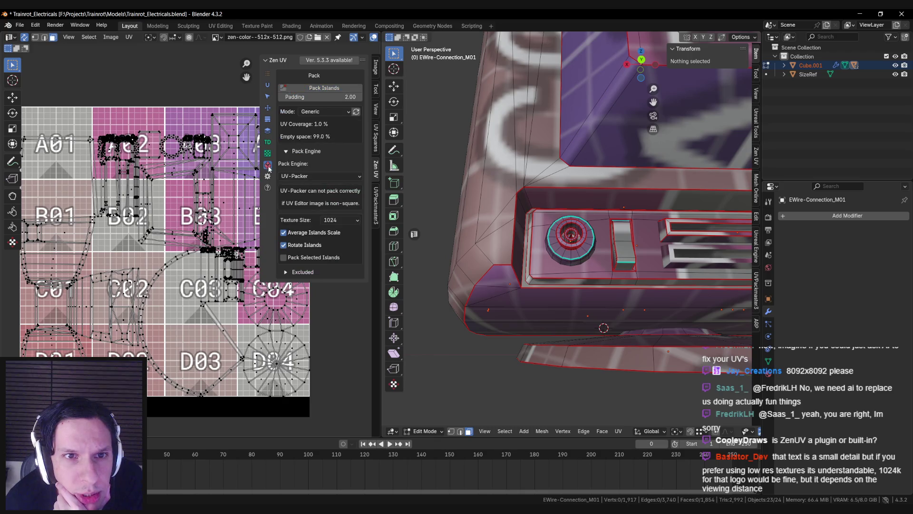
{"action": "left_click", "coordinate": [267, 108]}
{"action": "left_click", "coordinate": [268, 97]}
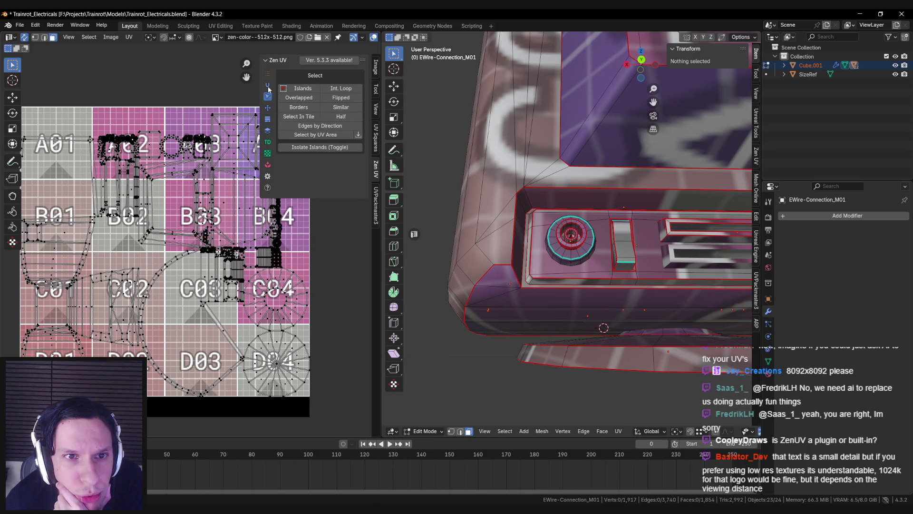
{"action": "left_click", "coordinate": [268, 86]}
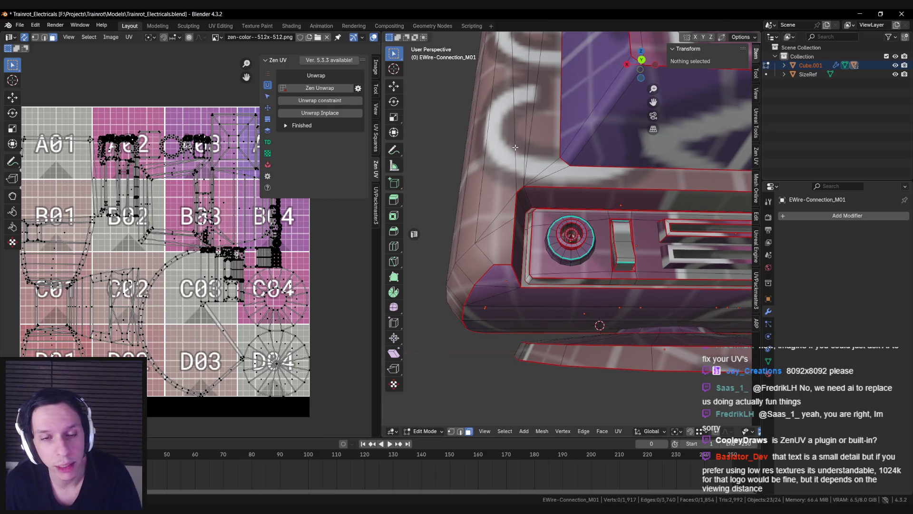
Select the whole plug mesh and run Zen Unwrap with Whole Mesh processing
{"action": "key", "text": "shift+z"}
{"action": "key", "text": "a"}
{"action": "key", "text": "shift+z"}
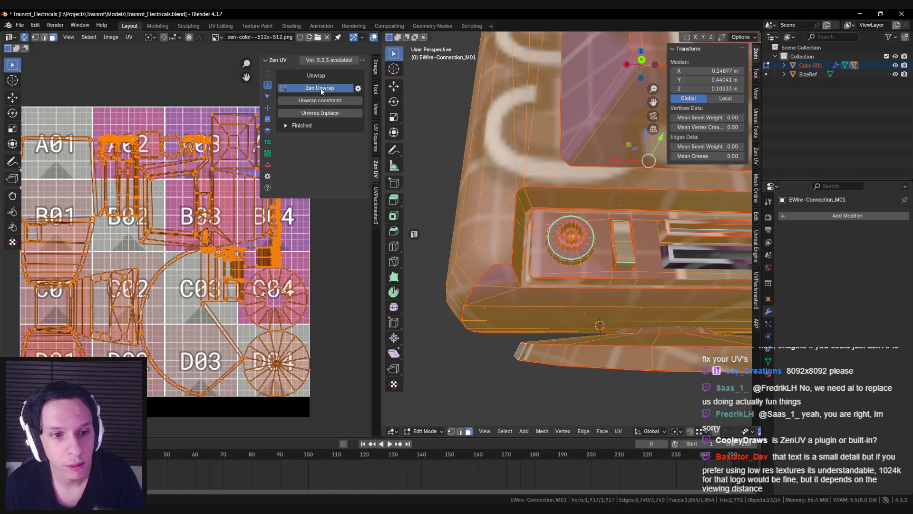
{"action": "left_click", "coordinate": [320, 89]}
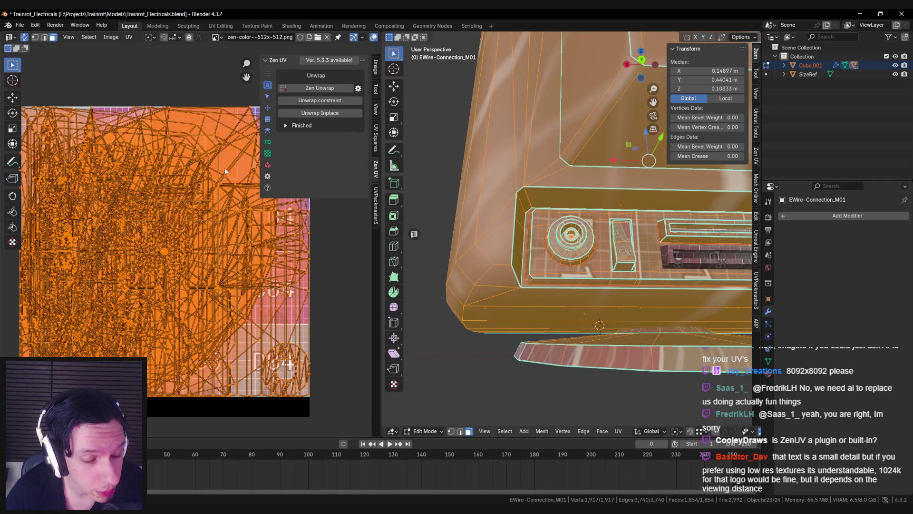
{"action": "left_click", "coordinate": [357, 88]}
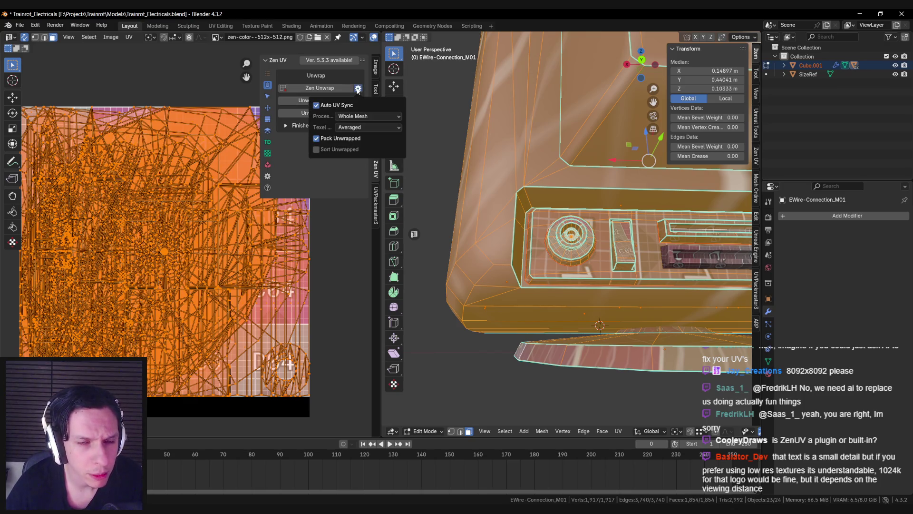
{"action": "scroll", "coordinate": [227, 161], "scroll_direction": "down", "scroll_amount": 1}
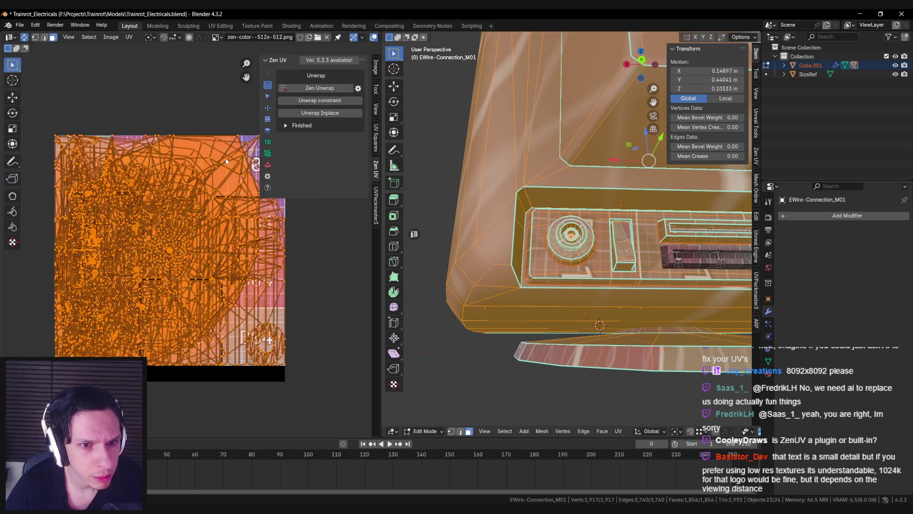
{"action": "left_click", "coordinate": [358, 89]}
{"action": "left_click", "coordinate": [347, 125]}
{"action": "left_click", "coordinate": [347, 122]}
{"action": "left_click", "coordinate": [348, 117]}
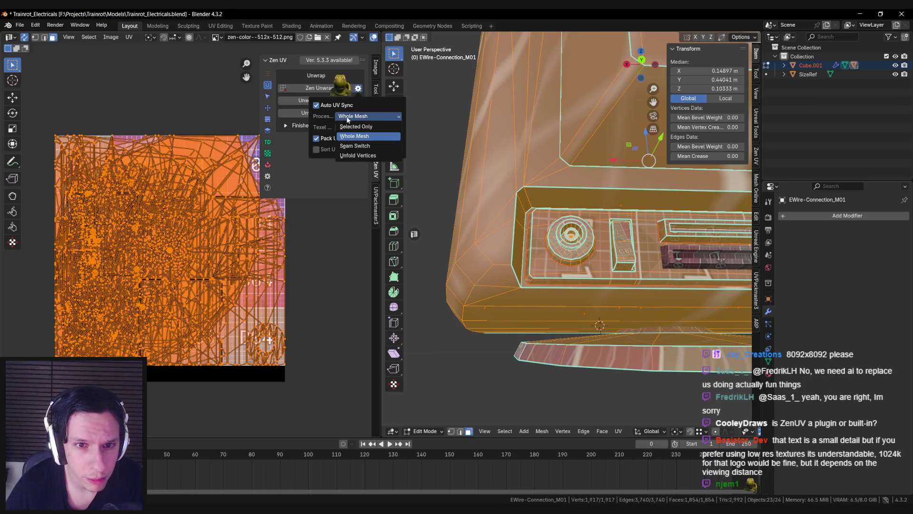
{"action": "left_click", "coordinate": [354, 136]}
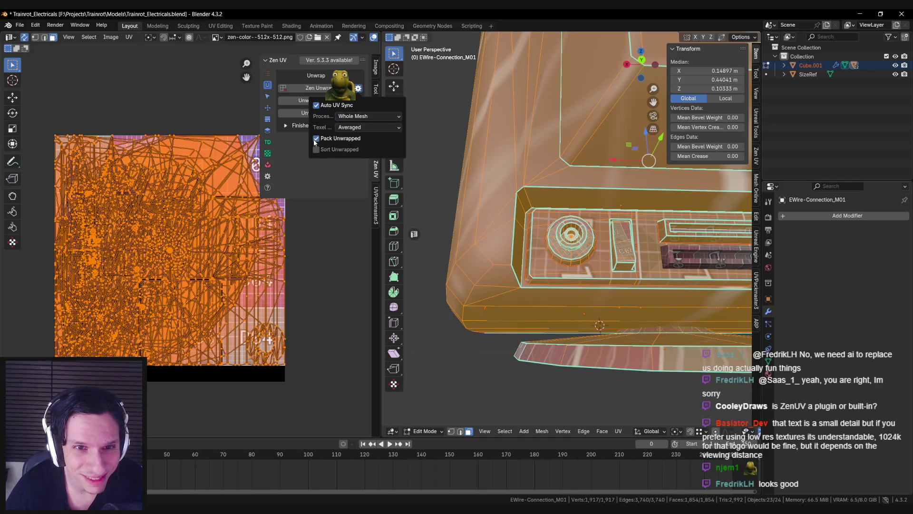
Unwrap Angle Based, run Zen Unwrap again, and keep the Whole Mesh scope
{"action": "key", "text": "u"}
{"action": "mouse_move", "coordinate": [542, 193]}
{"action": "left_click", "coordinate": [590, 194]}
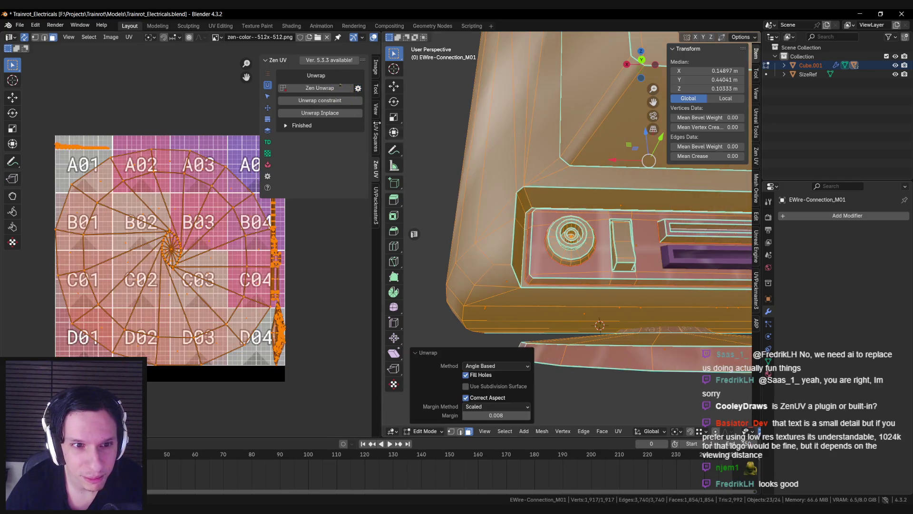
{"action": "left_click", "coordinate": [305, 87]}
{"action": "scroll", "coordinate": [597, 170], "scroll_direction": "down", "scroll_amount": 2}
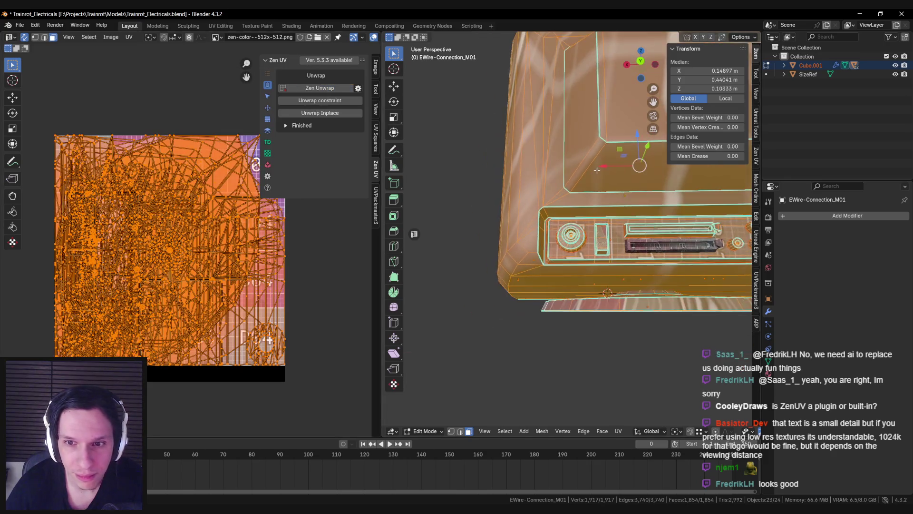
{"action": "key", "text": "alt+a"}
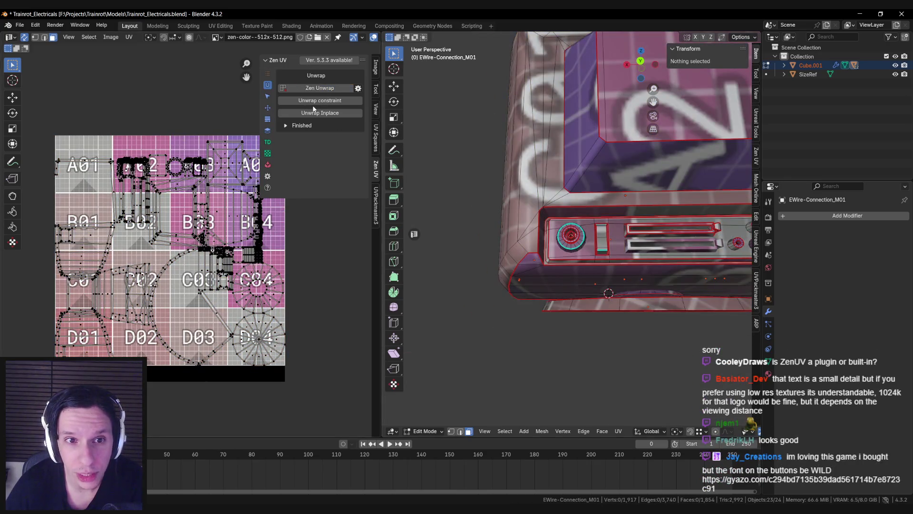
{"action": "left_click", "coordinate": [359, 88]}
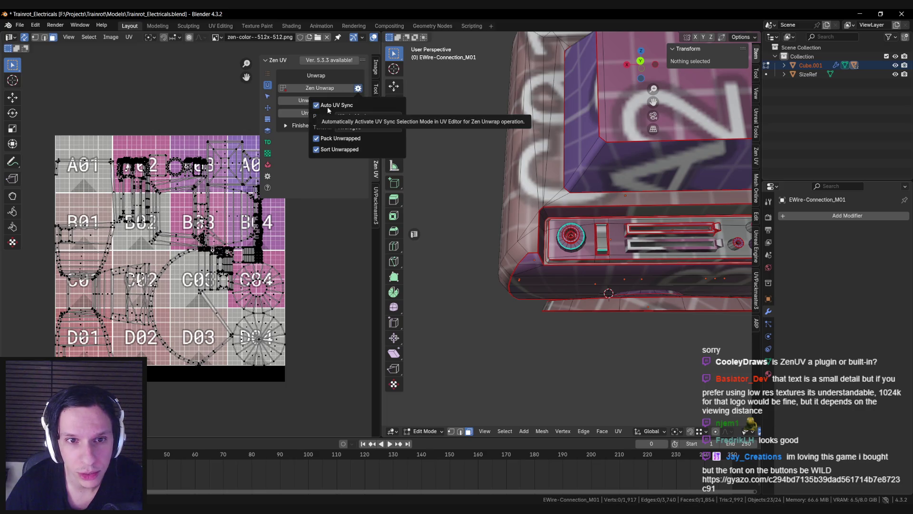
{"action": "left_click", "coordinate": [351, 117]}
{"action": "left_click", "coordinate": [351, 118]}
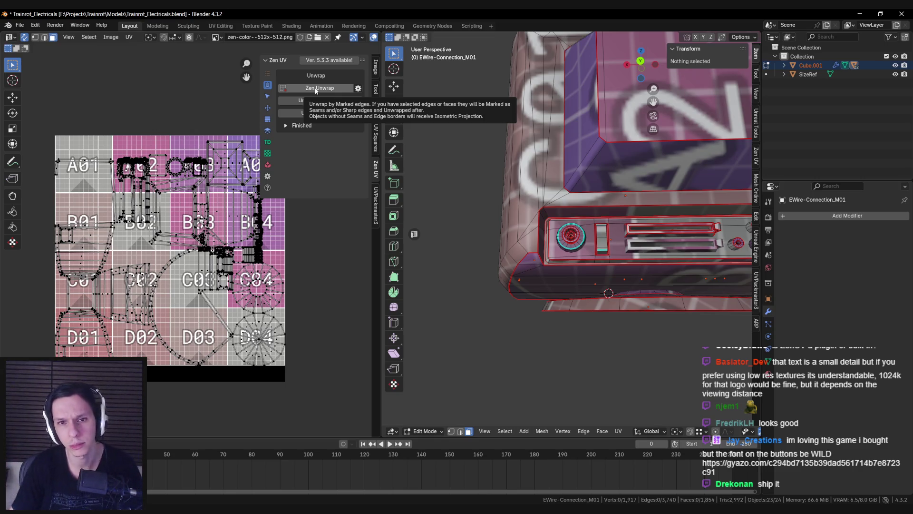
Show Zen UV's Finished panel and Select tools, orbiting under the monitor
{"action": "left_click", "coordinate": [285, 128]}
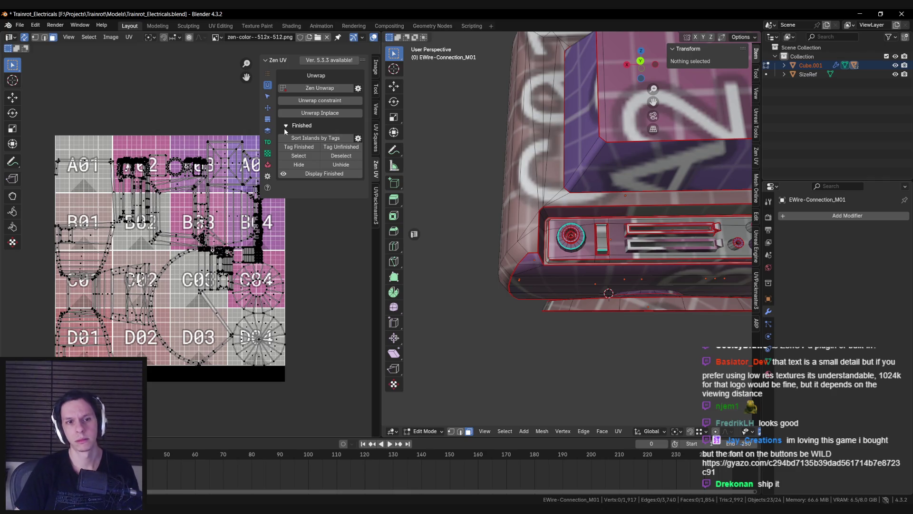
{"action": "left_click", "coordinate": [268, 97]}
{"action": "middle_click_drag", "start_coordinate": [562, 200], "coordinate": [606, 187]}
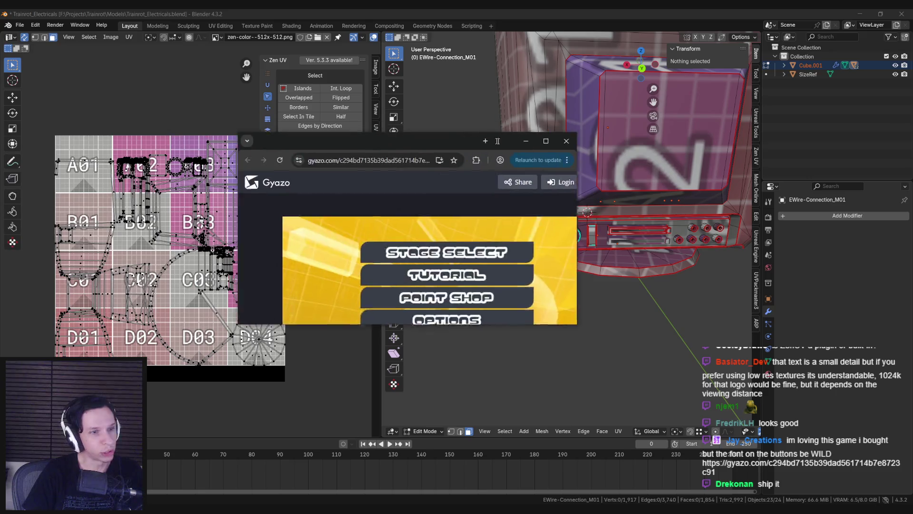
{"action": "double_click", "coordinate": [507, 145]}
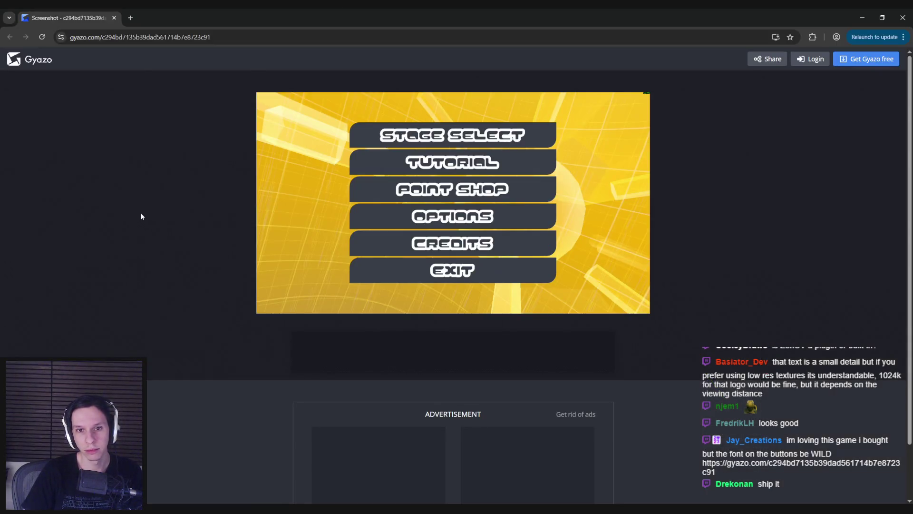
{"action": "key", "text": "ctrl+w"}
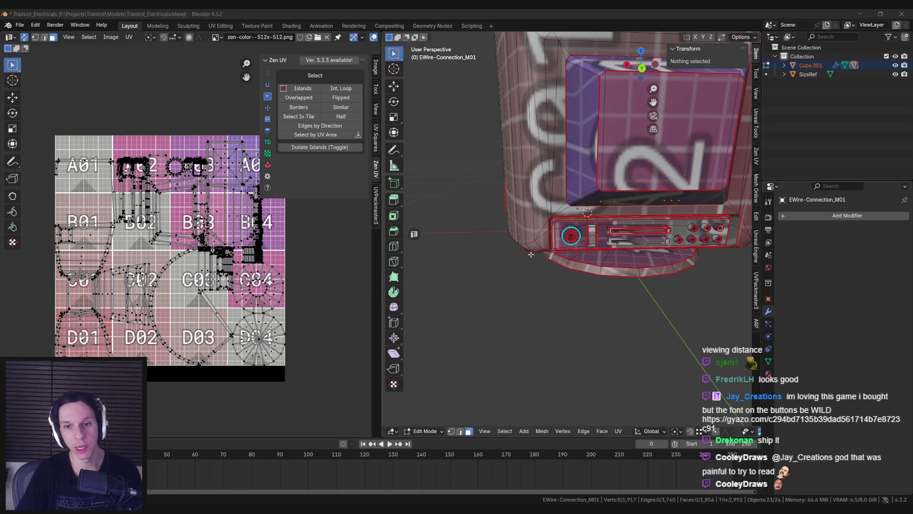
{"action": "key", "text": "Tab"}
{"action": "mouse_move", "coordinate": [547, 257]}
{"action": "middle_mouse_down"}
{"action": "mouse_move", "coordinate": [611, 258]}
{"action": "mouse_move", "coordinate": [583, 256]}
{"action": "middle_mouse_up"}
{"action": "scroll", "coordinate": [603, 259], "scroll_direction": "down", "scroll_amount": 3}
{"action": "scroll", "coordinate": [611, 259], "scroll_direction": "up", "scroll_amount": 4}
{"action": "scroll", "coordinate": [583, 256], "scroll_direction": "down", "scroll_amount": 2}
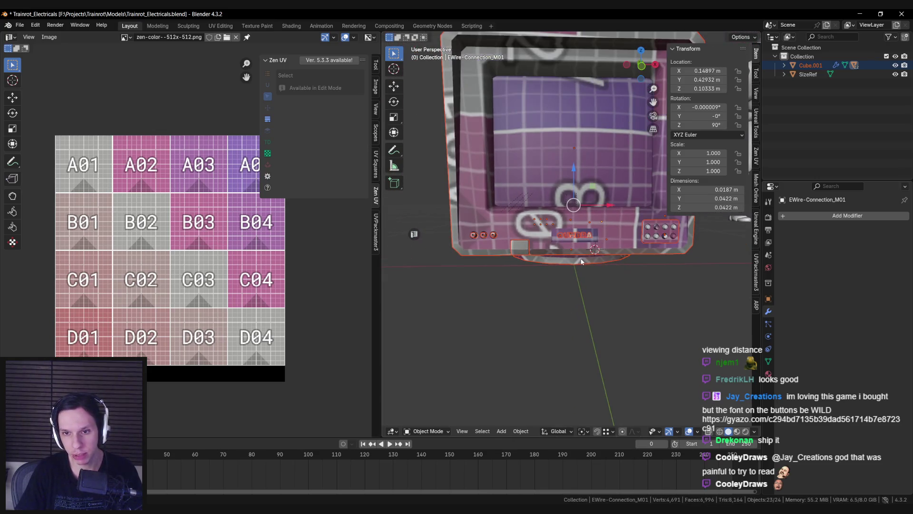
{"action": "scroll", "coordinate": [558, 239], "scroll_direction": "up", "scroll_amount": 3}
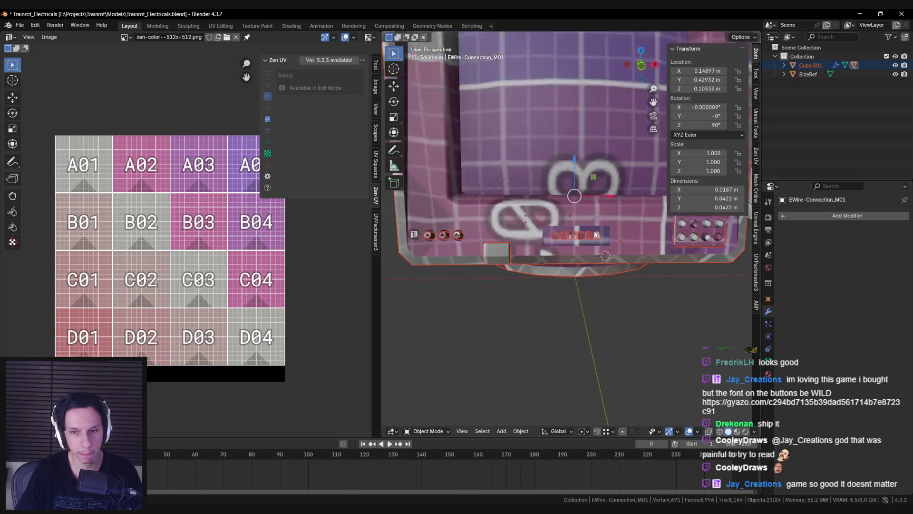
{"action": "scroll", "coordinate": [580, 244], "scroll_direction": "down", "scroll_amount": 3}
{"action": "middle_click_drag", "start_coordinate": [579, 245], "coordinate": [580, 235]}
{"action": "key", "text": "Tab"}
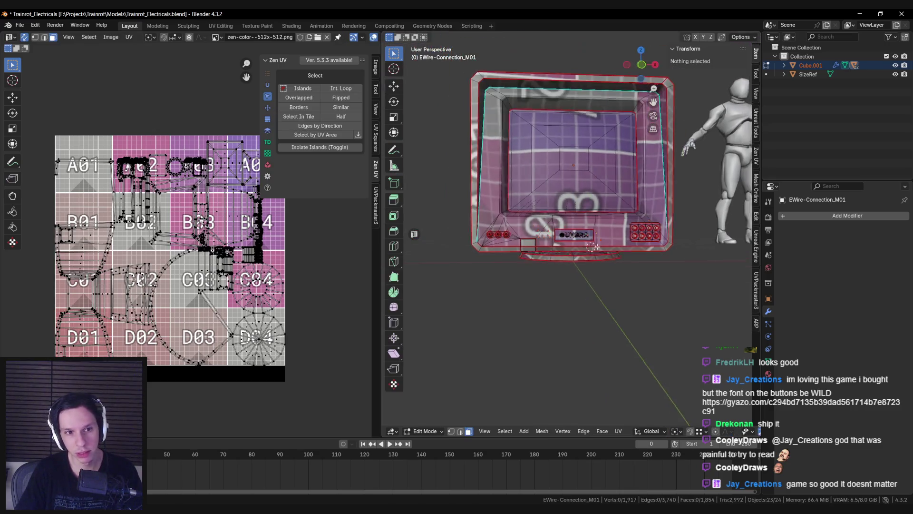
{"action": "key", "text": "a"}
Unwrap the whole monitor mesh Angle Based and zoom in on the resulting UV islands
{"action": "key", "text": "u"}
{"action": "mouse_move", "coordinate": [553, 255]}
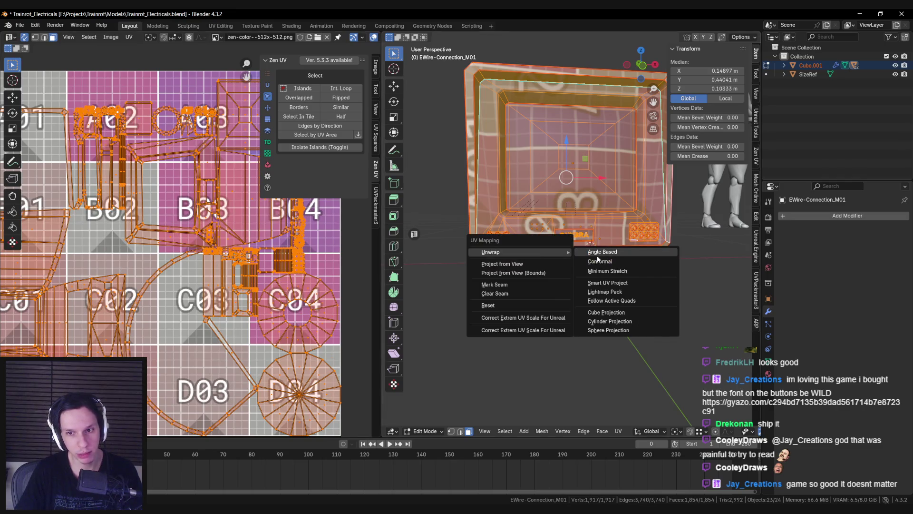
{"action": "left_click", "coordinate": [591, 251]}
{"action": "scroll", "coordinate": [234, 267], "scroll_direction": "up", "scroll_amount": 4}
{"action": "scroll", "coordinate": [235, 267], "scroll_direction": "down", "scroll_amount": 6}
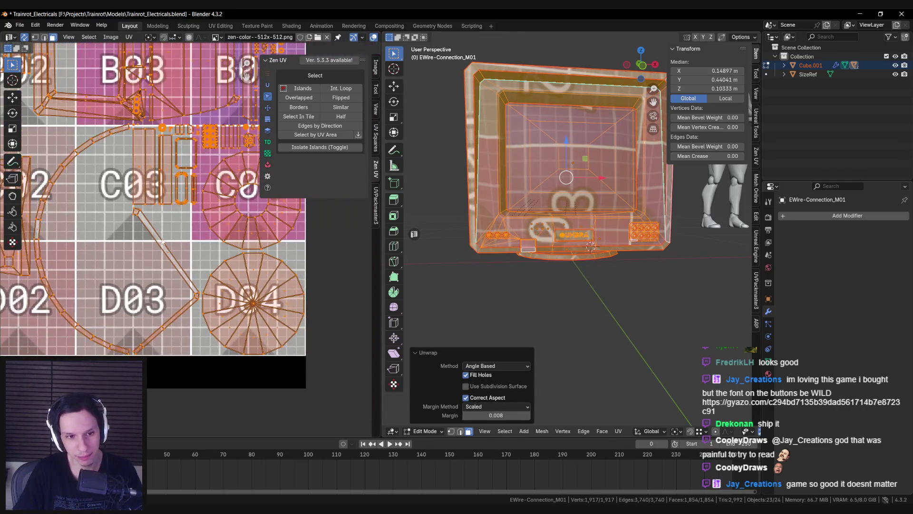
{"action": "scroll", "coordinate": [208, 293], "scroll_direction": "up", "scroll_amount": 7}
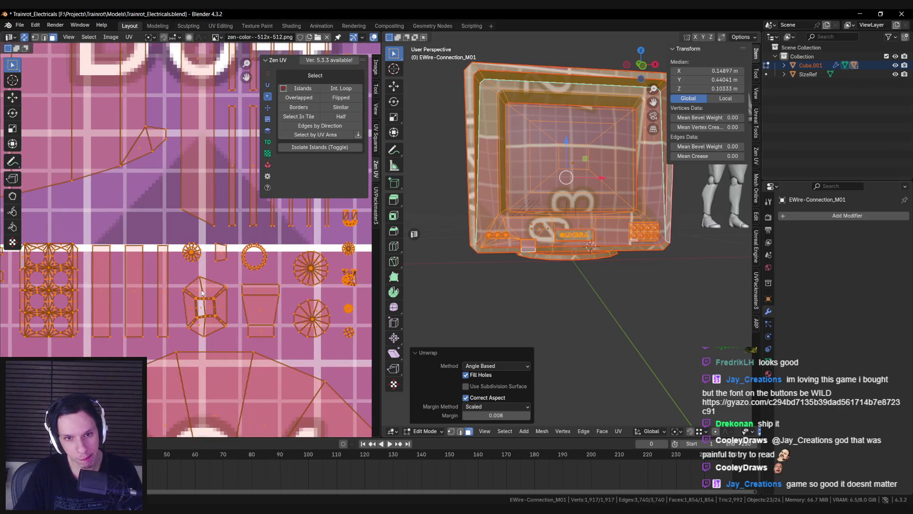
{"action": "scroll", "coordinate": [177, 283], "scroll_direction": "up", "scroll_amount": 5}
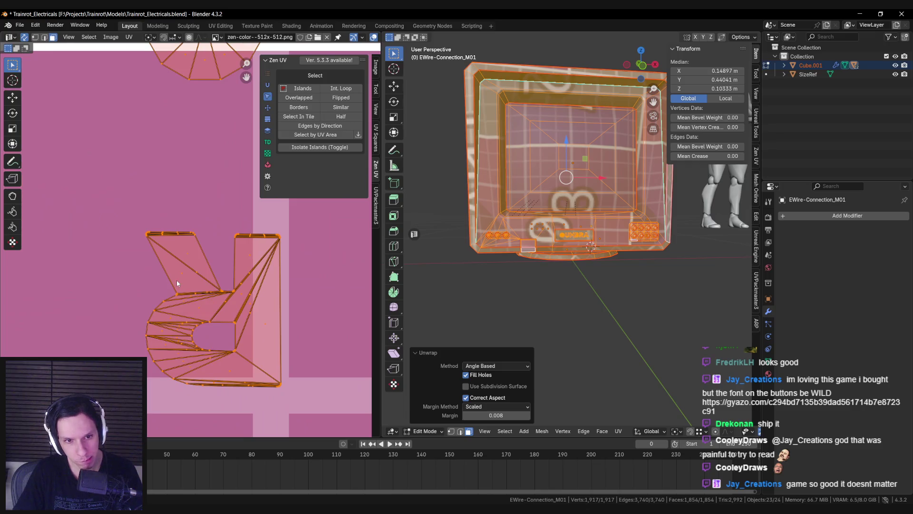
{"action": "scroll", "coordinate": [176, 280], "scroll_direction": "down", "scroll_amount": 7}
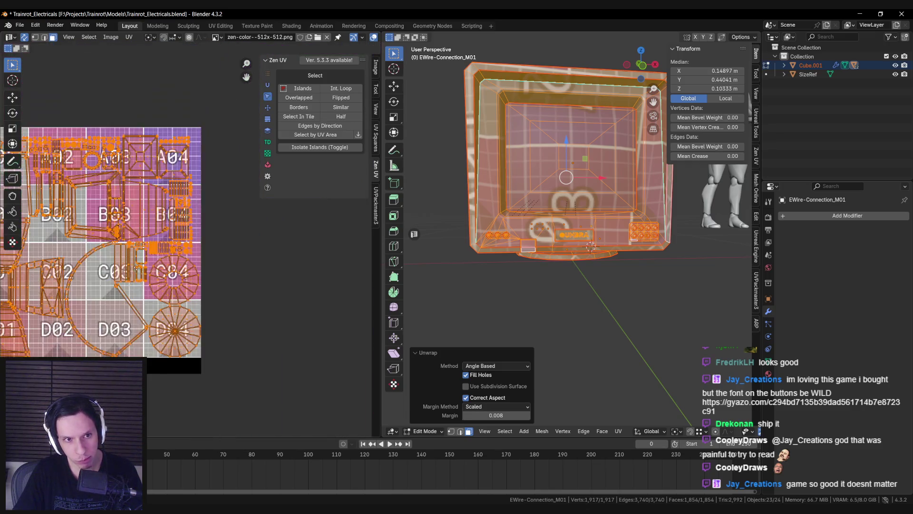
{"action": "scroll", "coordinate": [137, 269], "scroll_direction": "up", "scroll_amount": 4}
Check the UMBRA logo islands on the checker in object mode, then select the octagonal connector island
{"action": "key", "text": "n"}
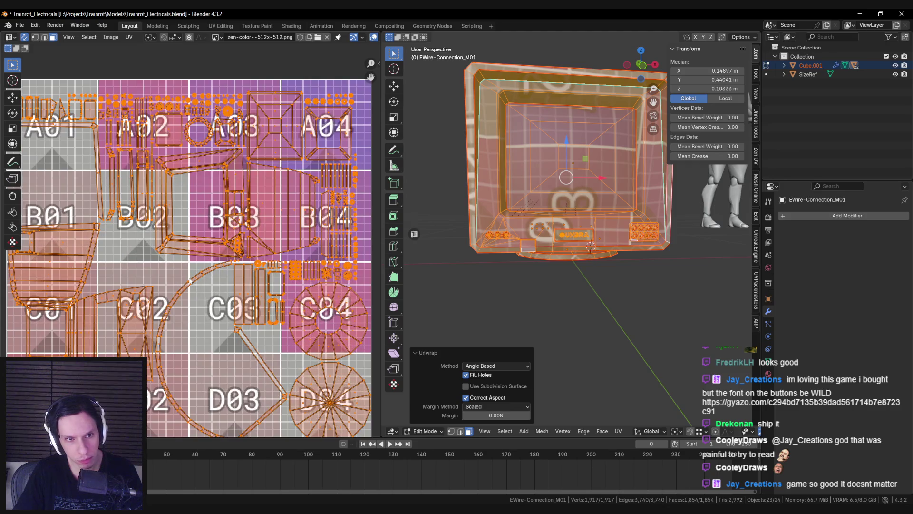
{"action": "scroll", "coordinate": [196, 262], "scroll_direction": "up", "scroll_amount": 6}
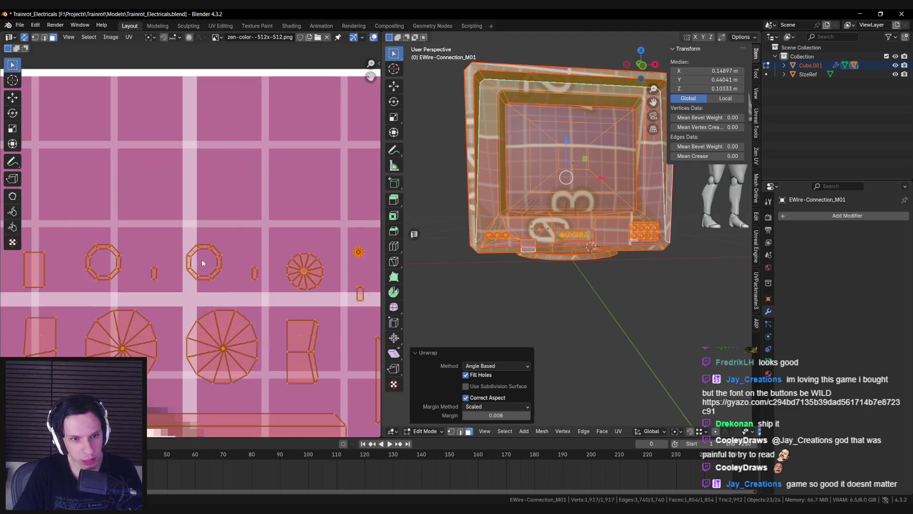
{"action": "scroll", "coordinate": [202, 262], "scroll_direction": "up", "scroll_amount": 5}
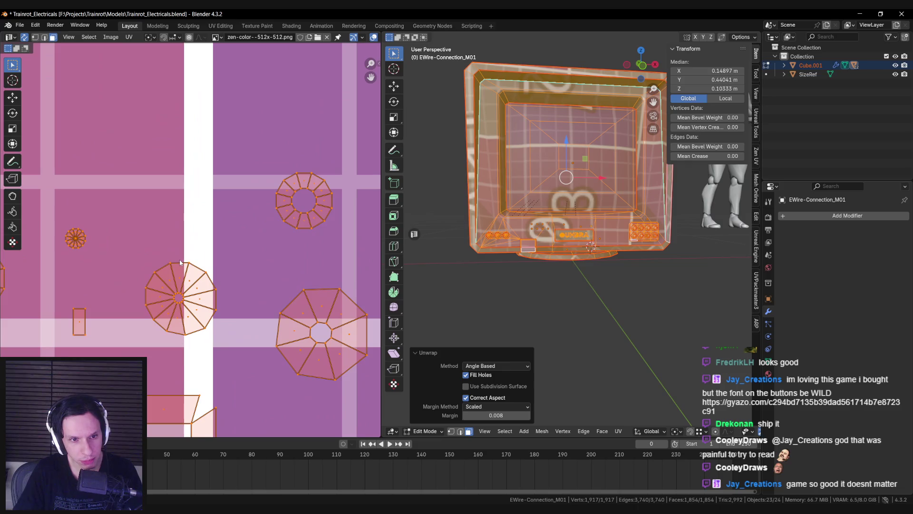
{"action": "scroll", "coordinate": [180, 262], "scroll_direction": "down", "scroll_amount": 4}
{"action": "scroll", "coordinate": [217, 245], "scroll_direction": "up", "scroll_amount": 6}
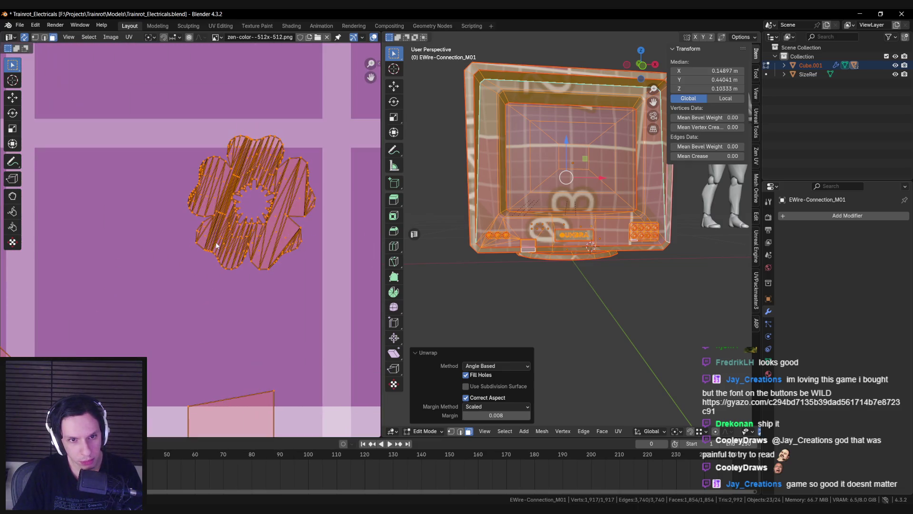
{"action": "scroll", "coordinate": [216, 245], "scroll_direction": "down", "scroll_amount": 3}
{"action": "scroll", "coordinate": [527, 240], "scroll_direction": "up", "scroll_amount": 8}
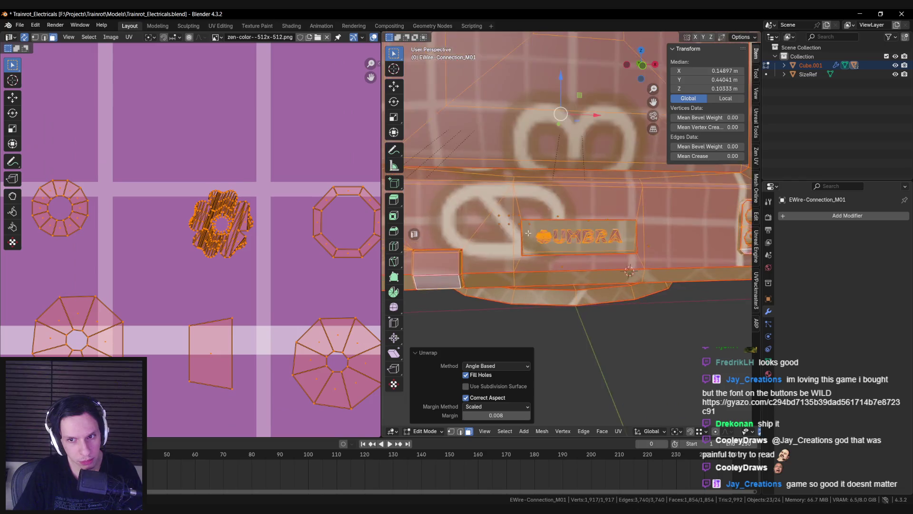
{"action": "scroll", "coordinate": [527, 240], "scroll_direction": "up", "scroll_amount": 4}
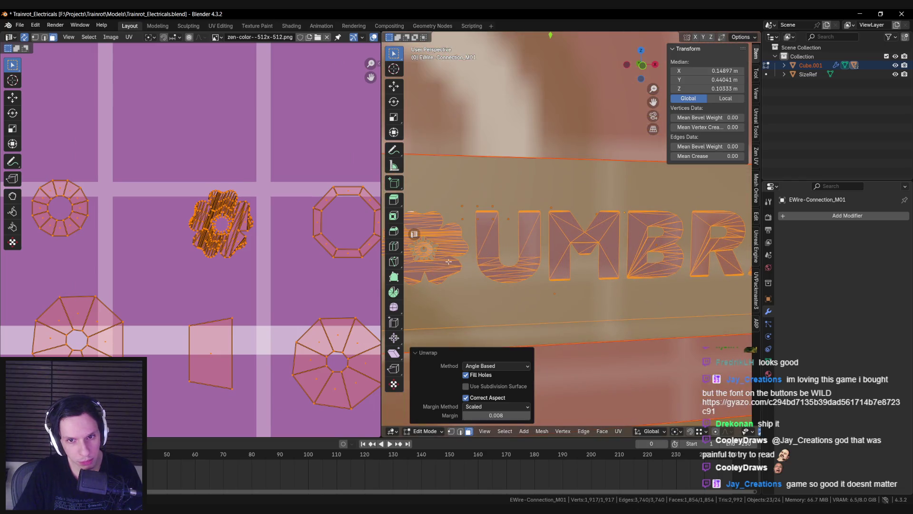
{"action": "scroll", "coordinate": [475, 257], "scroll_direction": "up", "scroll_amount": 2}
{"action": "key", "text": "Tab"}
{"action": "key", "text": "Tab"}
{"action": "scroll", "coordinate": [515, 253], "scroll_direction": "down", "scroll_amount": 3}
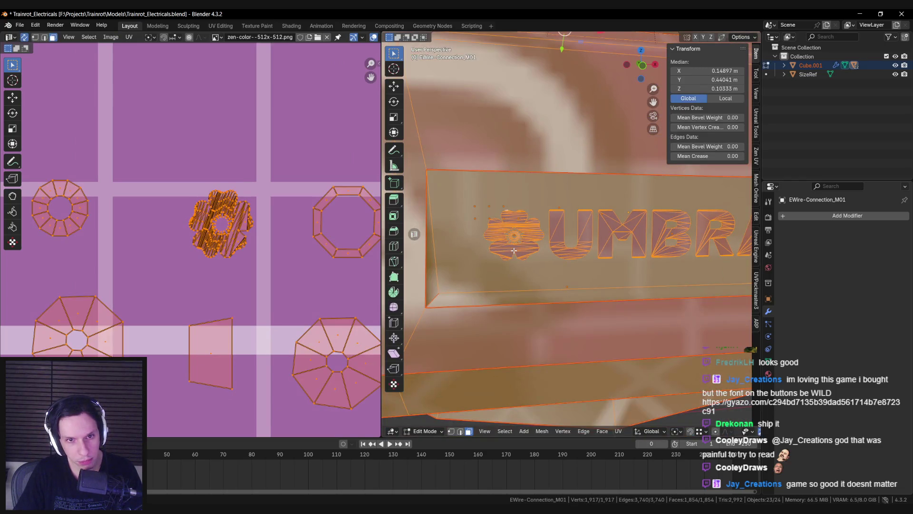
{"action": "scroll", "coordinate": [259, 256], "scroll_direction": "down", "scroll_amount": 2}
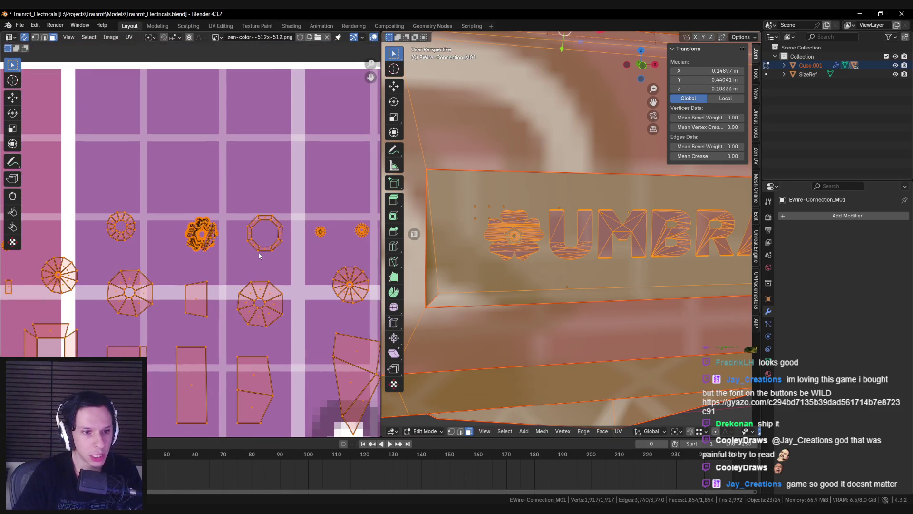
{"action": "key", "text": "alt+a"}
{"action": "left_click", "coordinate": [137, 285]}
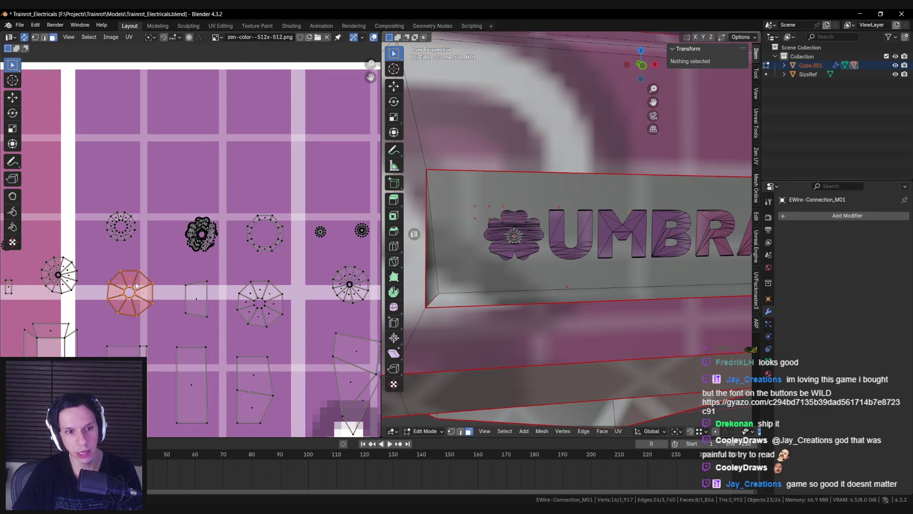
Select an inner edge of each of the seven socket holes and mark them as seams
{"action": "scroll", "coordinate": [579, 249], "scroll_direction": "down", "scroll_amount": 5}
{"action": "scroll", "coordinate": [580, 249], "scroll_direction": "up", "scroll_amount": 6}
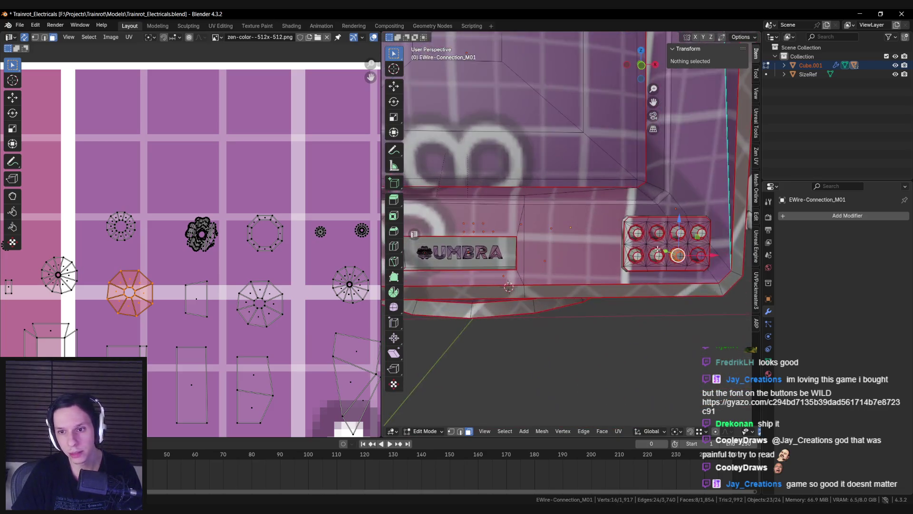
{"action": "middle_click_drag", "start_coordinate": [582, 270], "coordinate": [582, 227]}
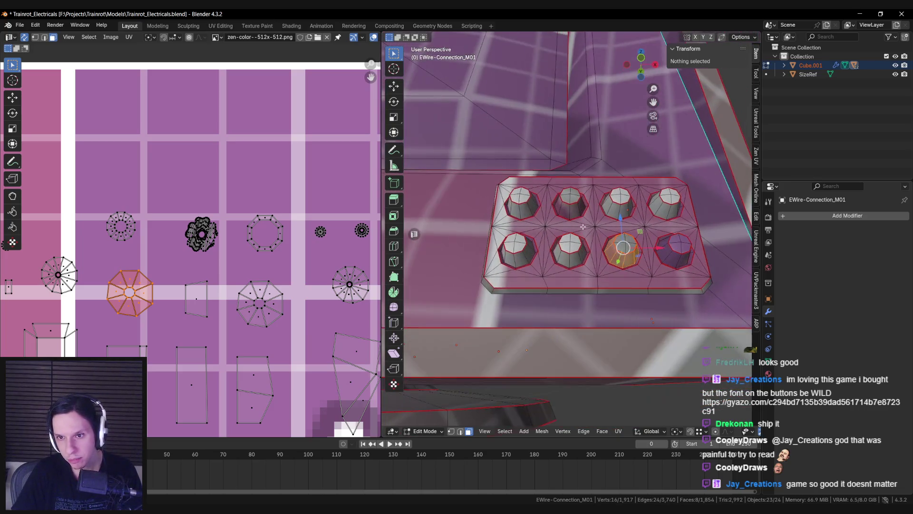
{"action": "key", "text": "2"}
{"action": "left_click", "coordinate": [623, 262]}
{"action": "left_click", "coordinate": [569, 253], "text": "shift"}
{"action": "left_click", "coordinate": [515, 259], "text": "shift"}
{"action": "left_click", "coordinate": [677, 259], "text": "shift"}
{"action": "left_click", "coordinate": [669, 215], "text": "shift"}
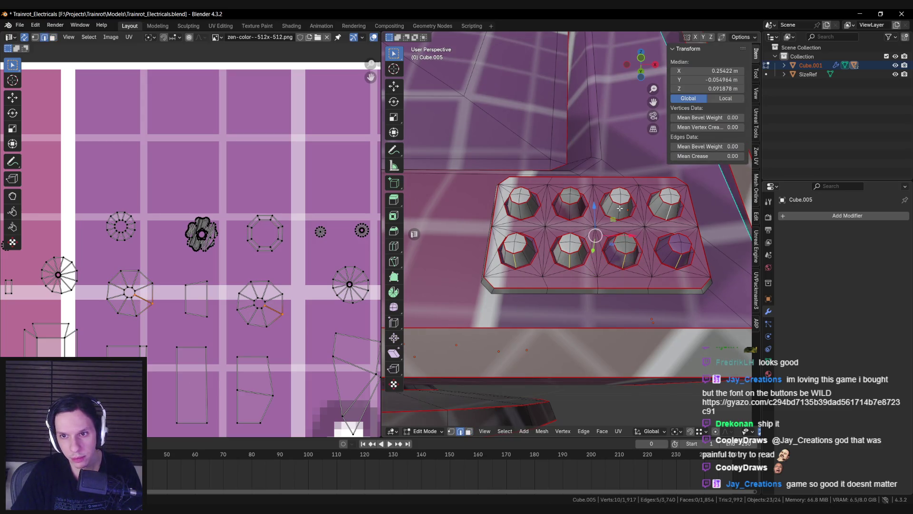
{"action": "left_click", "coordinate": [568, 214], "text": "shift"}
{"action": "left_click", "coordinate": [522, 213], "text": "shift"}
{"action": "key", "text": "ctrl+e"}
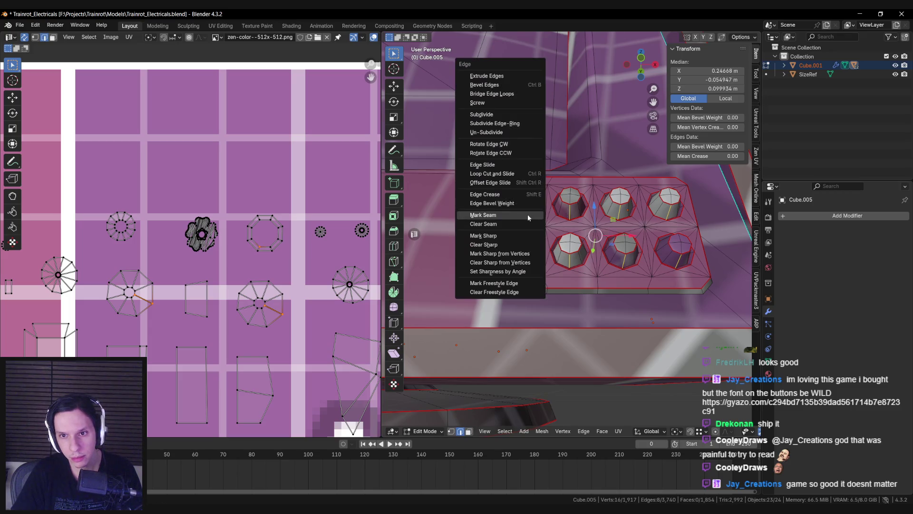
{"action": "left_click", "coordinate": [528, 217]}
View the whole socket plate, pick an edge in the lower-middle socket, then clear the selection
{"action": "mouse_move", "coordinate": [509, 219]}
{"action": "middle_mouse_down"}
{"action": "mouse_move", "coordinate": [488, 218]}
{"action": "mouse_move", "coordinate": [552, 251]}
{"action": "mouse_move", "coordinate": [547, 263]}
{"action": "middle_mouse_up"}
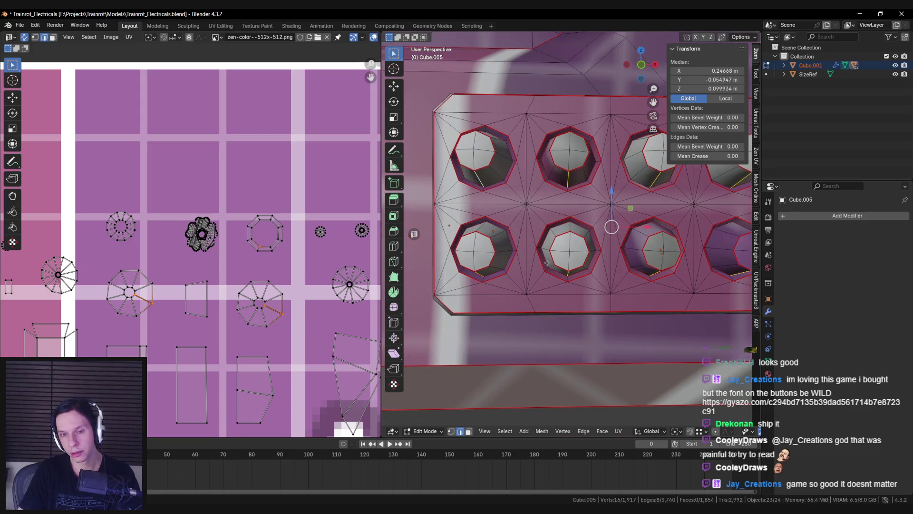
{"action": "middle_click_drag", "start_coordinate": [547, 263], "coordinate": [582, 257]}
{"action": "left_click", "coordinate": [565, 267]}
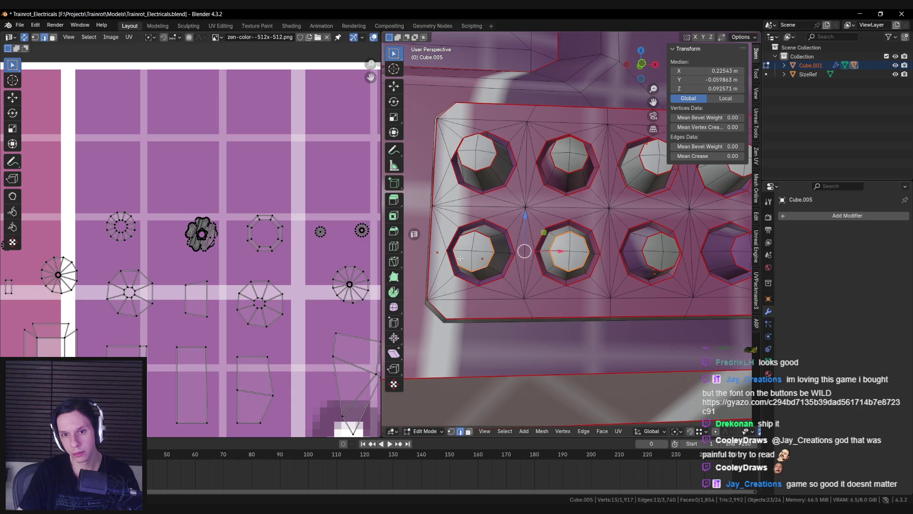
{"action": "key", "text": "alt+a"}
Select the four octagonal button-hole caps, mark their edges sharp, then deselect
{"action": "key", "text": "l"}
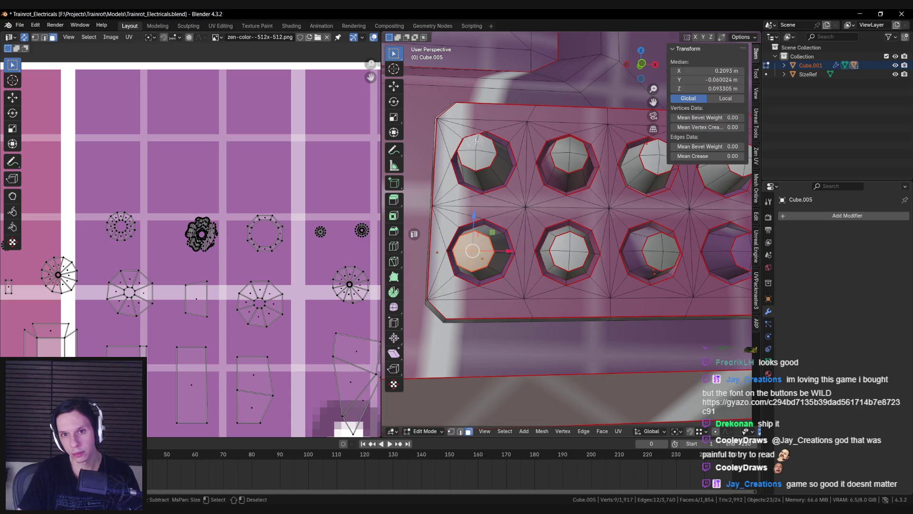
{"action": "left_click", "coordinate": [572, 153]}
{"action": "left_click", "coordinate": [570, 252]}
{"action": "middle_click_drag", "start_coordinate": [571, 251], "coordinate": [527, 249], "text": "shift"}
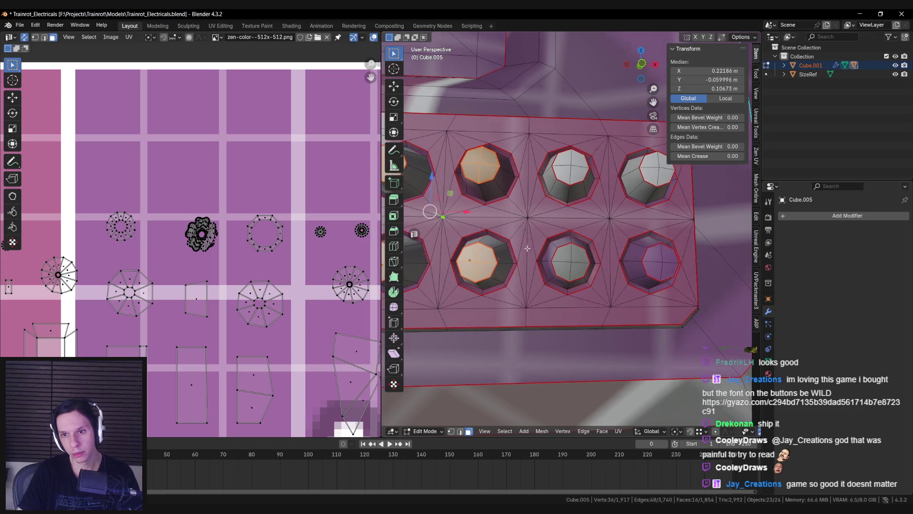
{"action": "middle_click_drag", "start_coordinate": [631, 191], "coordinate": [588, 196], "text": "shift"}
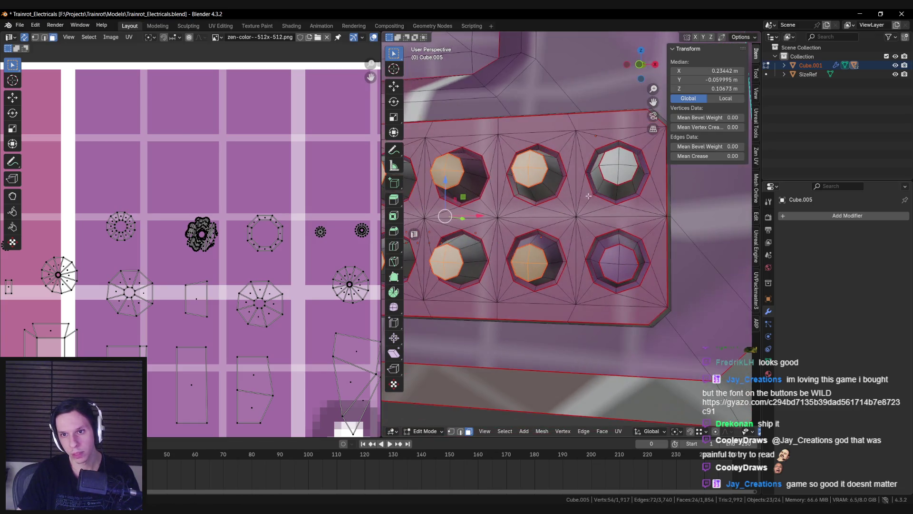
{"action": "left_click", "coordinate": [619, 267]}
{"action": "key", "text": "ctrl+e"}
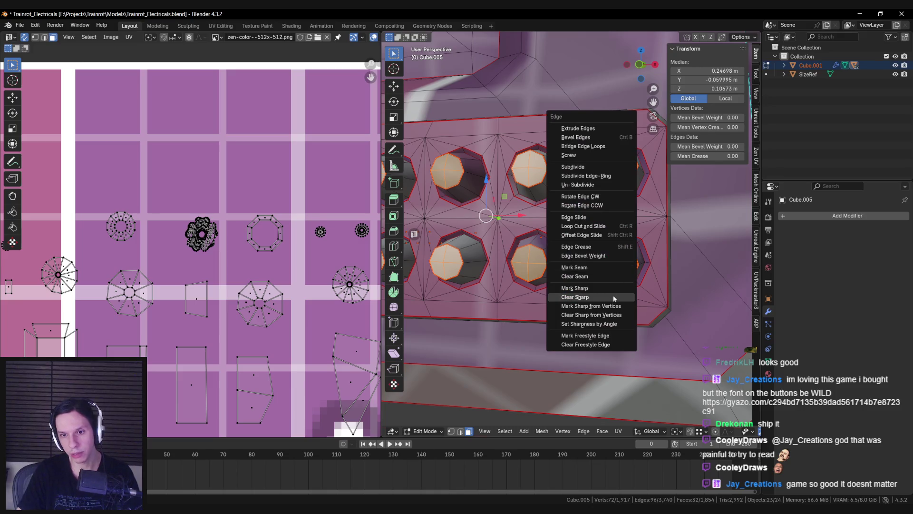
{"action": "left_click", "coordinate": [589, 288]}
{"action": "scroll", "coordinate": [590, 285], "scroll_direction": "down", "scroll_amount": 2}
{"action": "key", "text": "alt+a"}
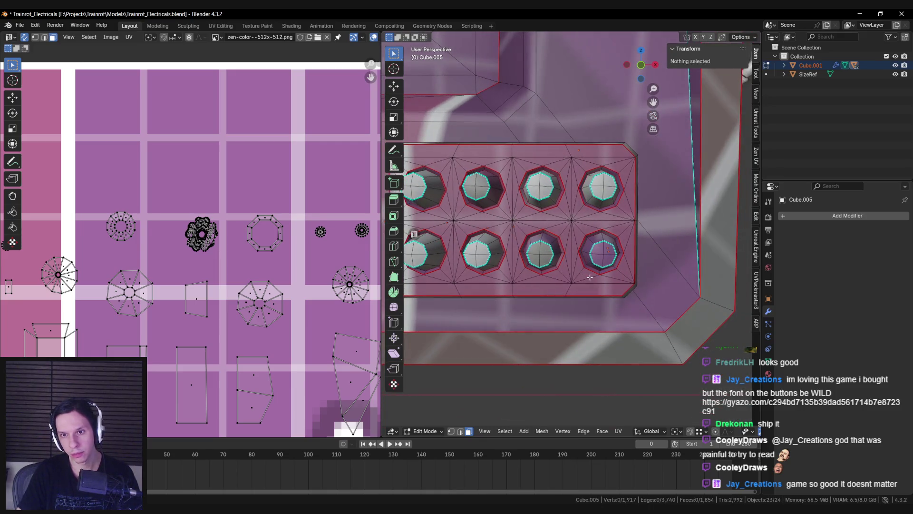
{"action": "scroll", "coordinate": [590, 277], "scroll_direction": "down", "scroll_amount": 8}
Re-unwrap the entire monitor Angle Based with a 0.008 margin and inspect a linked island
{"action": "key", "text": "a"}
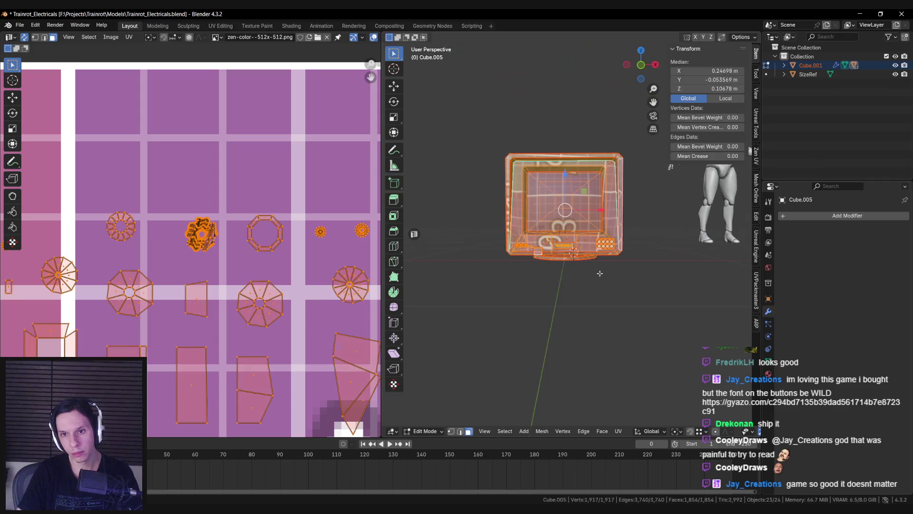
{"action": "key", "text": "u"}
{"action": "left_click", "coordinate": [632, 272]}
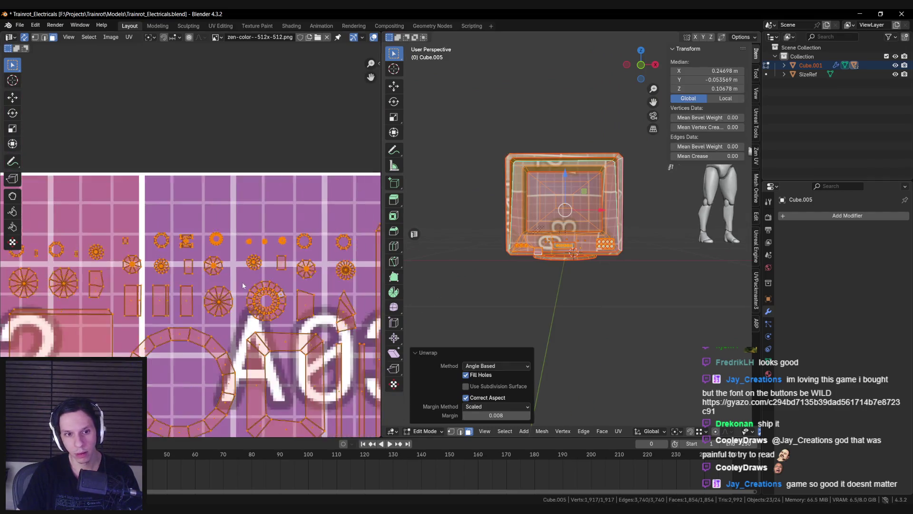
{"action": "scroll", "coordinate": [242, 281], "scroll_direction": "up", "scroll_amount": 8}
{"action": "scroll", "coordinate": [574, 237], "scroll_direction": "up", "scroll_amount": 3}
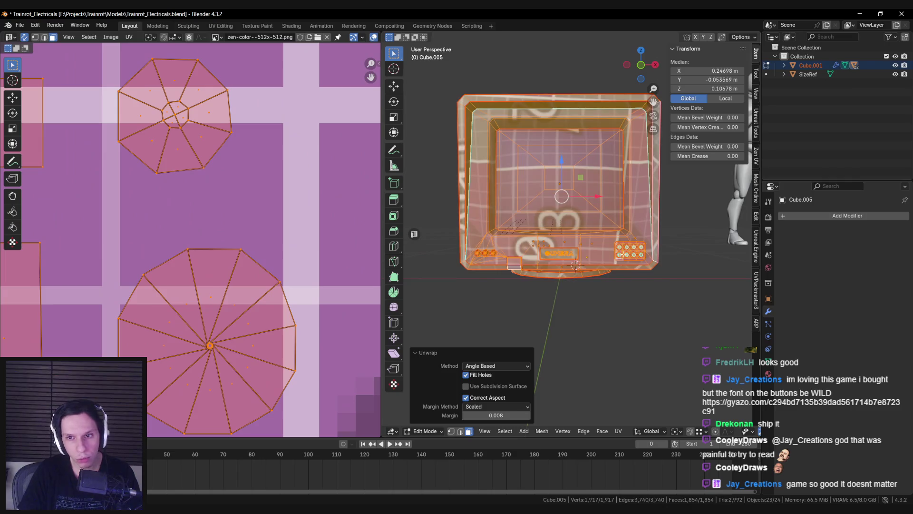
{"action": "double_click", "coordinate": [619, 246]}
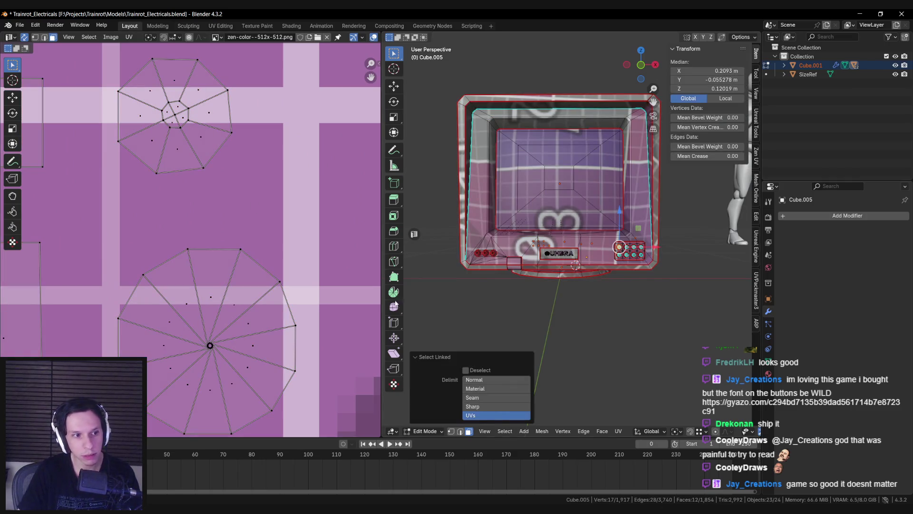
{"action": "scroll", "coordinate": [190, 238], "scroll_direction": "down", "scroll_amount": 3}
{"action": "scroll", "coordinate": [169, 239], "scroll_direction": "up", "scroll_amount": 3}
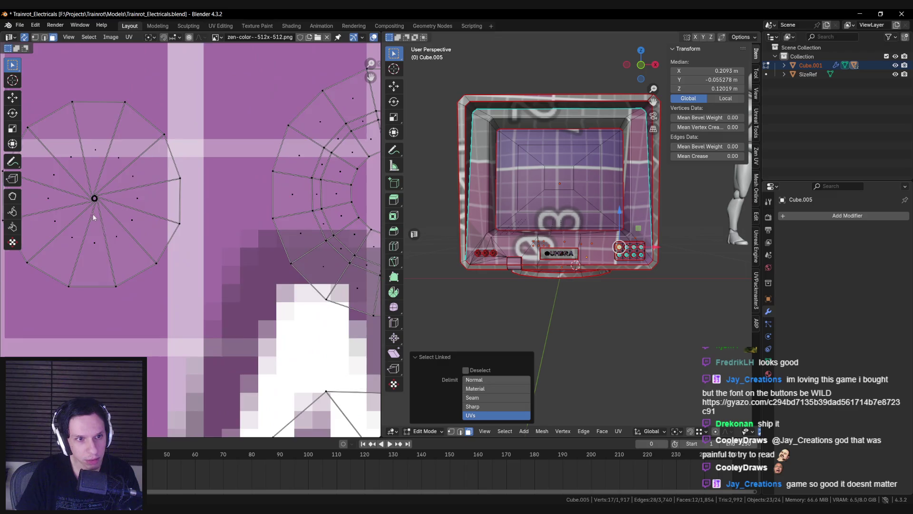
Select the round island in the UV editor, then pick an edge on the first cylinder knob
{"action": "middle_click_drag", "start_coordinate": [94, 217], "coordinate": [204, 228]}
{"action": "double_click", "coordinate": [259, 222]}
{"action": "middle_click_drag", "start_coordinate": [547, 254], "coordinate": [610, 267]}
{"action": "scroll", "coordinate": [610, 267], "scroll_direction": "up", "scroll_amount": 10}
{"action": "key", "text": "2"}
{"action": "left_click", "coordinate": [545, 268]}
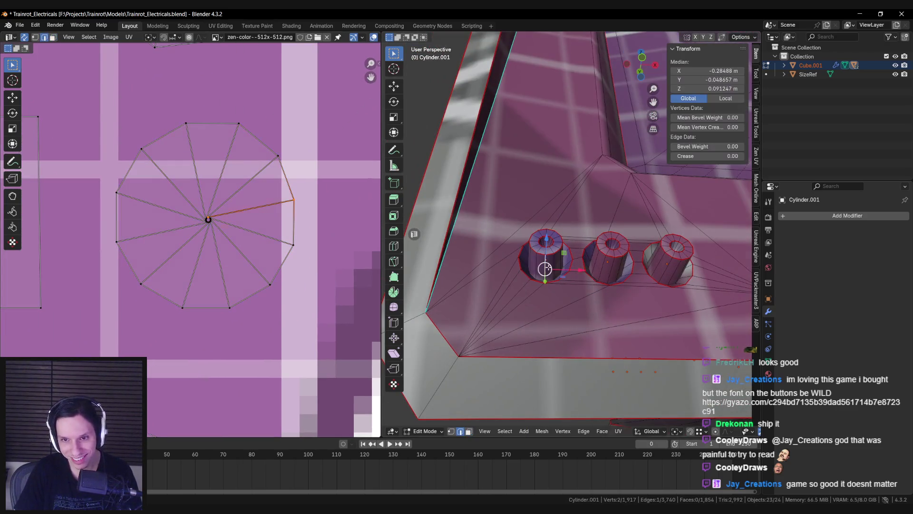
Add the third cylinder's edge to the selection and mark the selected cylinder-button edges
{"action": "left_click", "coordinate": [677, 268], "text": "shift"}
{"action": "scroll", "coordinate": [676, 268], "scroll_direction": "down", "scroll_amount": 5}
{"action": "mouse_move", "coordinate": [677, 268]}
{"action": "middle_mouse_down"}
{"action": "mouse_move", "coordinate": [499, 217]}
{"action": "mouse_move", "coordinate": [547, 238]}
{"action": "mouse_move", "coordinate": [558, 226]}
{"action": "mouse_move", "coordinate": [478, 217]}
{"action": "middle_mouse_up"}
{"action": "scroll", "coordinate": [499, 218], "scroll_direction": "up", "scroll_amount": 3}
{"action": "scroll", "coordinate": [547, 237], "scroll_direction": "down", "scroll_amount": 2}
{"action": "scroll", "coordinate": [557, 226], "scroll_direction": "up", "scroll_amount": 3}
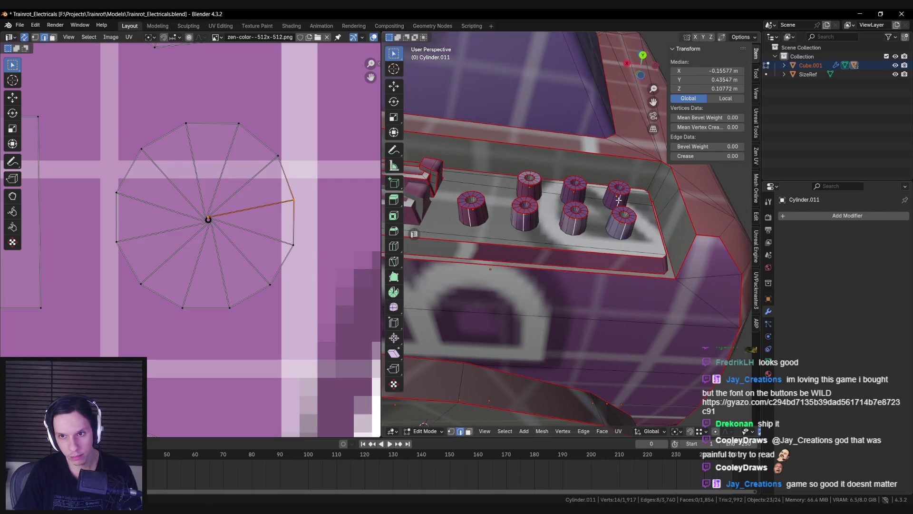
{"action": "key", "text": "ctrl+e"}
{"action": "left_click", "coordinate": [532, 201]}
Re-unwrap the whole mesh Angle Based so the knob caps form small round islands
{"action": "key", "text": "a"}
{"action": "key", "text": "u"}
{"action": "mouse_move", "coordinate": [531, 200]}
{"action": "left_click", "coordinate": [582, 201]}
{"action": "scroll", "coordinate": [204, 241], "scroll_direction": "down", "scroll_amount": 5}
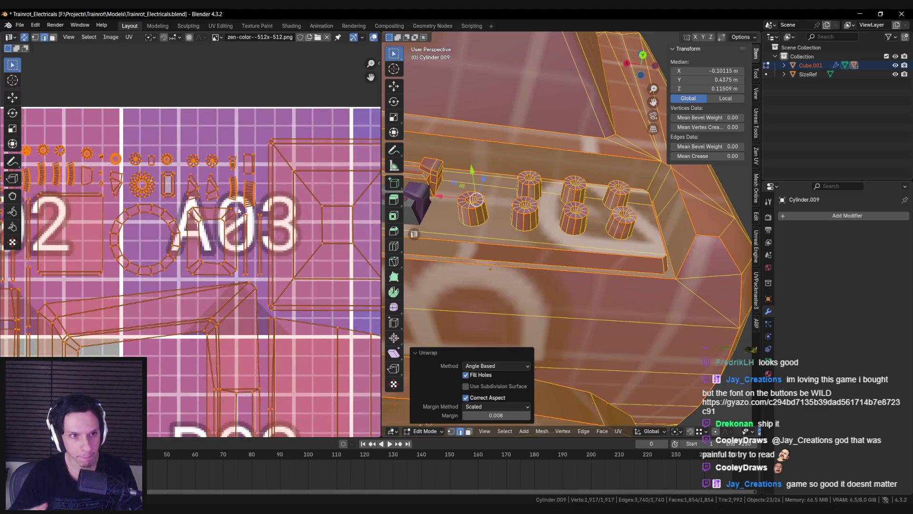
{"action": "scroll", "coordinate": [217, 278], "scroll_direction": "up", "scroll_amount": 7}
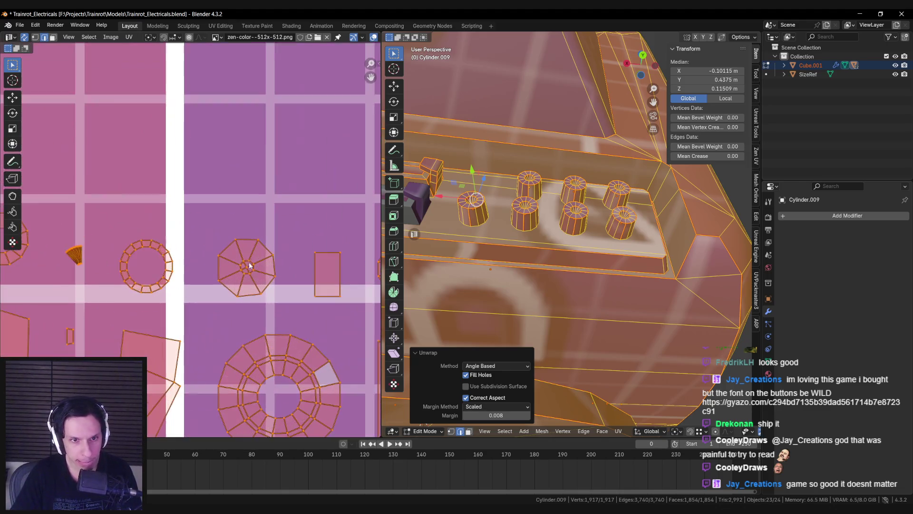
{"action": "scroll", "coordinate": [209, 276], "scroll_direction": "down", "scroll_amount": 6}
{"action": "scroll", "coordinate": [204, 236], "scroll_direction": "up", "scroll_amount": 4}
{"action": "scroll", "coordinate": [197, 236], "scroll_direction": "down", "scroll_amount": 4}
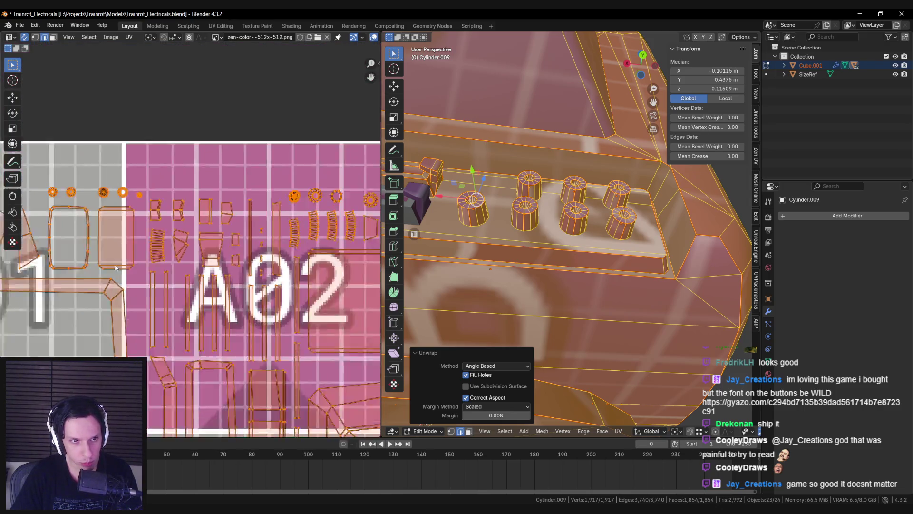
{"action": "scroll", "coordinate": [221, 253], "scroll_direction": "up", "scroll_amount": 4}
{"action": "scroll", "coordinate": [221, 253], "scroll_direction": "down", "scroll_amount": 6}
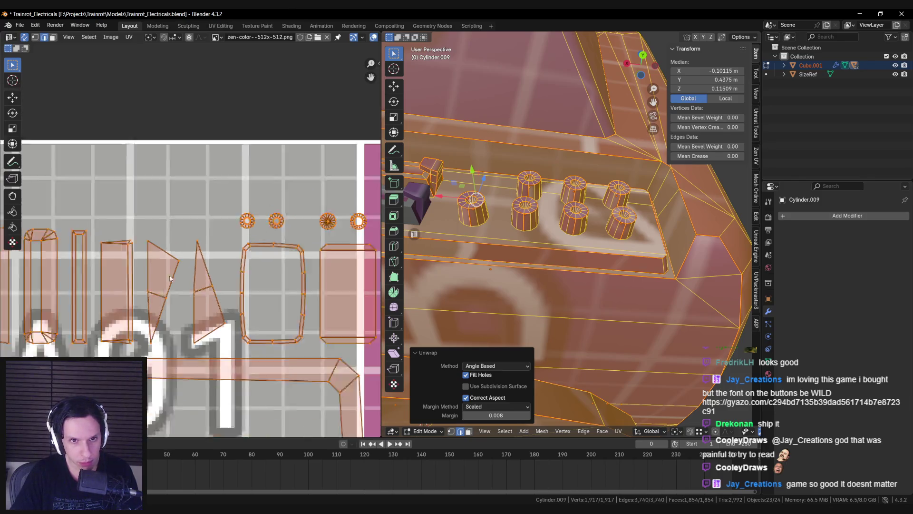
{"action": "scroll", "coordinate": [235, 301], "scroll_direction": "down", "scroll_amount": 4}
{"action": "scroll", "coordinate": [180, 223], "scroll_direction": "up", "scroll_amount": 6}
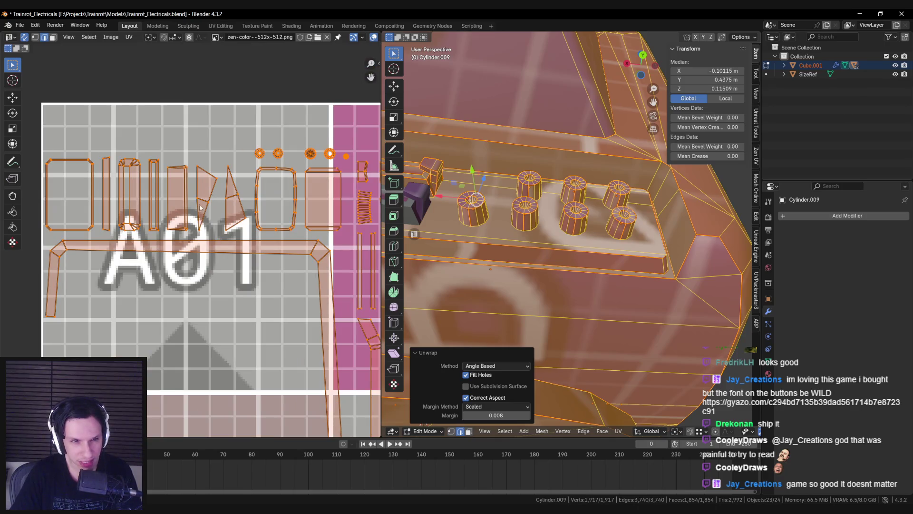
{"action": "scroll", "coordinate": [225, 238], "scroll_direction": "down", "scroll_amount": 1}
Inspect the A02 tile islands and the monitor's underside, then deselect the mesh
{"action": "middle_click_drag", "start_coordinate": [231, 256], "coordinate": [36, 281]}
{"action": "mouse_move", "coordinate": [595, 247]}
{"action": "middle_mouse_down"}
{"action": "mouse_move", "coordinate": [649, 271]}
{"action": "mouse_move", "coordinate": [616, 233]}
{"action": "mouse_move", "coordinate": [516, 253]}
{"action": "mouse_move", "coordinate": [547, 199]}
{"action": "middle_mouse_up"}
{"action": "scroll", "coordinate": [649, 270], "scroll_direction": "down", "scroll_amount": 3}
{"action": "scroll", "coordinate": [610, 241], "scroll_direction": "up", "scroll_amount": 5}
{"action": "key", "text": "alt+a"}
{"action": "key", "text": "a"}
{"action": "key", "text": "alt+a"}
{"action": "scroll", "coordinate": [548, 199], "scroll_direction": "up", "scroll_amount": 3}
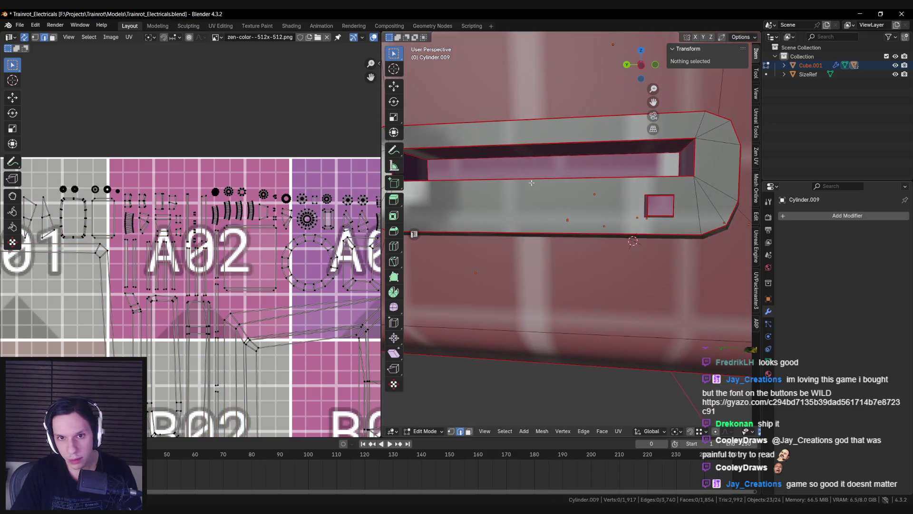
Clear the seams on the Cube.002 slot face and mark its edges sharp
{"action": "key", "text": "3"}
{"action": "left_click", "coordinate": [529, 166]}
{"action": "key", "text": "ctrl+e"}
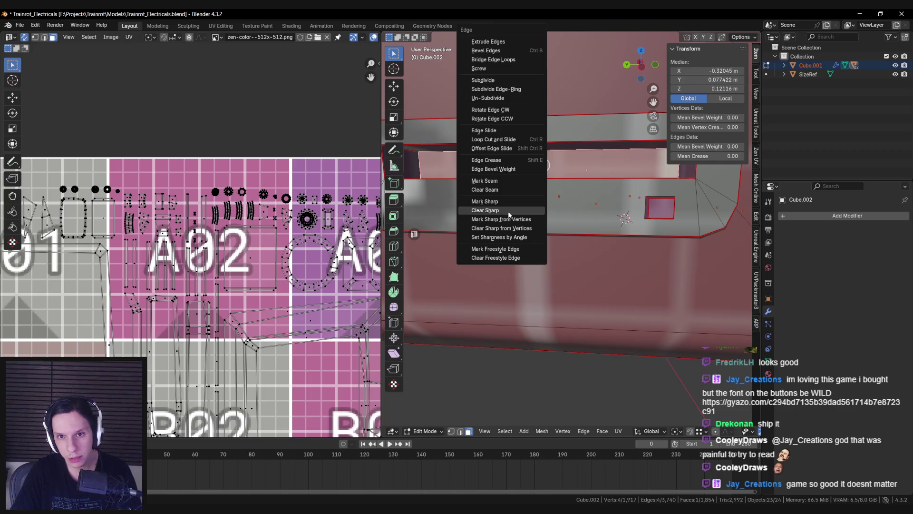
{"action": "left_click", "coordinate": [500, 193]}
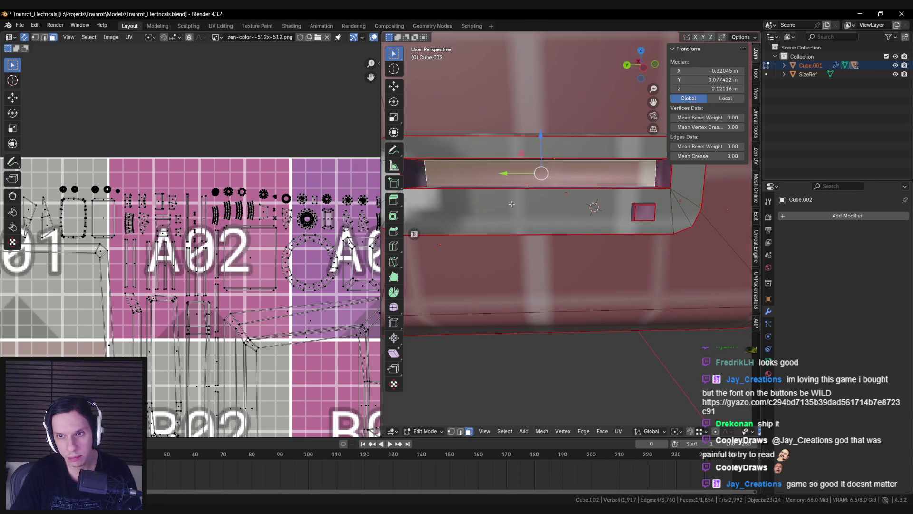
{"action": "key", "text": "ctrl+e"}
{"action": "left_click", "coordinate": [503, 218]}
{"action": "mouse_move", "coordinate": [503, 218]}
{"action": "middle_mouse_down"}
{"action": "mouse_move", "coordinate": [498, 202]}
{"action": "mouse_move", "coordinate": [502, 226]}
{"action": "middle_mouse_up"}
Re-unwrap the whole mesh, inspect the slot from an angle, then deselect everything
{"action": "key", "text": "a"}
{"action": "key", "text": "u"}
{"action": "left_click", "coordinate": [509, 213]}
{"action": "middle_click_drag", "start_coordinate": [292, 219], "coordinate": [302, 231]}
{"action": "mouse_move", "coordinate": [614, 209]}
{"action": "middle_mouse_down"}
{"action": "mouse_move", "coordinate": [635, 201]}
{"action": "mouse_move", "coordinate": [616, 190]}
{"action": "middle_mouse_up"}
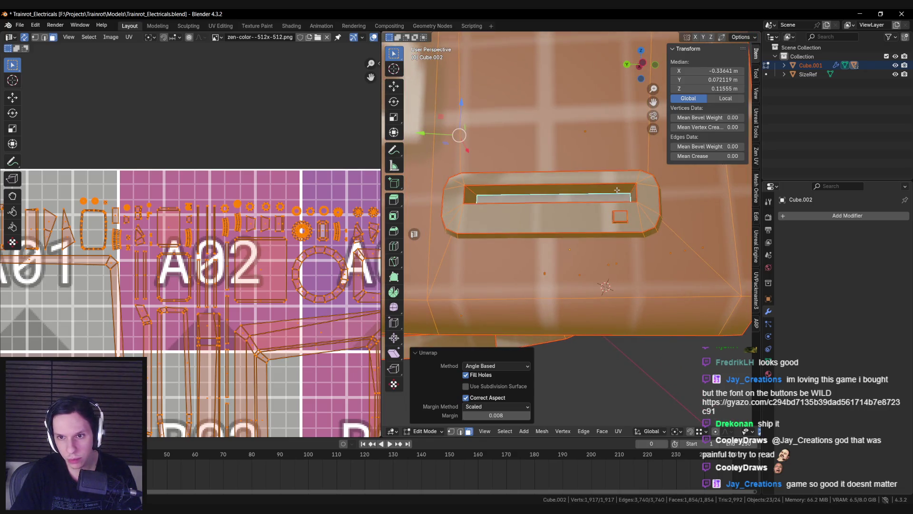
{"action": "scroll", "coordinate": [617, 190], "scroll_direction": "up", "scroll_amount": 6}
{"action": "key", "text": "alt+a"}
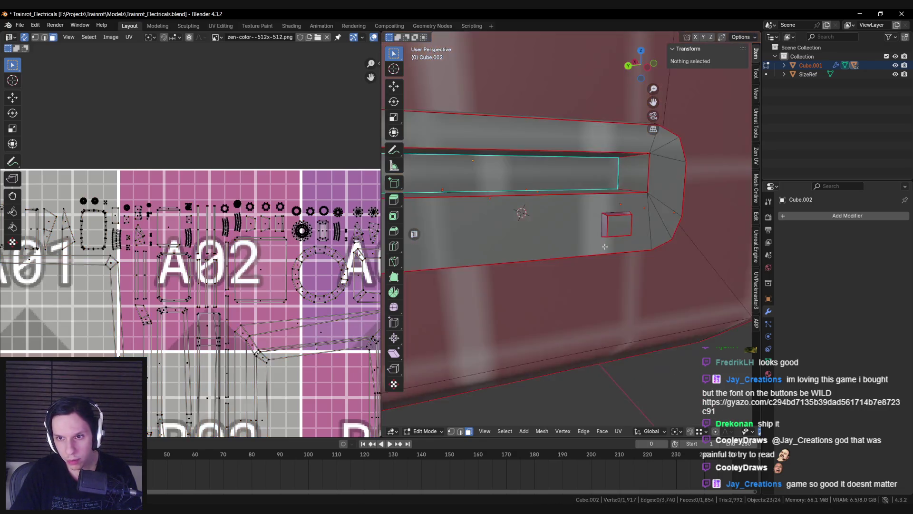
{"action": "mouse_move", "coordinate": [628, 200]}
{"action": "middle_mouse_down"}
{"action": "mouse_move", "coordinate": [609, 219]}
{"action": "mouse_move", "coordinate": [631, 238]}
{"action": "mouse_move", "coordinate": [559, 245]}
{"action": "mouse_move", "coordinate": [580, 225]}
{"action": "middle_mouse_up"}
Select the small box's top, lower-left and left vertical edges for an edge operation
{"action": "left_click", "coordinate": [572, 228]}
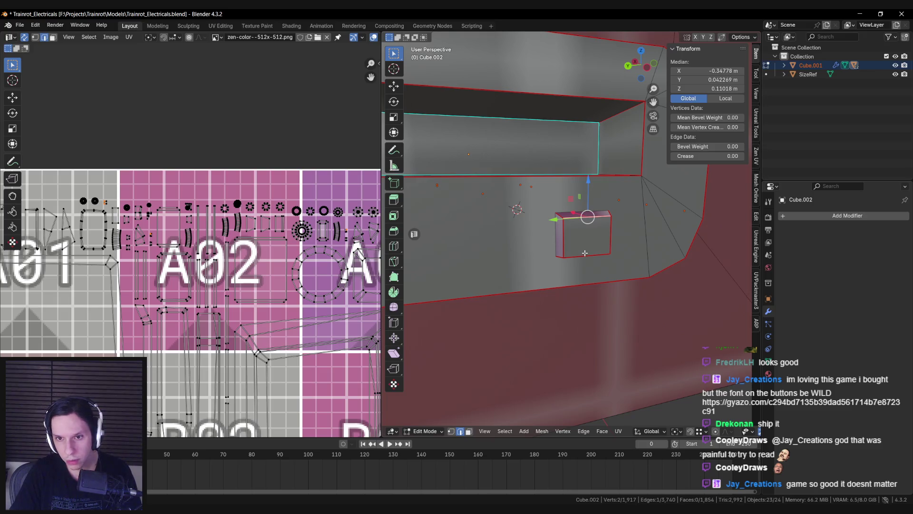
{"action": "left_click", "coordinate": [585, 253], "text": "shift"}
{"action": "middle_click_drag", "start_coordinate": [584, 253], "coordinate": [568, 242]}
{"action": "left_click", "coordinate": [560, 252]}
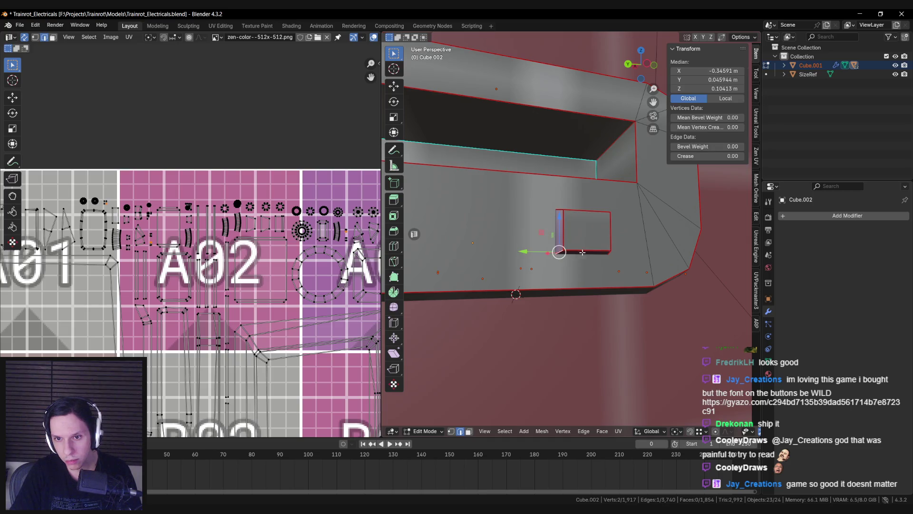
{"action": "right_click", "coordinate": [611, 253]}
{"action": "left_click", "coordinate": [563, 229]}
{"action": "key", "text": "ctrl+e"}
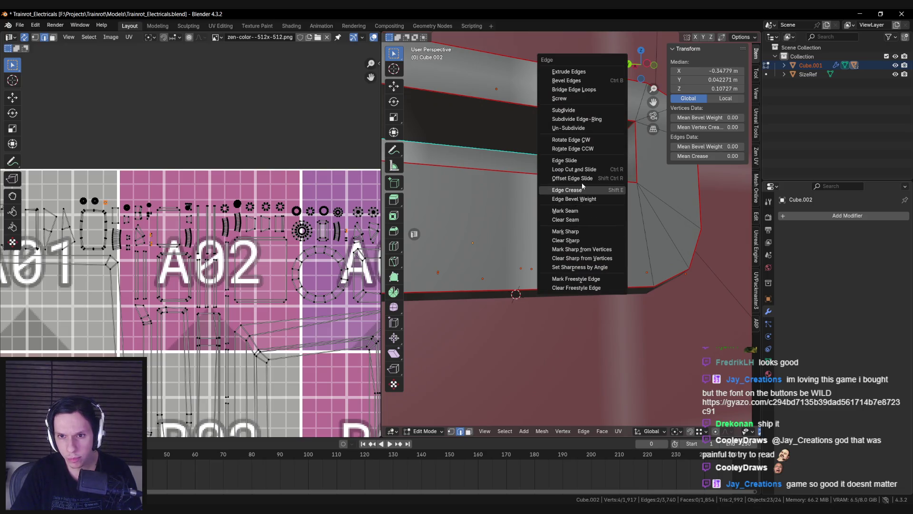